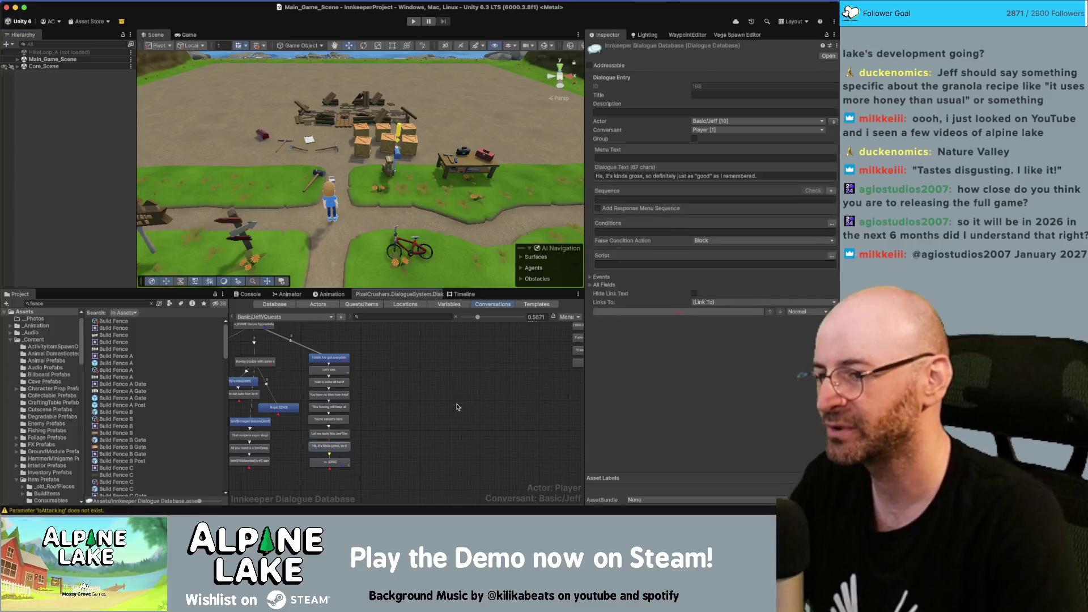
# In the Hierarchy, expand Core_Scene and [UI] down to the Pause Menu Canvas.
pyautogui.scroll(-2, 487, 437)
pyautogui.scroll(-1, 486, 437)
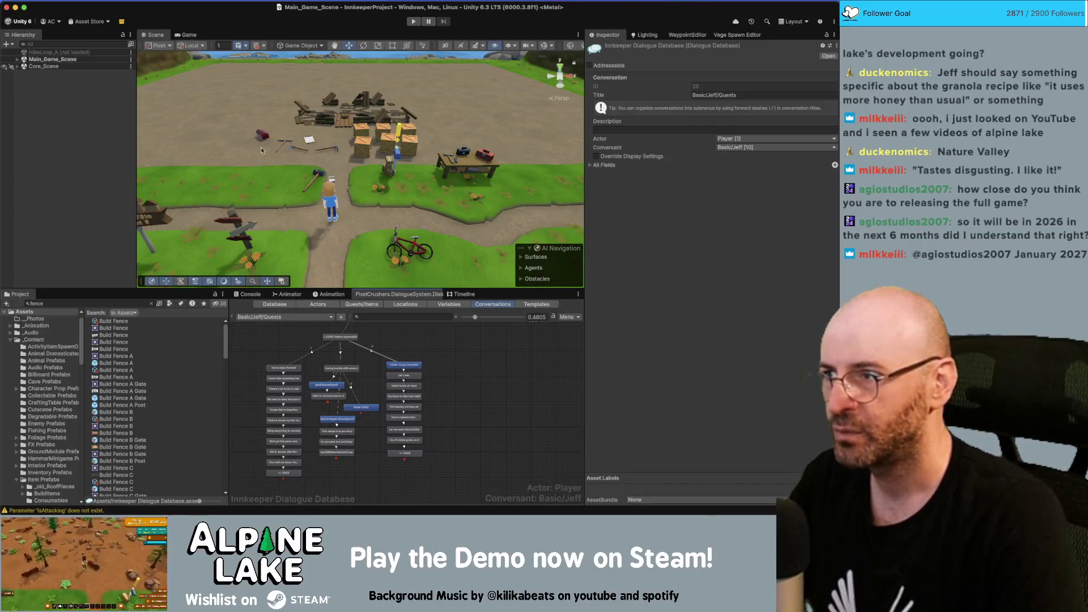
pyautogui.click(43, 66)
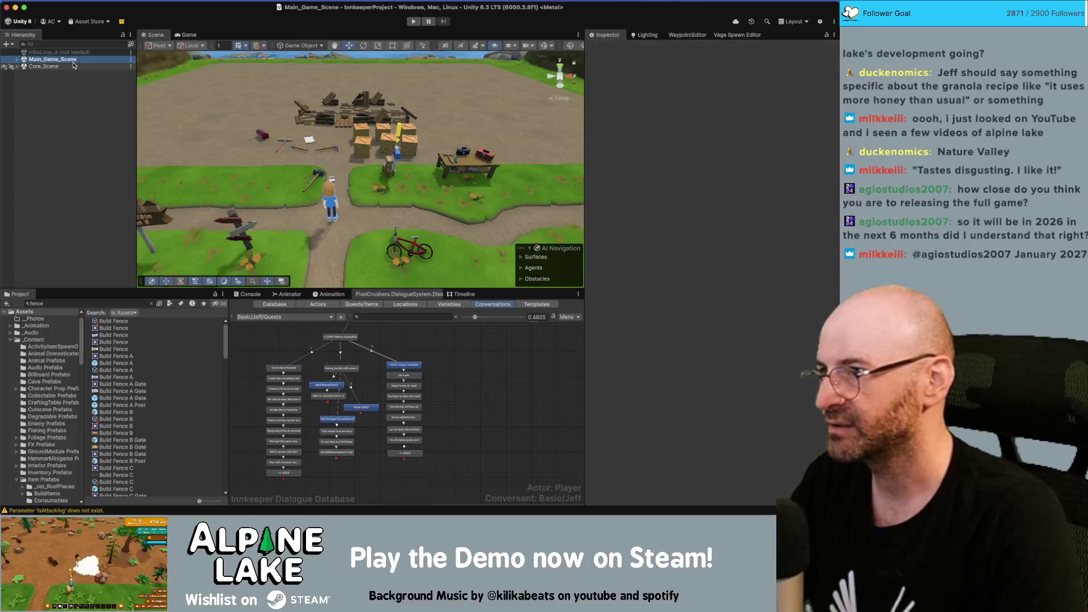
pyautogui.click(17, 66)
pyautogui.click(77, 137)
pyautogui.press('Down')
pyautogui.press('Down')
pyautogui.press('Down')
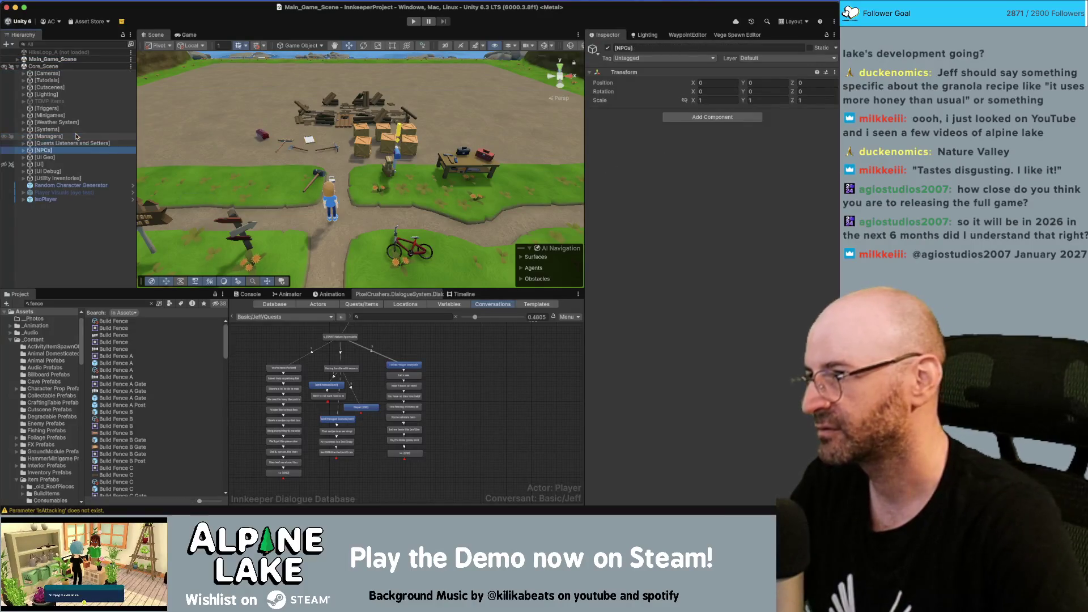
pyautogui.press('Right')
pyautogui.press('Down')
pyautogui.press('Down')
pyautogui.press('Down')
pyautogui.press('Up')
pyautogui.press('Up')
pyautogui.press('Up')
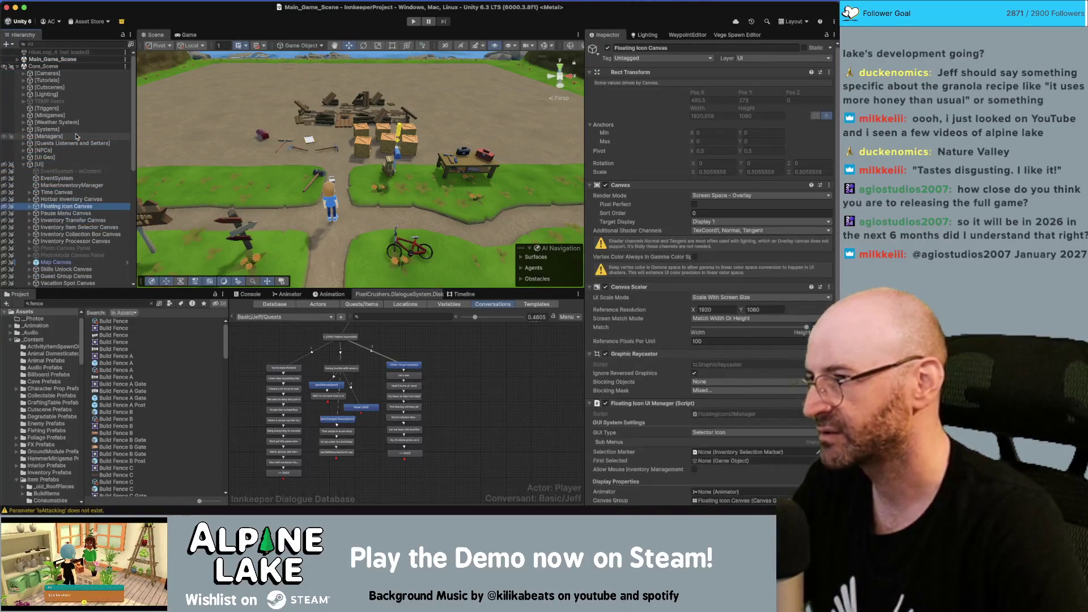
pyautogui.press('Down')
pyautogui.press('Down')
pyautogui.press('Right')
pyautogui.press('Down')
pyautogui.press('Down')
pyautogui.press('Down')
# Expand Window Guest Log, Panels and Friend Log Panel to reach its Scroll View.
pyautogui.press('Up')
pyautogui.press('Right')
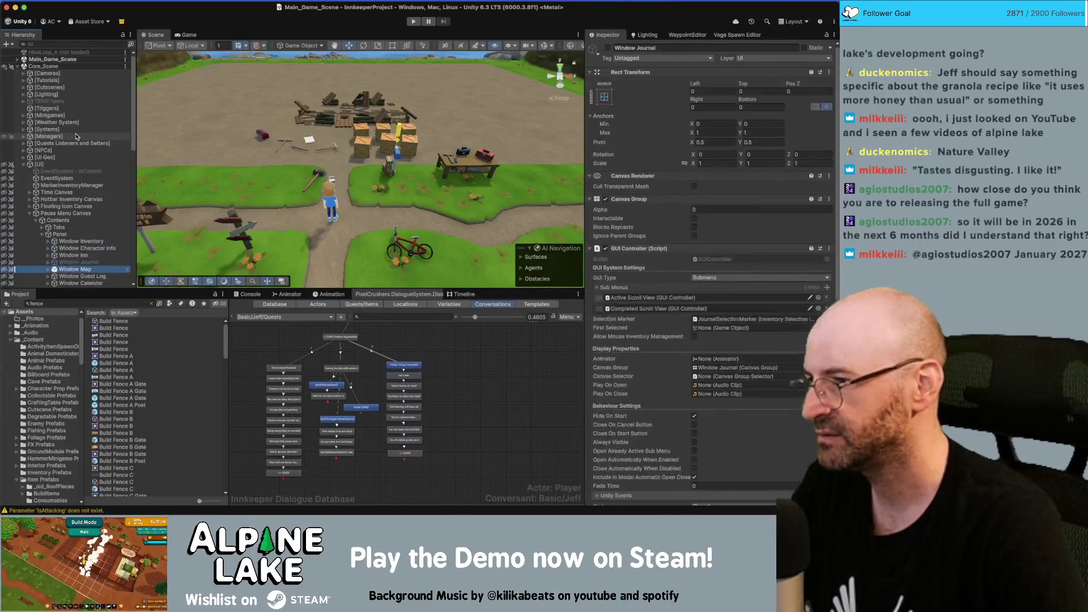
pyautogui.press('Down')
pyautogui.press('Down')
pyautogui.press('Down')
pyautogui.press('Right')
pyautogui.press('Down')
pyautogui.press('Down')
pyautogui.press('Right')
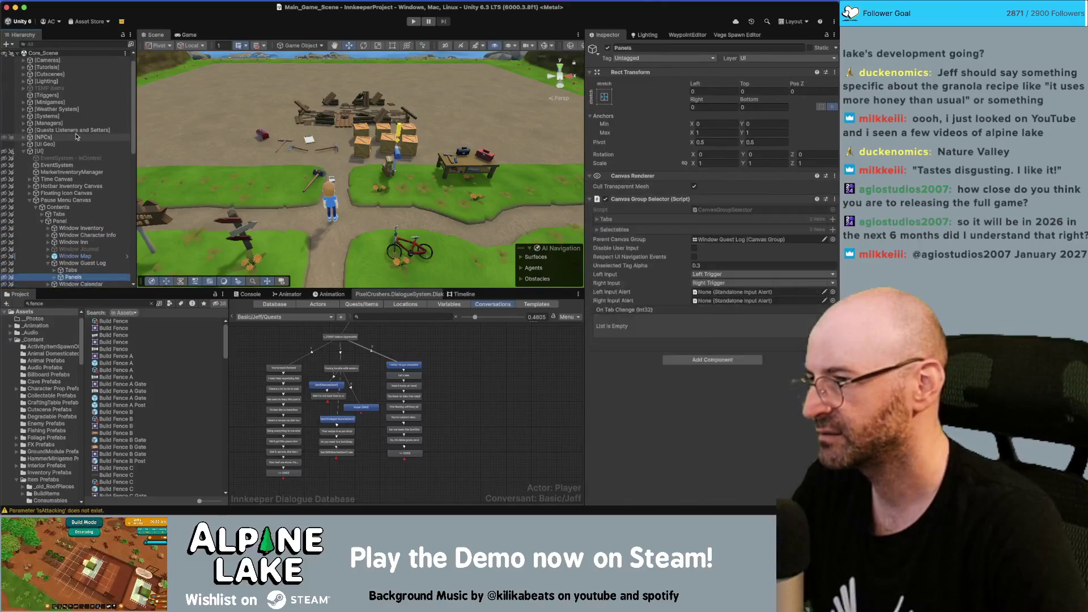
pyautogui.press('Down')
pyautogui.press('Down')
pyautogui.press('Right')
pyautogui.press('Down')
pyautogui.press('Right')
pyautogui.press('Down')
# Inspect the Scroll View's scrollbars, Viewport, GuestLogSelectionMarker and Content grid, then reselect Scroll View.
pyautogui.press('Down')
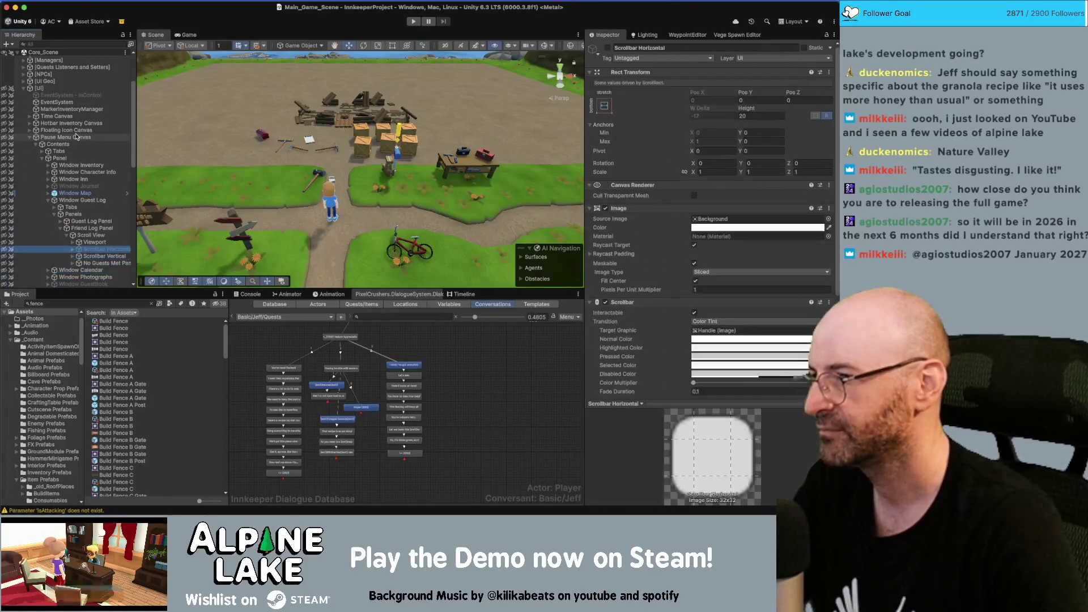
pyautogui.press('Down')
pyautogui.press('Right')
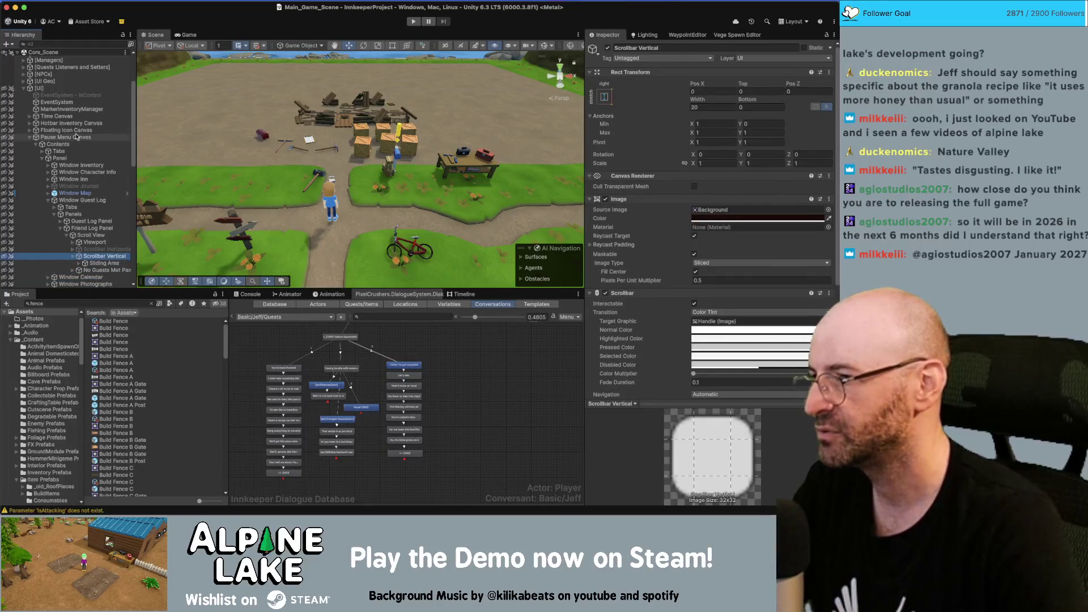
pyautogui.press('Left')
pyautogui.press('Up')
pyautogui.press('Up')
pyautogui.press('Right')
pyautogui.press('Down')
pyautogui.press('Down')
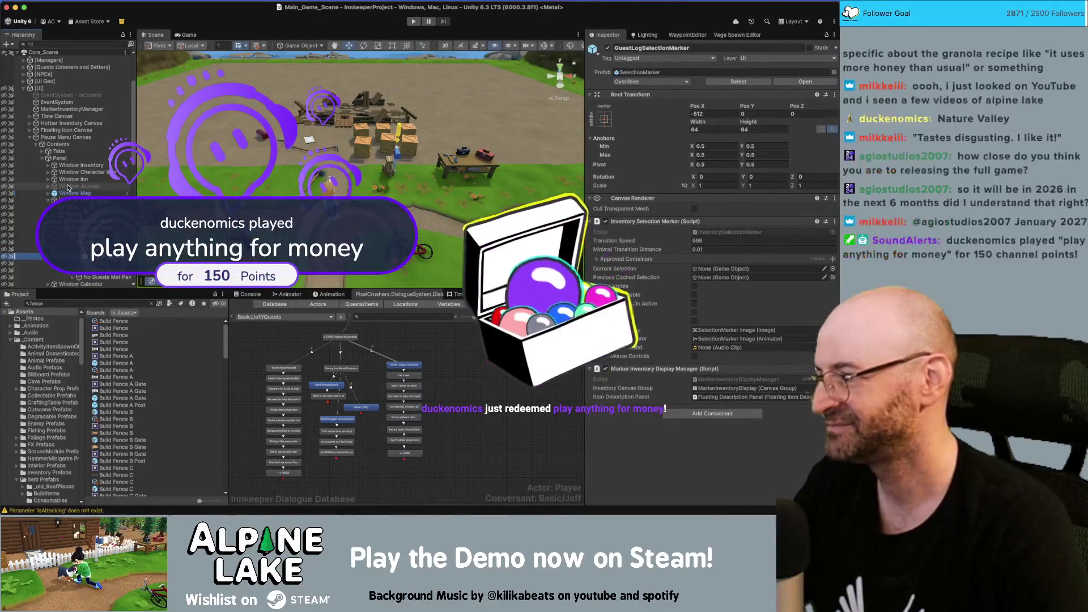
pyautogui.press('Up')
pyautogui.press('Up')
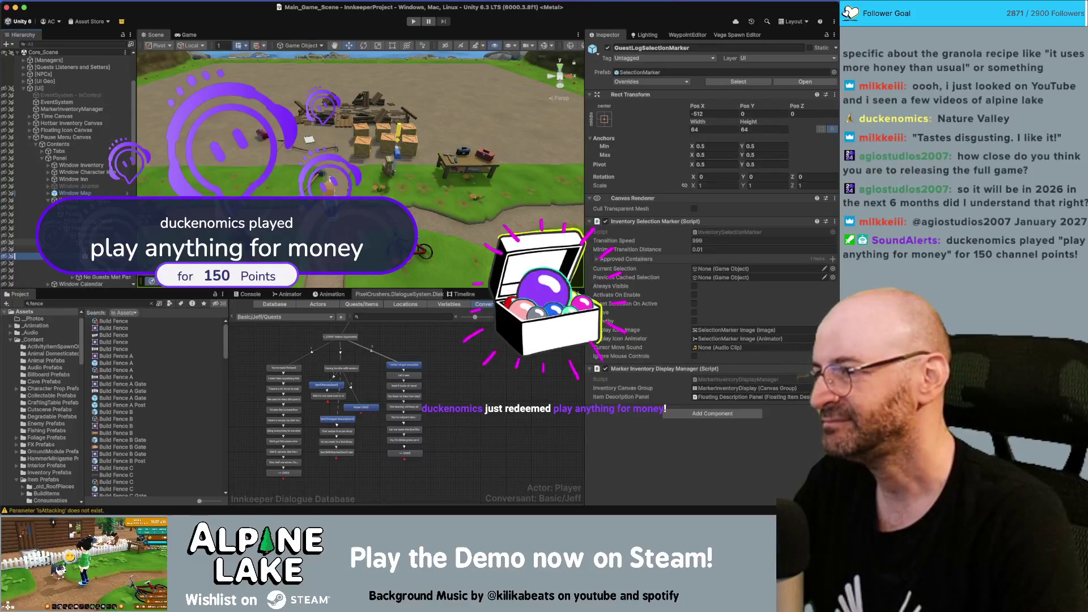
pyautogui.press('Down')
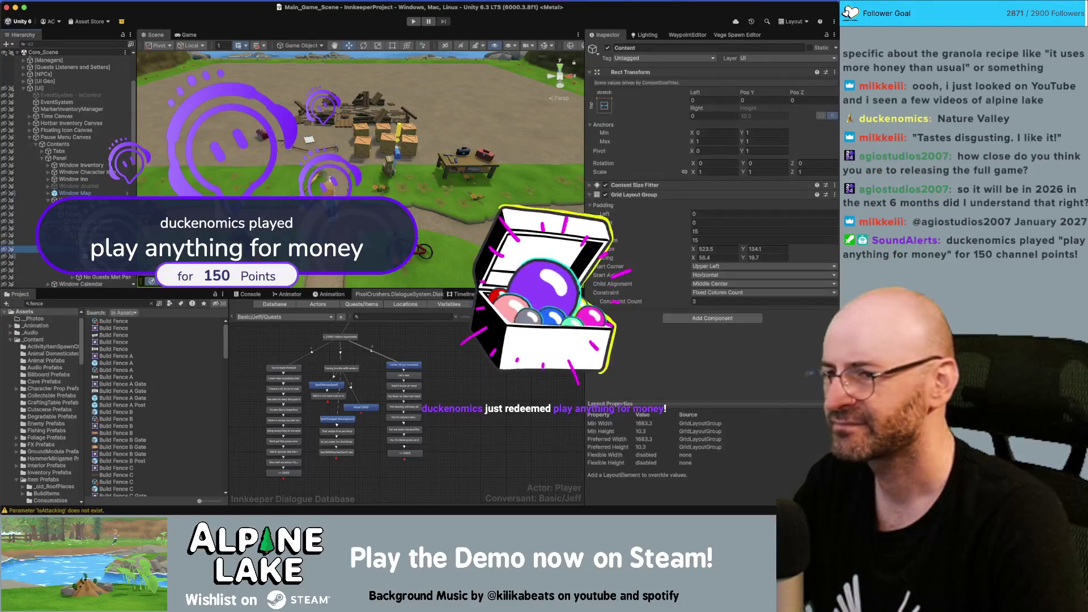
pyautogui.press('Up')
pyautogui.press('Up')
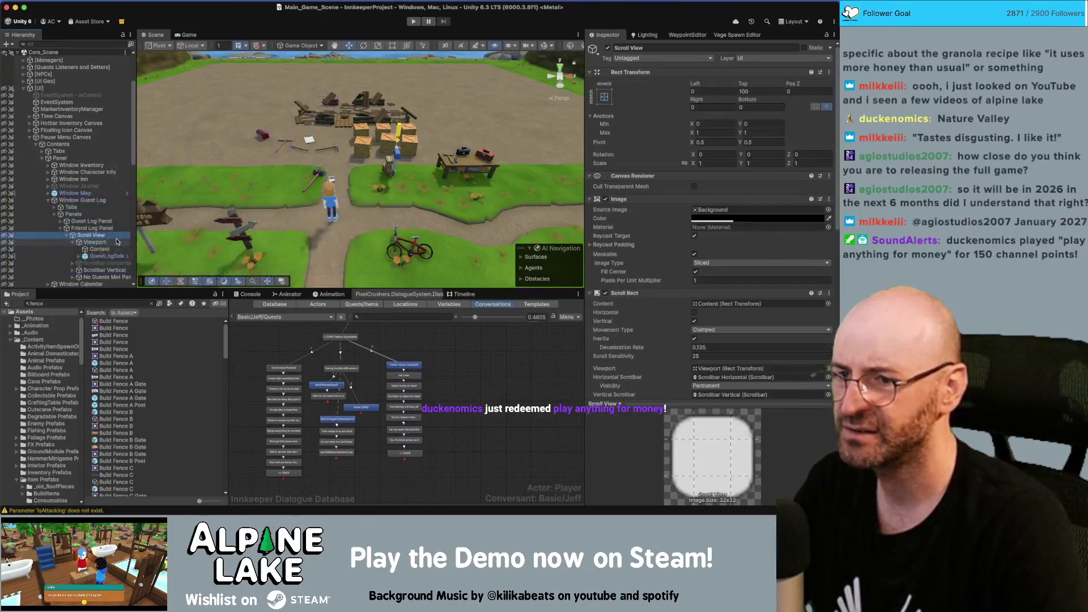
# Locate the NPC Basic Display Button prefab from the Scroll View manager's Display Prefab field.
pyautogui.scroll(-5, 754, 232)
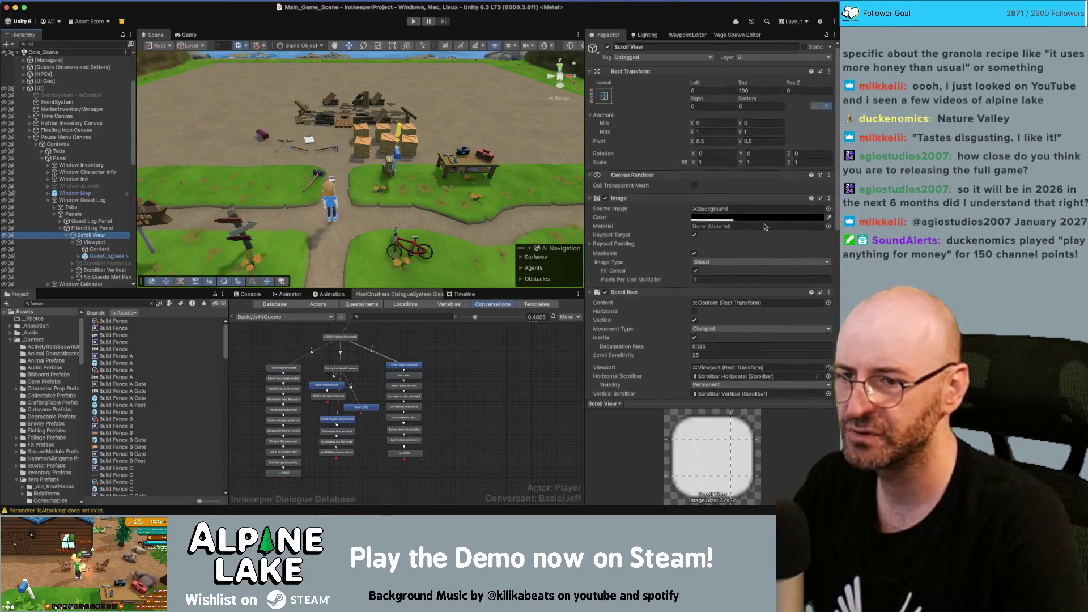
pyautogui.scroll(-1, 753, 231)
pyautogui.click(737, 281)
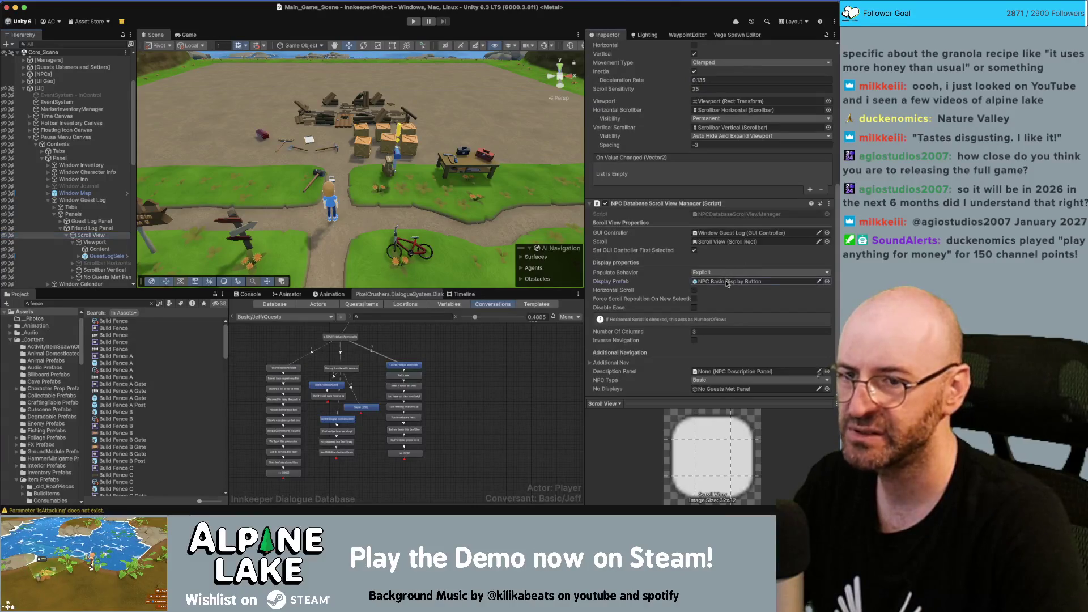
# Open the NPC Basic Display Button prefab, check ProgressBar Raised, and open NPCPanel.cs in Rider.
pyautogui.doubleClick(159, 343)
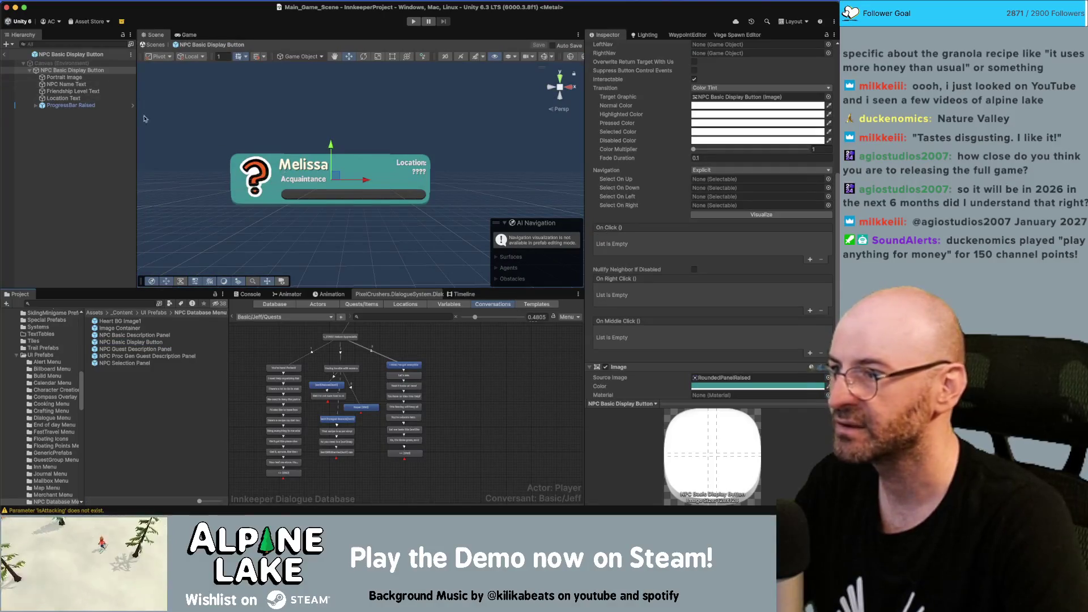
pyautogui.click(104, 107)
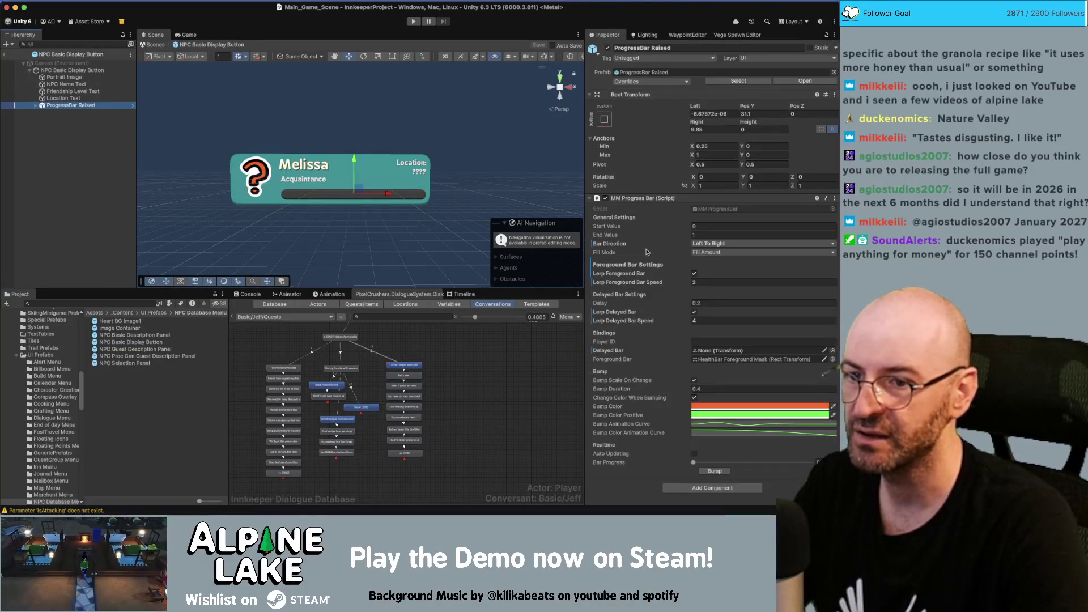
pyautogui.click(114, 70)
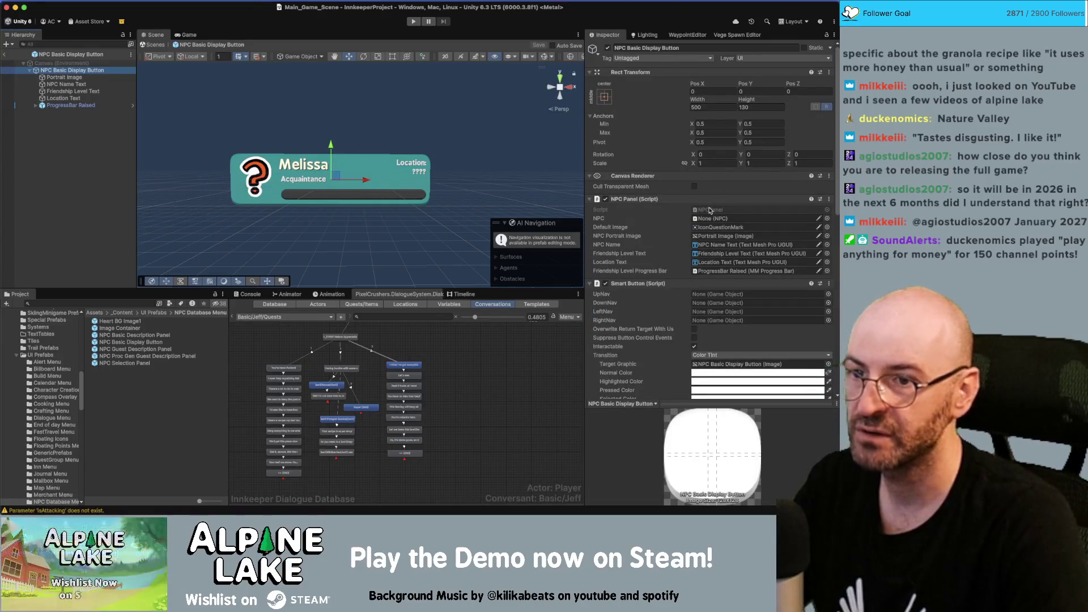
pyautogui.click(706, 211)
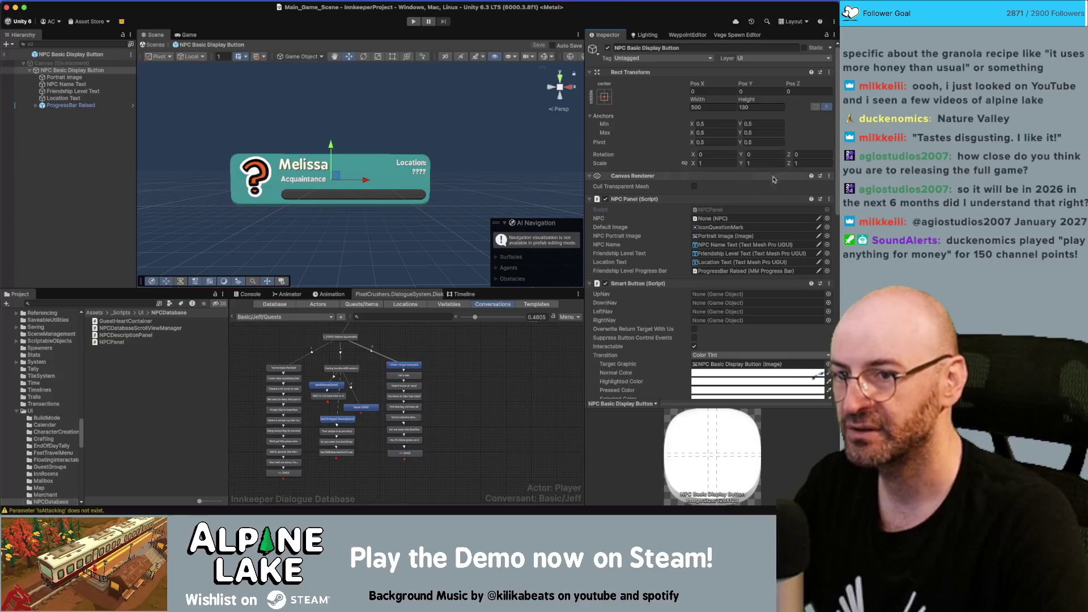
pyautogui.doubleClick(702, 211)
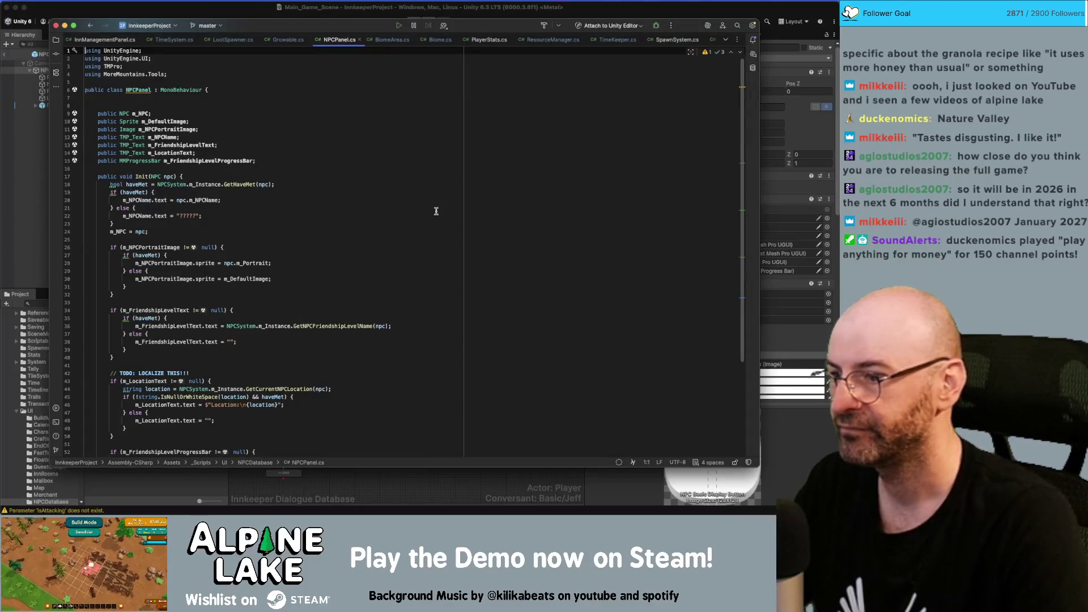
# Highlight usages of the GetNPCExpToNextLevel call on line 53 of NPCPanel.cs.
pyautogui.scroll(-5, 437, 211)
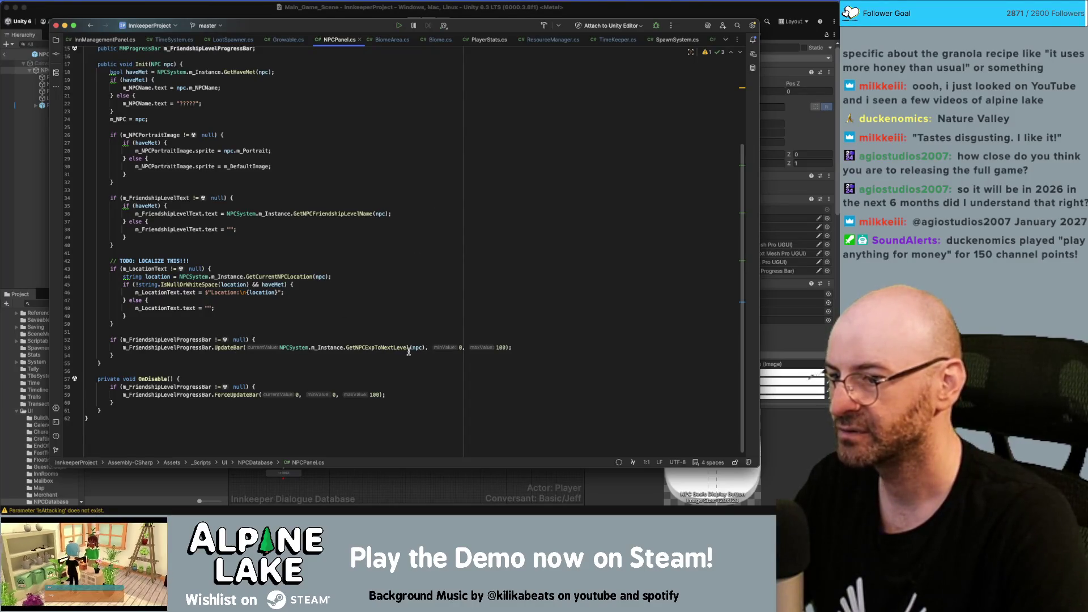
pyautogui.doubleClick(359, 347)
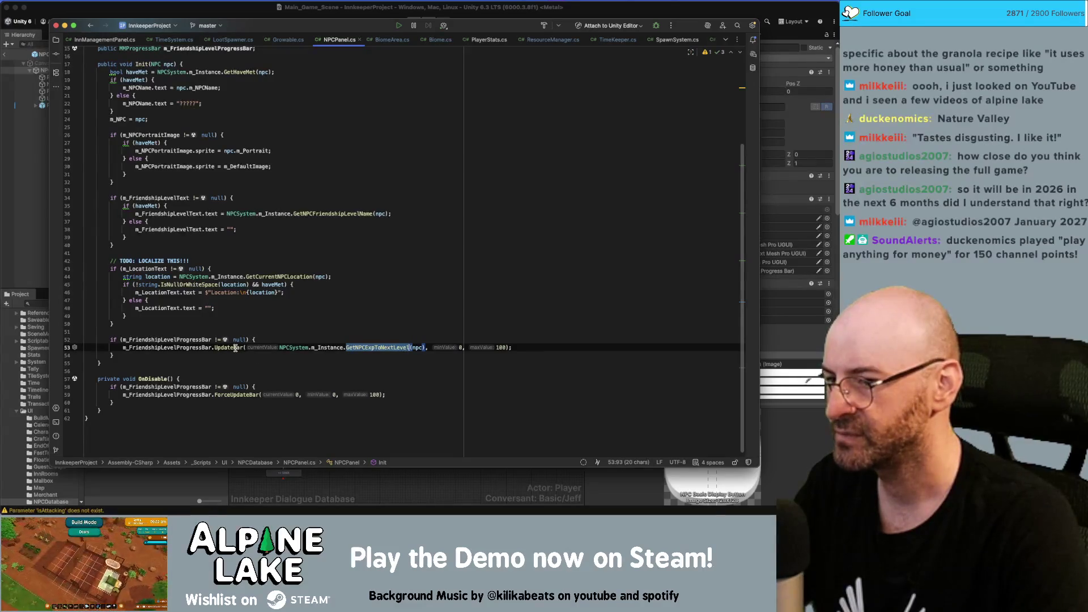
pyautogui.moveTo(236, 348)
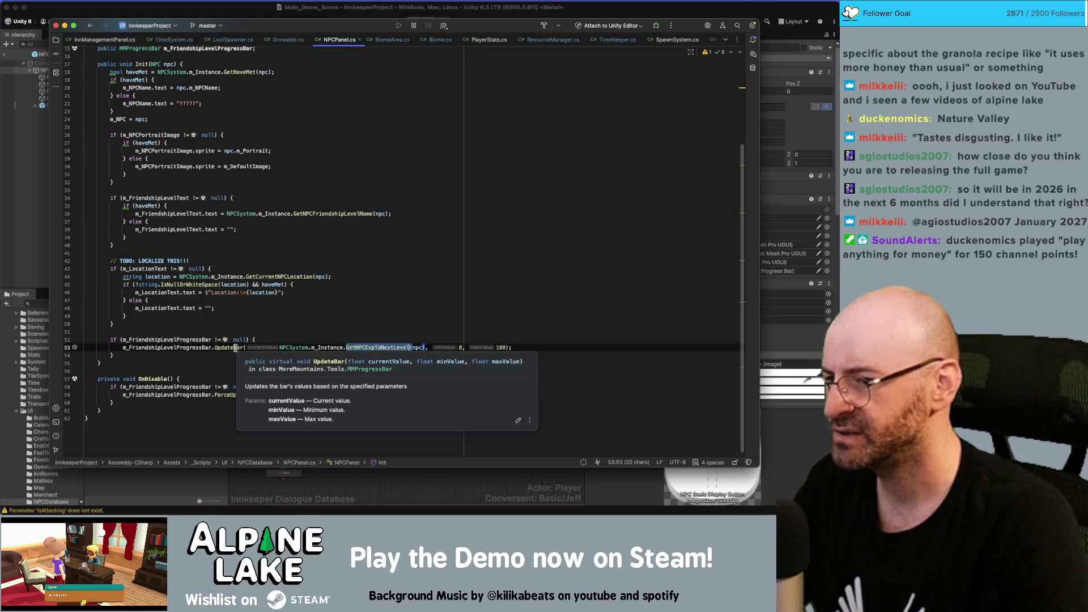
pyautogui.click(369, 347)
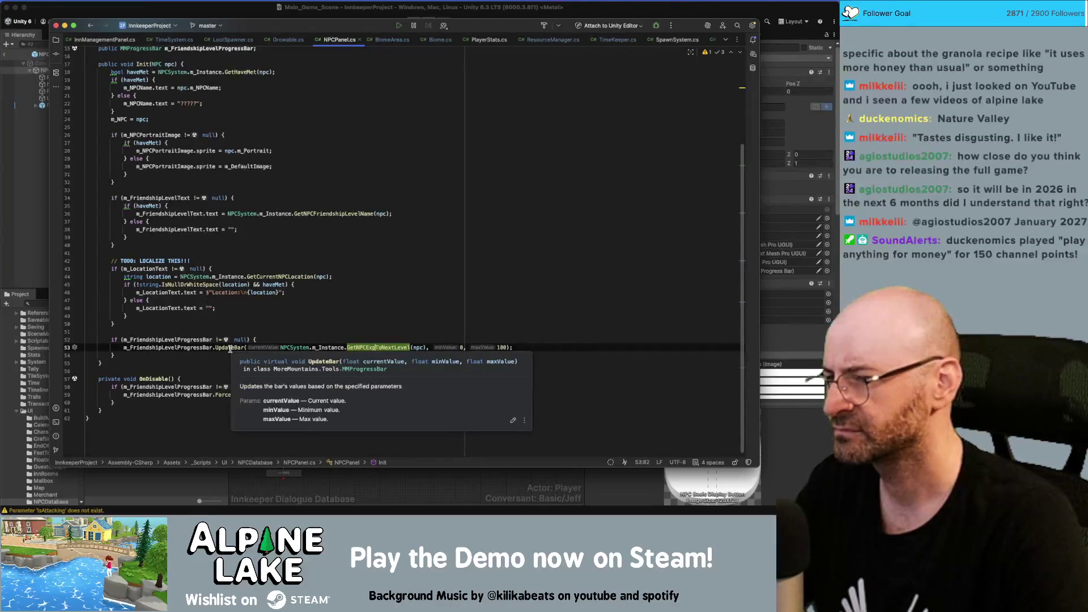
# Change maxValue from 100 to 25 in both the UpdateBar and ForceUpdateBar calls.
pyautogui.doubleClick(500, 347)
pyautogui.write('25')
pyautogui.doubleClick(375, 394)
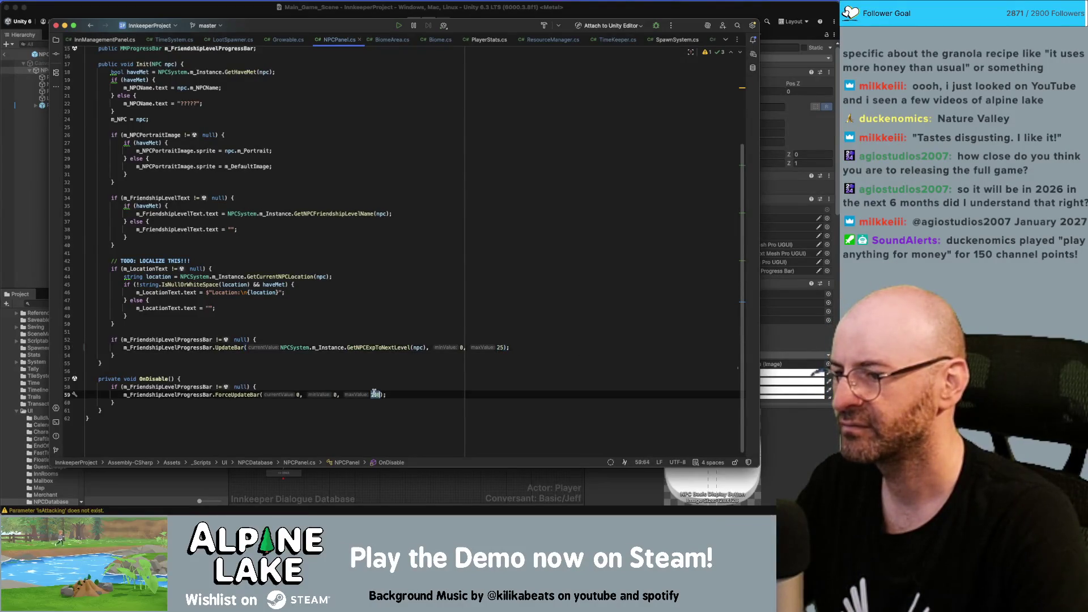
pyautogui.write('25')
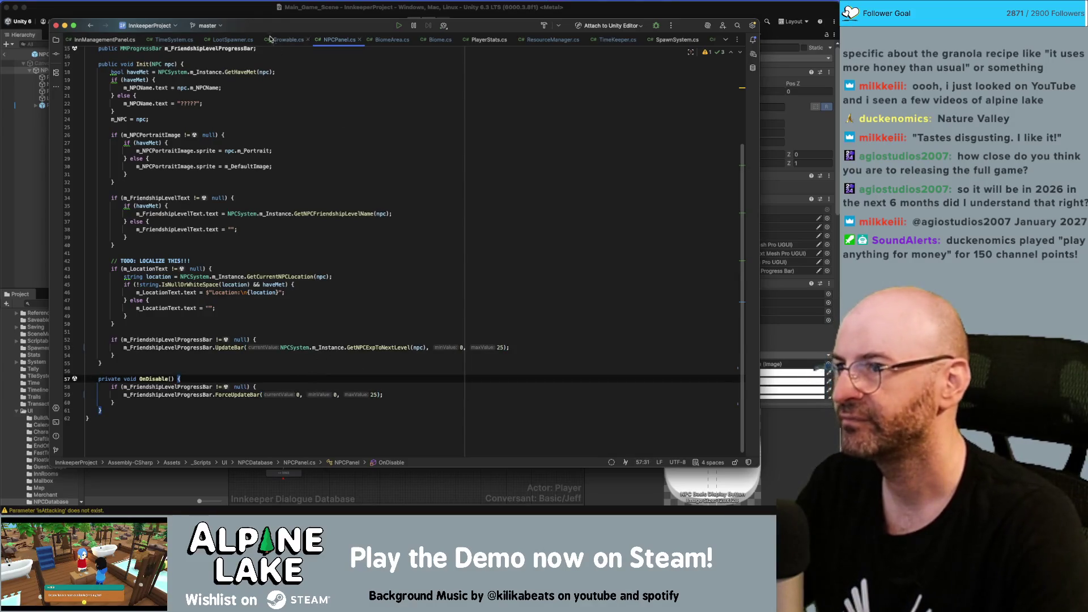
pyautogui.click(261, 12)
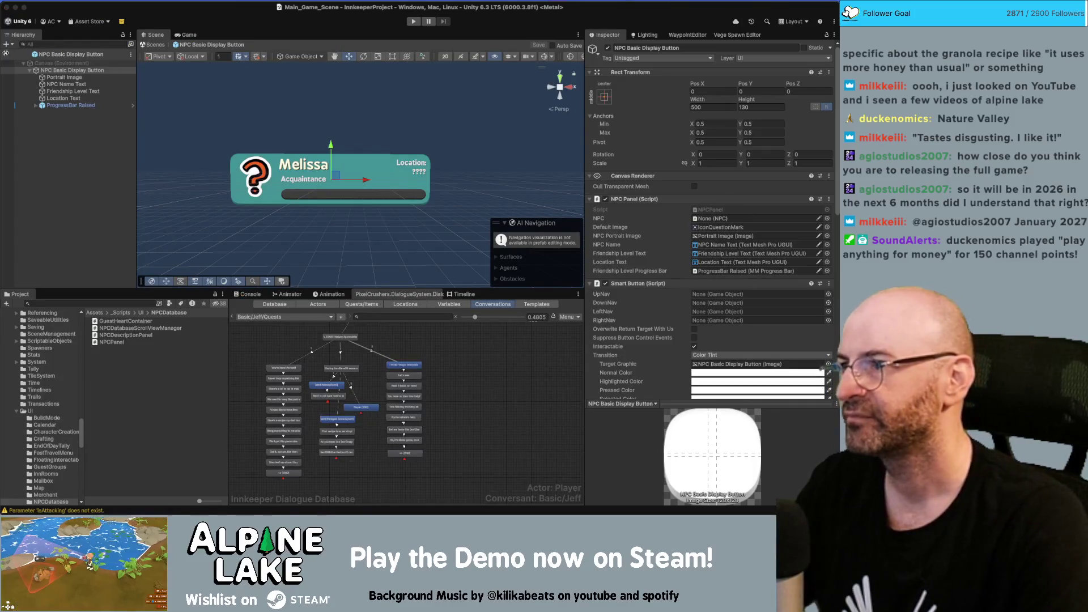
pyautogui.press('super+Tab')
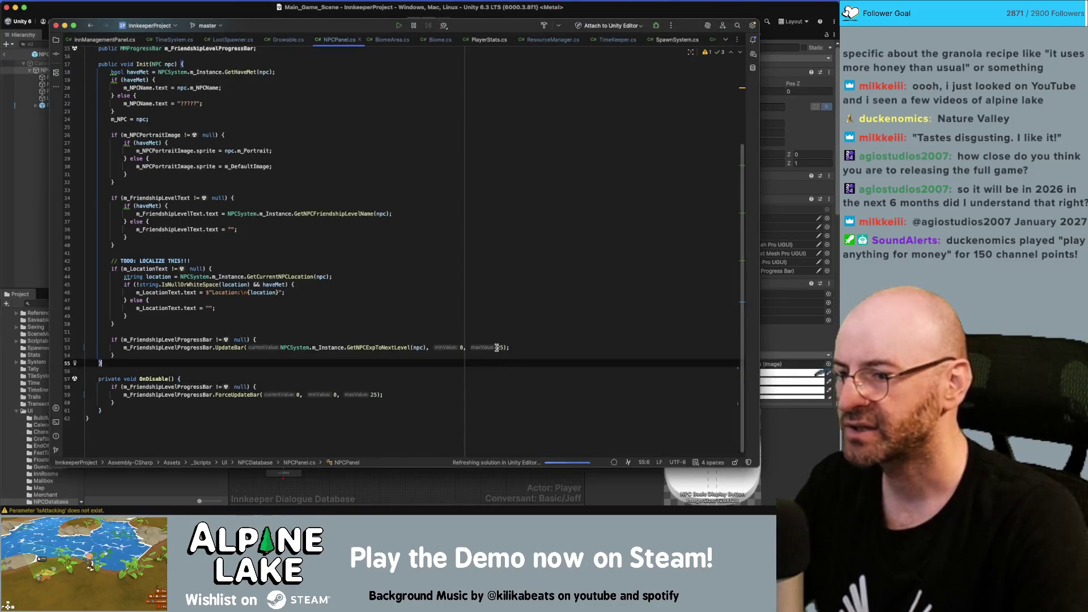
# Replace UpdateBar's maxValue 25 with NPCSystem.m_Instance.m_ExpPerRelationshipLevel.
pyautogui.doubleClick(500, 346)
pyautogui.write('NPCS')
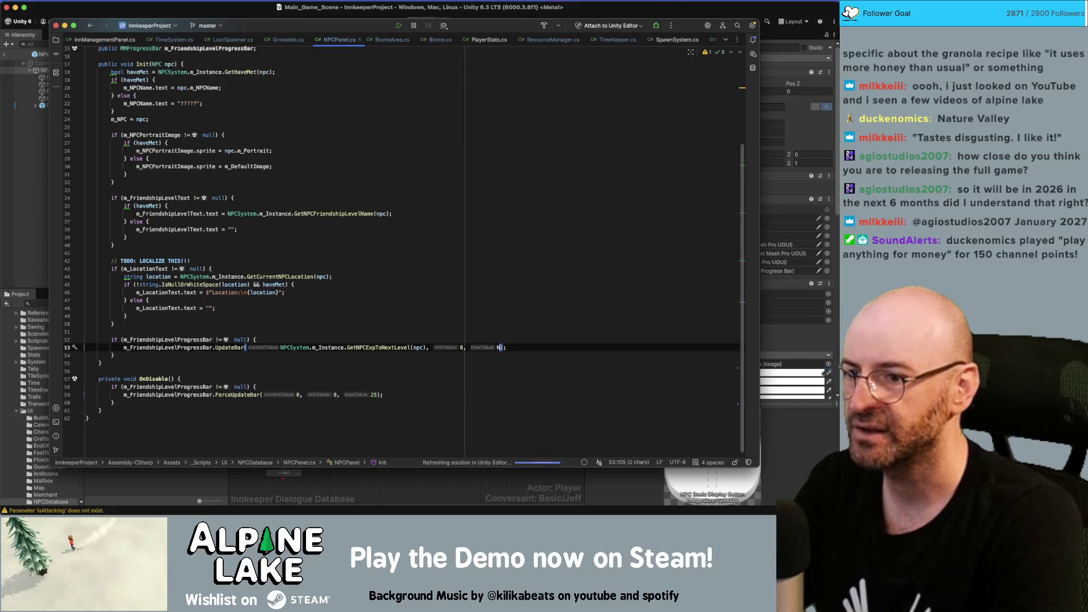
pyautogui.write('ystem.m_insta')
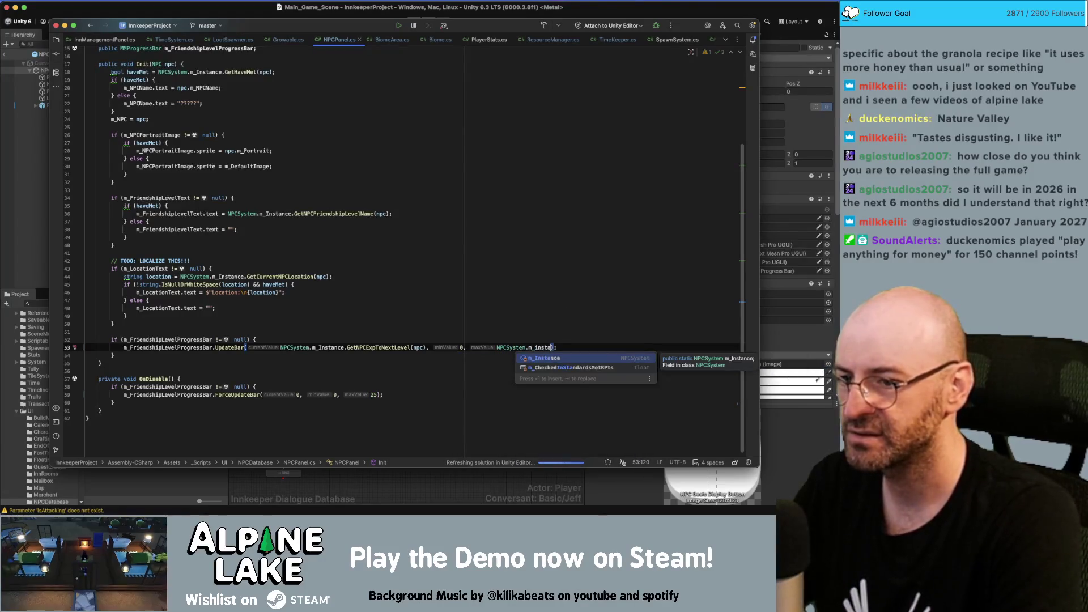
pyautogui.press('Return')
pyautogui.write('.')
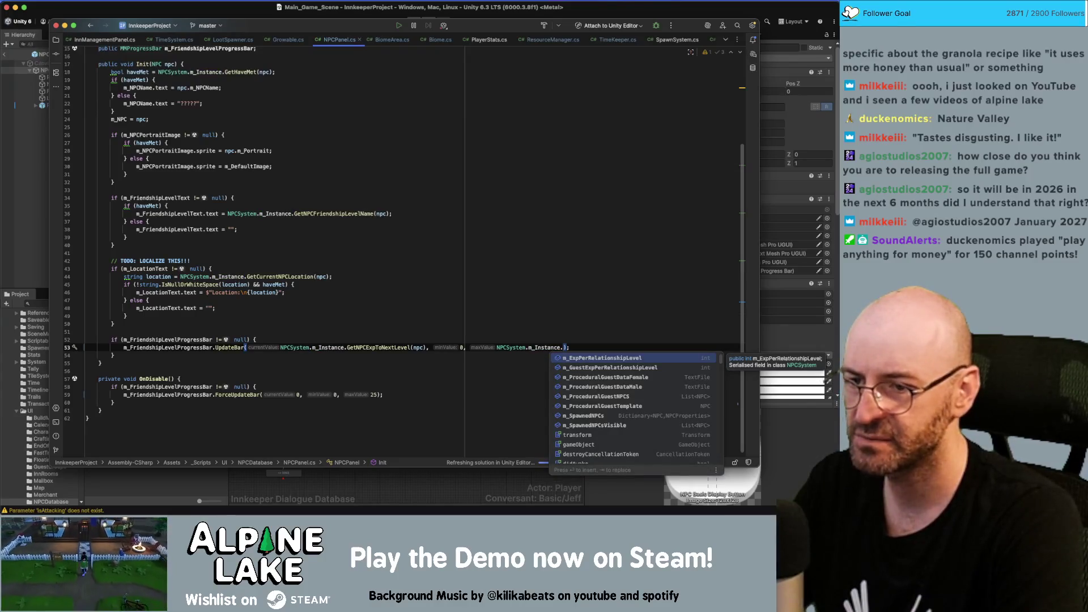
pyautogui.press('Return')
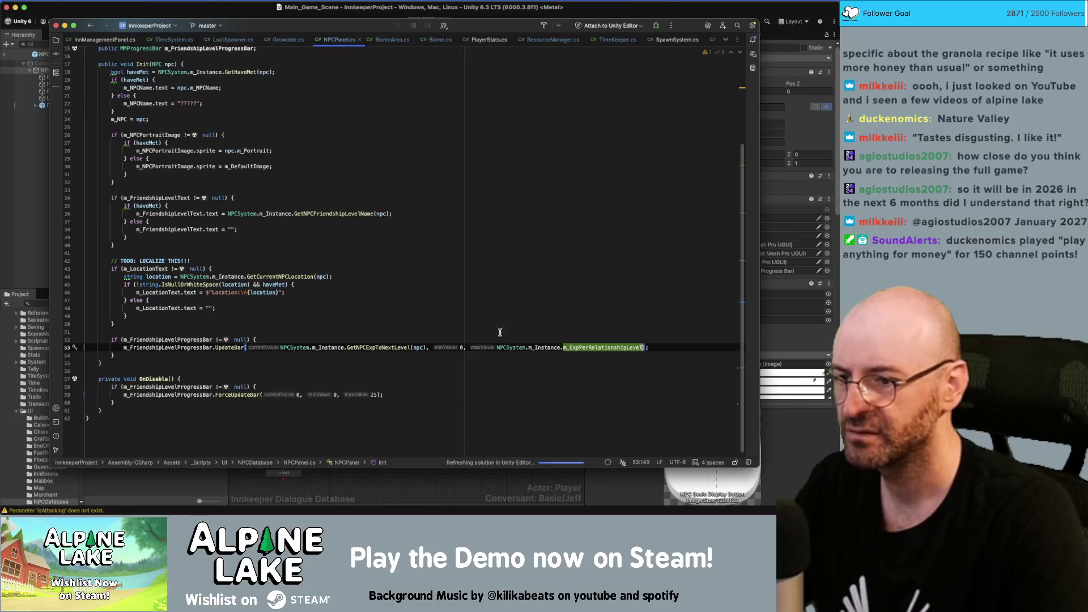
# Copy that exp-per-level expression over the 25 in ForceUpdateBar on line 59.
pyautogui.moveTo(496, 347); pyautogui.dragTo(644, 347)
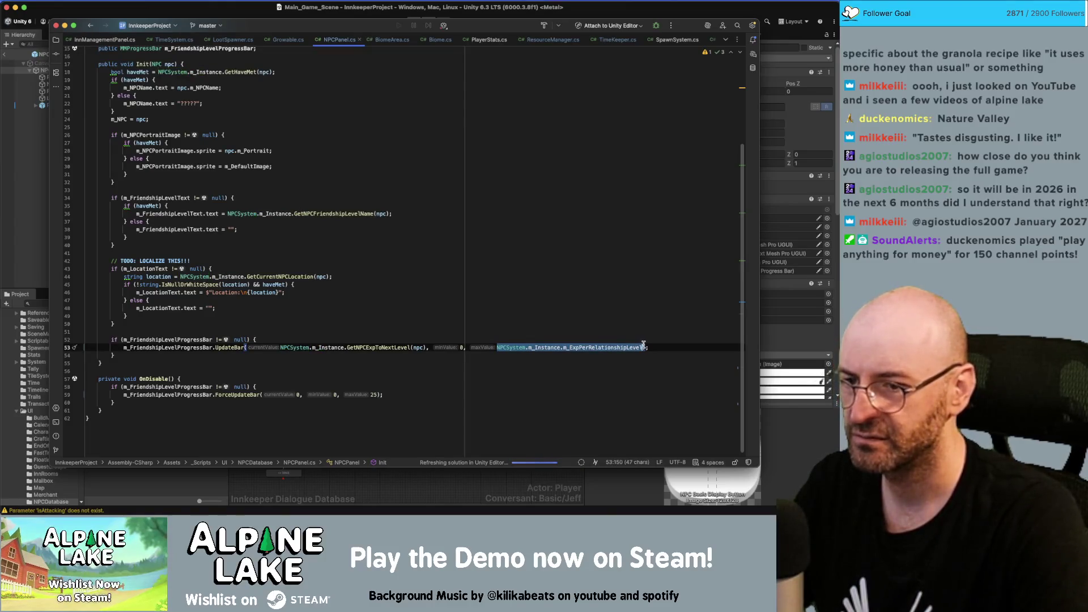
pyautogui.press('super+c')
pyautogui.doubleClick(375, 394)
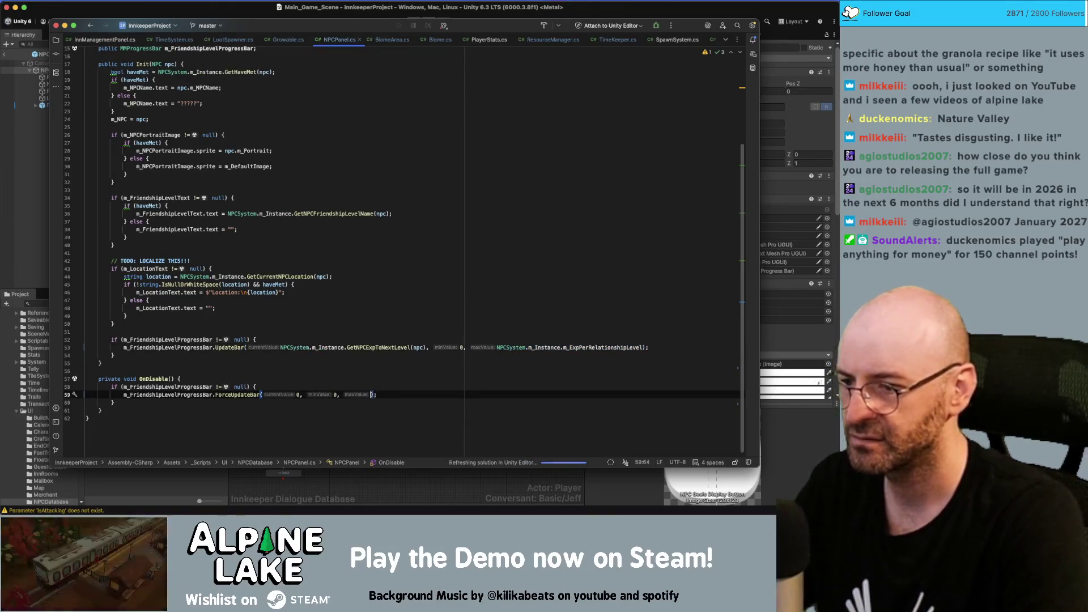
pyautogui.press('super+v')
pyautogui.click(452, 321)
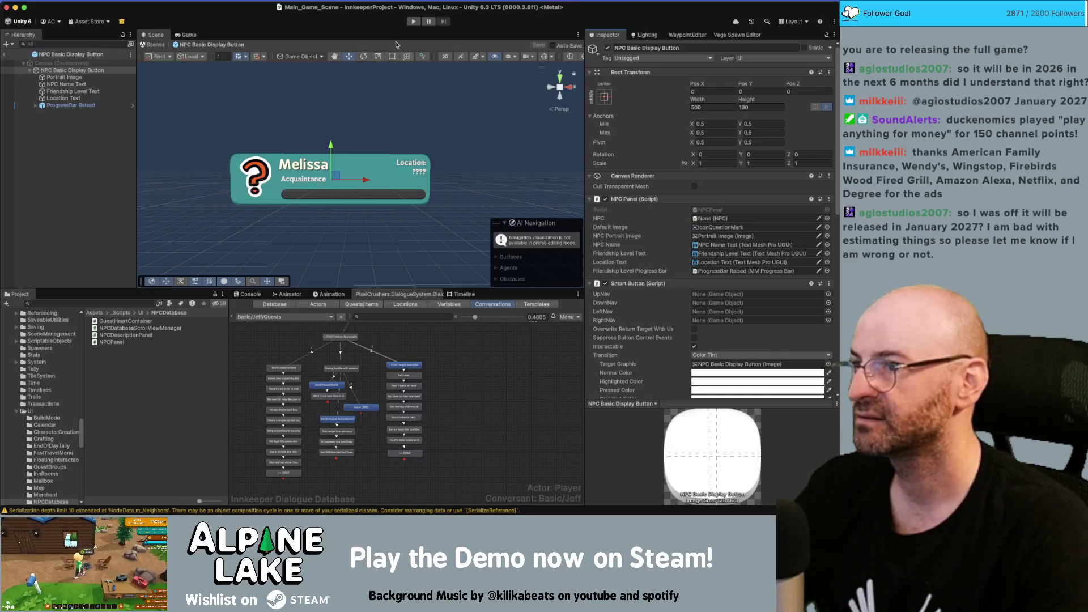
# Leave prefab mode back to Main_Game_Scene and start Play mode.
pyautogui.click(3, 55)
pyautogui.click(414, 21)
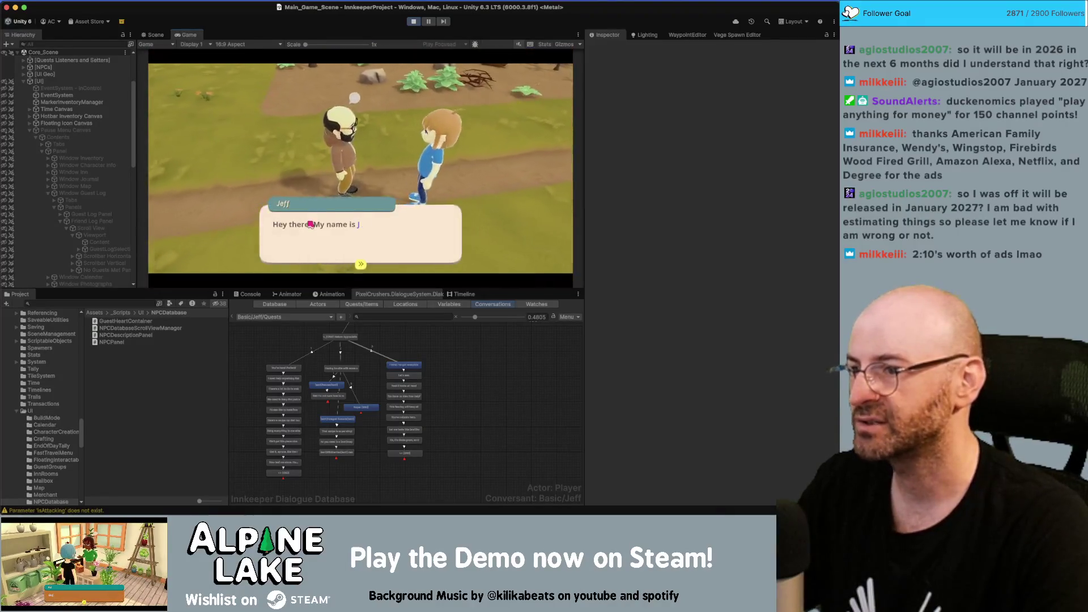
# Click through Jeff's dialogue lines until the conversation closes.
pyautogui.click(311, 224)
pyautogui.click(313, 221)
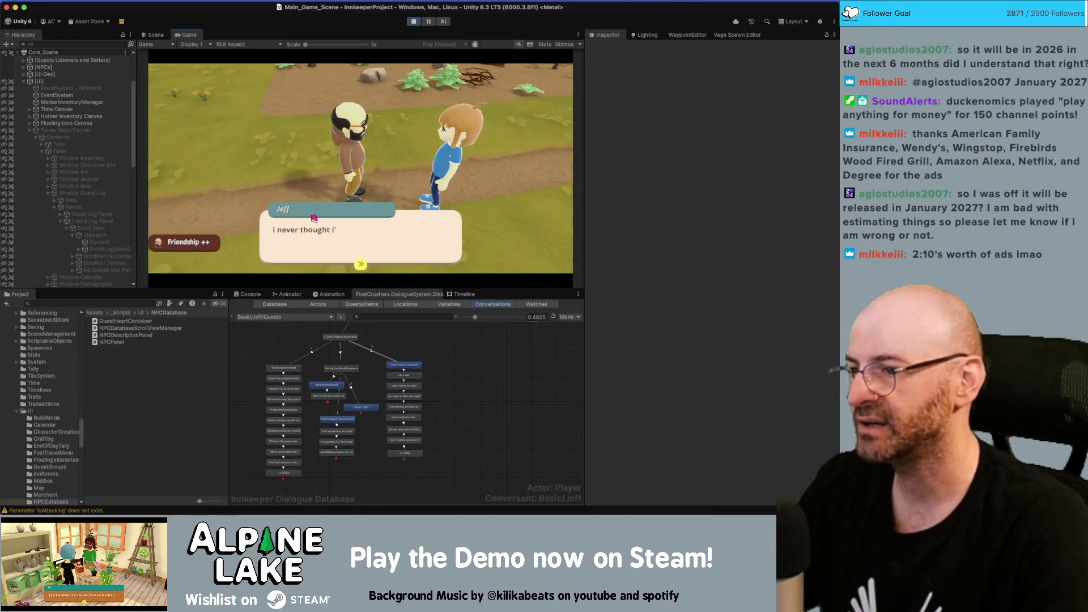
pyautogui.click(317, 219)
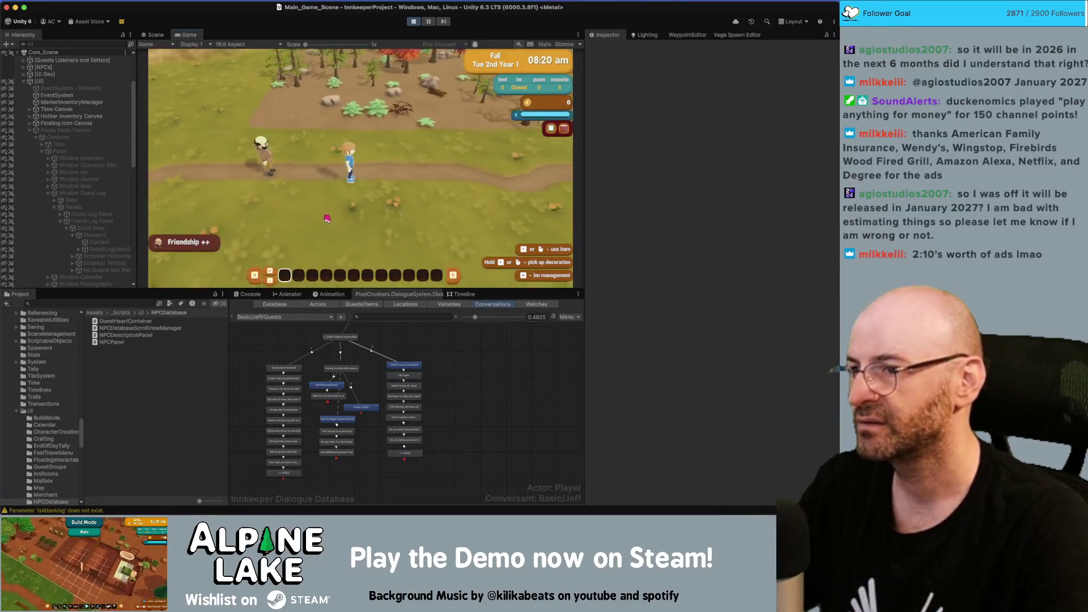
# Open the pause menu's Guest Log Friends grid to check Jeff's bar, then return to Rider.
pyautogui.press('i')
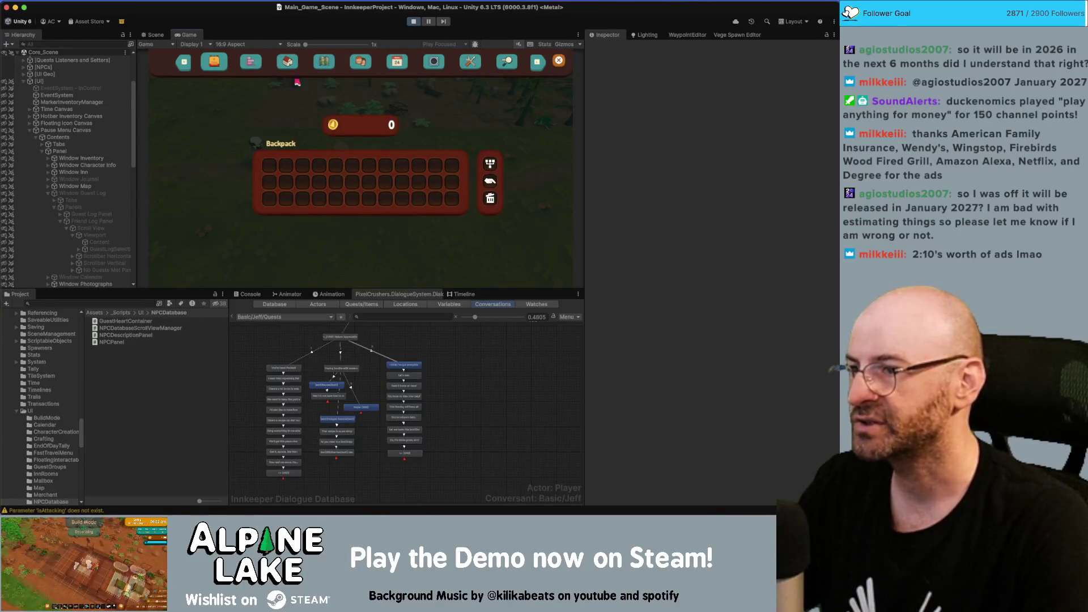
pyautogui.click(357, 64)
pyautogui.click(323, 62)
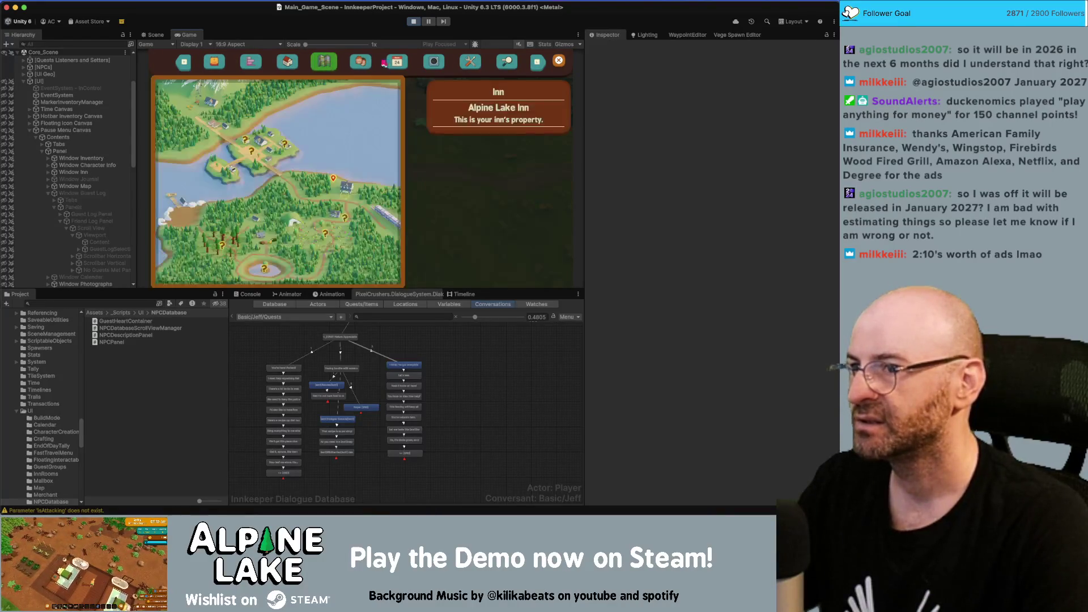
pyautogui.click(396, 62)
pyautogui.click(360, 62)
pyautogui.click(324, 62)
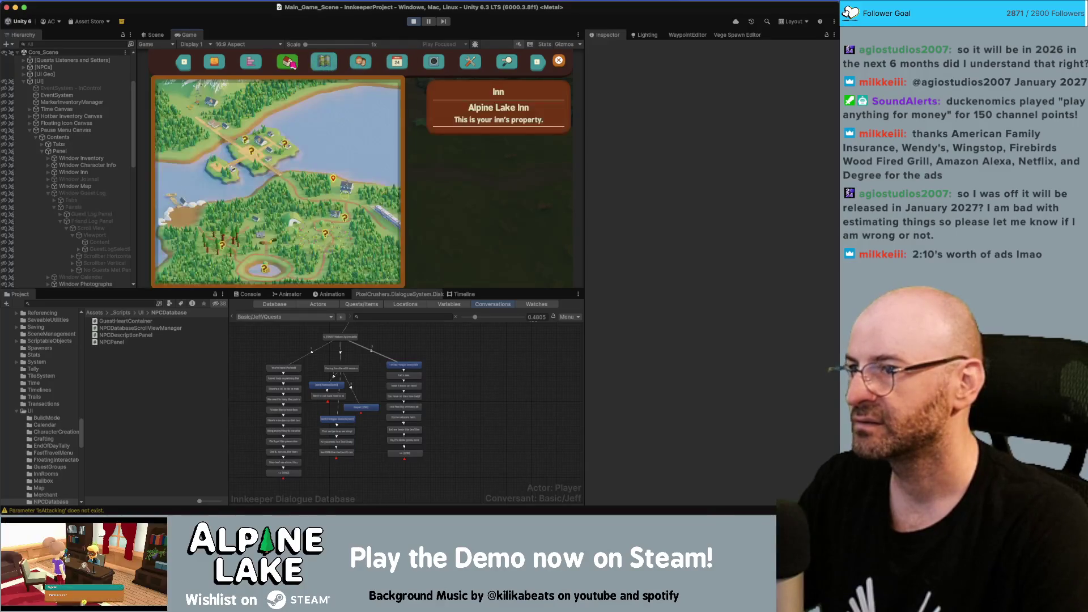
pyautogui.click(360, 62)
pyautogui.click(384, 88)
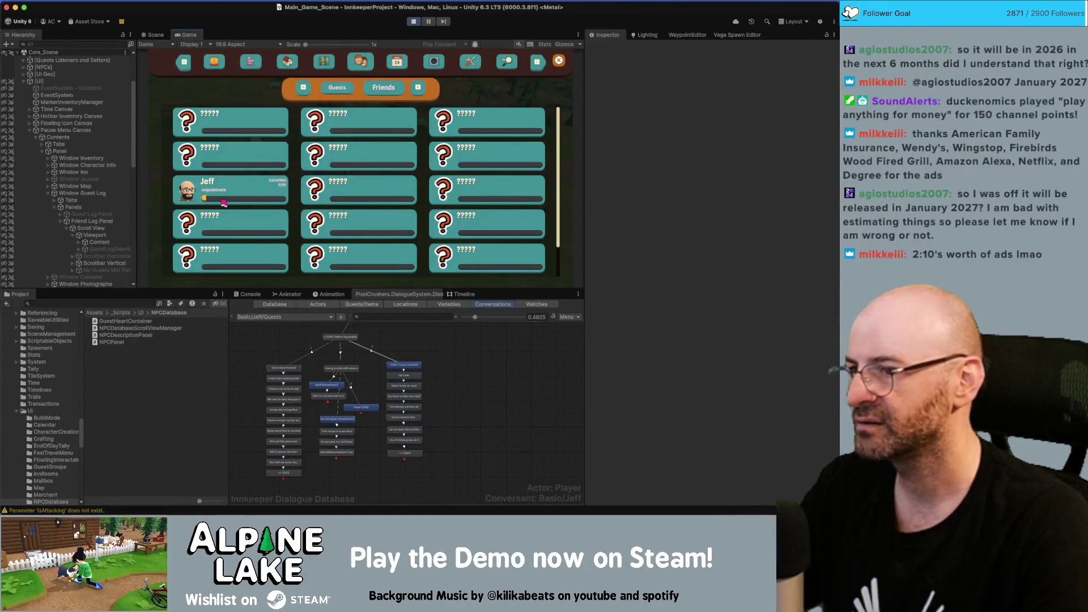
pyautogui.press('super+Tab')
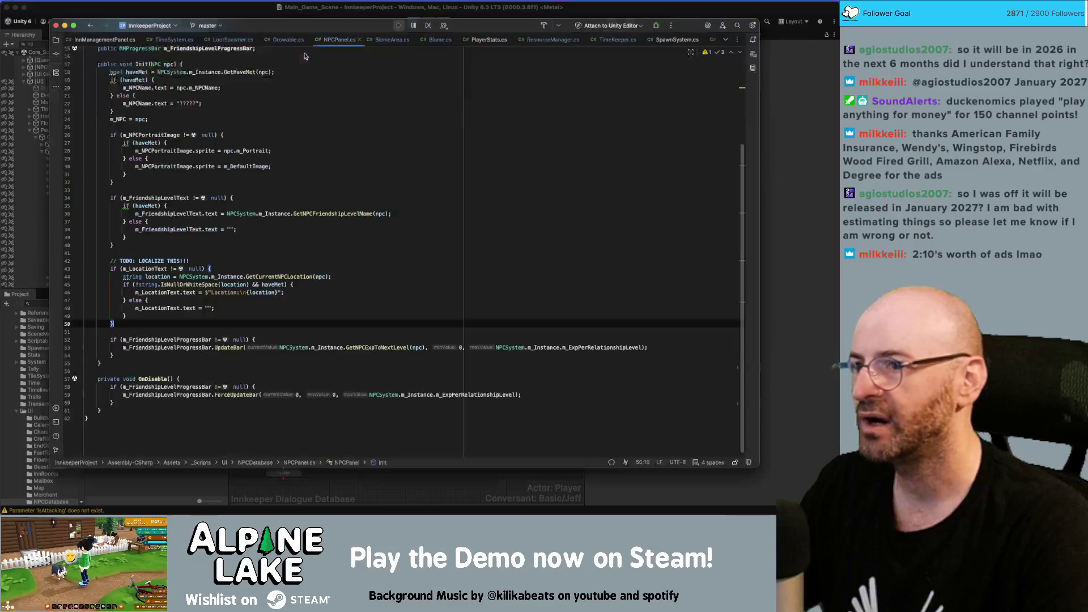
pyautogui.doubleClick(229, 347)
pyautogui.scroll(1, 194, 264)
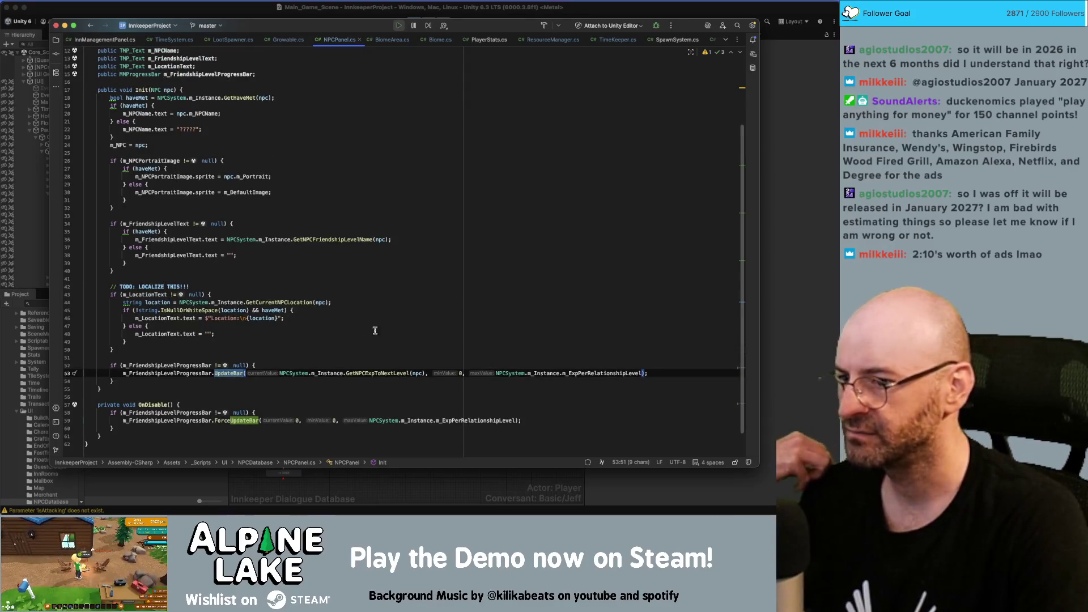
pyautogui.doubleClick(589, 374)
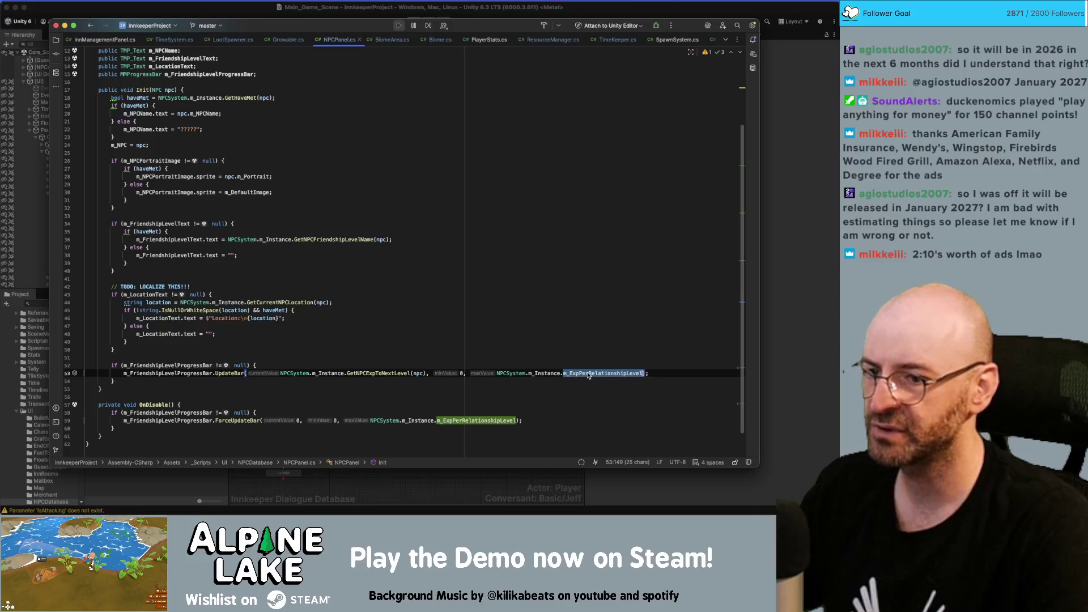
pyautogui.keyDown('super'); pyautogui.click(588, 374); pyautogui.keyUp('super')
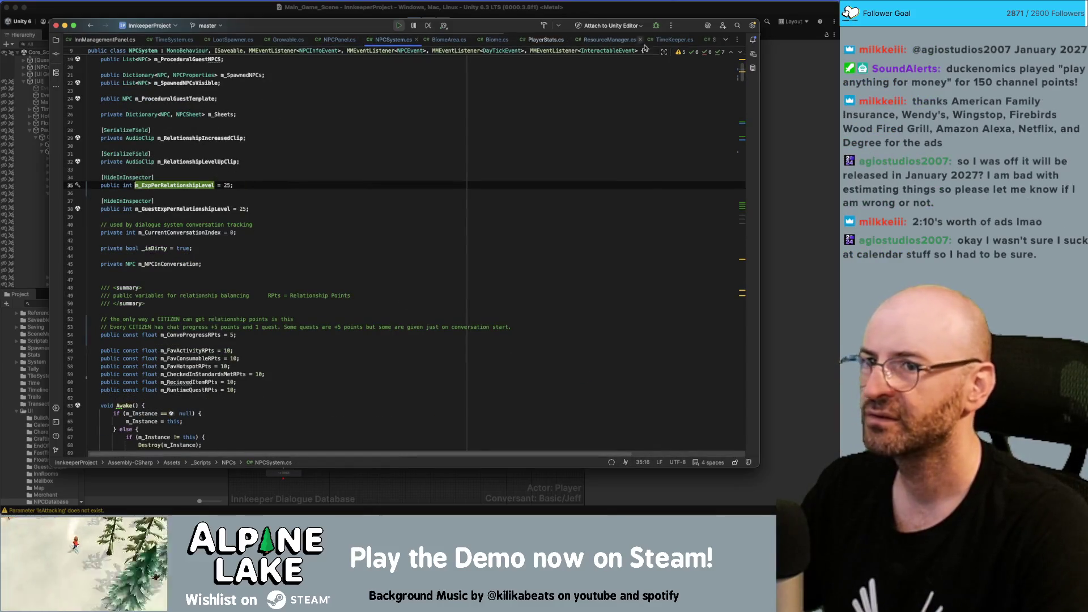
pyautogui.click(329, 41)
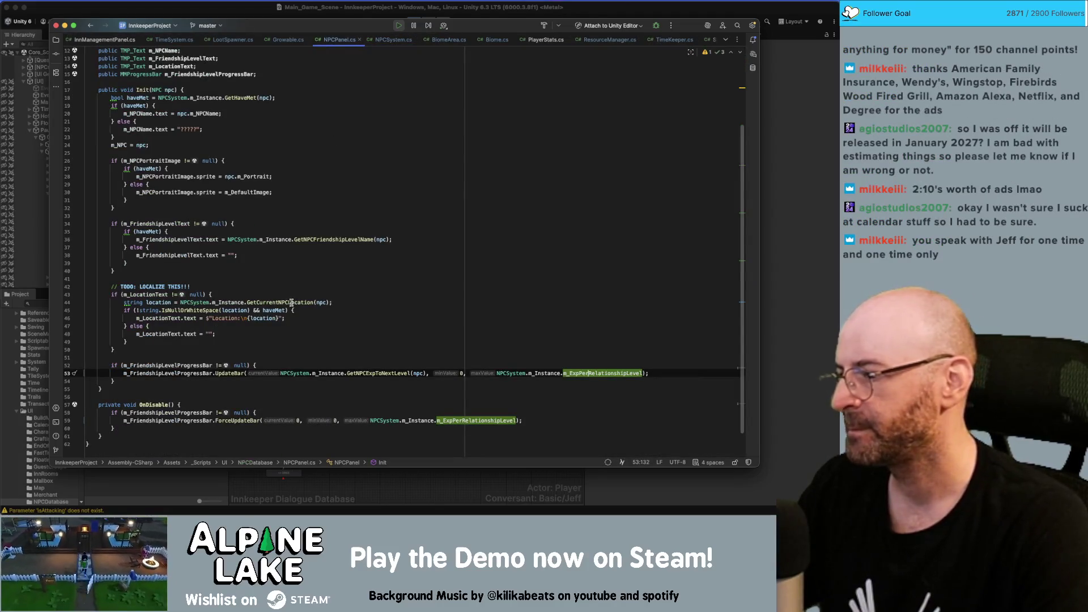
pyautogui.moveTo(297, 300)
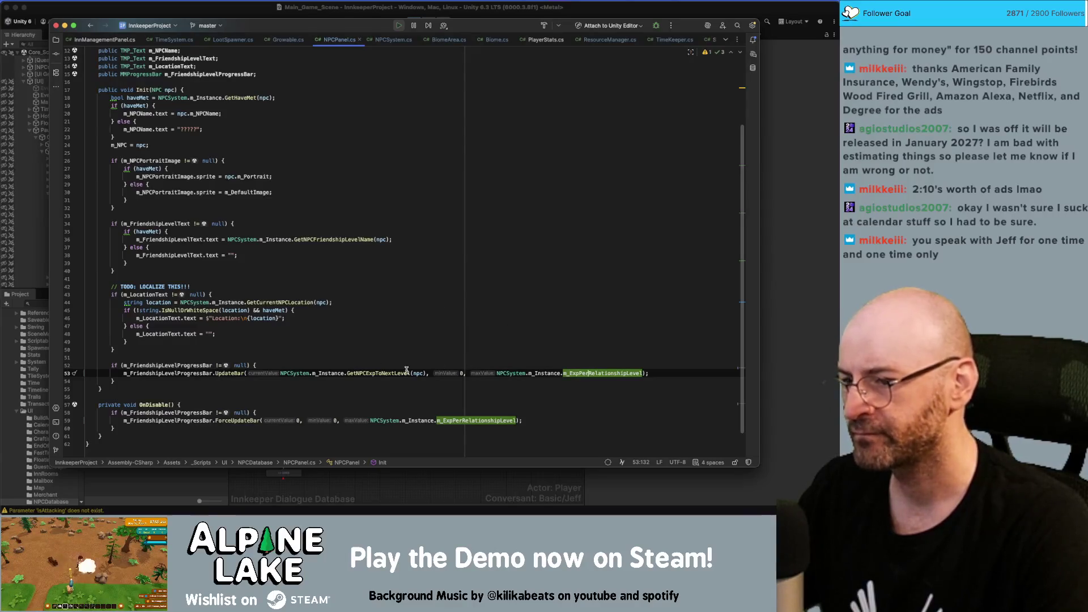
pyautogui.click(385, 365)
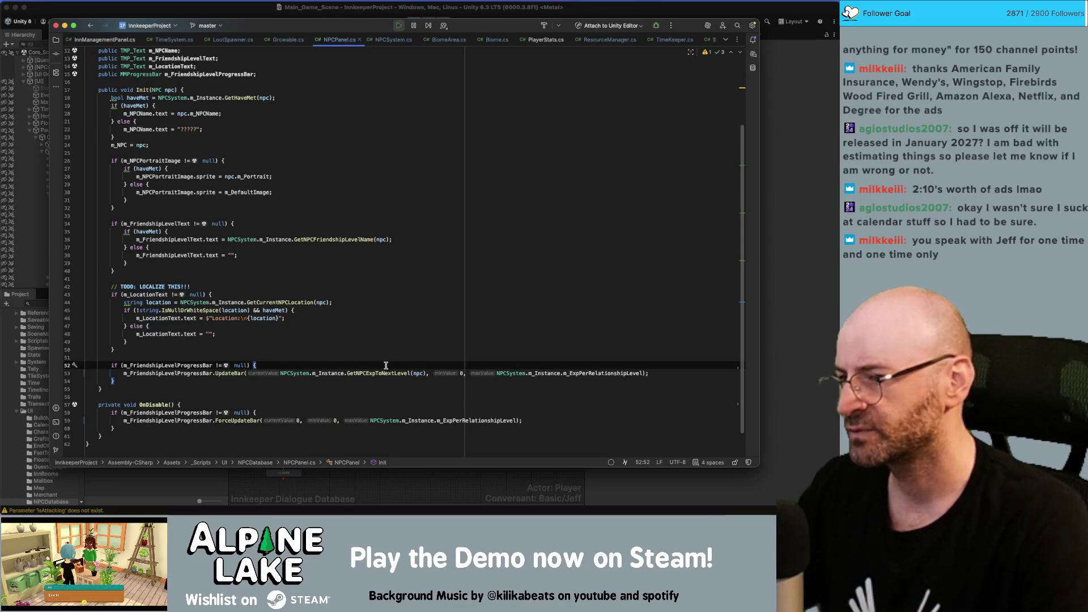
# Add an interpolated debug print of NPCSystem.m_Instance.GetNPCExpToNextLevel(npc) in NPCPanel.cs.
pyautogui.press('Return')
pyautogui.write('print("");')
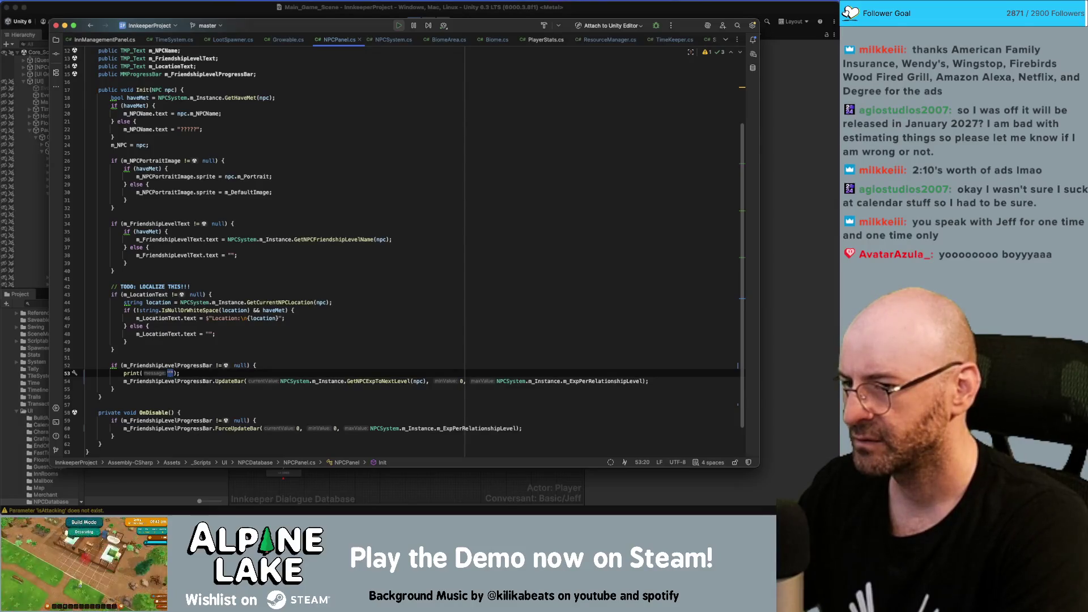
pyautogui.press('BackSpace')
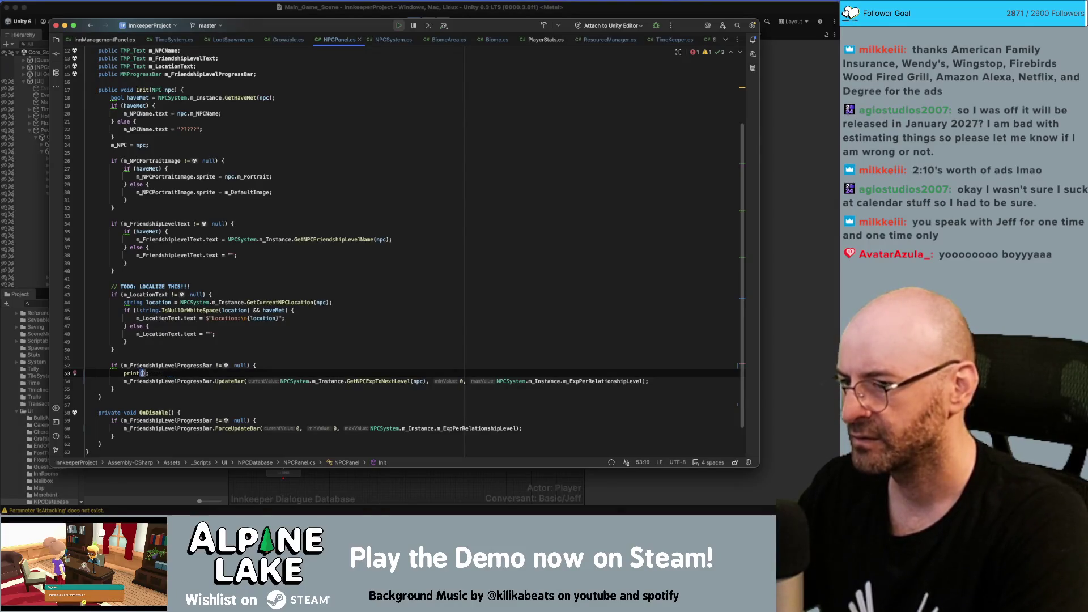
pyautogui.write('$"{NPC')
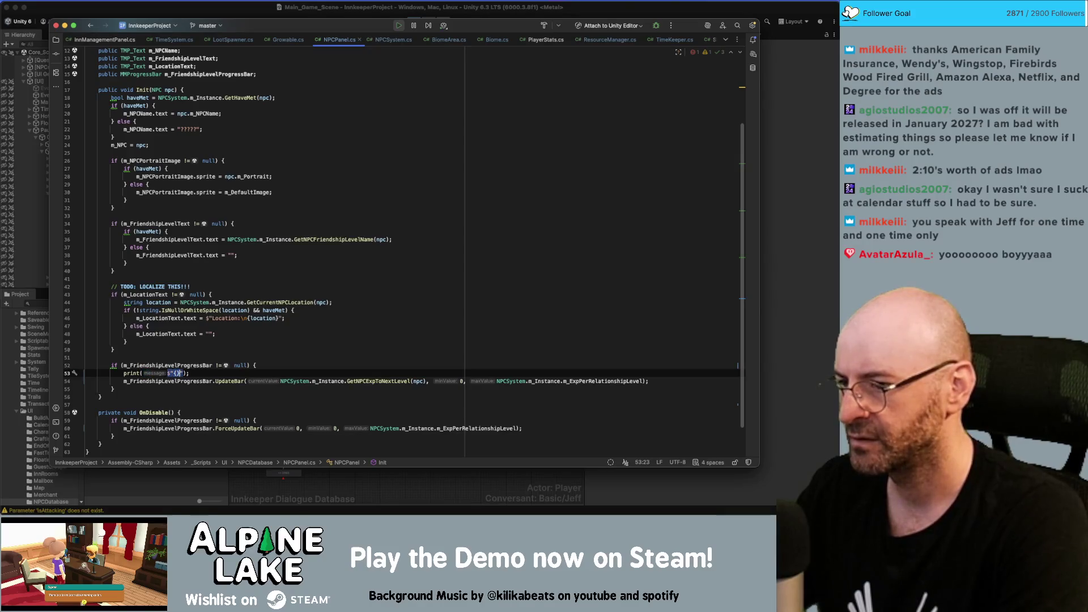
pyautogui.write('System.m_Ins')
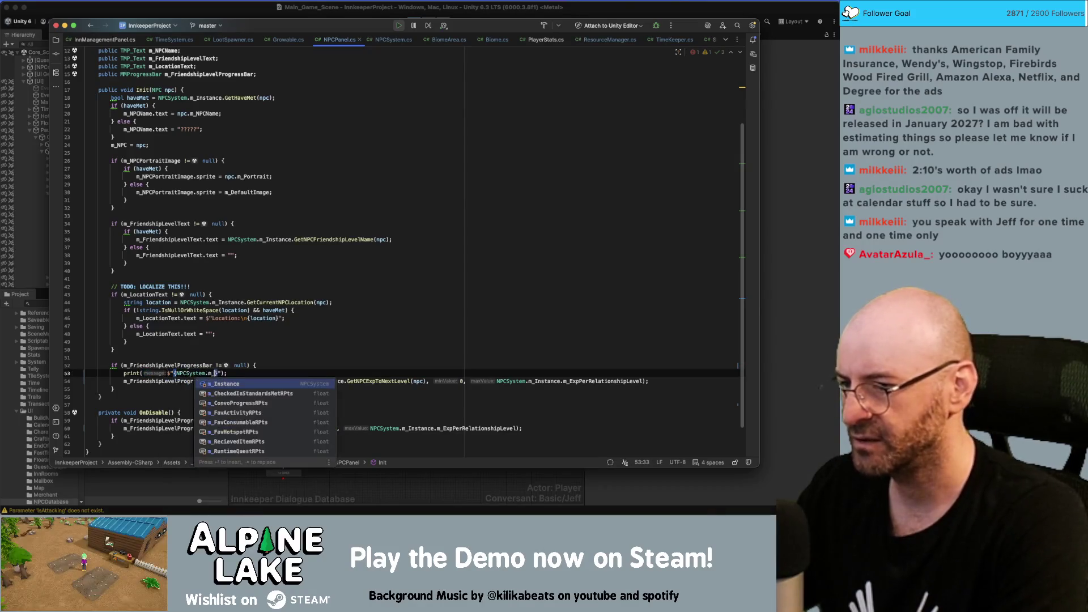
pyautogui.press('Return')
pyautogui.write('.getnpc')
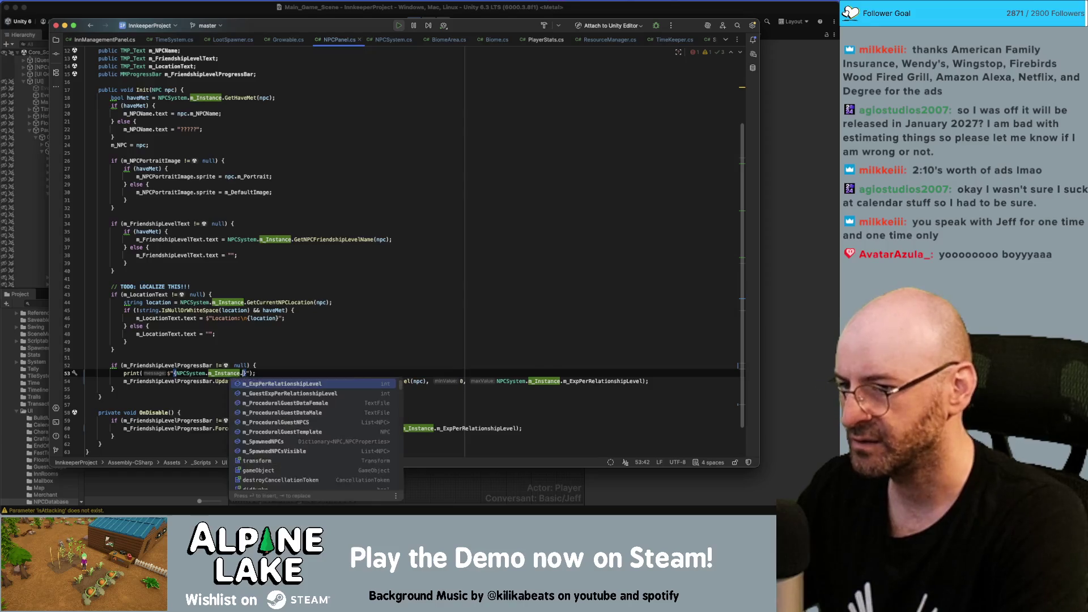
pyautogui.write('exp')
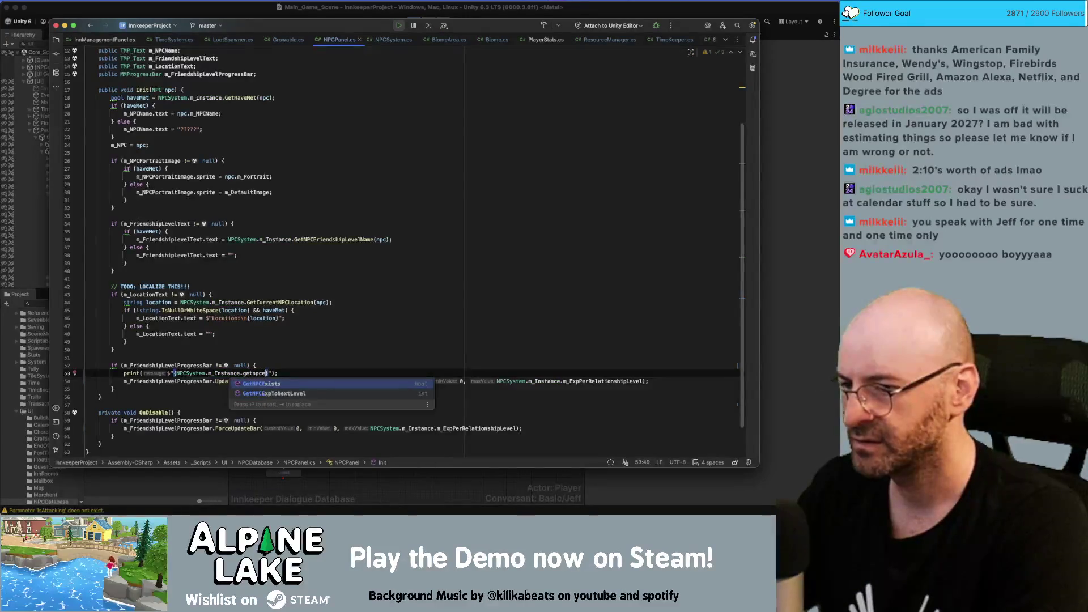
pyautogui.press('Return')
pyautogui.write('npc)')
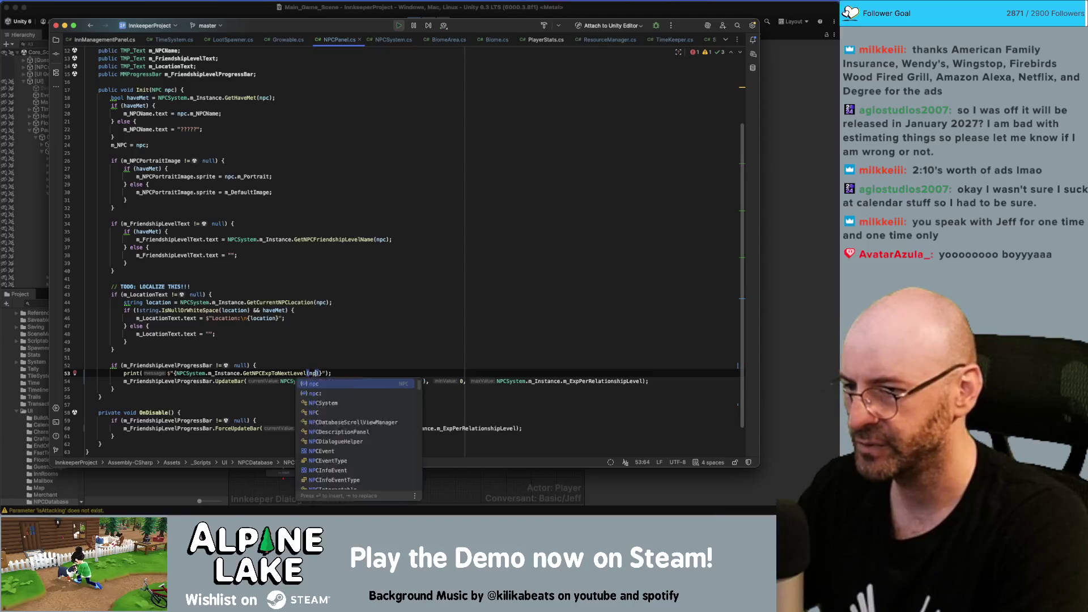
pyautogui.write('}')
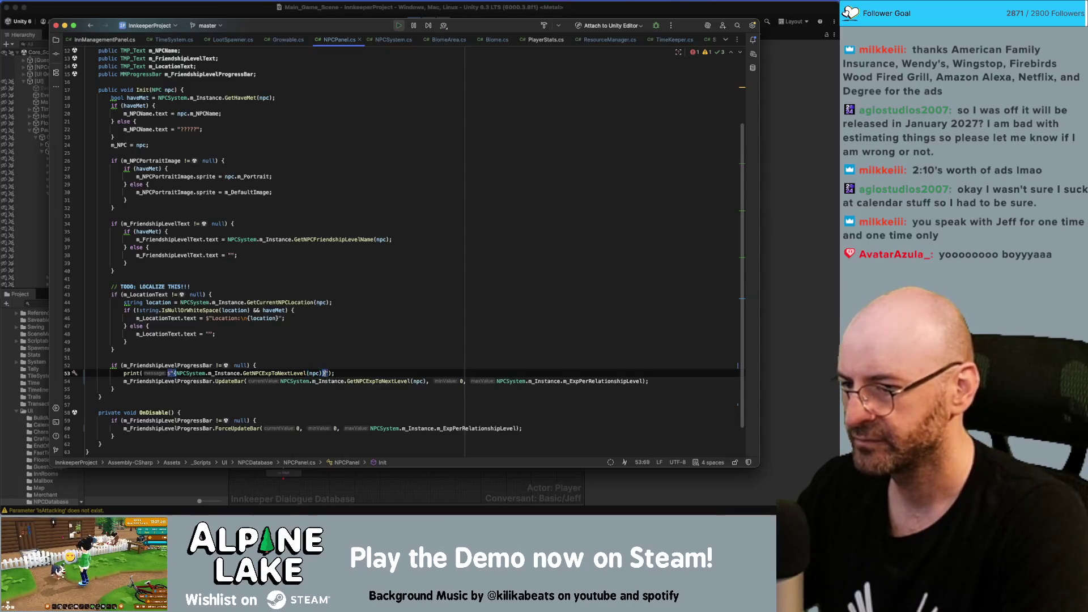
pyautogui.write('- ')
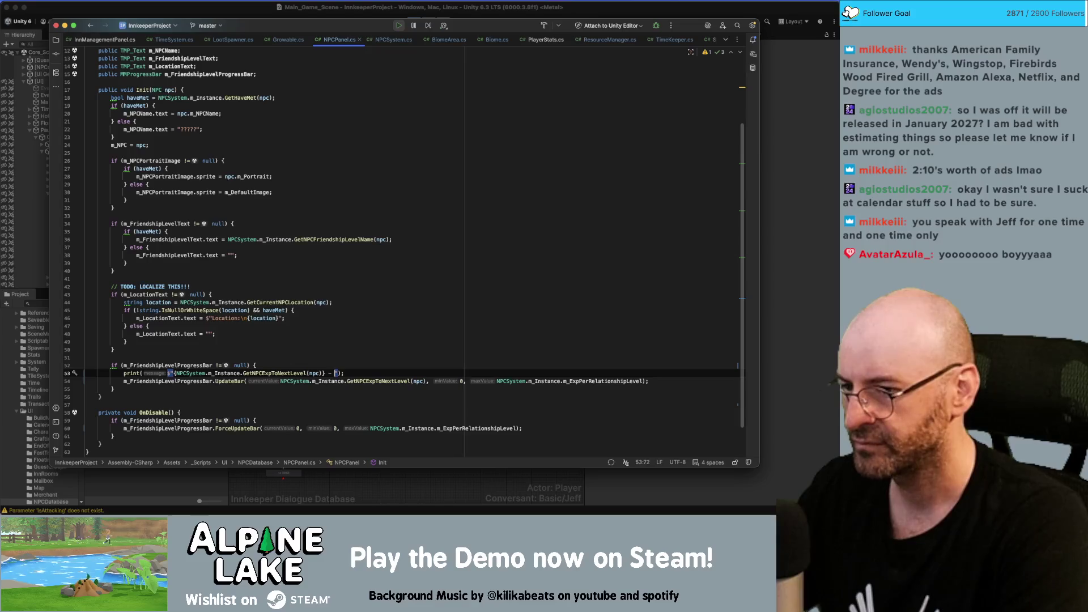
pyautogui.write('{')
pyautogui.write('- ')
pyautogui.write('{')
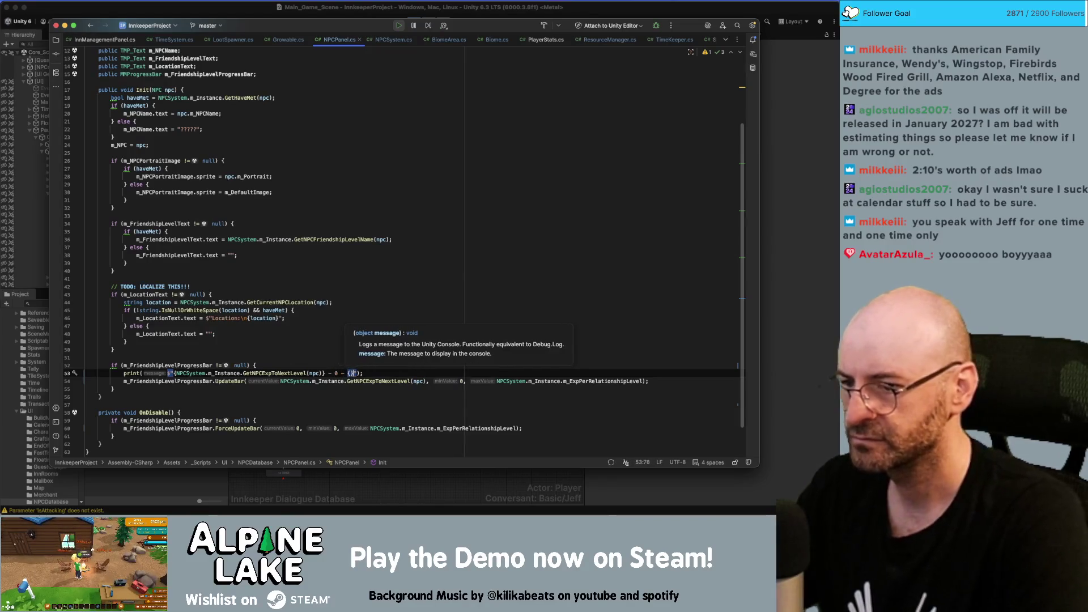
# Copy the exp-per-level maxValue expression into the print's empty braces.
pyautogui.click(464, 380)
pyautogui.hotkey('alt', 'shift', 'Right')
pyautogui.hotkey('alt', 'shift', 'Right')
pyautogui.hotkey('alt', 'shift', 'Right')
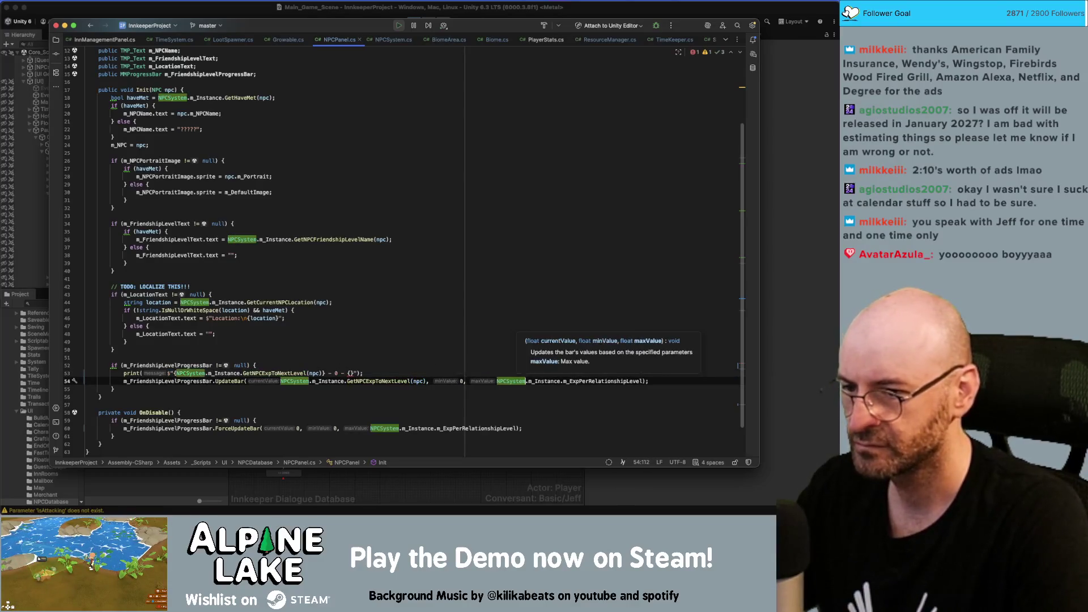
pyautogui.press('super+c')
pyautogui.click(349, 373)
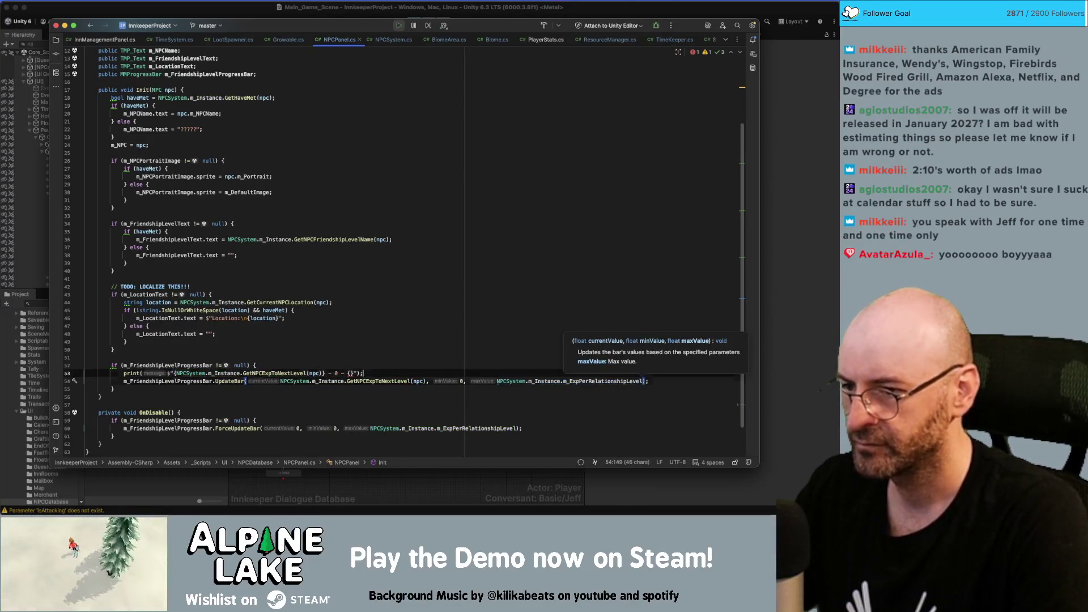
pyautogui.press('super+v')
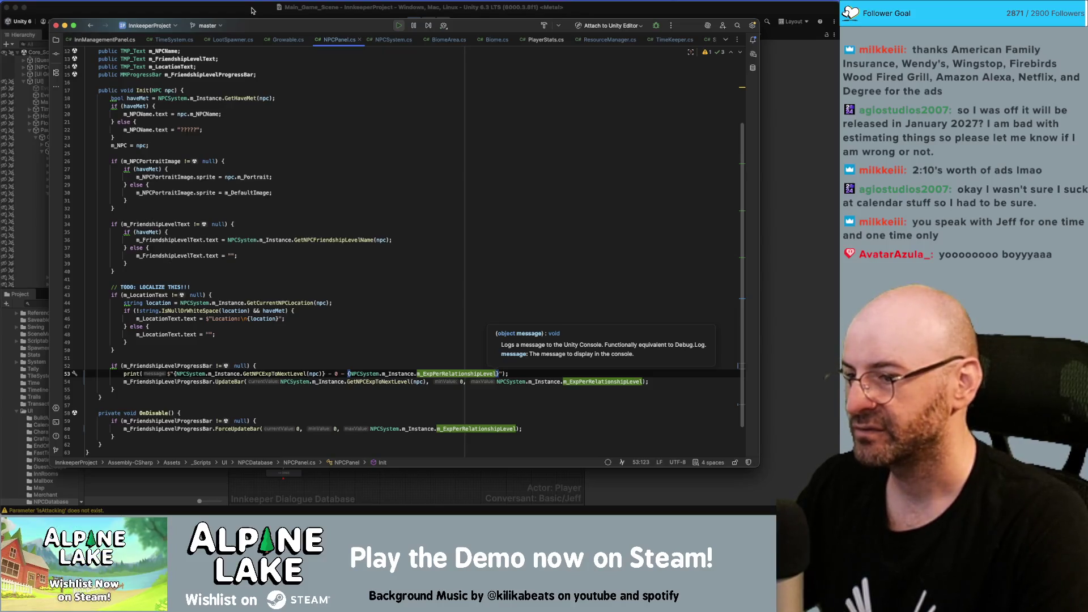
# Stop the running game in Unity and return to Rider.
pyautogui.click(252, 10)
pyautogui.click(408, 21)
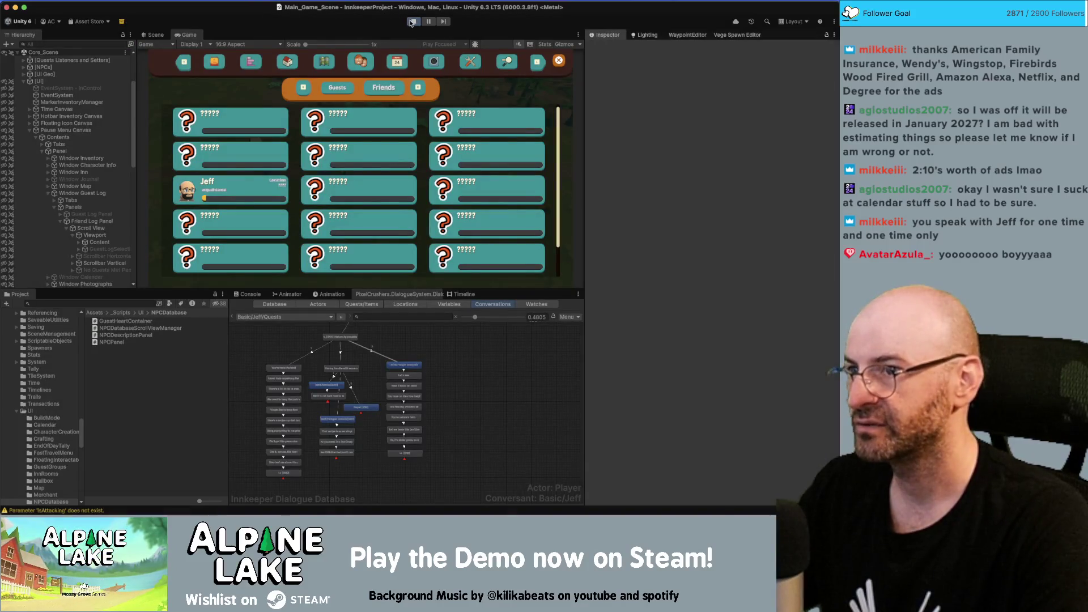
pyautogui.press('super+Tab')
# Jump to GetNPCExpToNextLevel in NPCSystem.cs and examine m_RelationshipPoints modulo m_ExpPerRelationshipLevel.
pyautogui.click(373, 381)
pyautogui.keyDown('super'); pyautogui.click(374, 381); pyautogui.keyUp('super')
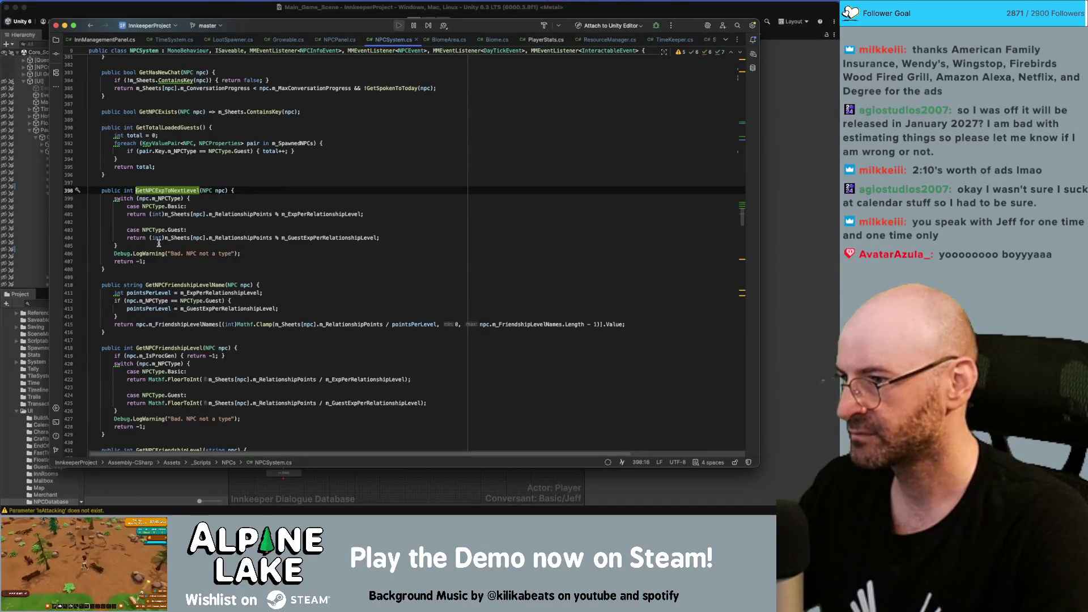
pyautogui.doubleClick(258, 214)
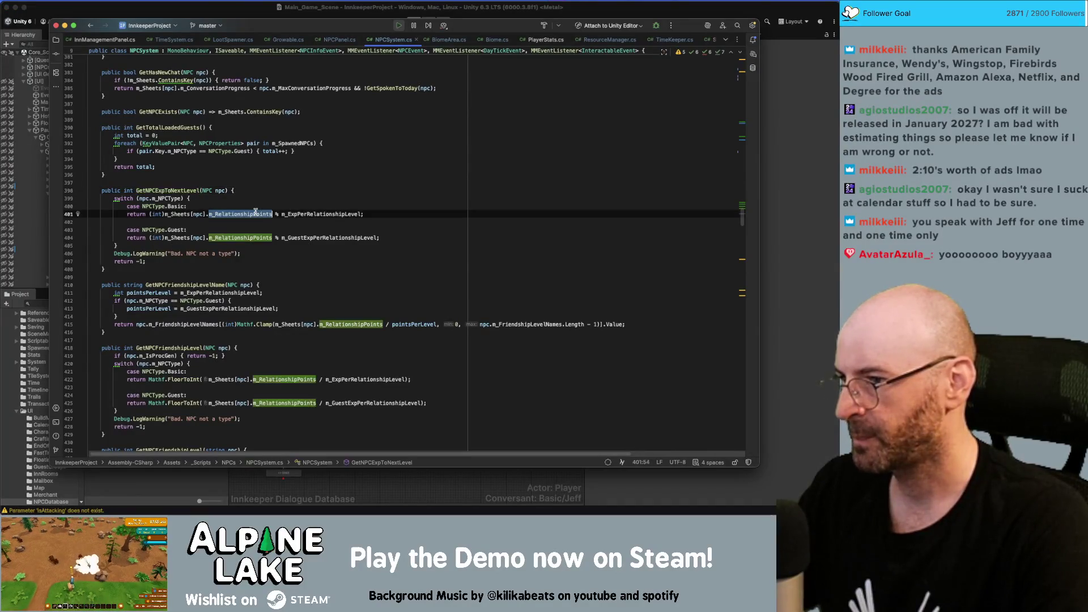
pyautogui.doubleClick(306, 213)
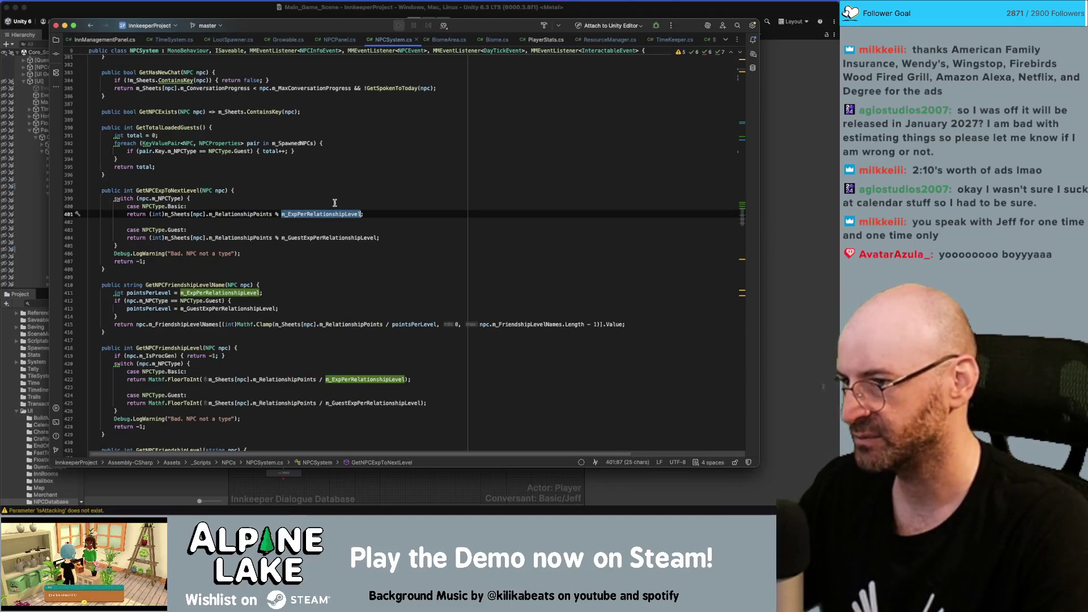
pyautogui.doubleClick(246, 214)
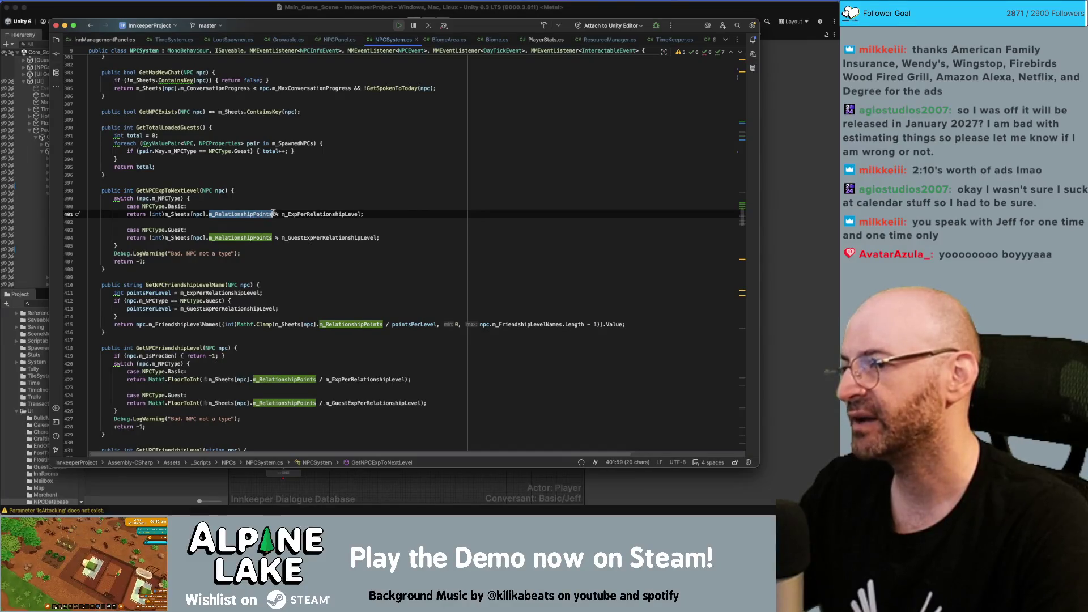
pyautogui.doubleClick(292, 214)
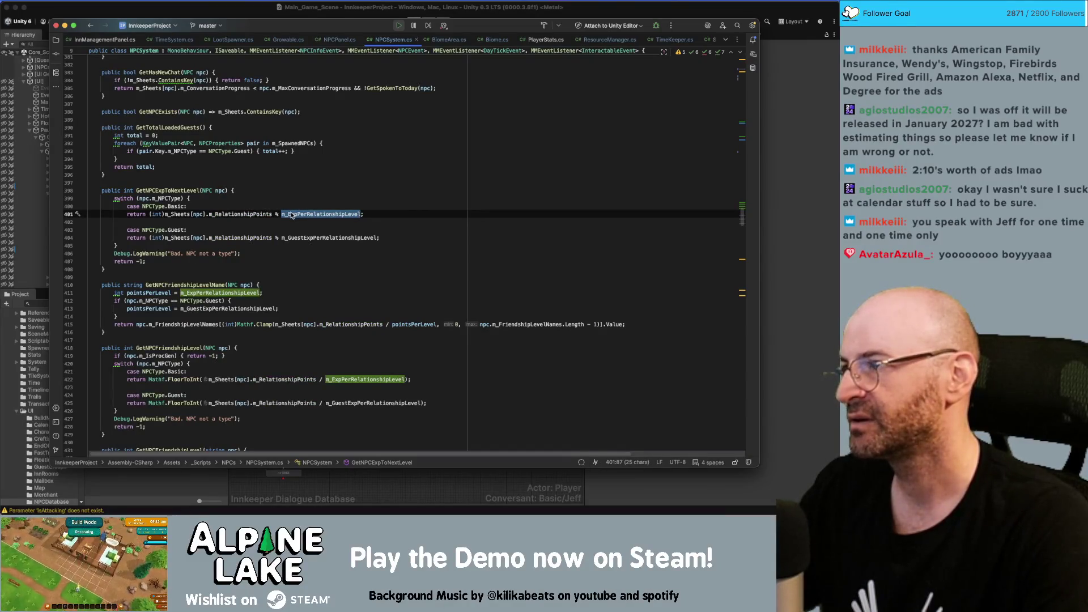
pyautogui.moveTo(289, 214)
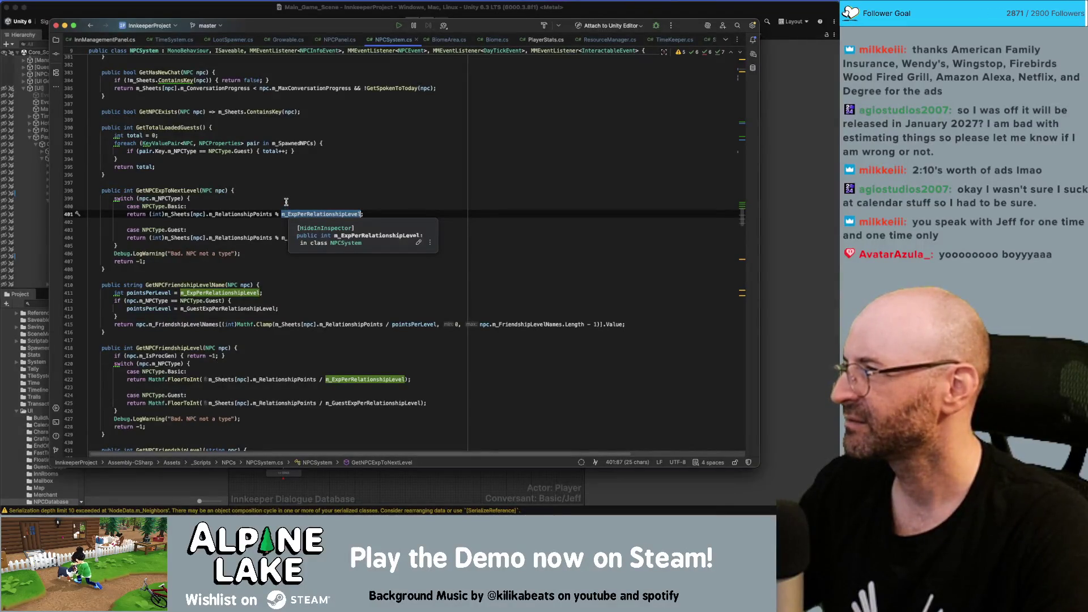
pyautogui.click(263, 214)
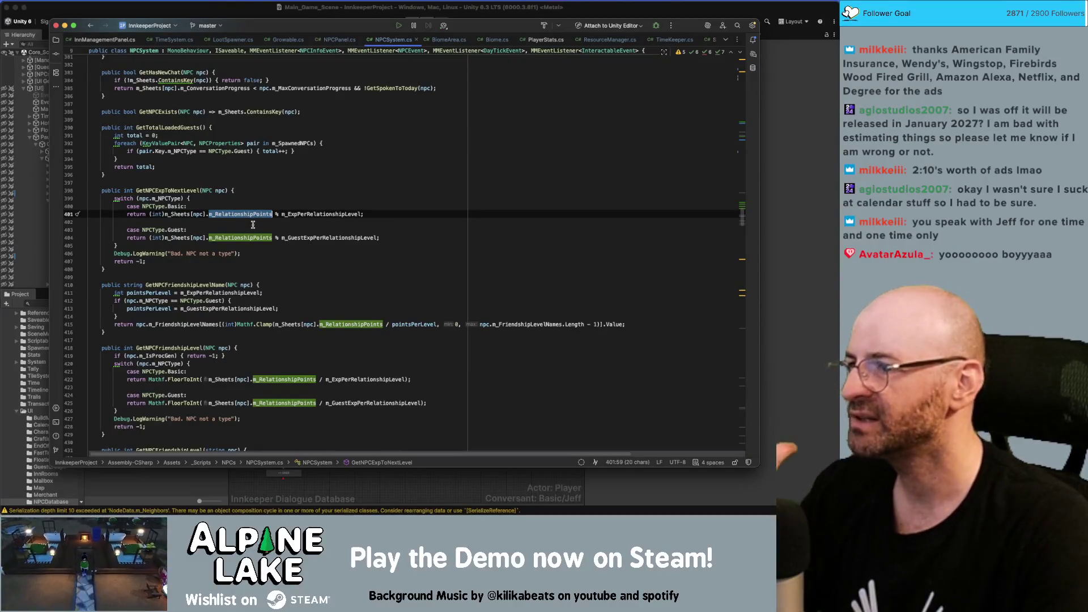
# Select the GetNPCExpToNextLevel method name, then start Play mode in Unity.
pyautogui.click(178, 192)
pyautogui.doubleClick(178, 192)
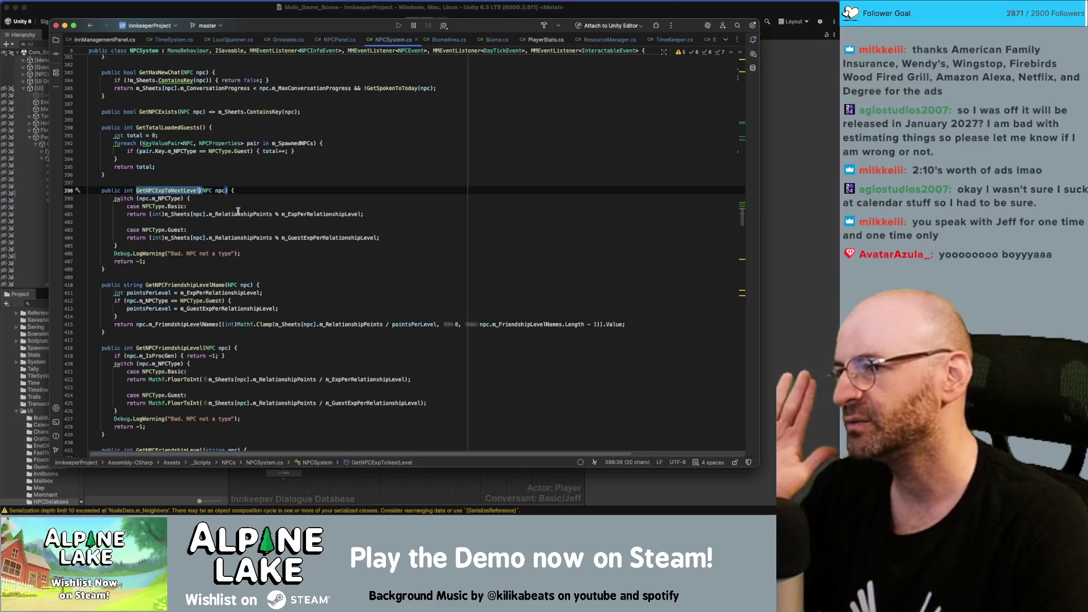
pyautogui.moveTo(238, 212)
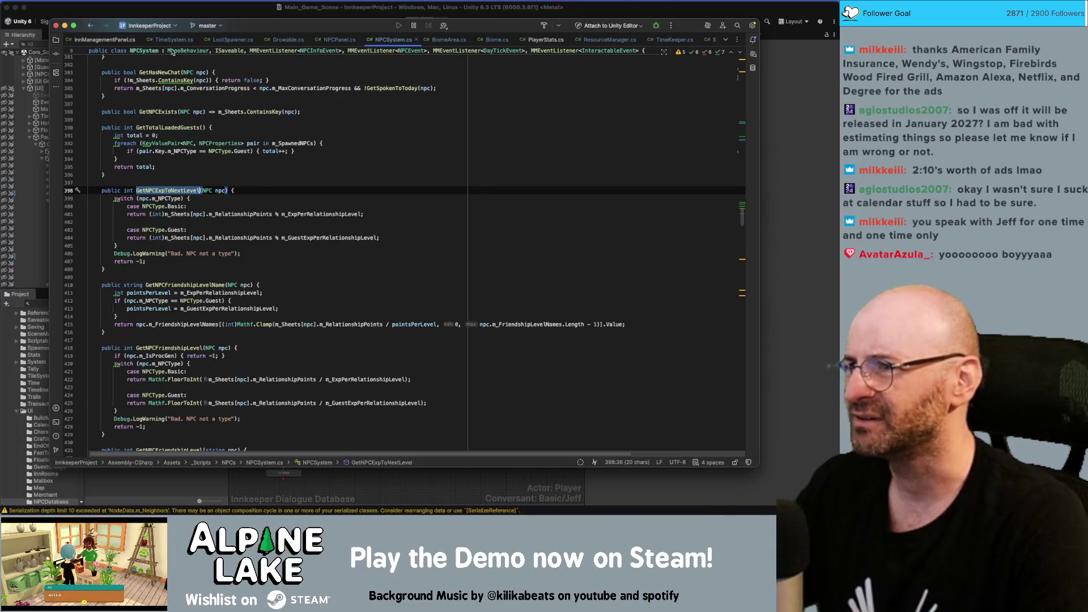
pyautogui.click(170, 7)
pyautogui.click(411, 22)
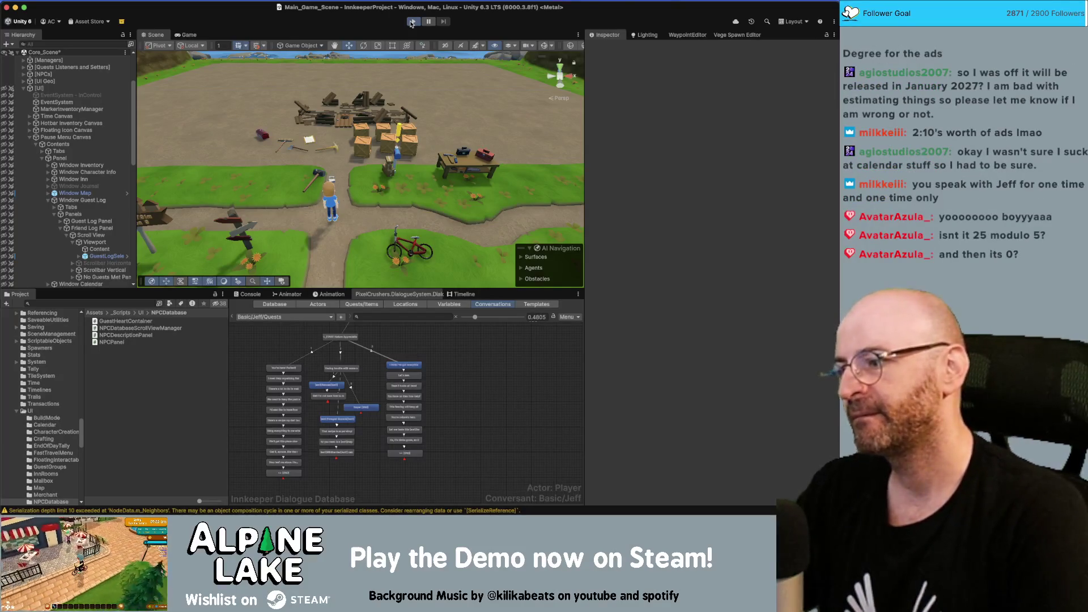
# Chat with Jeff, view his Friends-log card, and check the Console's '0 - 0 - 100' prints.
pyautogui.click(412, 22)
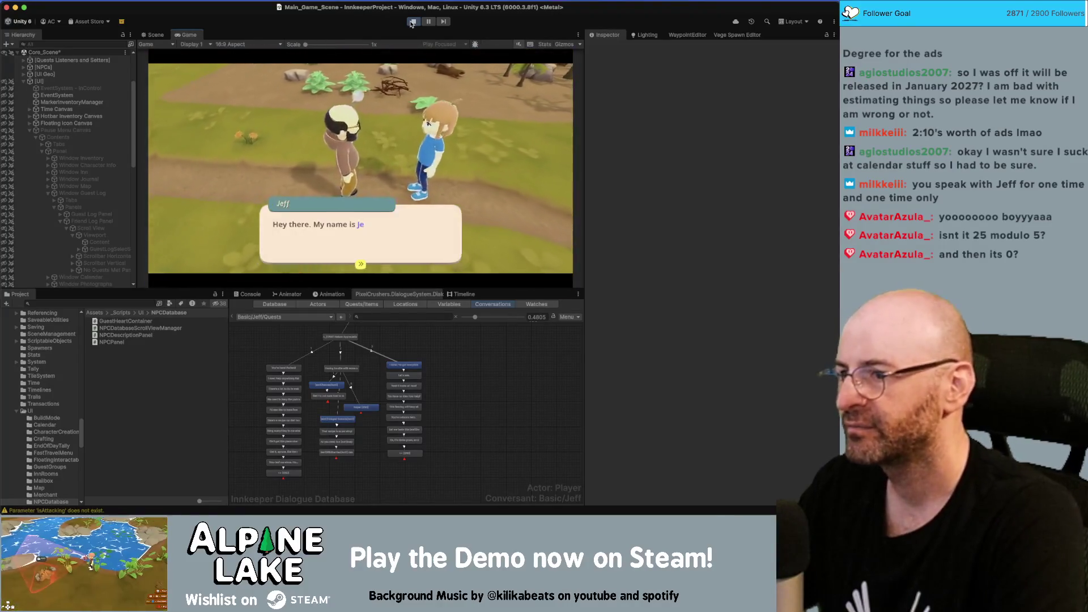
pyautogui.press('Return')
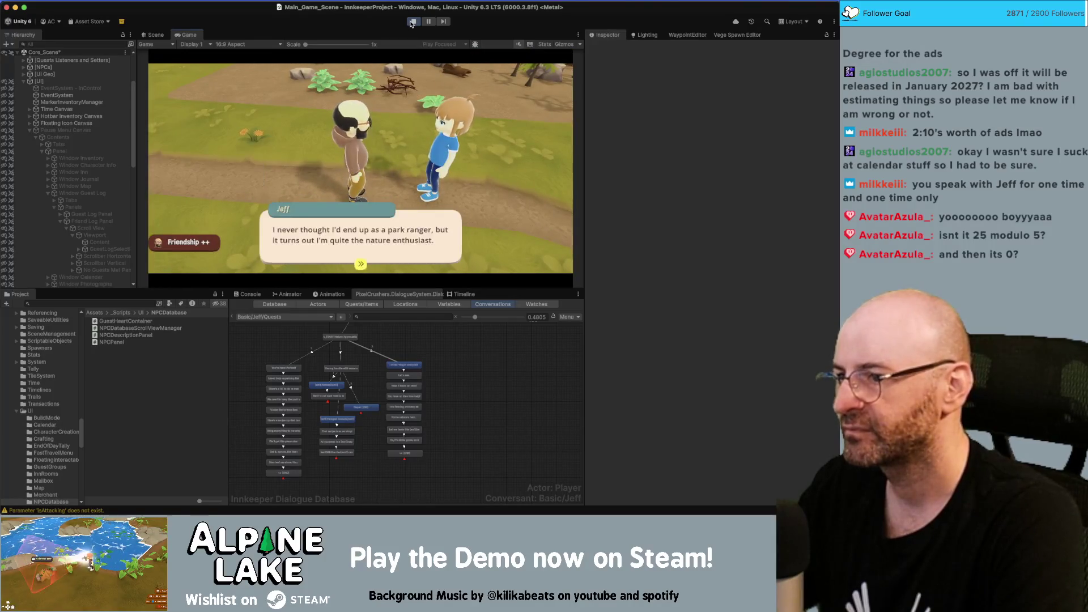
pyautogui.press('Return')
pyautogui.press('Escape')
pyautogui.press('e')
pyautogui.press('e')
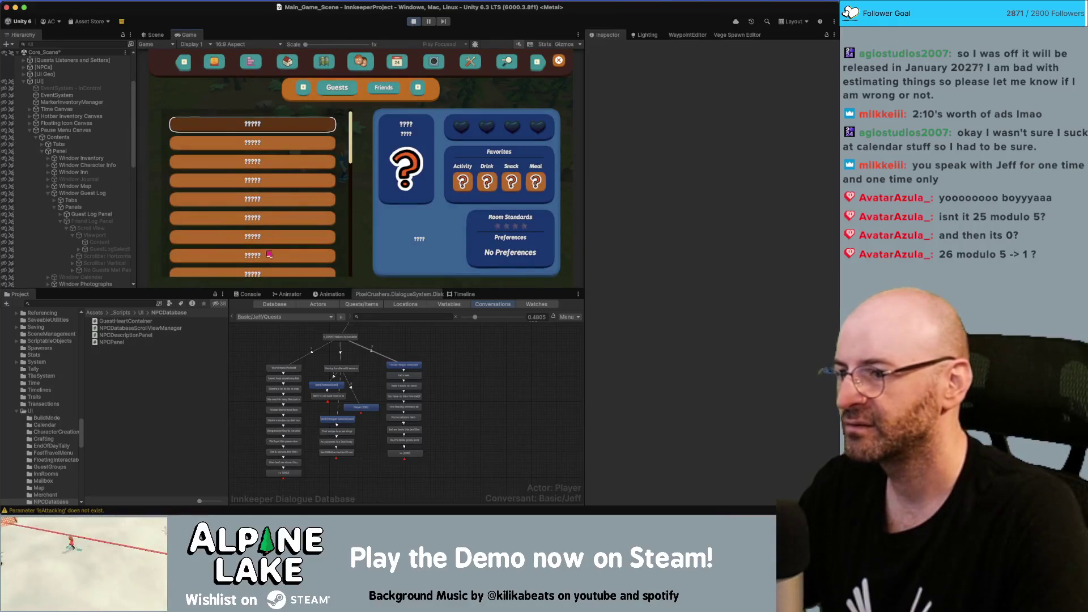
pyautogui.click(374, 88)
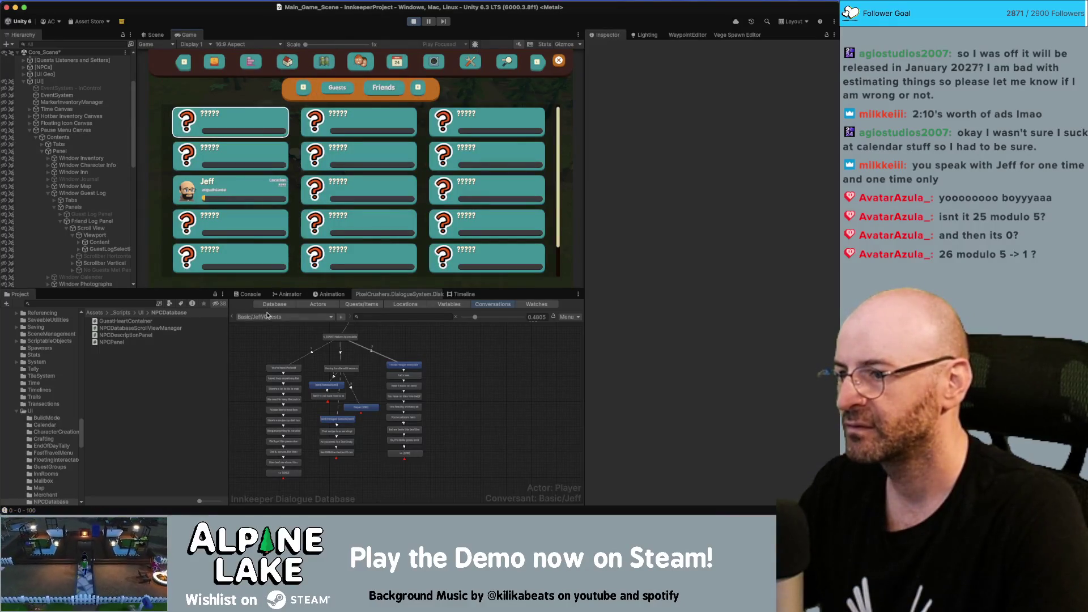
pyautogui.click(251, 295)
pyautogui.scroll(3, 282, 340)
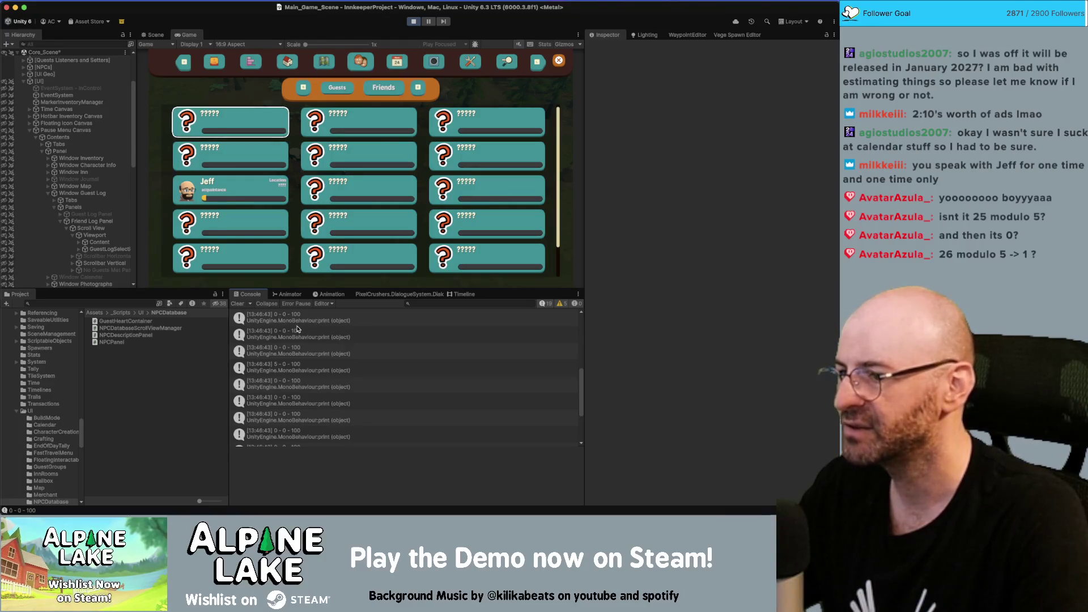
# Open the logging line in NPCPanel.cs and search all files for m_ExpPerRelationshipLevel.
pyautogui.doubleClick(294, 330)
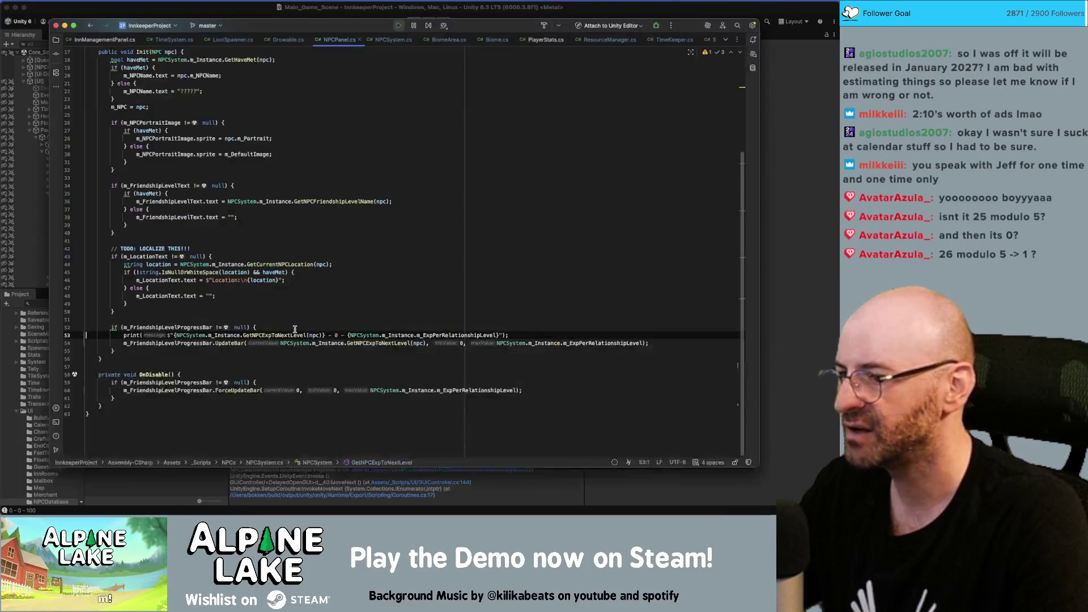
pyautogui.doubleClick(440, 334)
pyautogui.press('super+shift+f')
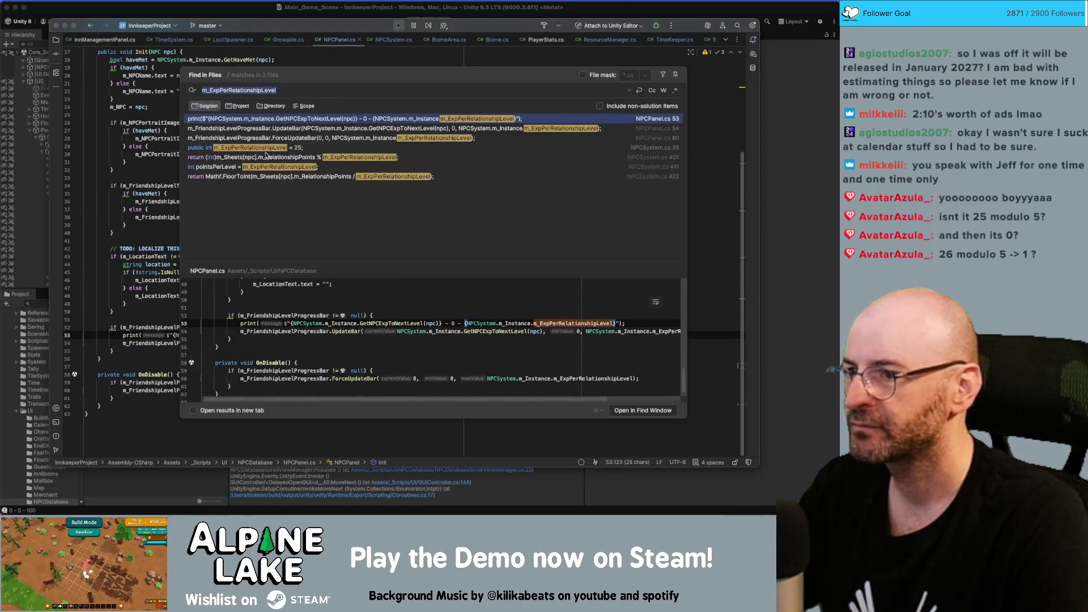
pyautogui.press('Escape')
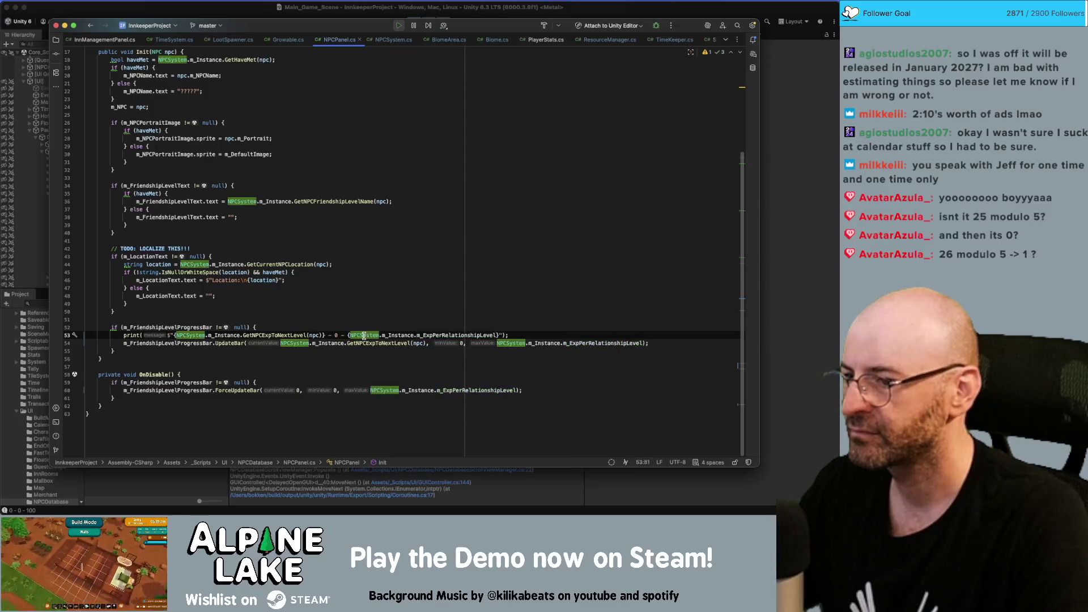
# Inspect the HideInInspector m_ExpPerRelationshipLevel = 25 declaration in NPCSystem.cs, then return to Unity.
pyautogui.keyDown('super'); pyautogui.click(365, 334); pyautogui.keyUp('super')
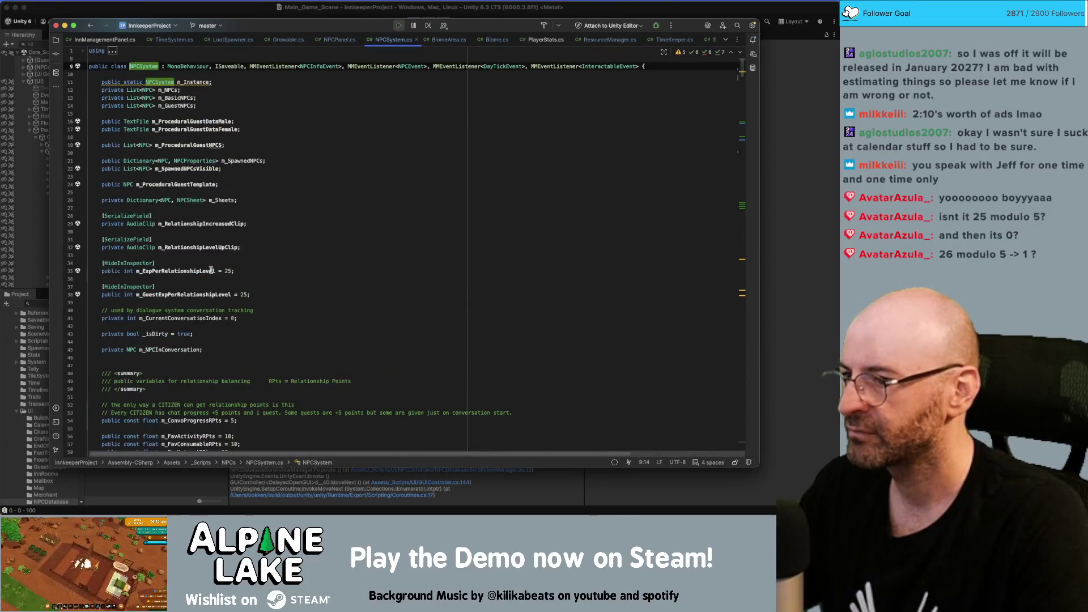
pyautogui.doubleClick(162, 271)
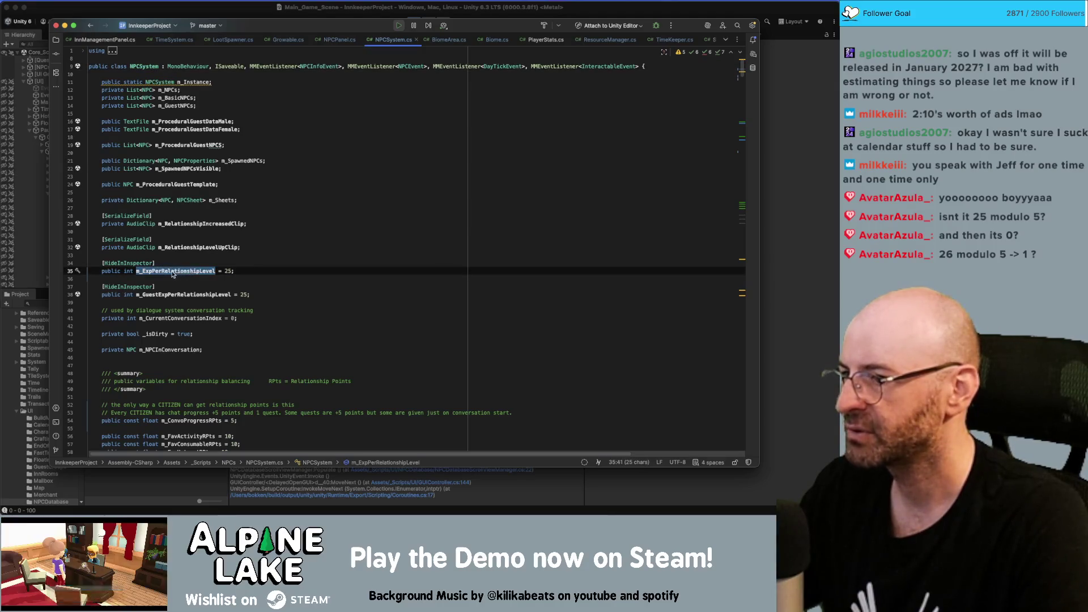
pyautogui.doubleClick(131, 263)
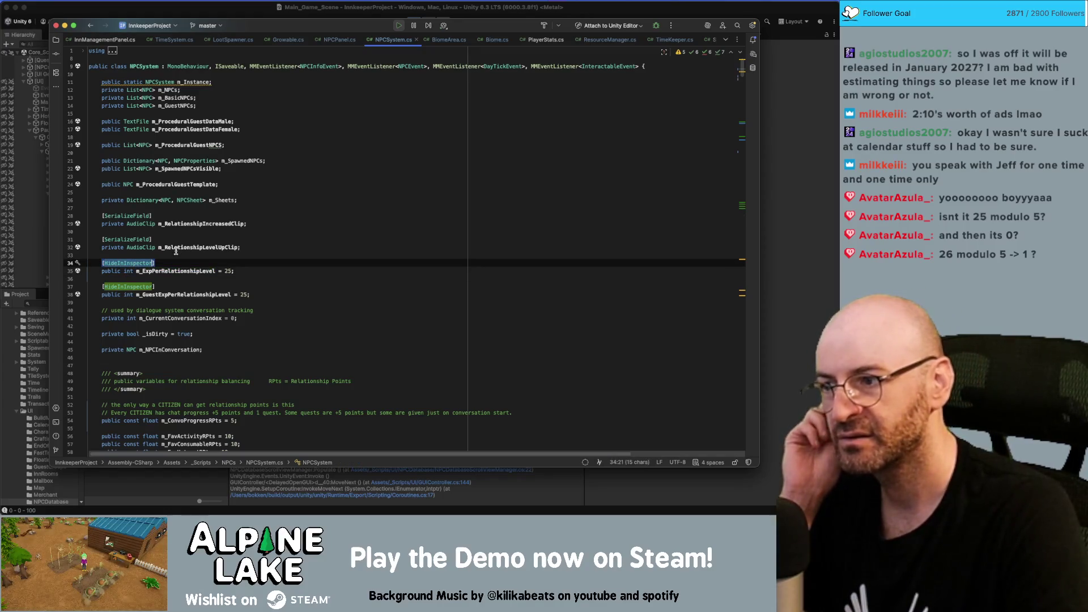
pyautogui.click(249, 11)
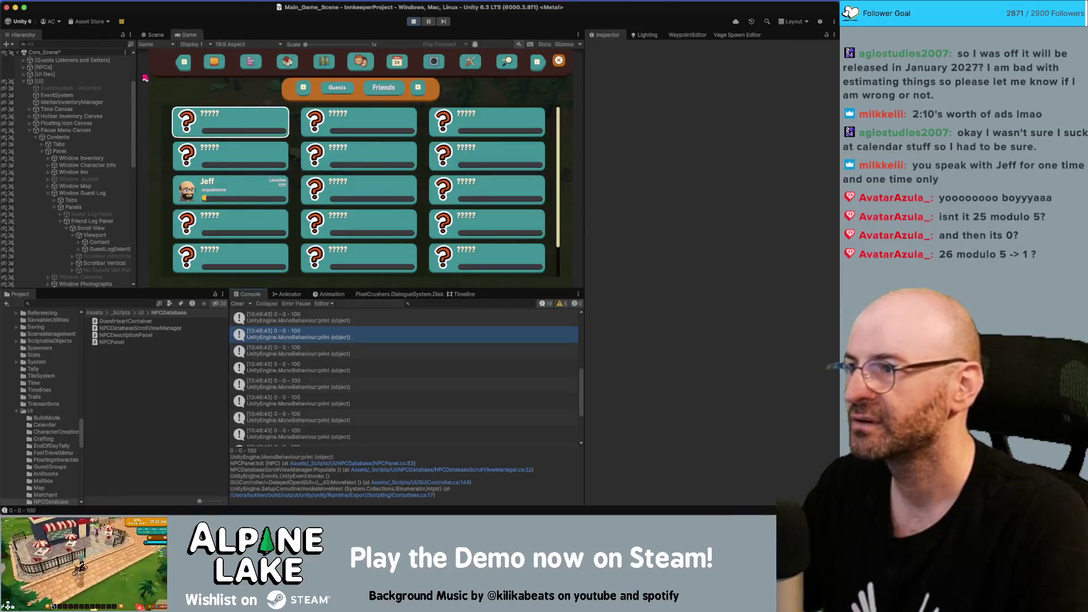
# Select the NPCSystem object under [Managers] in the Hierarchy.
pyautogui.click(102, 186)
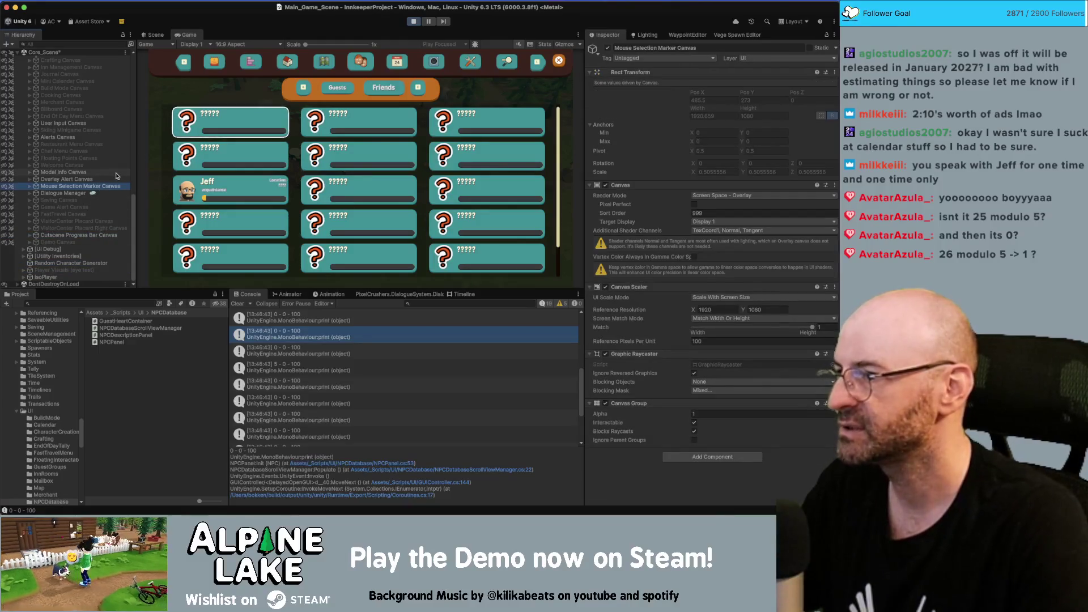
pyautogui.scroll(5, 116, 184)
pyautogui.click(113, 123)
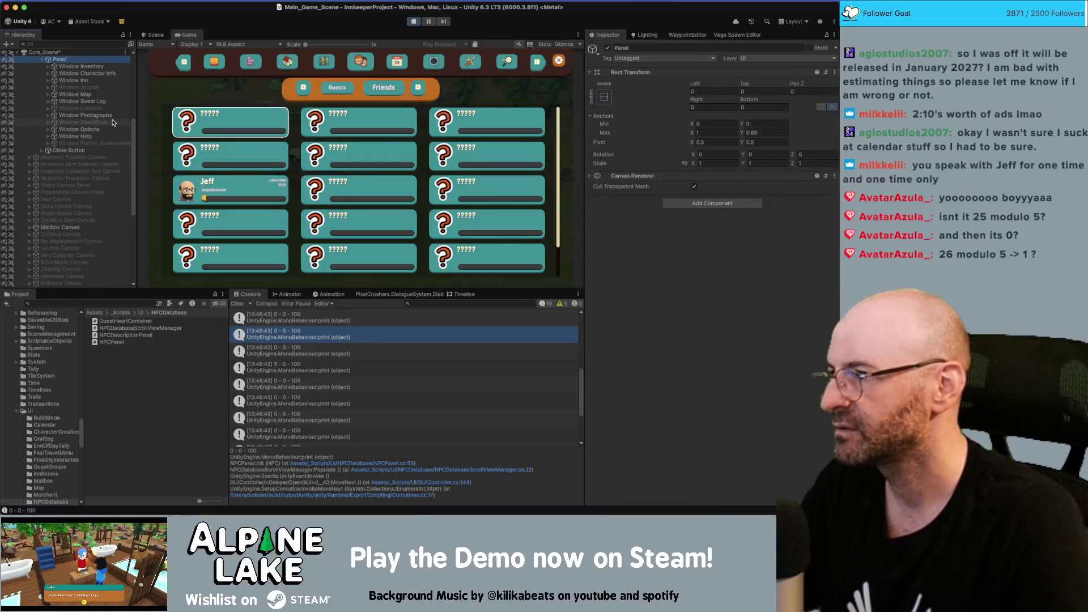
pyautogui.scroll(5, 113, 122)
pyautogui.click(113, 122)
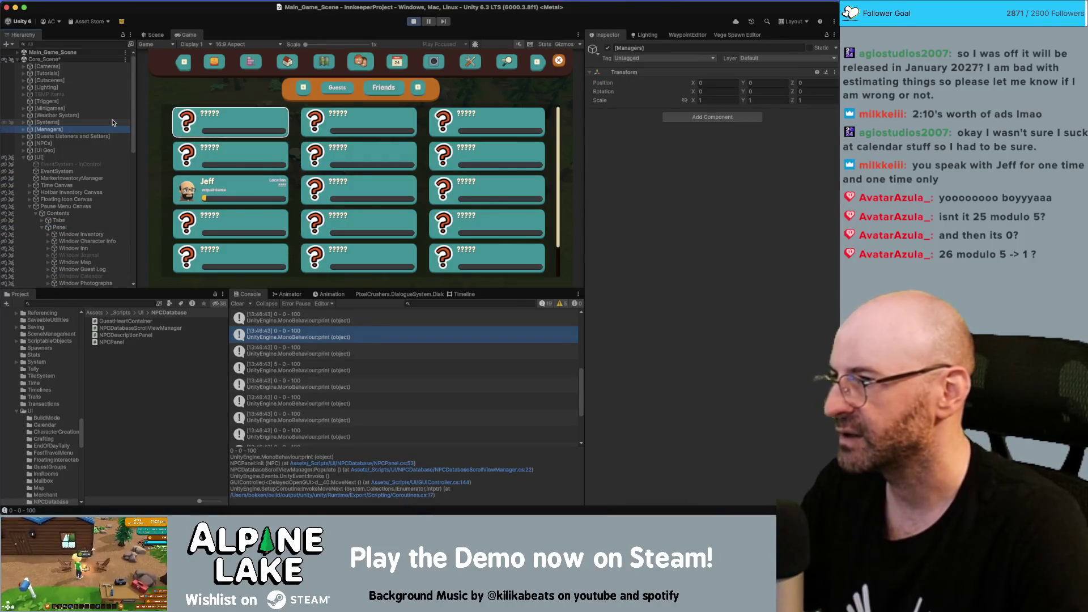
pyautogui.press('Down')
pyautogui.press('Right')
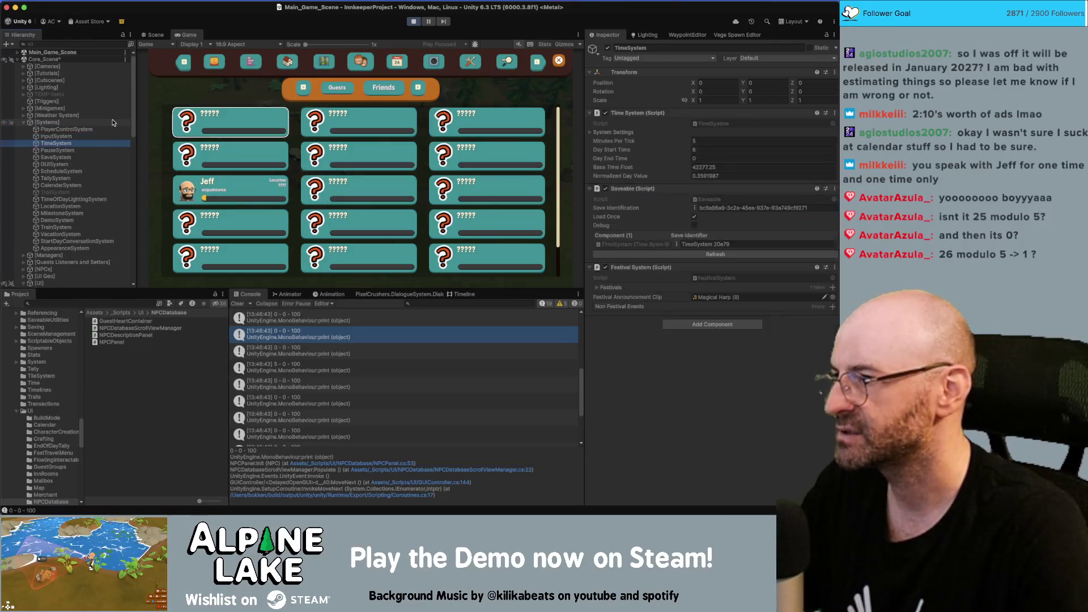
pyautogui.press('Down')
pyautogui.press('Down')
pyautogui.press('Down')
pyautogui.press('Down')
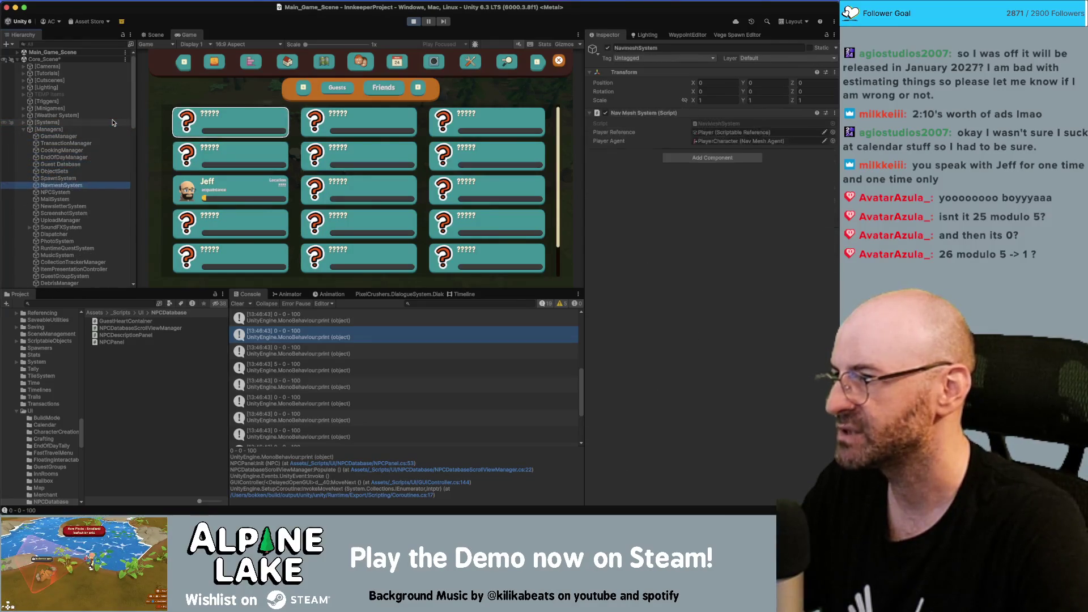
# Put the Inspector in Debug mode to reveal NPCSystem's hidden fields, then return to Rider.
pyautogui.click(833, 36)
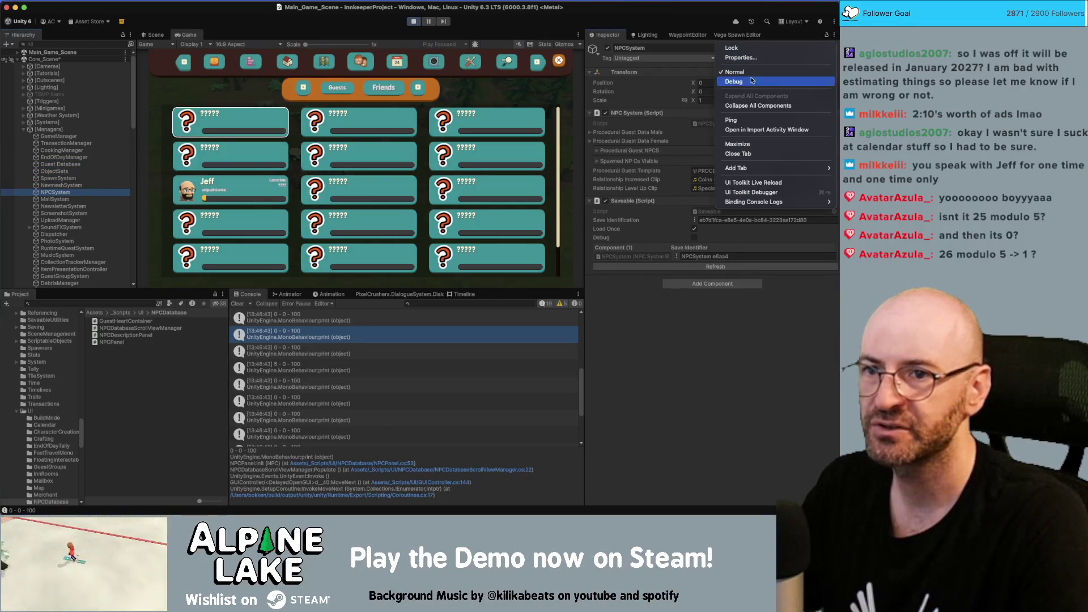
pyautogui.click(733, 82)
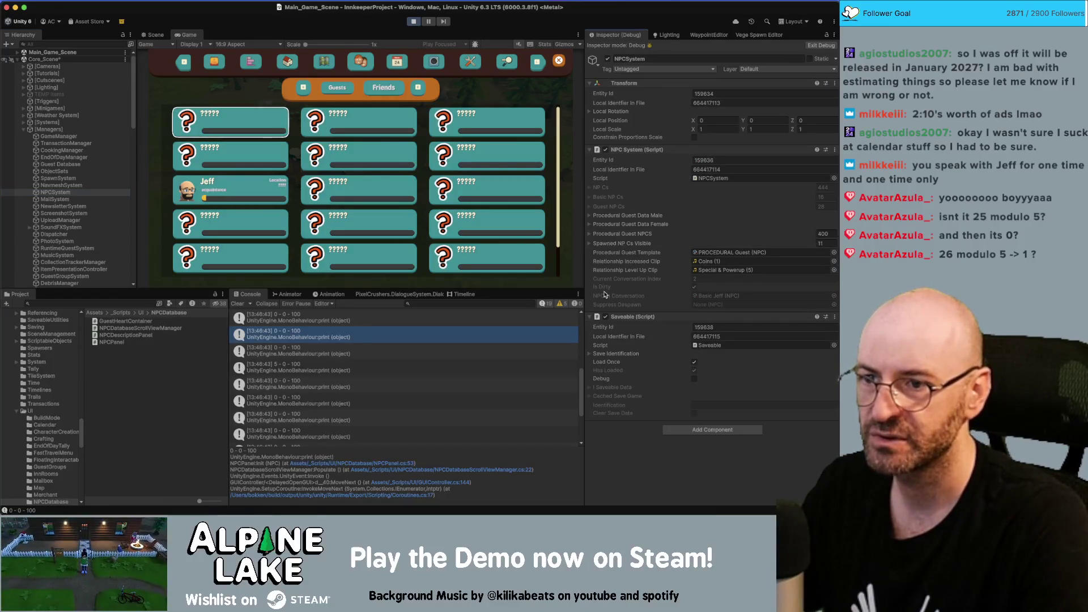
pyautogui.press('super+Tab')
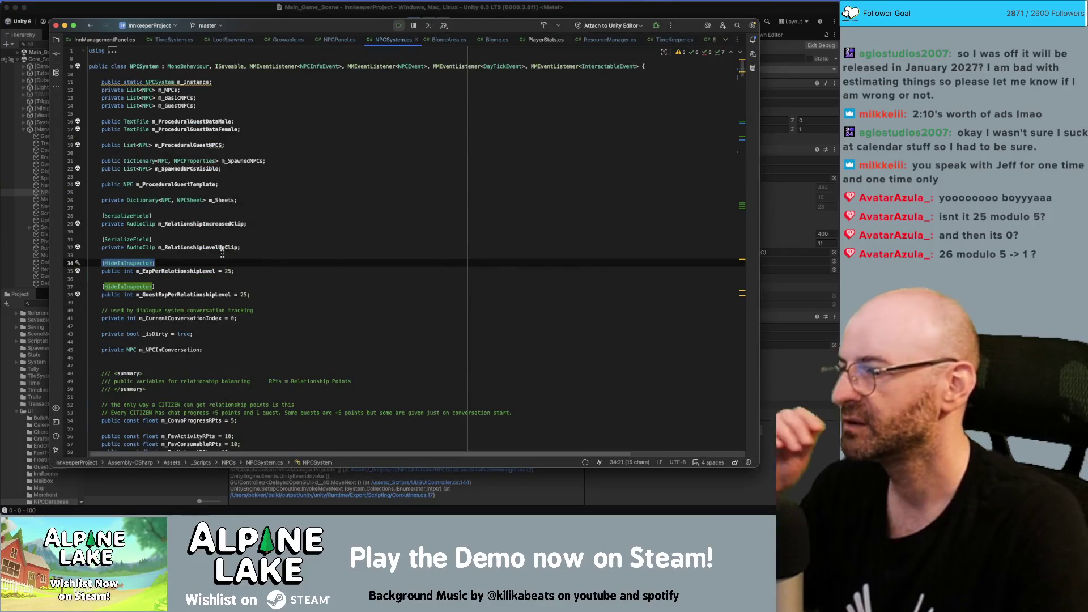
# Remove [HideInInspector] from m_ExpPerRelationshipLevel and m_GuestExpPerRelationshipLevel, then return to Unity.
pyautogui.click(145, 271)
pyautogui.click(154, 264)
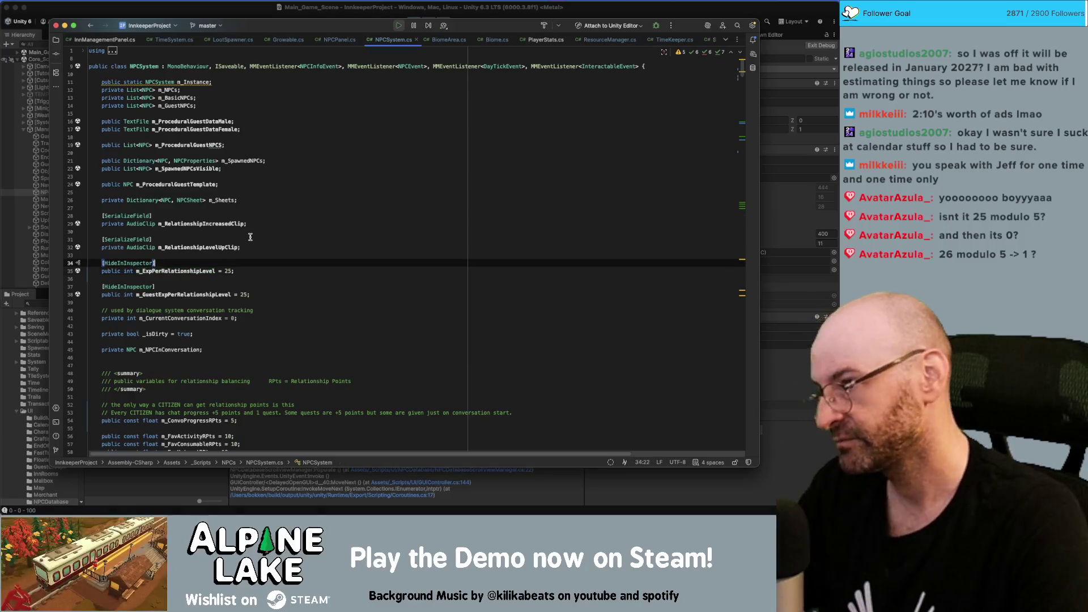
pyautogui.hotkey('shift', 'Home')
pyautogui.press('BackSpace')
pyautogui.press('Down')
pyautogui.press('Down')
pyautogui.press('Down')
pyautogui.hotkey('shift', 'End')
pyautogui.press('BackSpace')
pyautogui.press('Up')
pyautogui.press('Up')
pyautogui.press('Up')
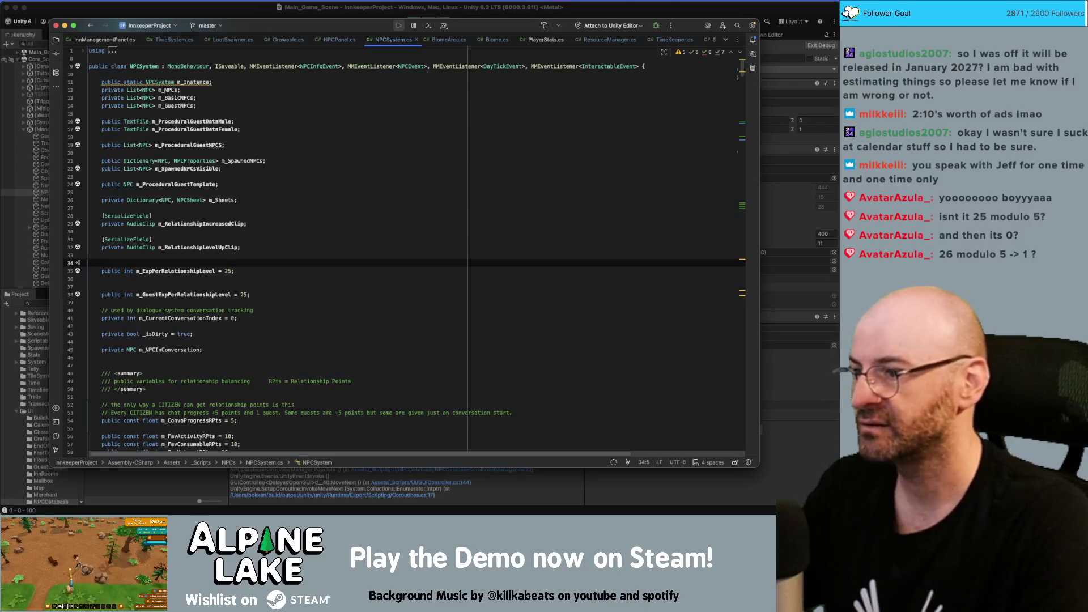
pyautogui.click(263, 12)
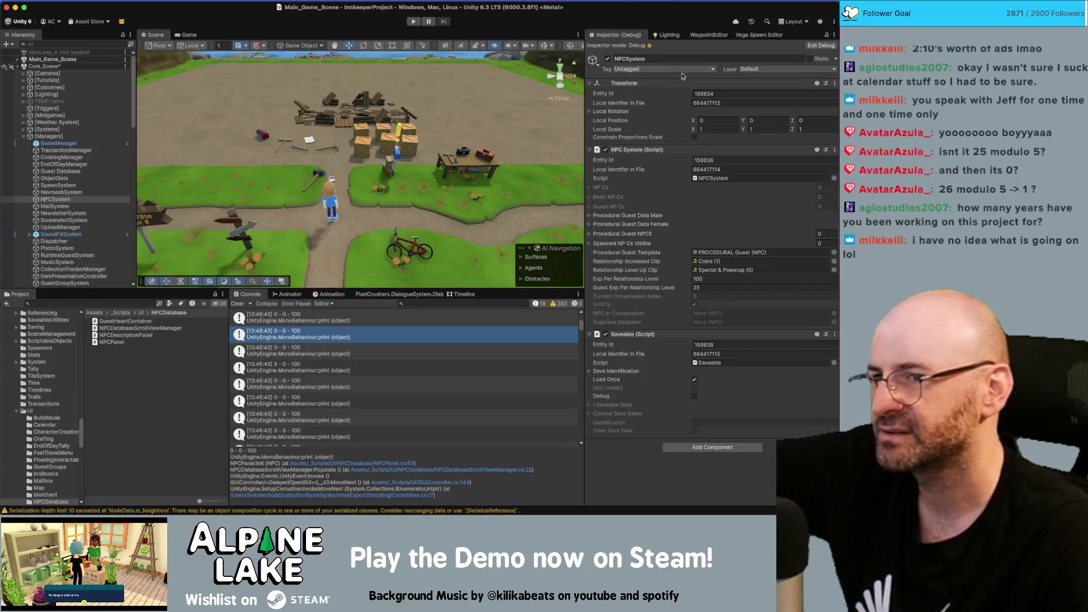
# Leave Debug mode, set Exp Per Relationship Level to 25, and start Play mode.
pyautogui.click(823, 47)
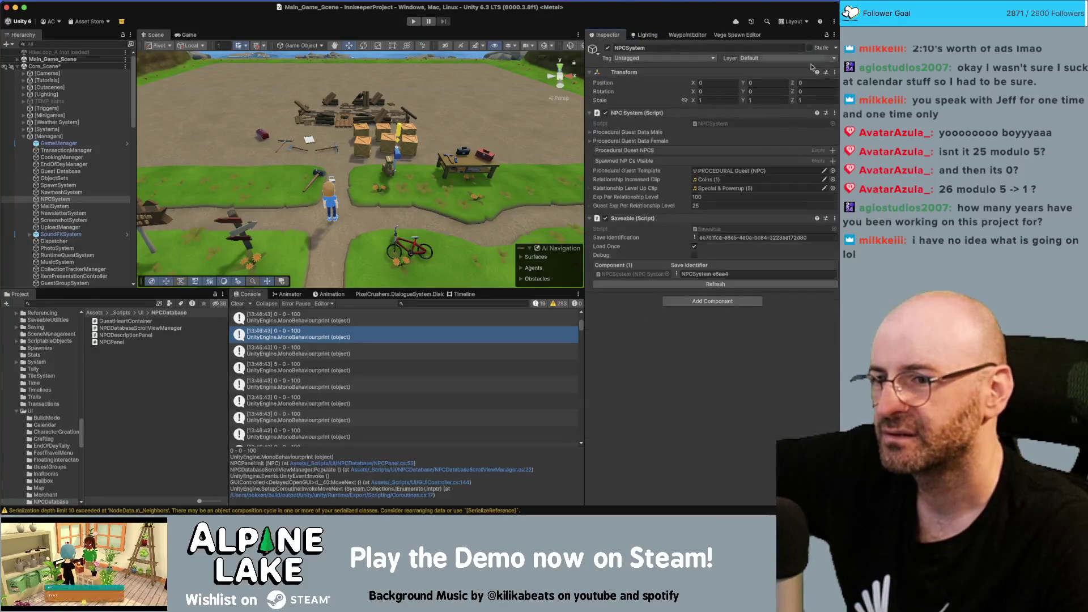
pyautogui.click(694, 197)
pyautogui.write('25')
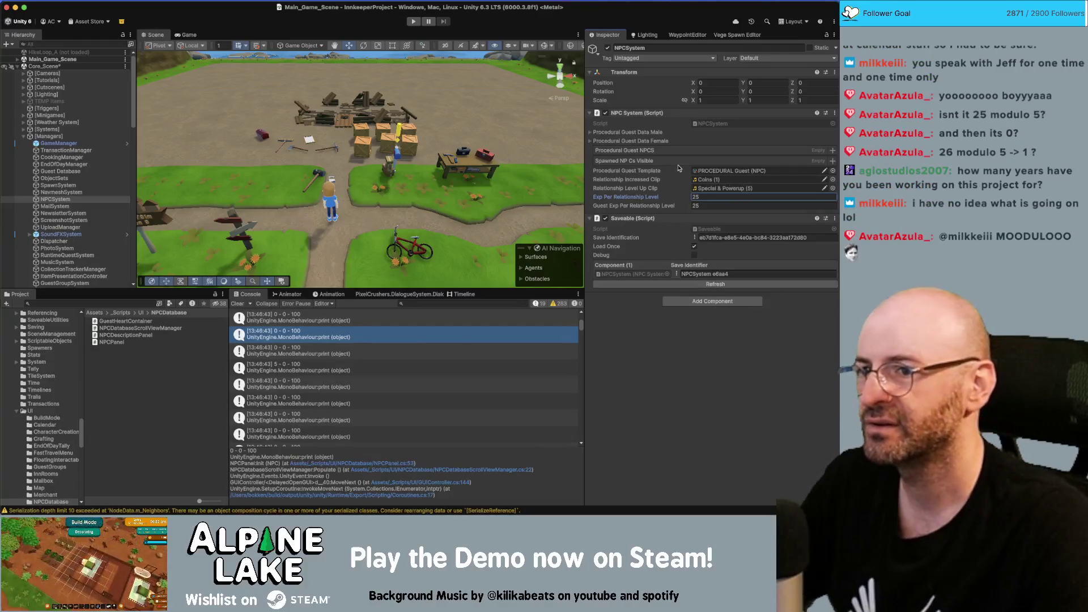
pyautogui.click(409, 24)
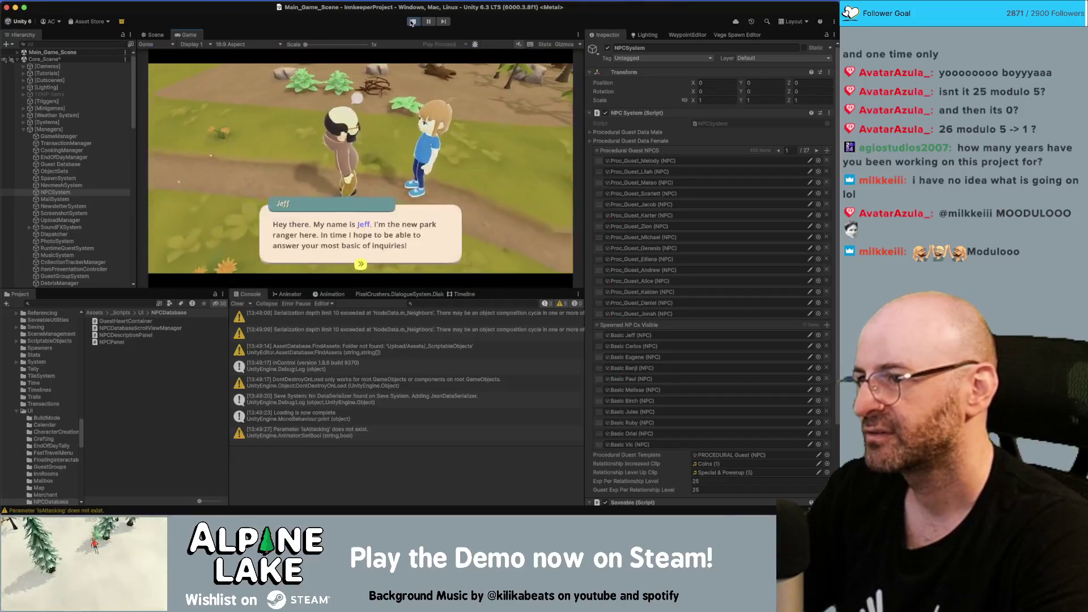
# Chat with Jeff, then page the in-game menu to the Guests/Friends grid and select Jeff's card.
pyautogui.press('Return')
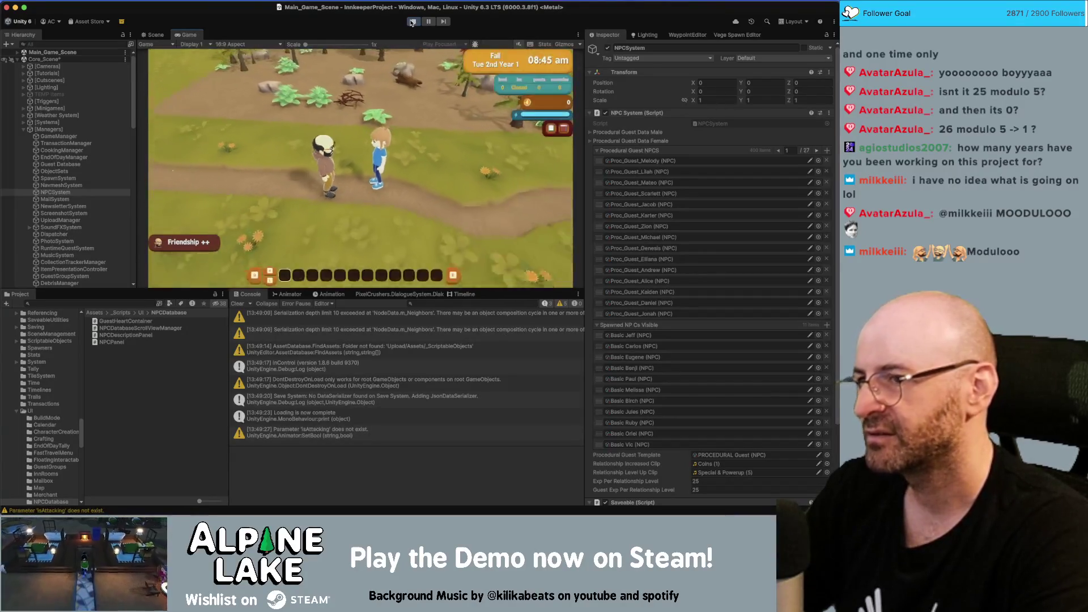
pyautogui.press('Tab')
pyautogui.press('e')
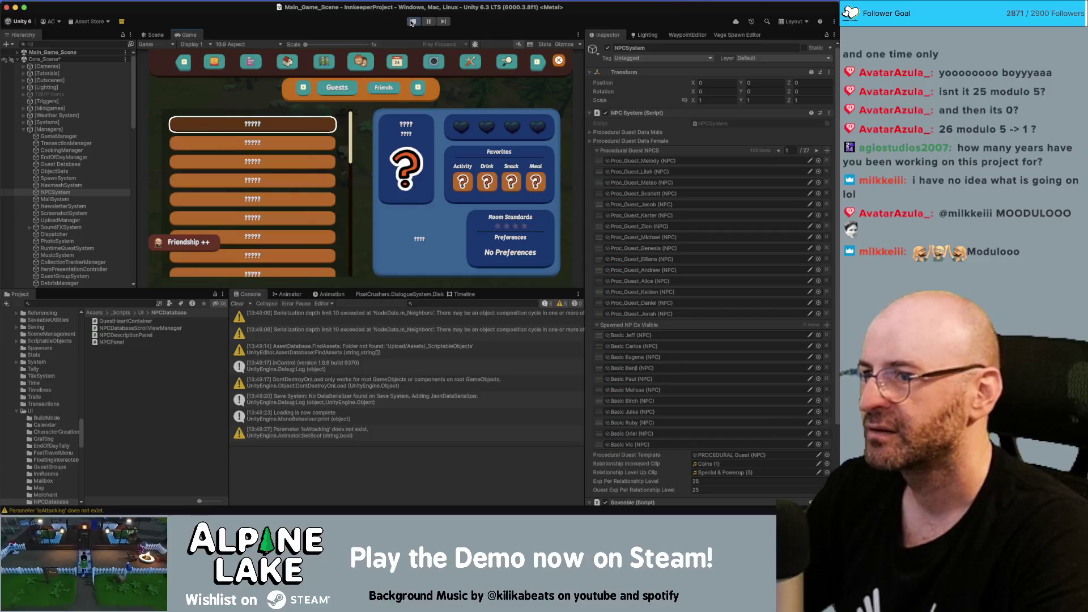
pyautogui.press('e')
pyautogui.press('Down')
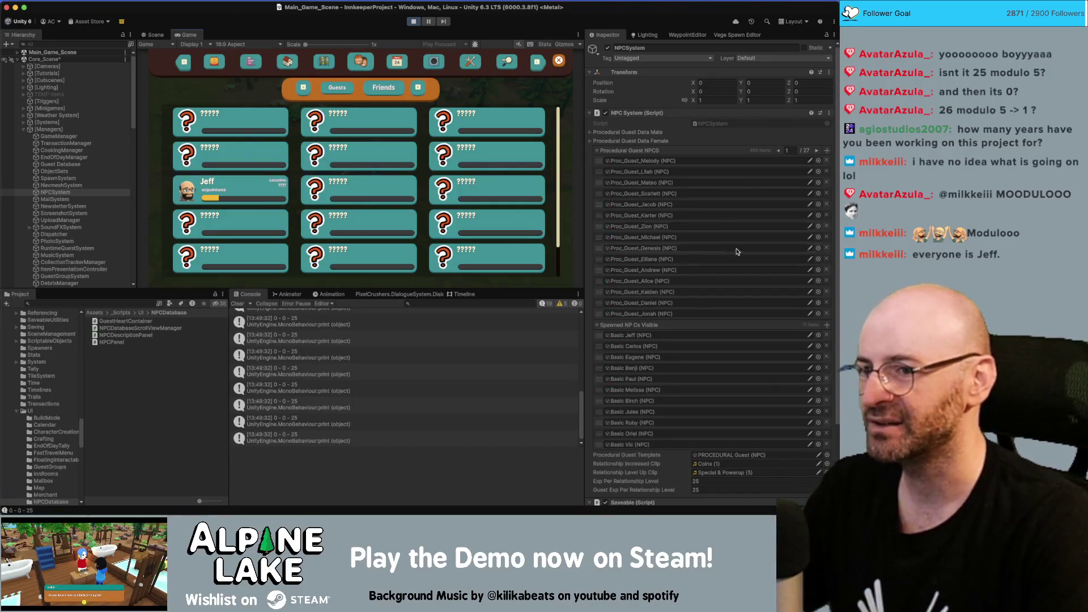
# Collapse Procedural Guest NPCS, edit Exp Per Relationship Level, and toggle Play mode off and on.
pyautogui.click(598, 151)
pyautogui.click(695, 197)
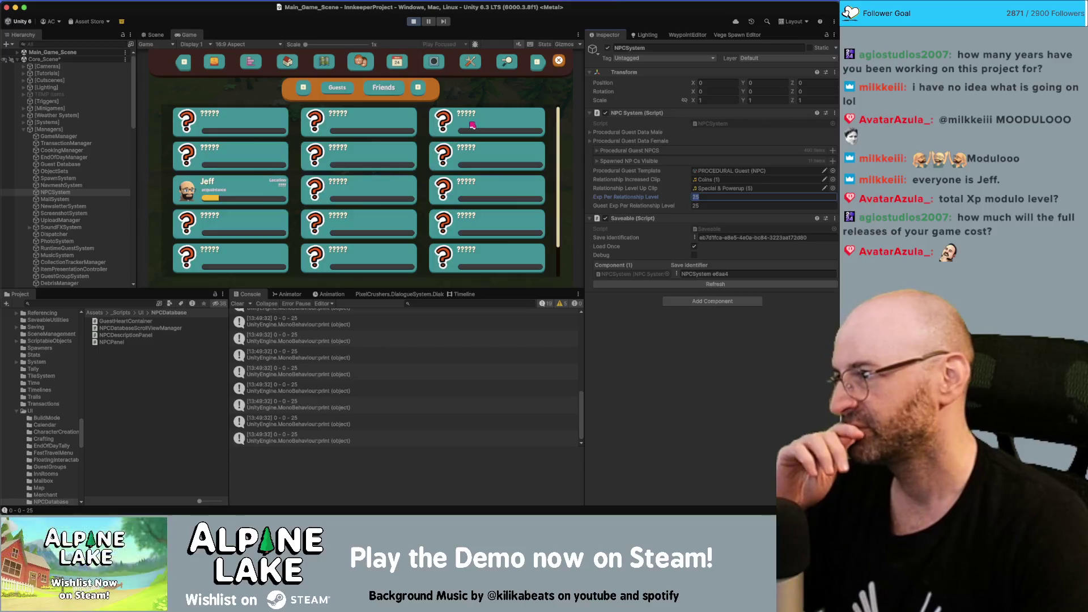
pyautogui.press('BackSpace')
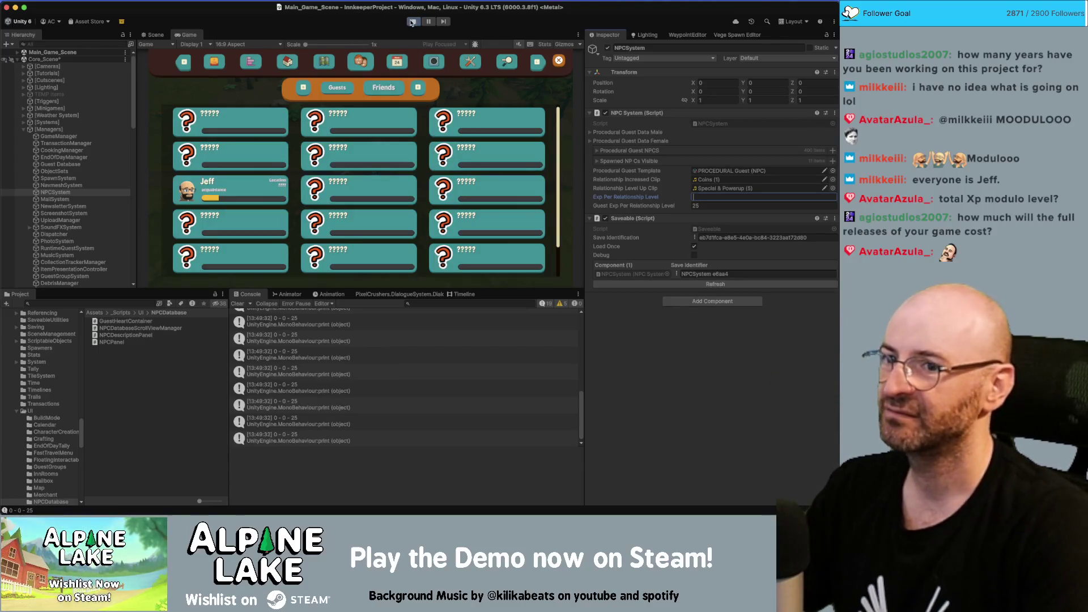
pyautogui.click(413, 22)
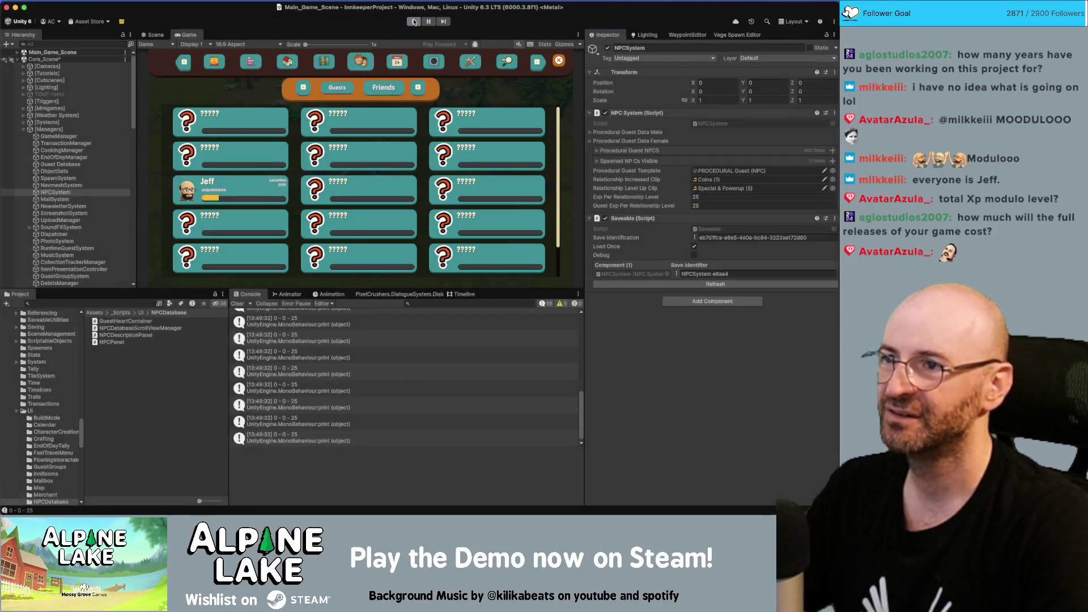
pyautogui.click(414, 22)
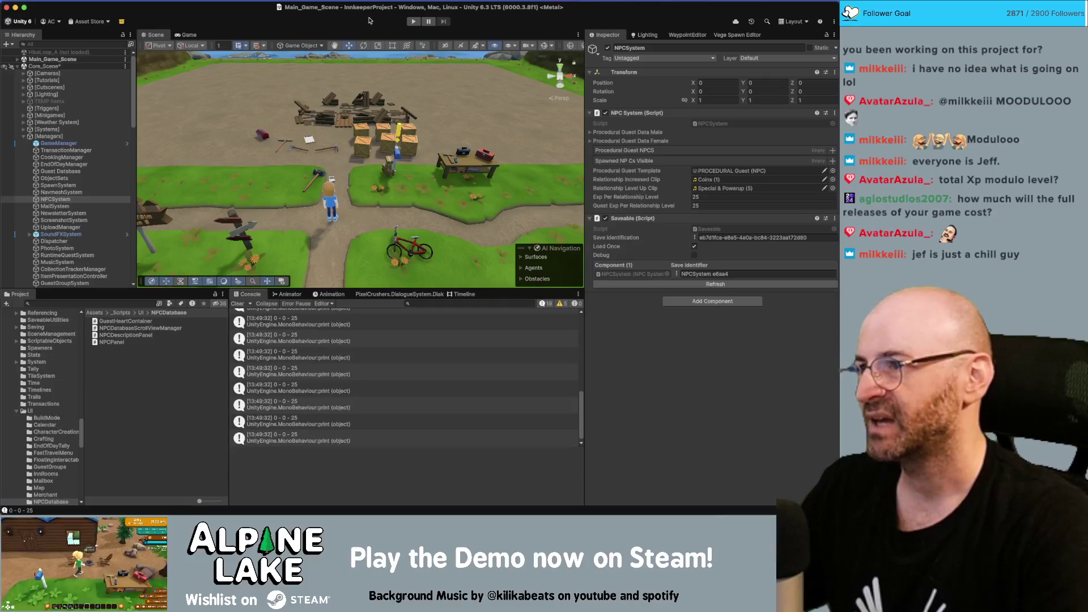
# Review NPCSystem.cs's guest-check methods in Rider, then start a new Chrome search tab.
pyautogui.press('super+Tab')
pyautogui.scroll(-20, 334, 162)
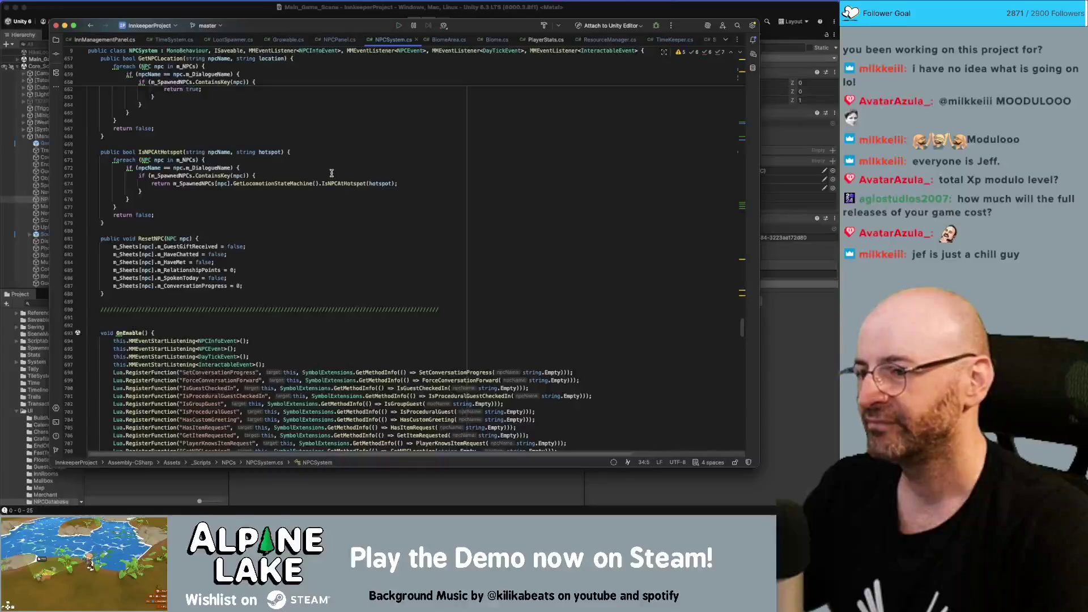
pyautogui.scroll(5, 331, 173)
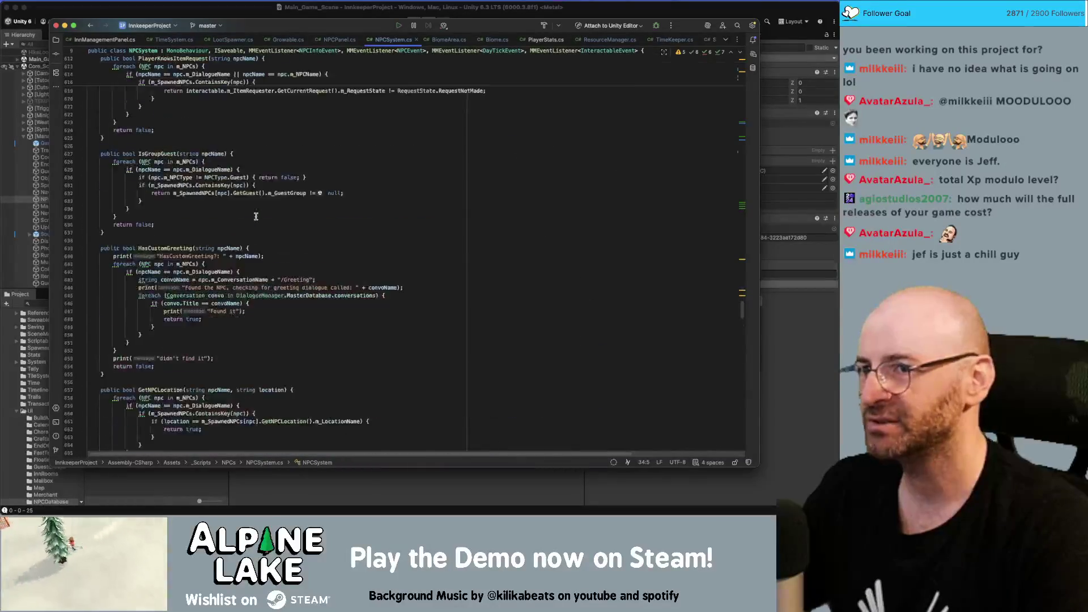
pyautogui.scroll(10, 255, 216)
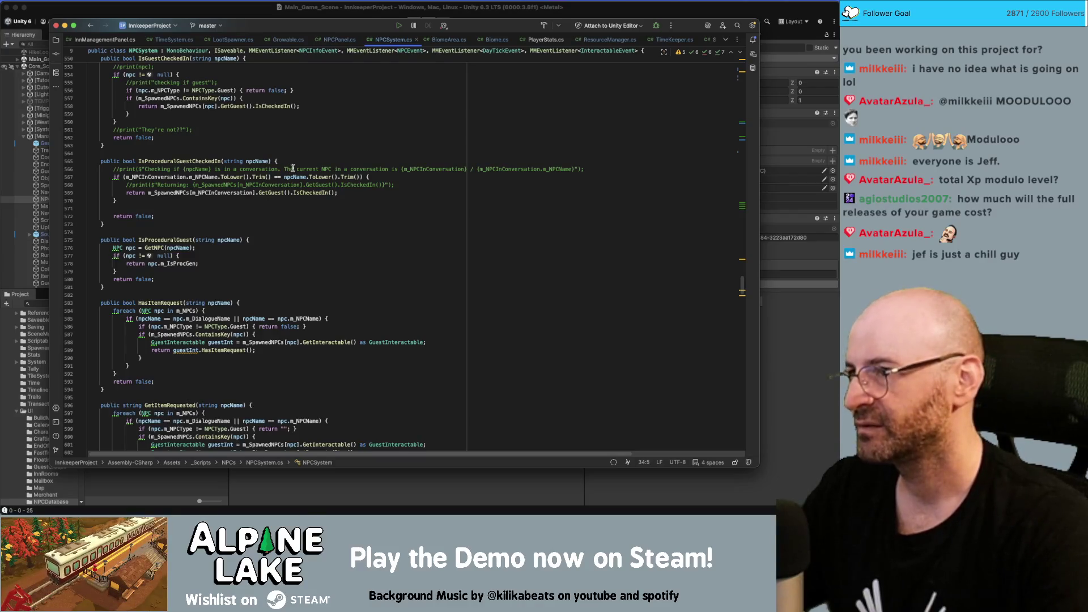
pyautogui.press('super+Tab')
pyautogui.press('super+Tab')
pyautogui.press('super+Tab')
pyautogui.press('super+t')
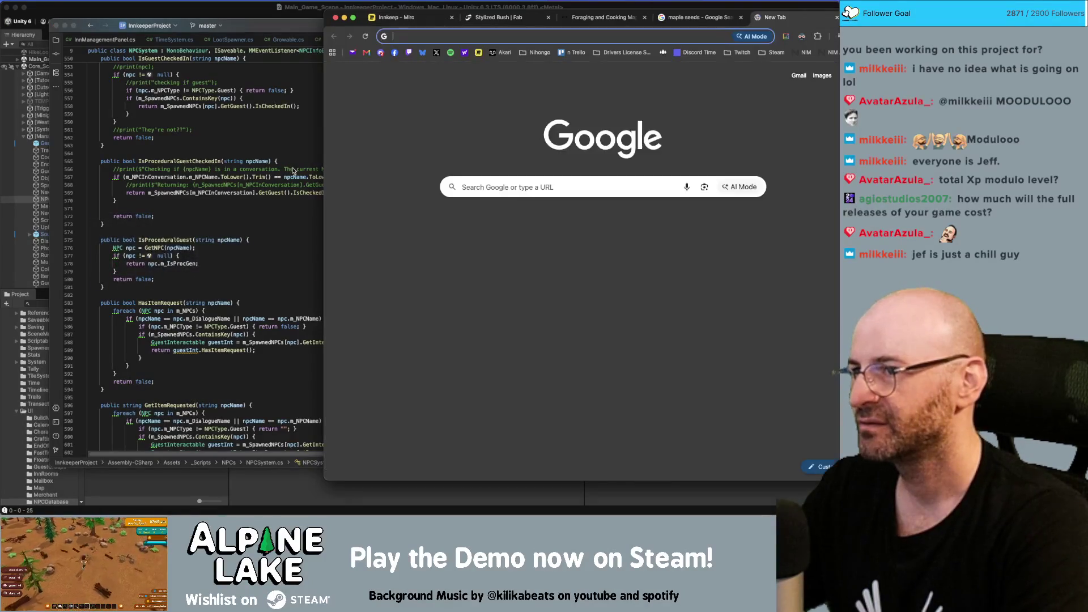
# Search Google for '40 modulo 25', check the answer 15, and close that search.
pyautogui.write('40 %')
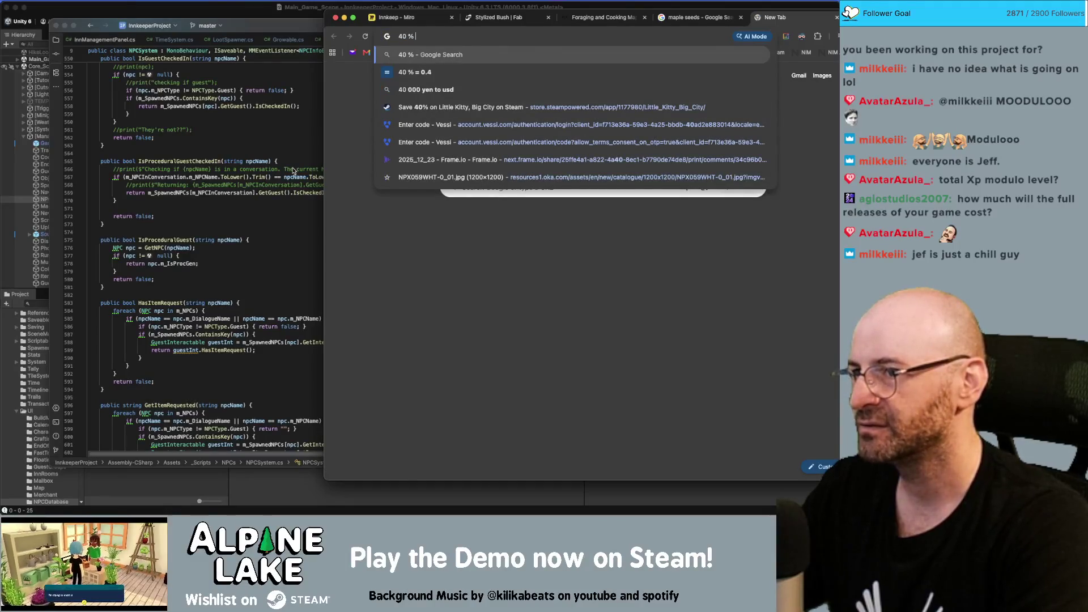
pyautogui.press('BackSpace')
pyautogui.write('modulo ')
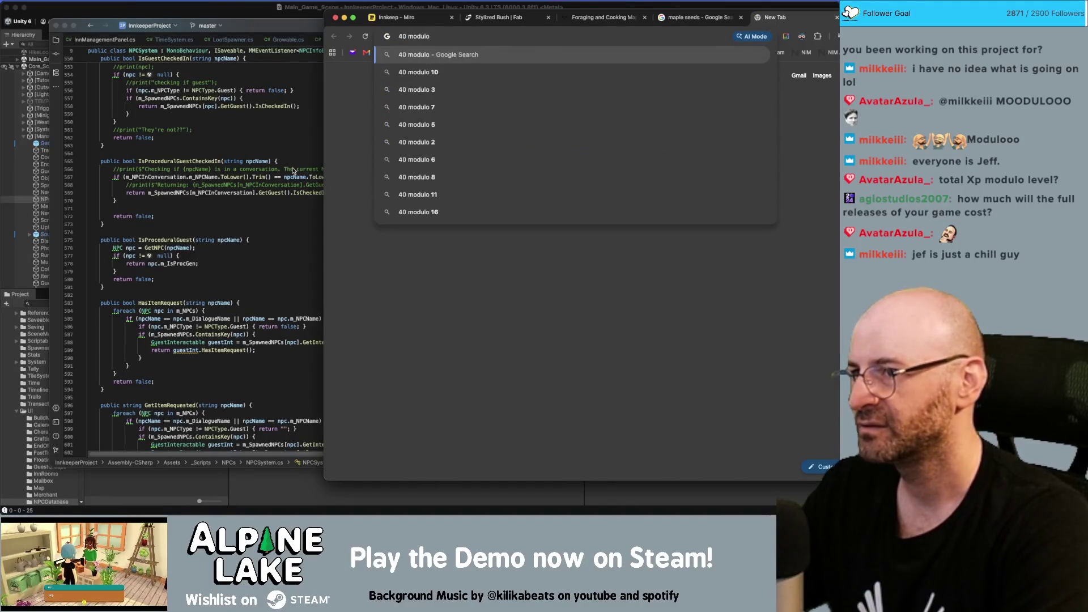
pyautogui.write('25')
pyautogui.press('Return')
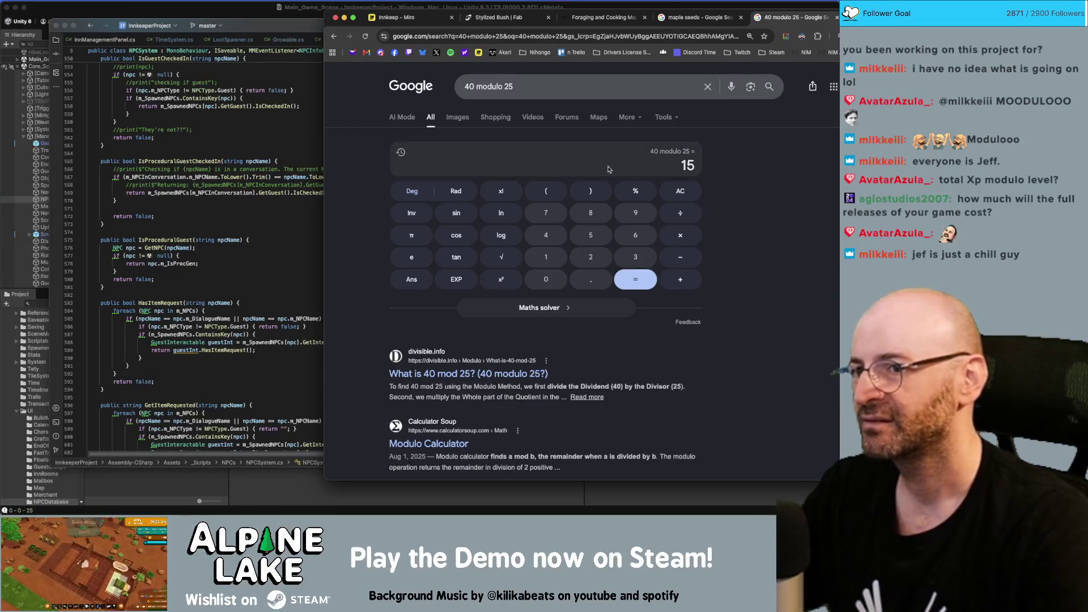
pyautogui.moveTo(682, 165); pyautogui.dragTo(699, 168)
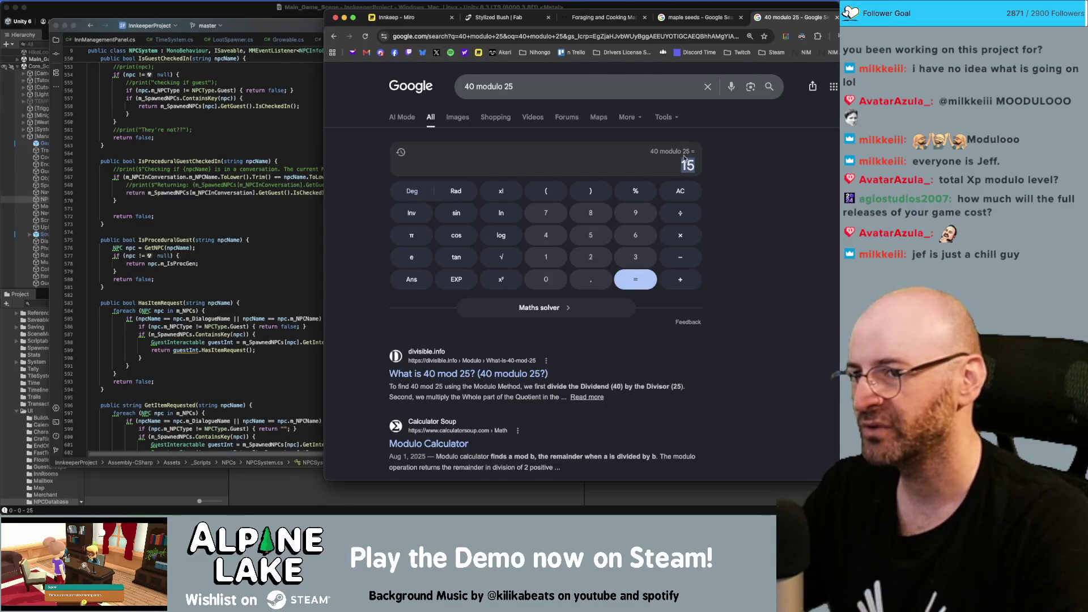
pyautogui.click(684, 159)
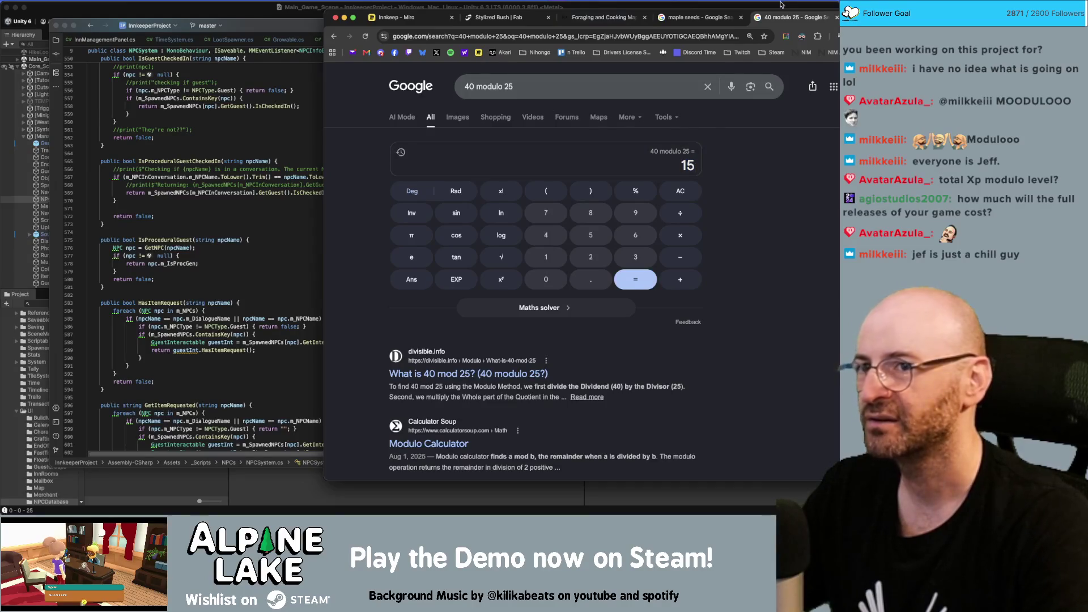
pyautogui.press('super+w')
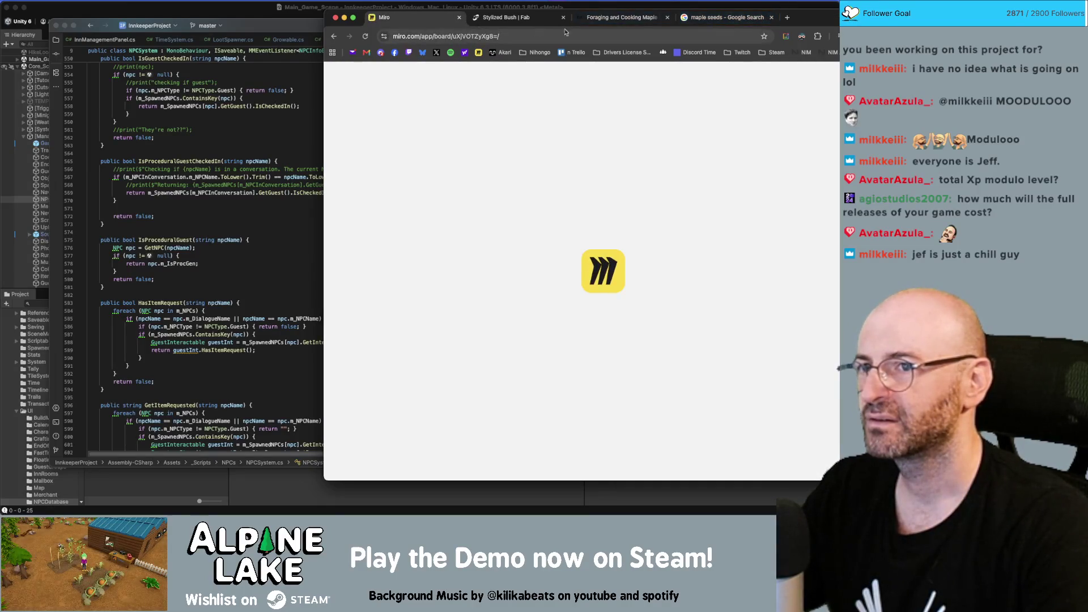
# Close the maple seeds and foraging tabs, view the Stylized Bush listing, then go to Innkeep - Miro.
pyautogui.click(720, 19)
pyautogui.press('super+w')
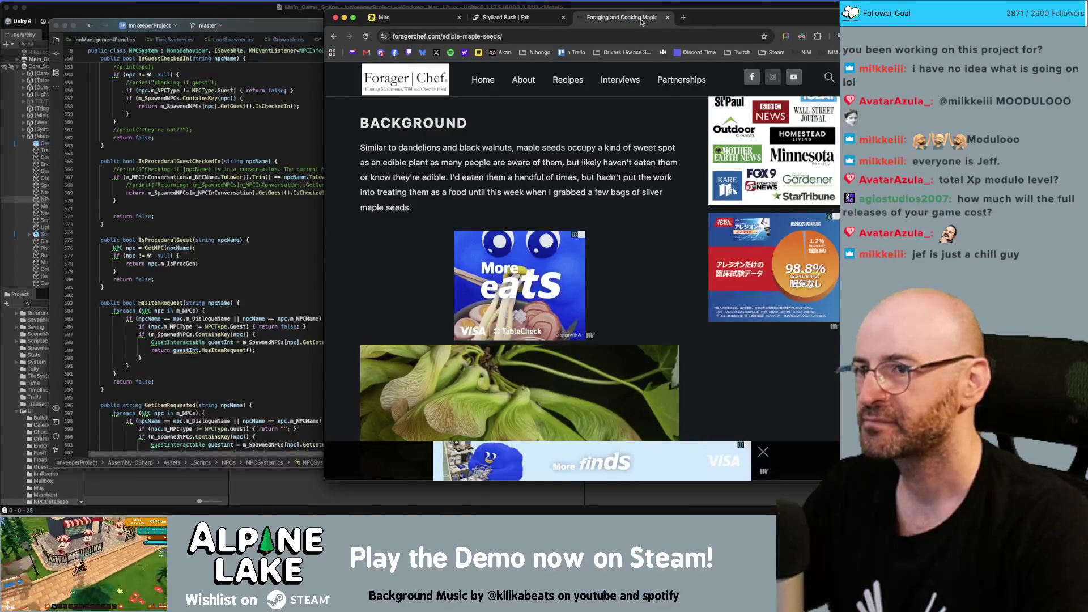
pyautogui.press('super+w')
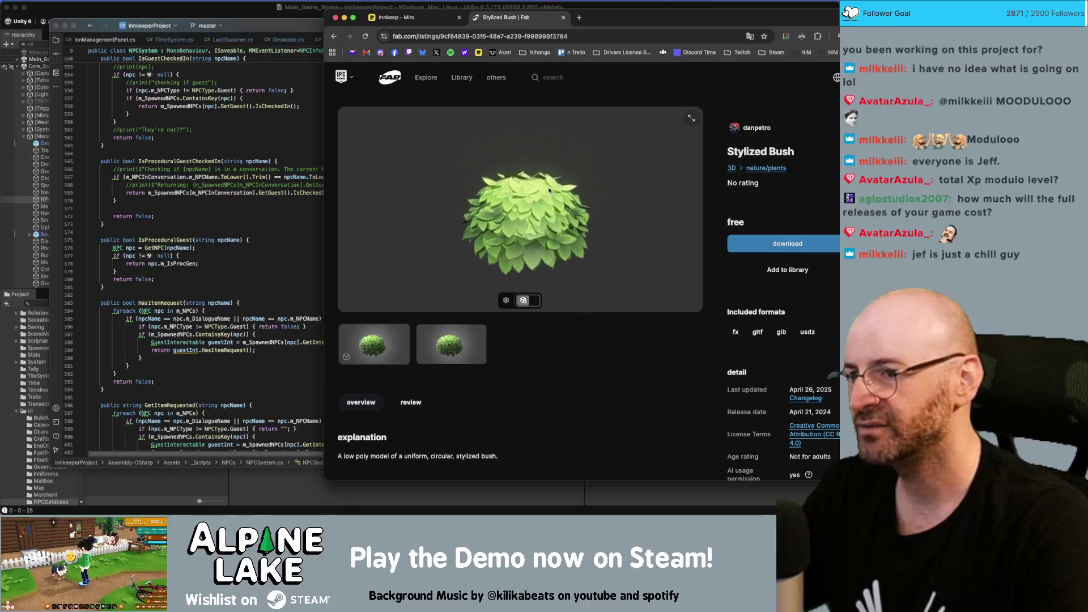
pyautogui.scroll(3, 483, 211)
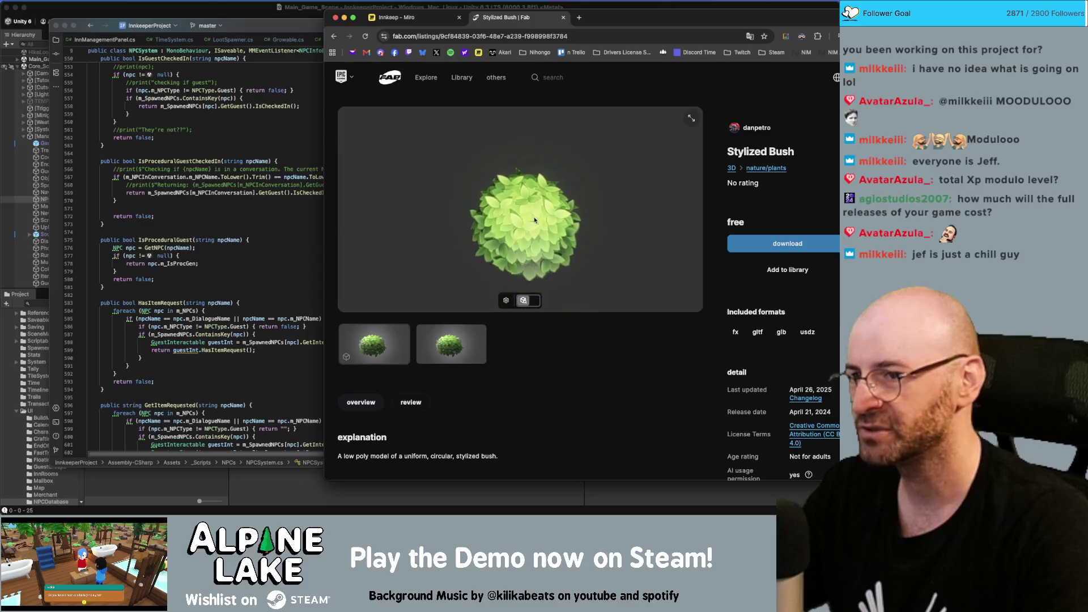
pyautogui.click(425, 77)
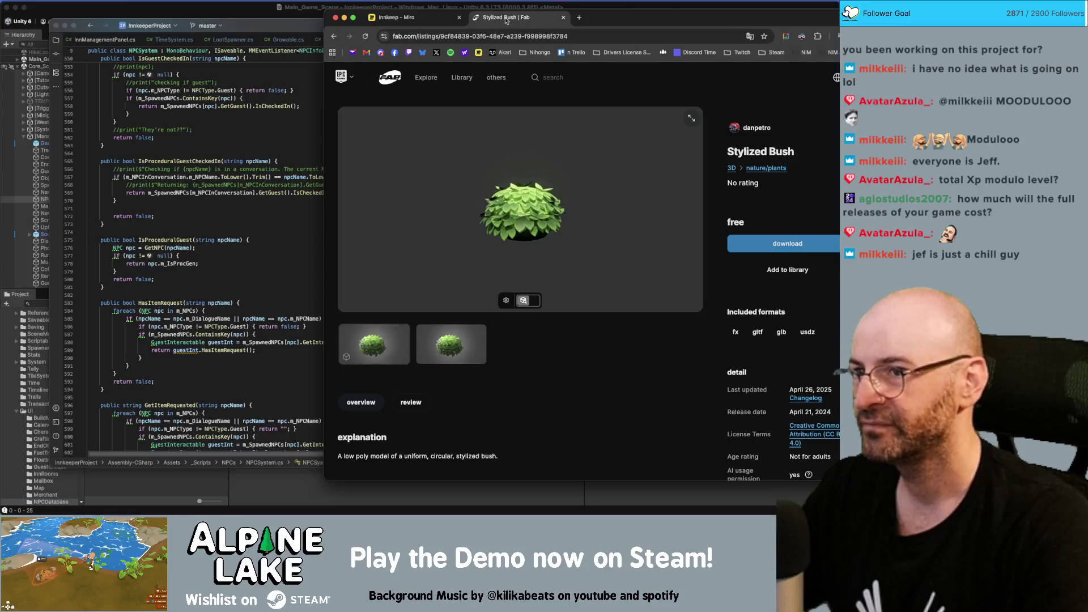
pyautogui.click(408, 17)
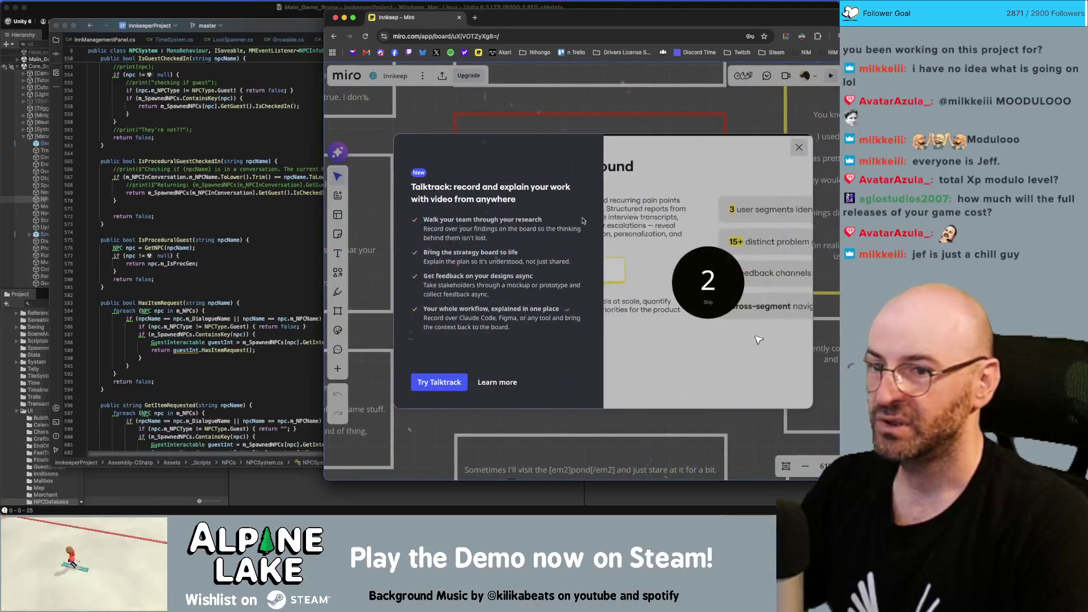
# Dismiss Miro's Talktrack promo, zoom out the script board, then open the logged print's source from Unity.
pyautogui.click(799, 148)
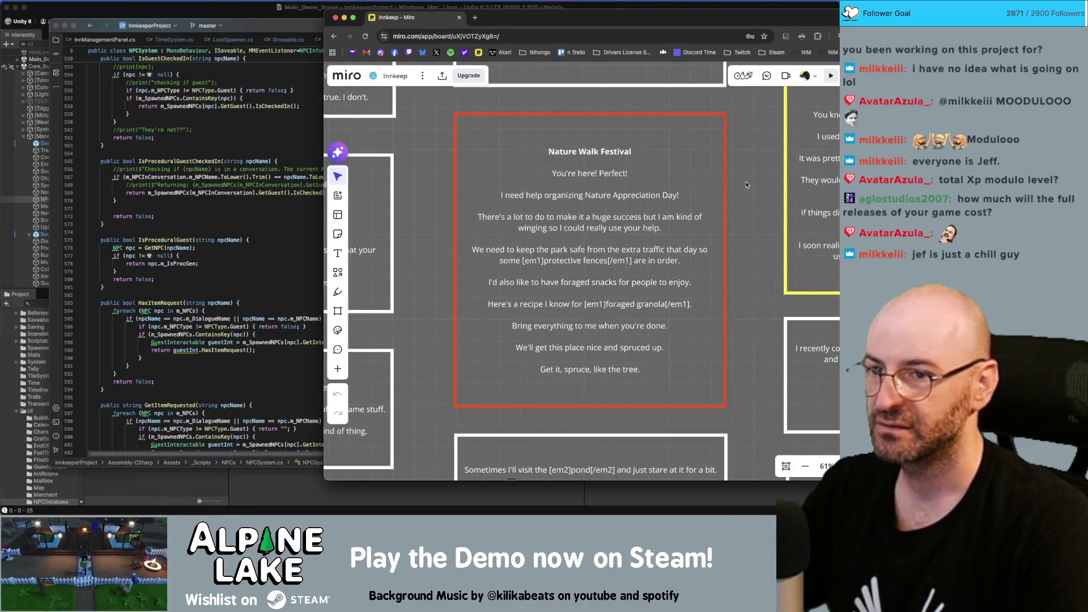
pyautogui.scroll(-3, 731, 192)
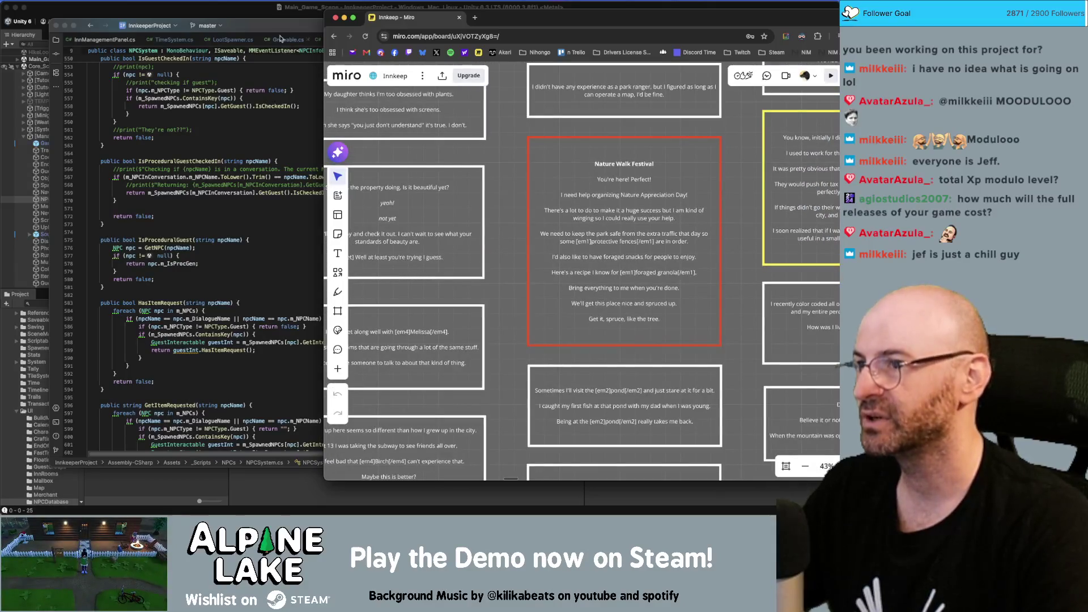
pyautogui.click(266, 14)
pyautogui.doubleClick(274, 343)
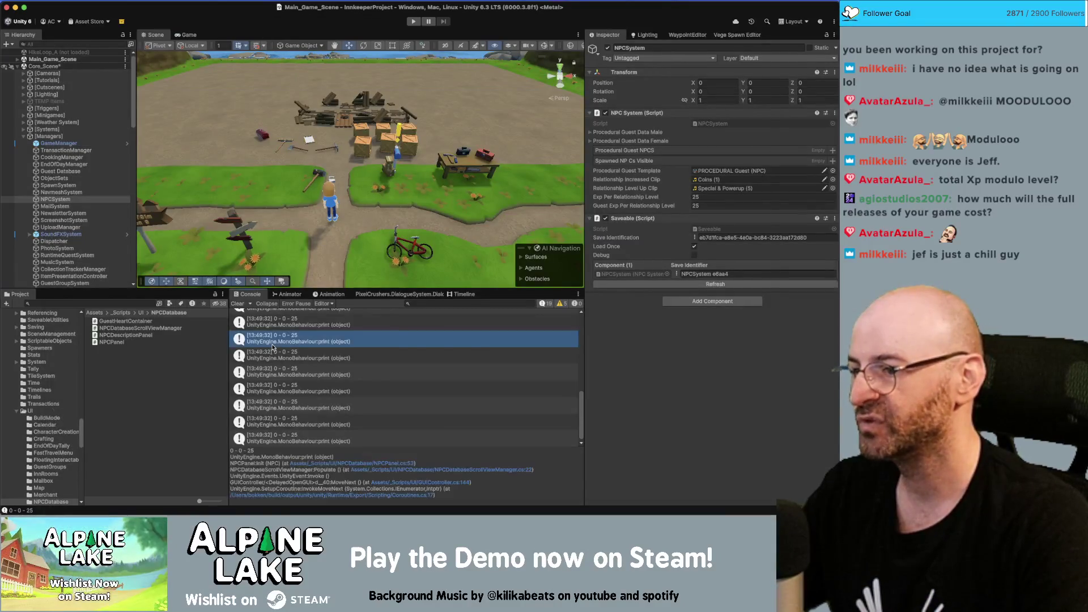
# Delete the leftover print statement on line 53 of NPCPanel.cs and open NPCSystem.cs from the Inspector.
pyautogui.doubleClick(230, 335)
pyautogui.hotkey('alt', 'Up')
pyautogui.hotkey('alt', 'Up')
pyautogui.hotkey('alt', 'Up')
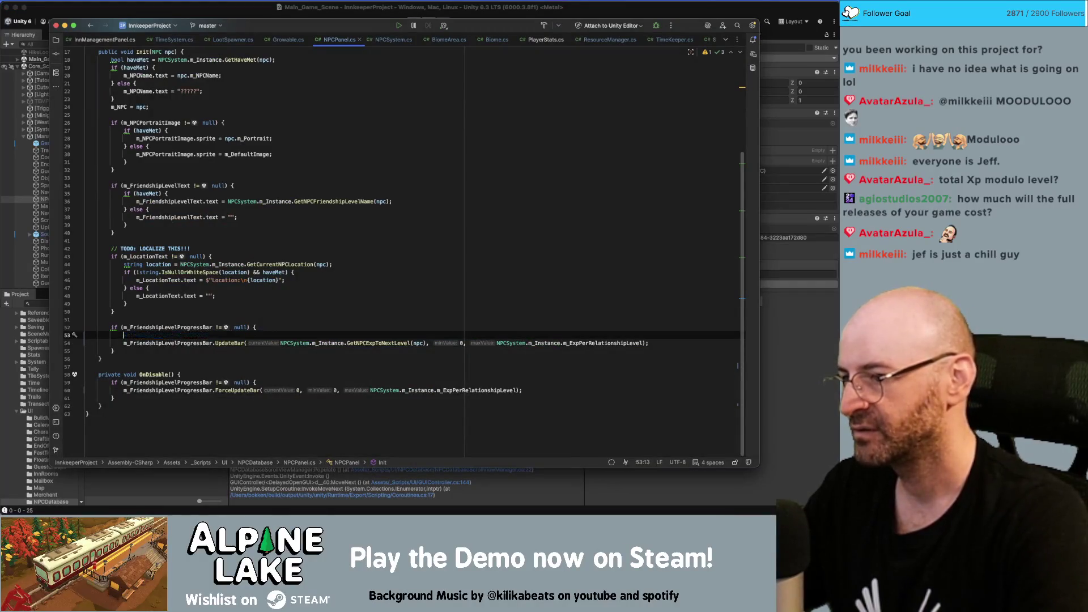
pyautogui.press('BackSpace')
pyautogui.press('BackSpace')
pyautogui.press('super+Tab')
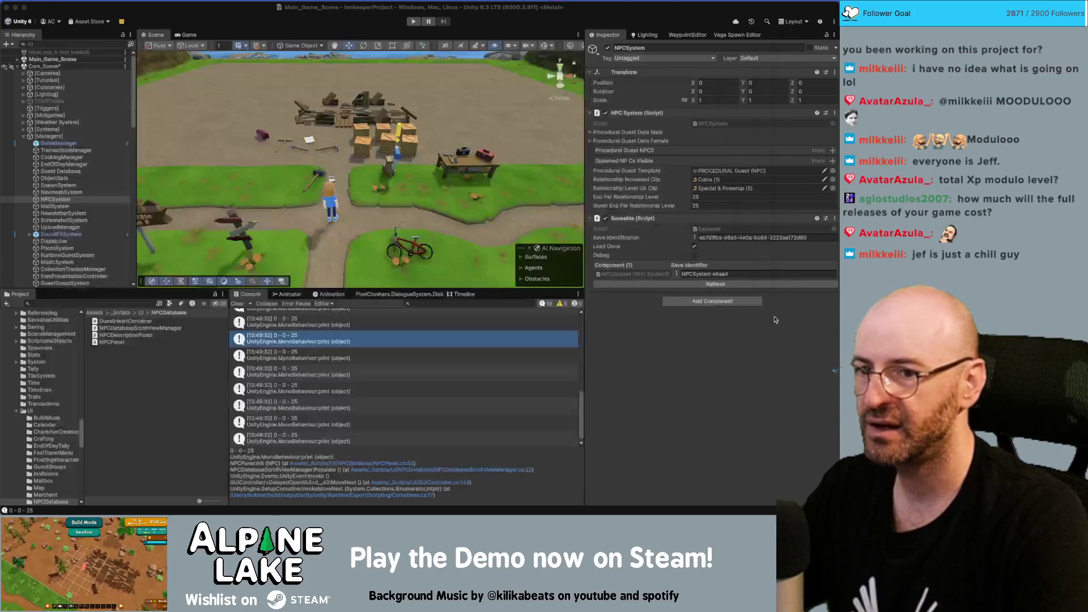
pyautogui.doubleClick(713, 122)
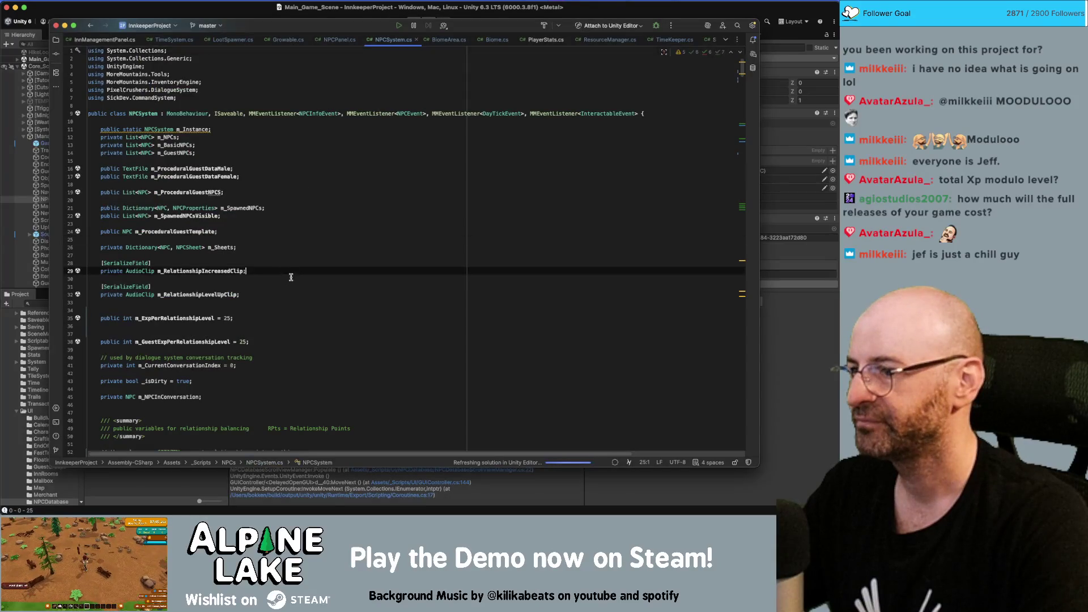
# Change both m_ExpPerRelationshipLevel and m_GuestExpPerRelationshipLevel to private.
pyautogui.click(286, 311)
pyautogui.press('Down')
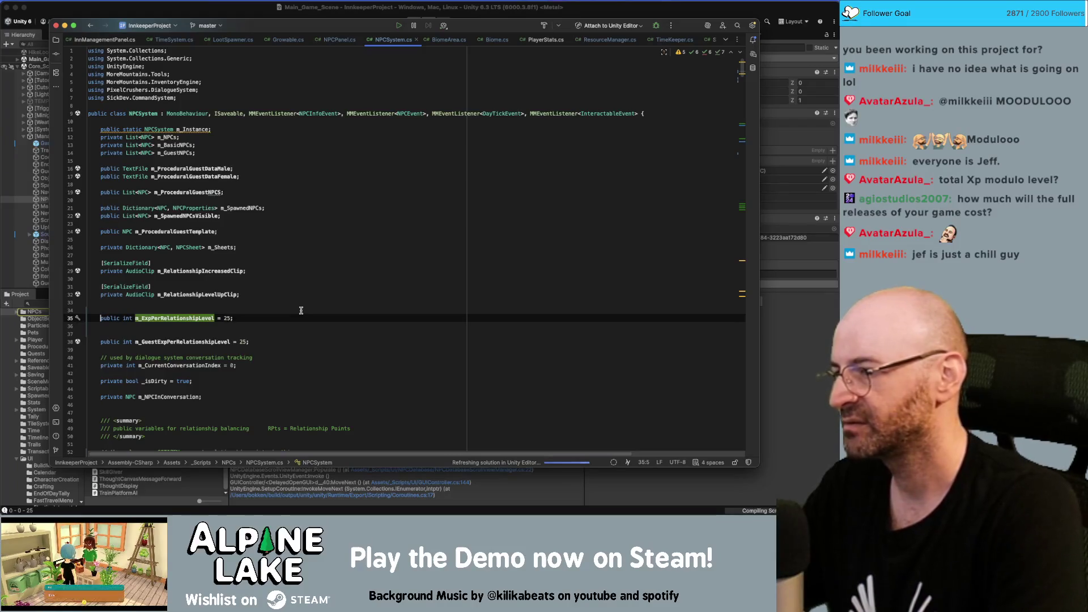
pyautogui.hotkey('alt', 'shift', 'Right')
pyautogui.write('priva')
pyautogui.press('Return')
pyautogui.press('Down')
pyautogui.press('Down')
pyautogui.press('Down')
pyautogui.press('Home')
pyautogui.hotkey('alt', 'shift', 'Right')
pyautogui.write('private')
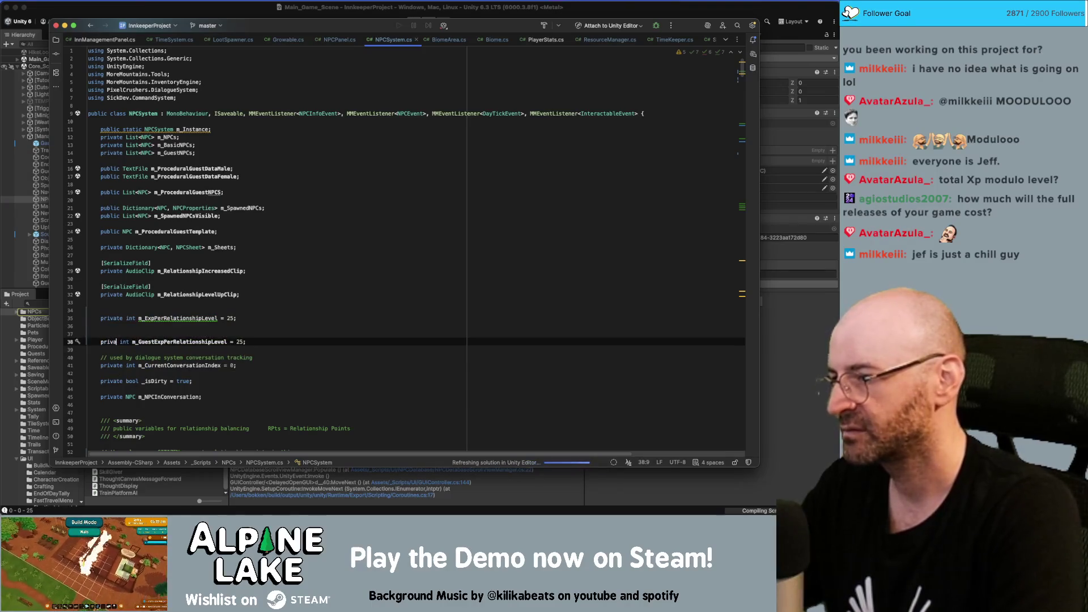
# Discard a half-typed 'public int' line and set m_ExpPerRelationshipLevel back to public.
pyautogui.press('Up')
pyautogui.press('Up')
pyautogui.press('Up')
pyautogui.press('Return')
pyautogui.write('public int')
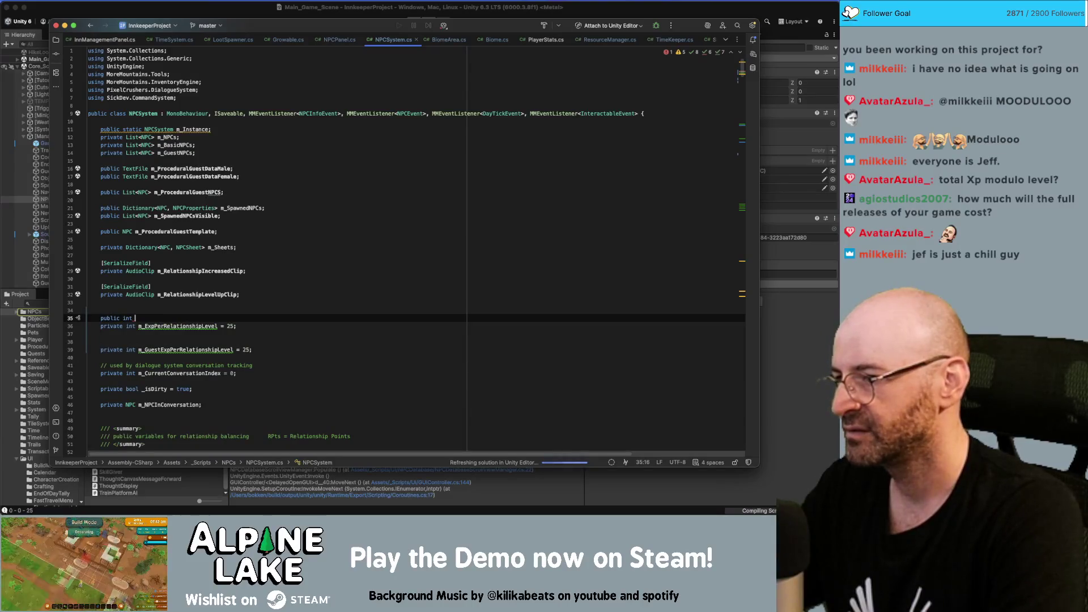
pyautogui.hotkey('shift', 'Home')
pyautogui.press('BackSpace')
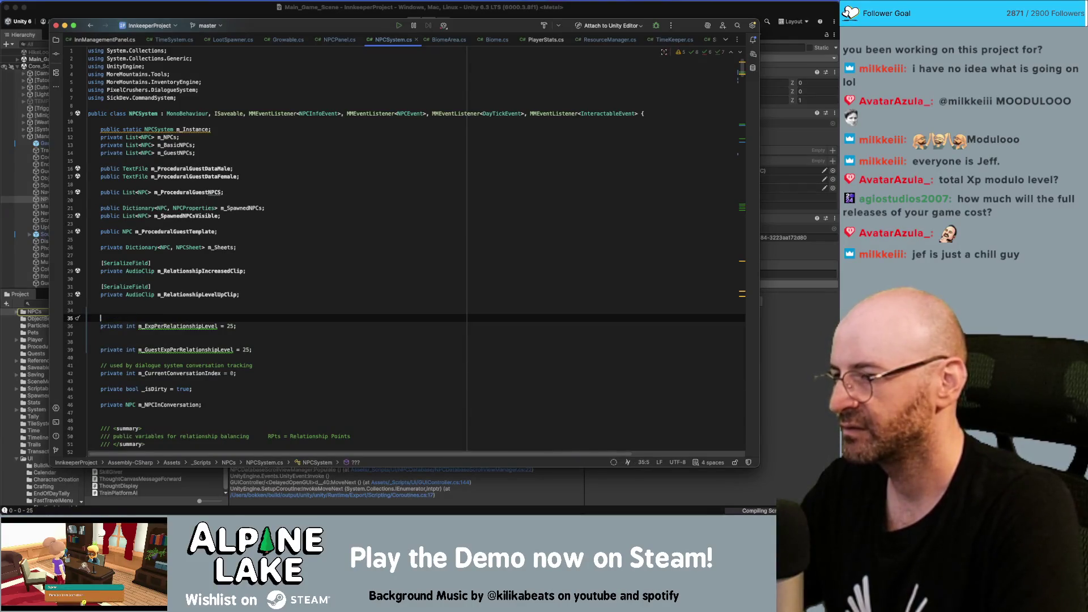
pyautogui.press('Down')
pyautogui.press('Down')
pyautogui.press('Up')
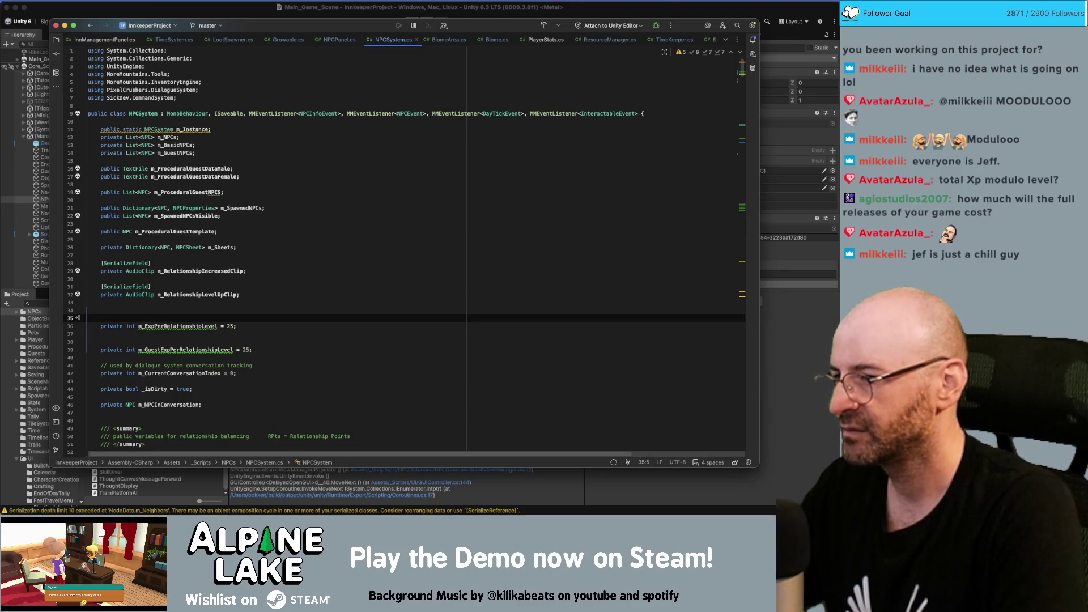
pyautogui.hotkey('alt', 'shift', 'Right')
pyautogui.write('public')
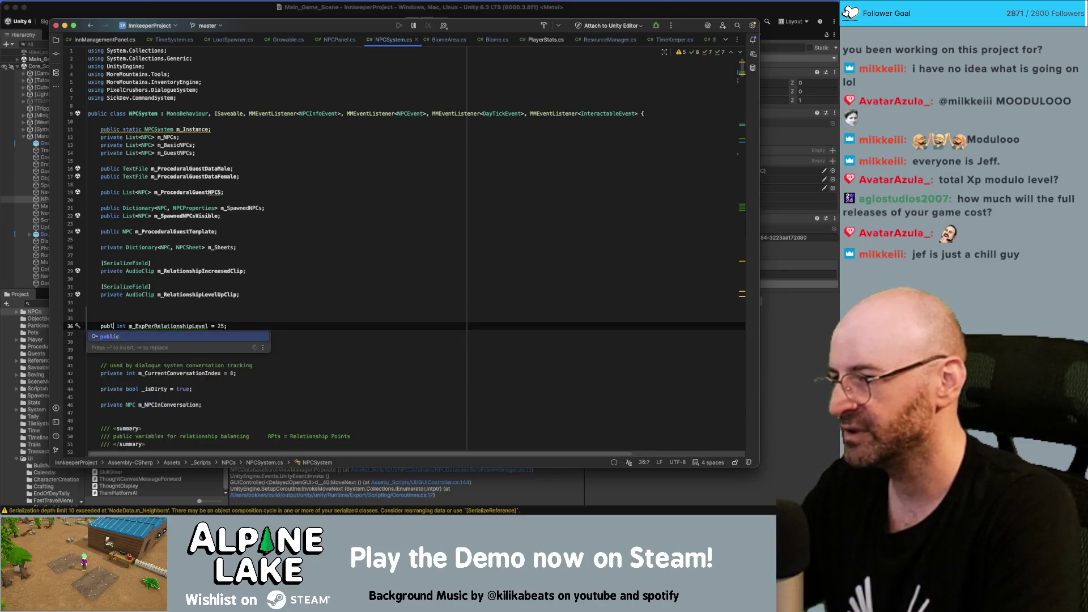
# Add 'private const int expPerRelationshipLevel = 25;' below m_ExpPerRelationshipLevel.
pyautogui.press('Return')
pyautogui.write('priva')
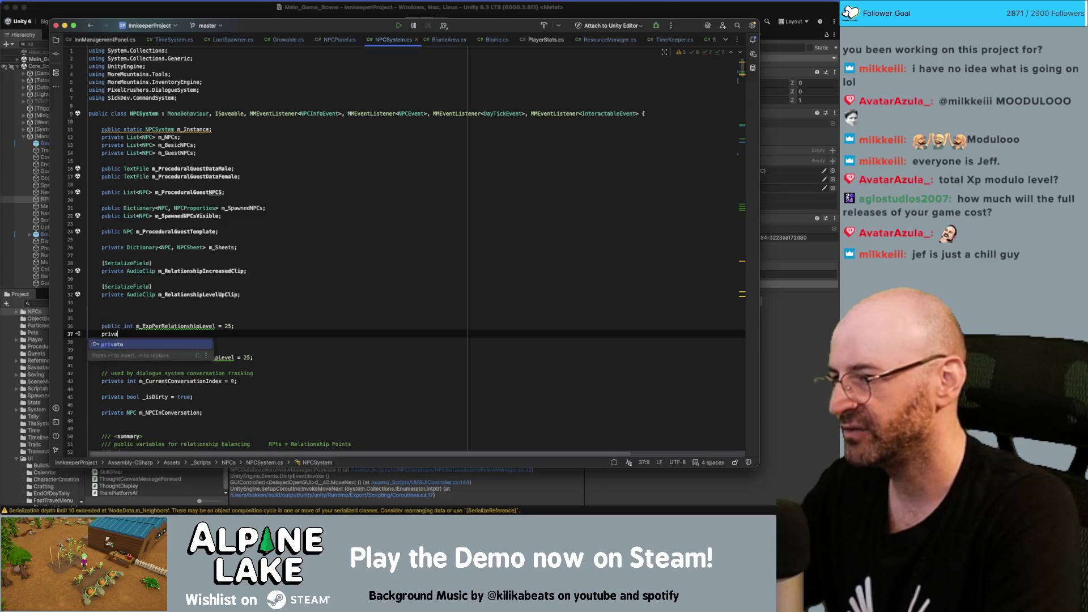
pyautogui.write('te const int m_')
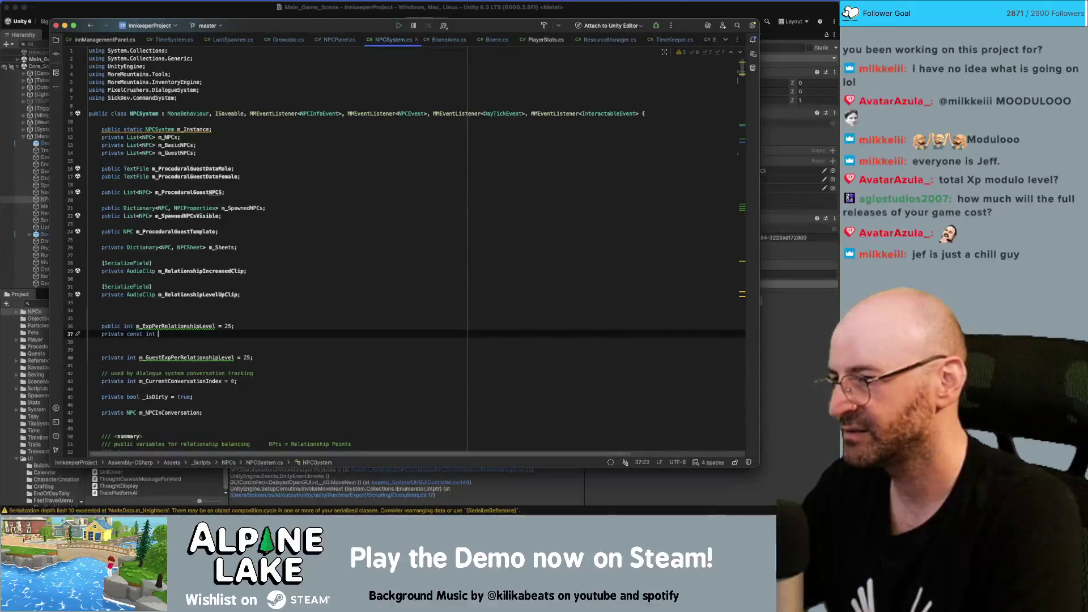
pyautogui.press('BackSpace')
pyautogui.press('BackSpace')
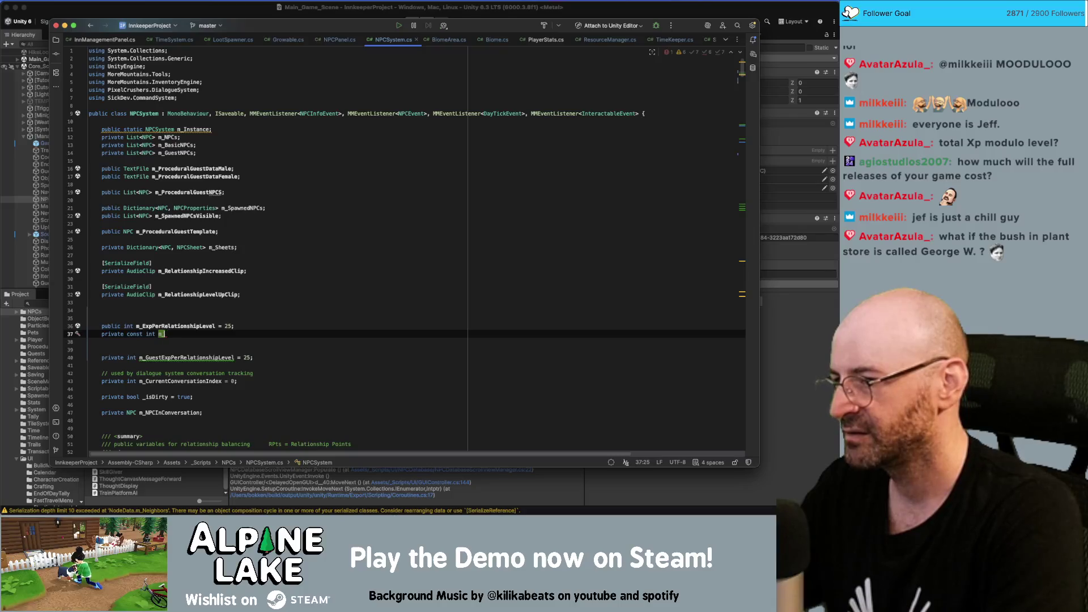
pyautogui.write('xpPer')
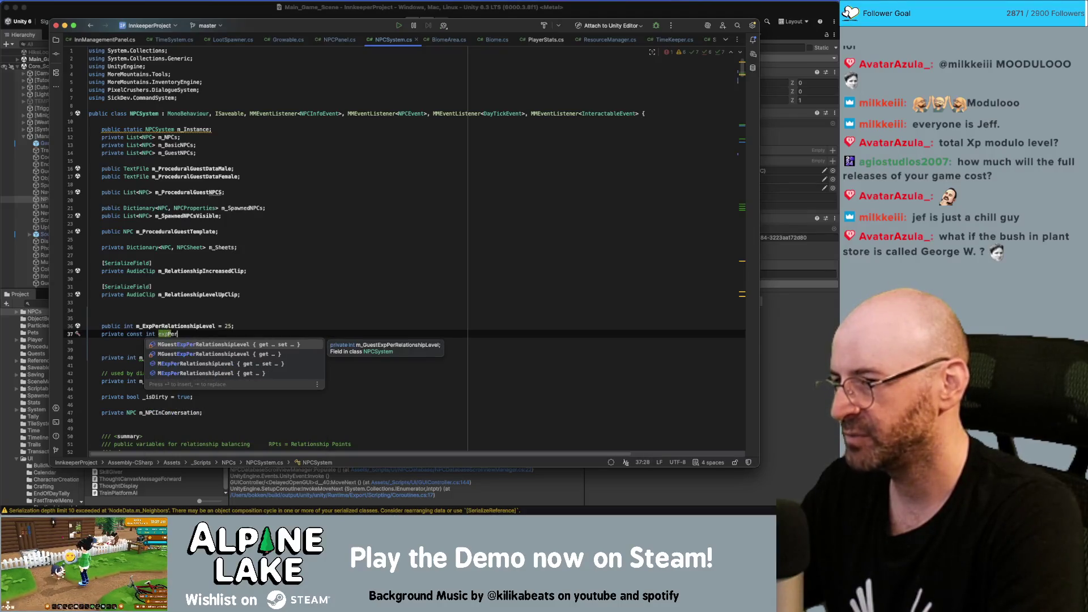
pyautogui.write('Relationshi')
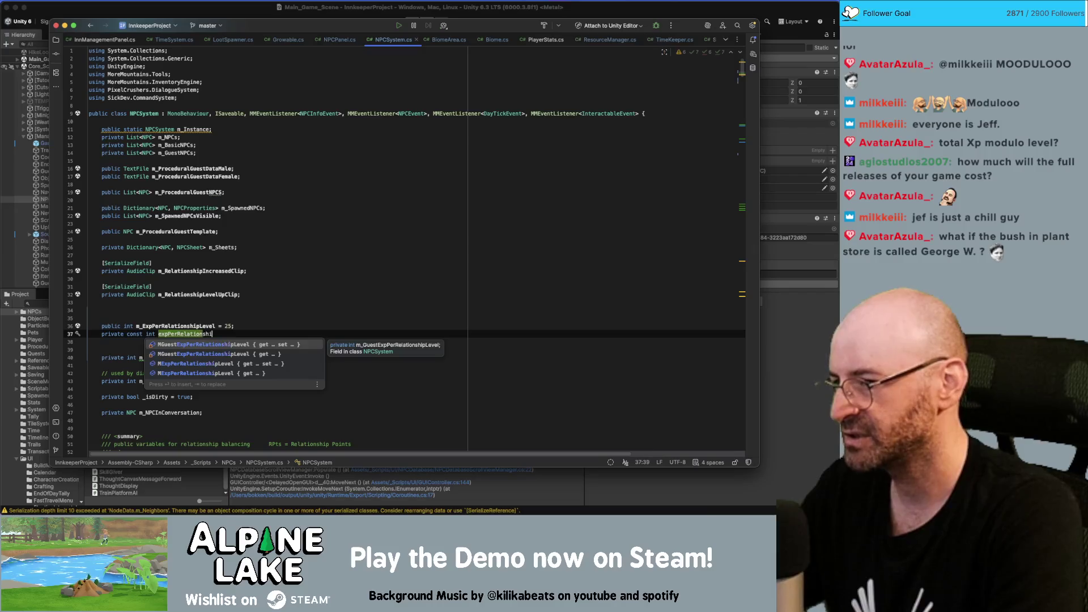
pyautogui.write('pLevel')
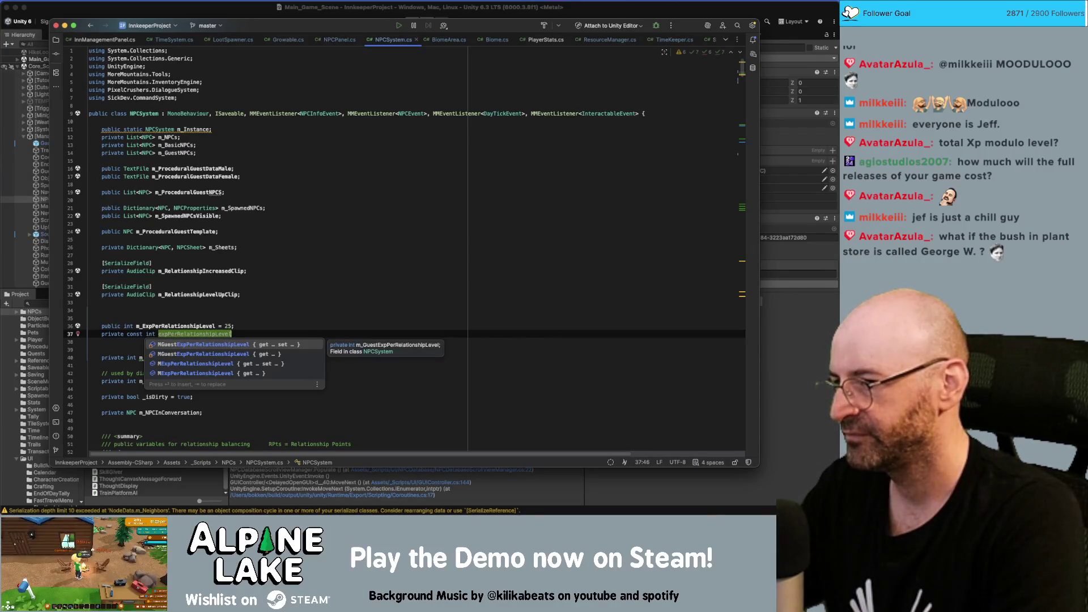
pyautogui.write(' = 25;')
pyautogui.press('Up')
pyautogui.press('Left')
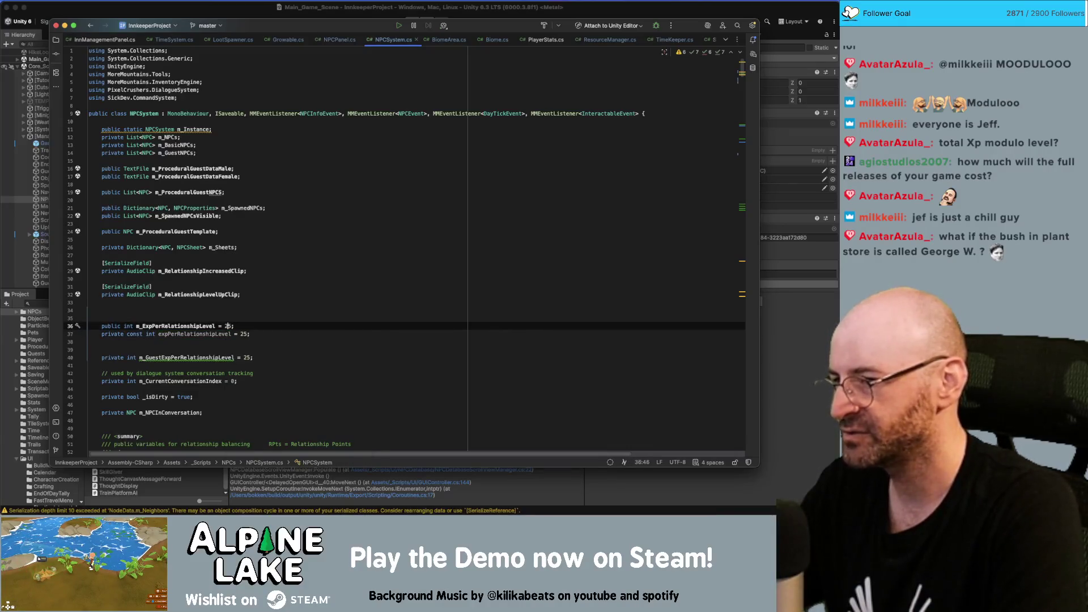
# Replace m_ExpPerRelationshipLevel's '= 25' initializer with a { get { } } property body.
pyautogui.press('BackSpace')
pyautogui.press('BackSpace')
pyautogui.press('BackSpace')
pyautogui.write('get{')
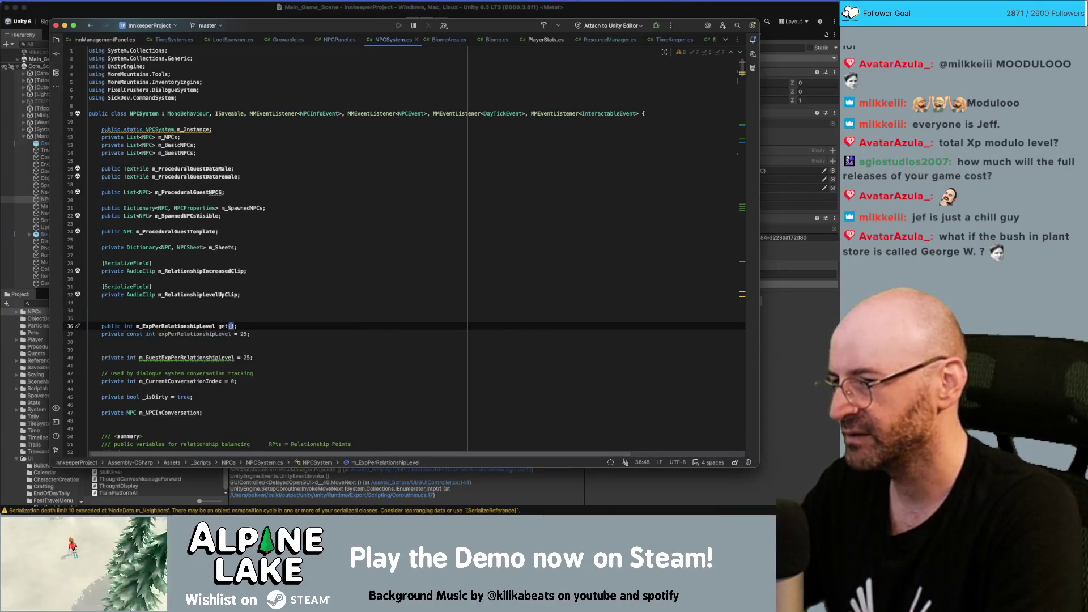
pyautogui.write('{')
pyautogui.write('get')
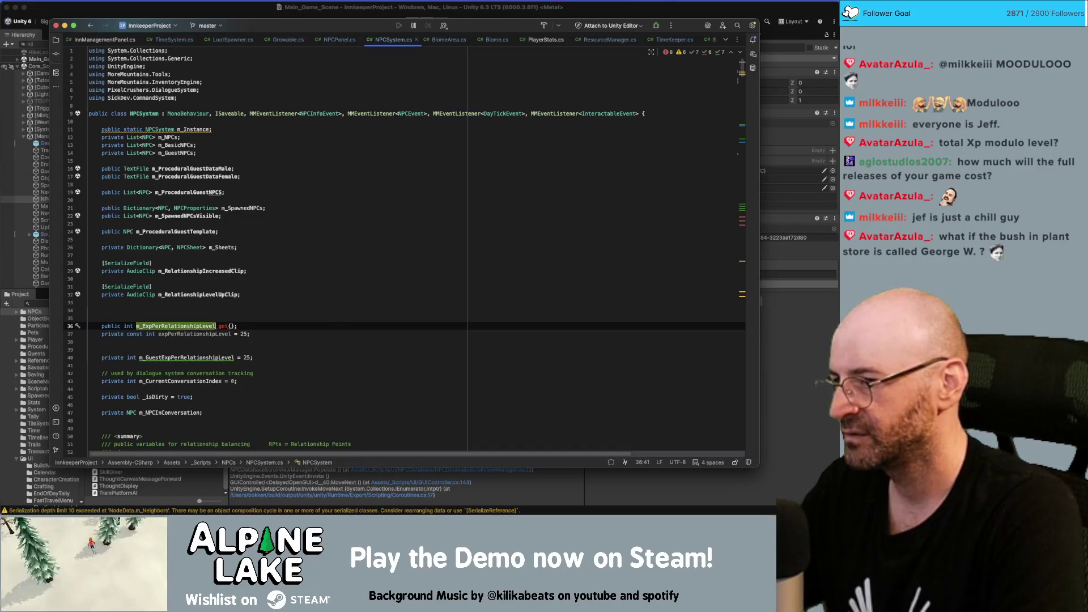
pyautogui.press('Return')
pyautogui.write('{')
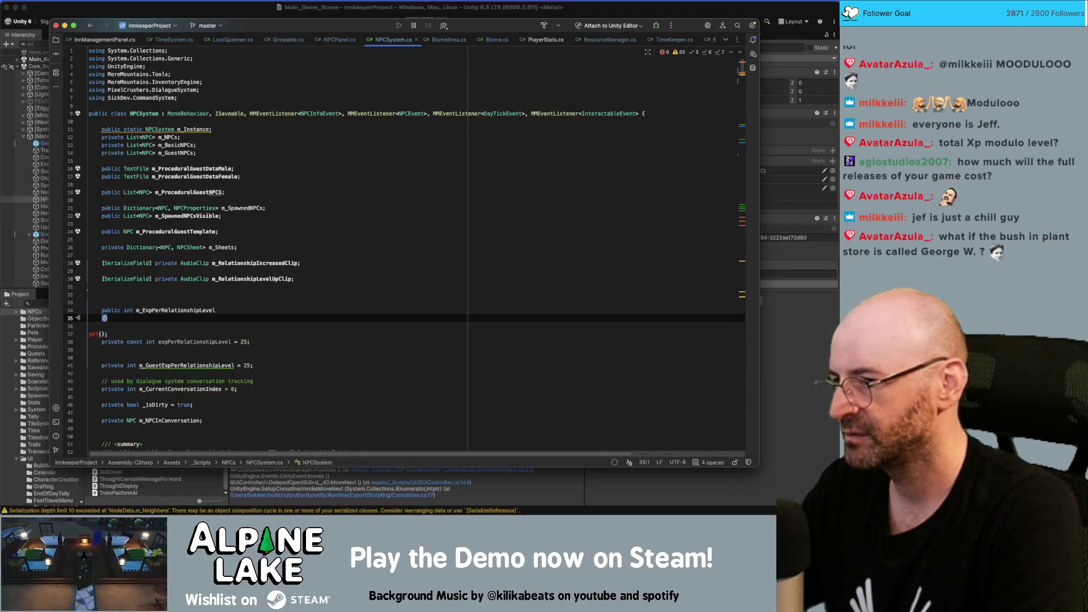
pyautogui.press('Delete')
pyautogui.press('Delete')
pyautogui.press('Delete')
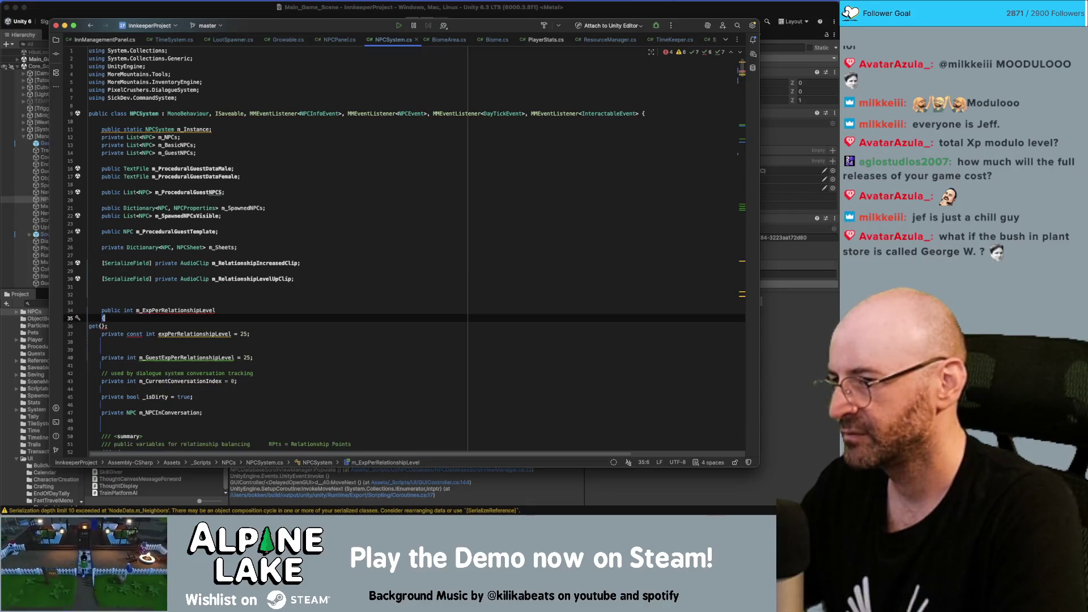
pyautogui.press('End')
pyautogui.press('BackSpace')
pyautogui.write('}')
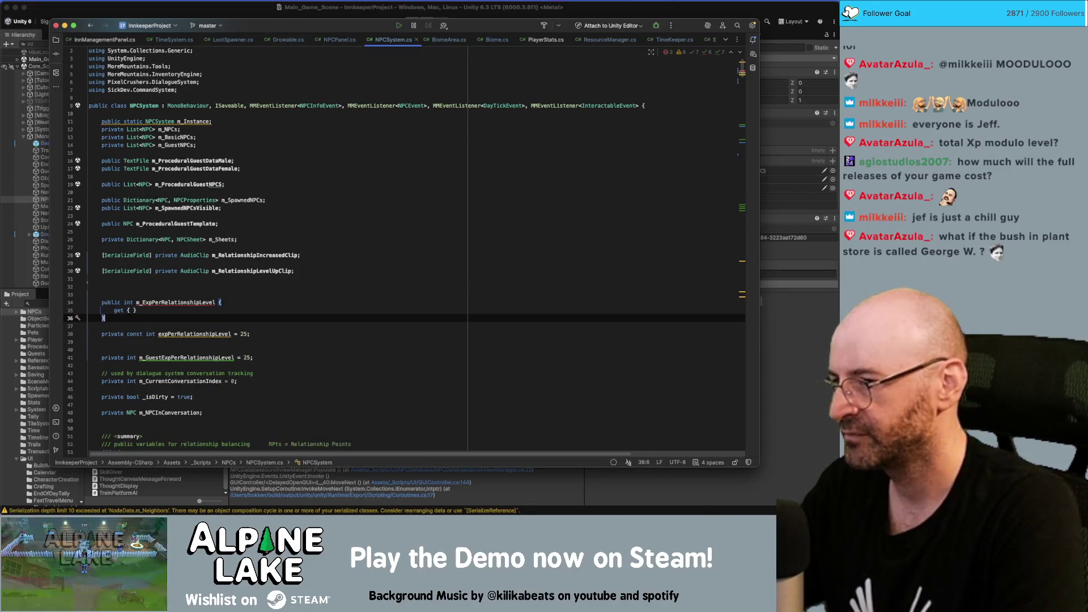
pyautogui.press('End')
pyautogui.write(';')
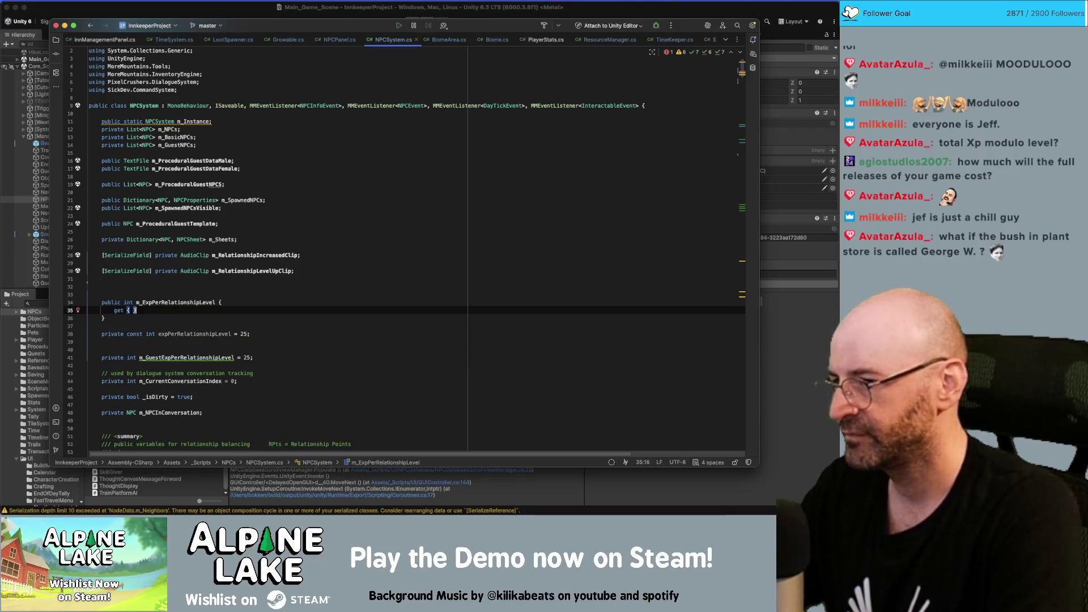
# Make the getter return expPerRelationshipLevel and open a new line above the property.
pyautogui.click(134, 310)
pyautogui.write('return exp')
pyautogui.press('Return')
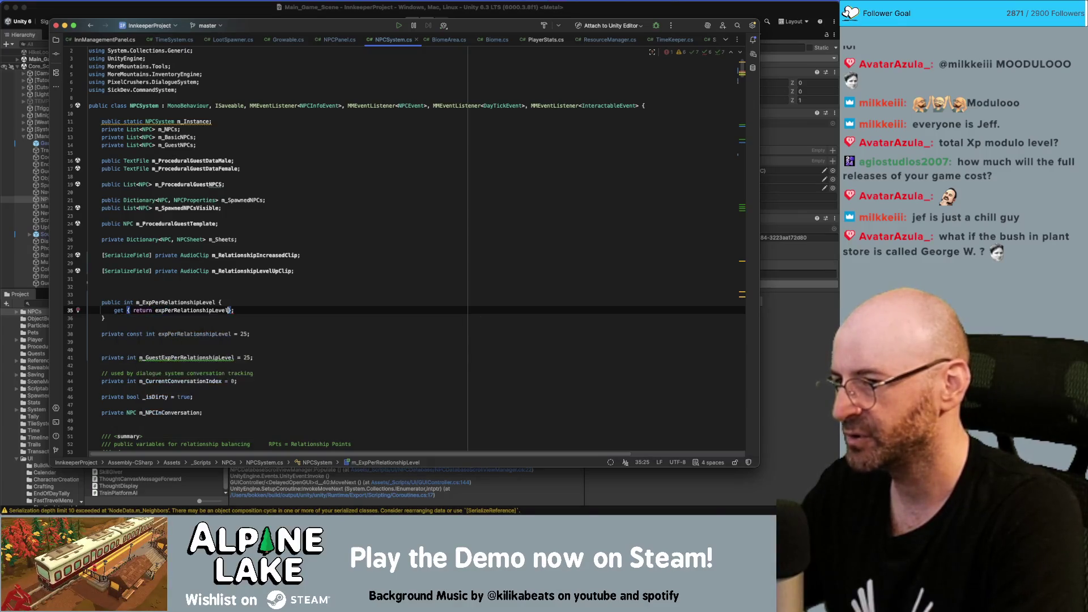
pyautogui.write(';')
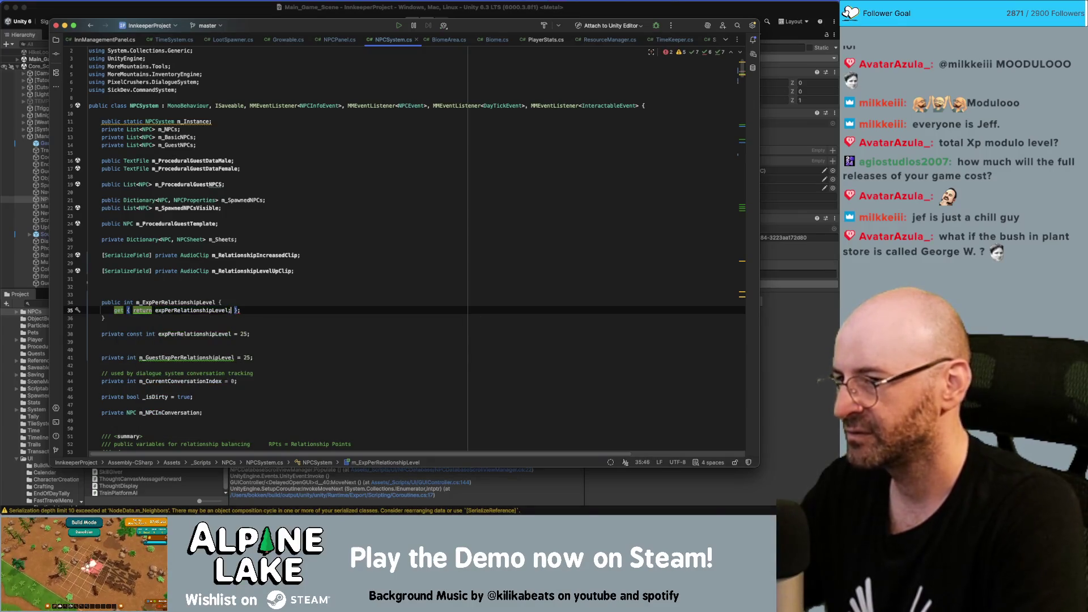
pyautogui.press('End')
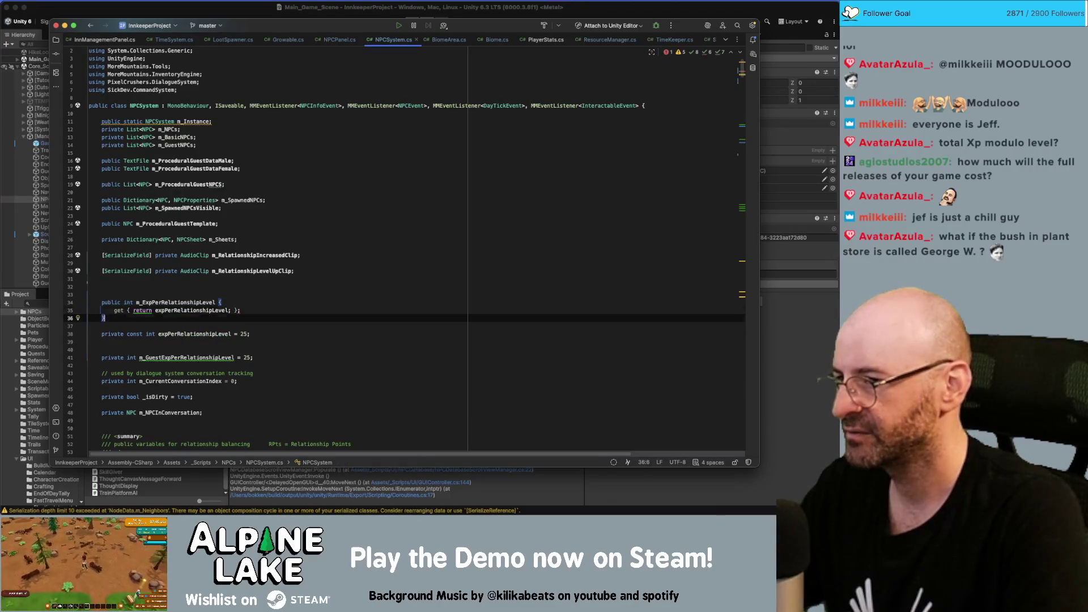
pyautogui.click(105, 318)
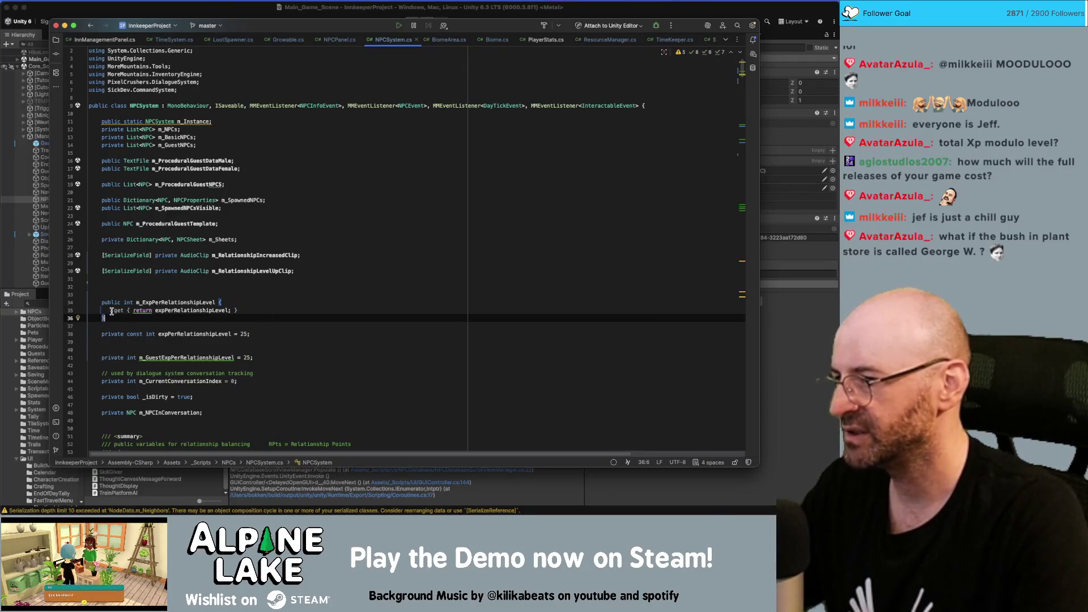
pyautogui.moveTo(114, 311)
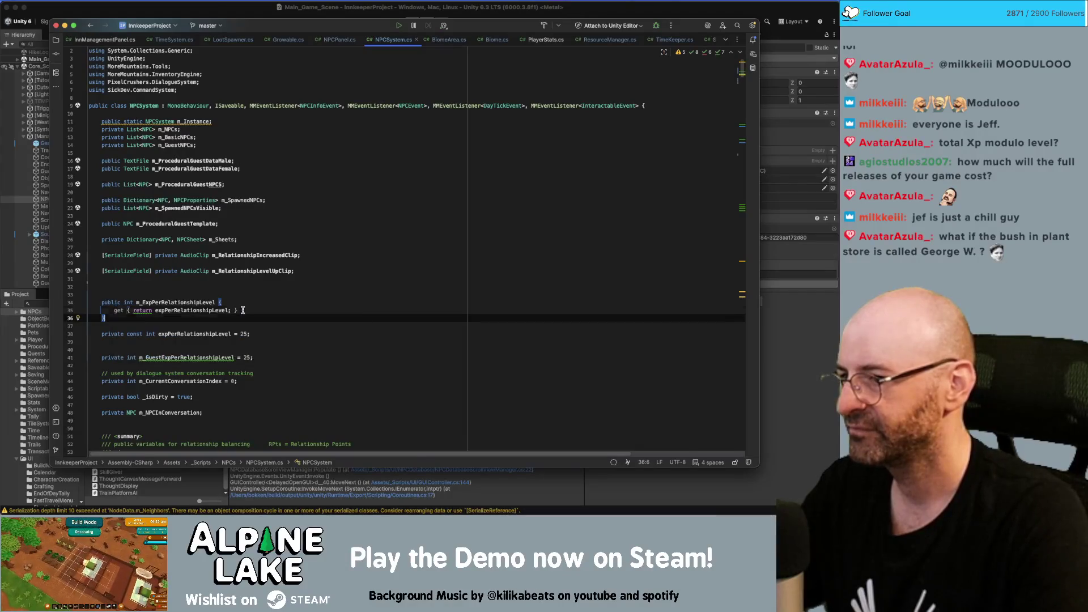
pyautogui.click(263, 324)
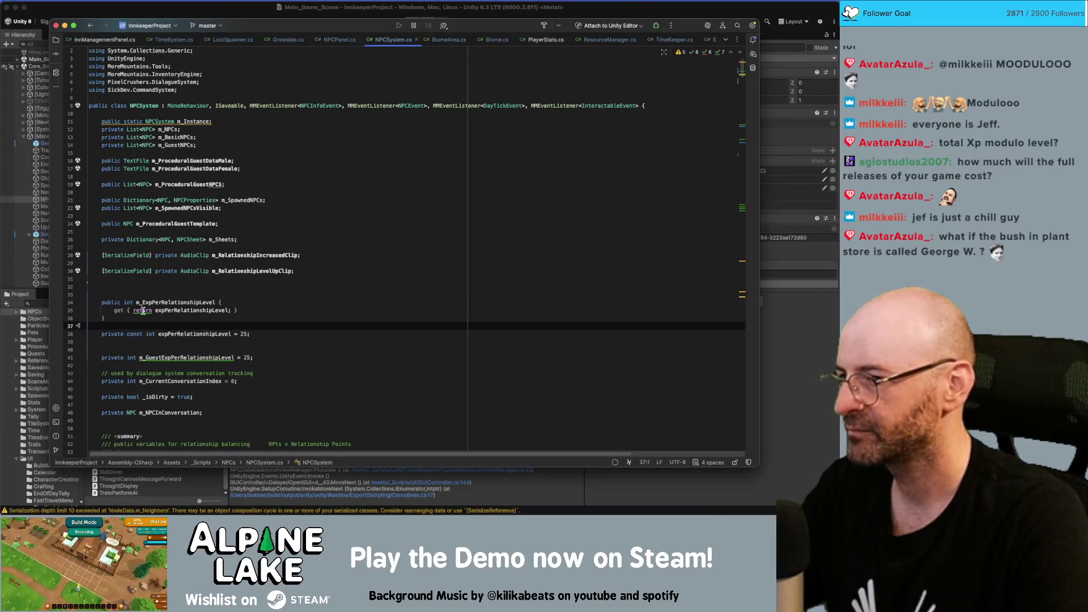
pyautogui.click(259, 321)
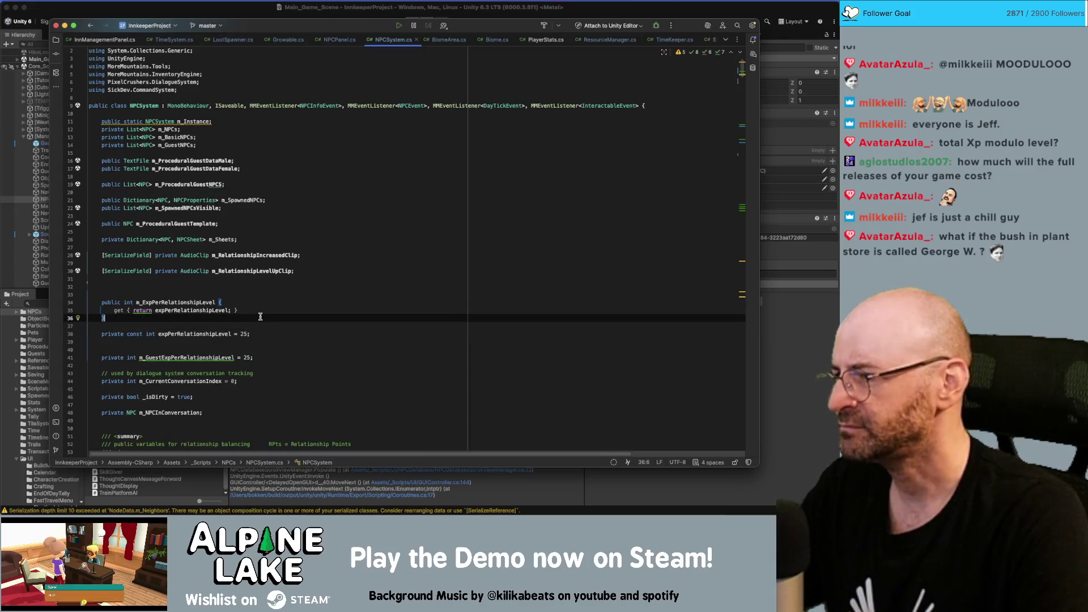
pyautogui.click(259, 296)
pyautogui.press('Return')
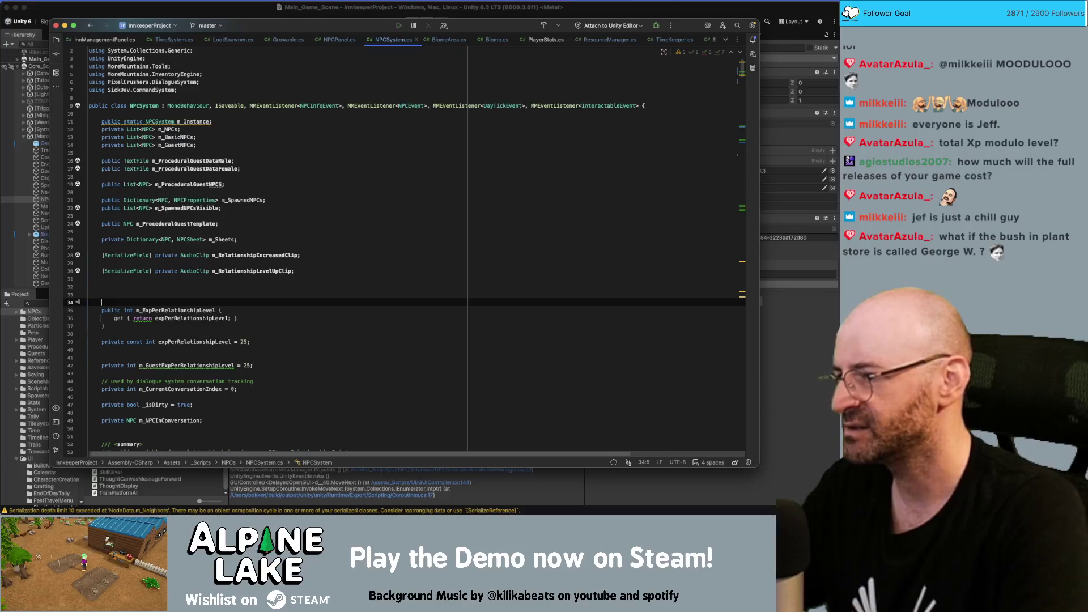
# Add a [HideInInspector] attribute above the property and remove the surrounding blank lines.
pyautogui.write('[HideIn')
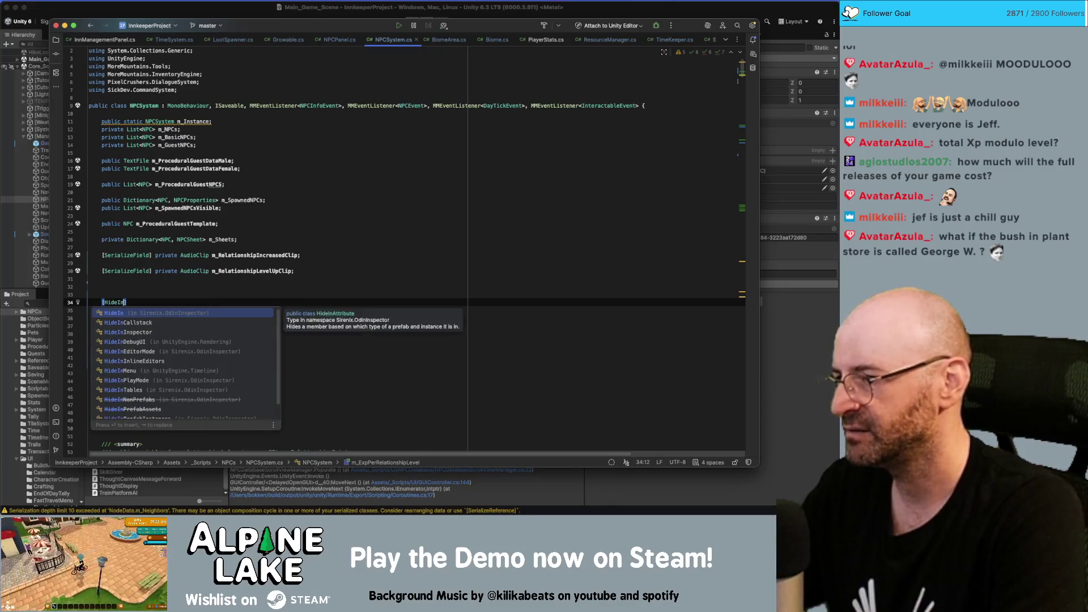
pyautogui.press('Return')
pyautogui.press('Up')
pyautogui.press('BackSpace')
pyautogui.press('BackSpace')
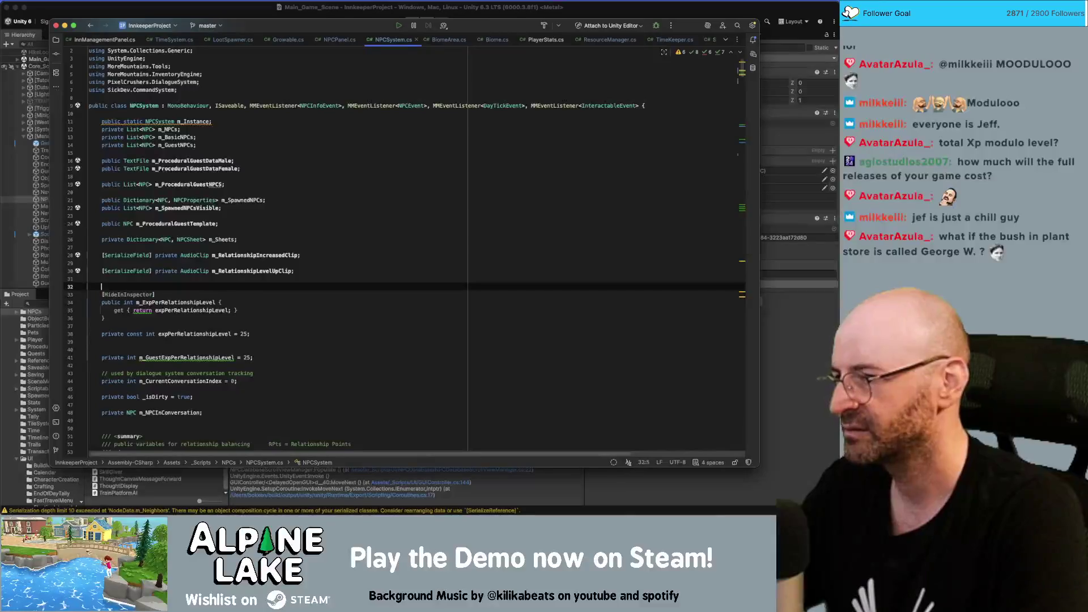
pyautogui.press('Down')
pyautogui.press('Down')
pyautogui.press('Down')
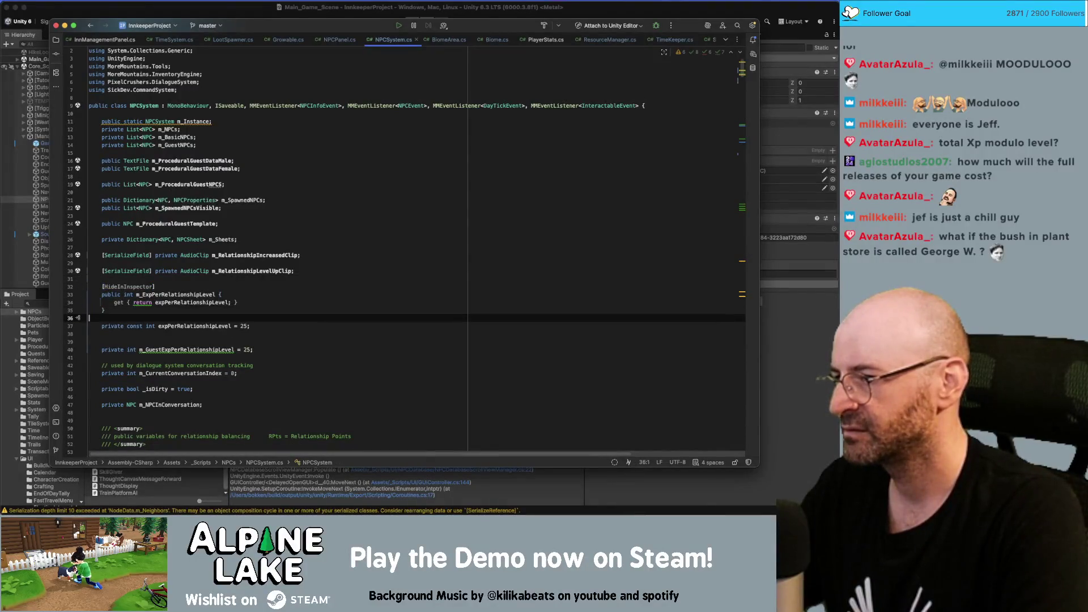
pyautogui.press('BackSpace')
pyautogui.press('Down')
pyautogui.press('Down')
pyautogui.press('Down')
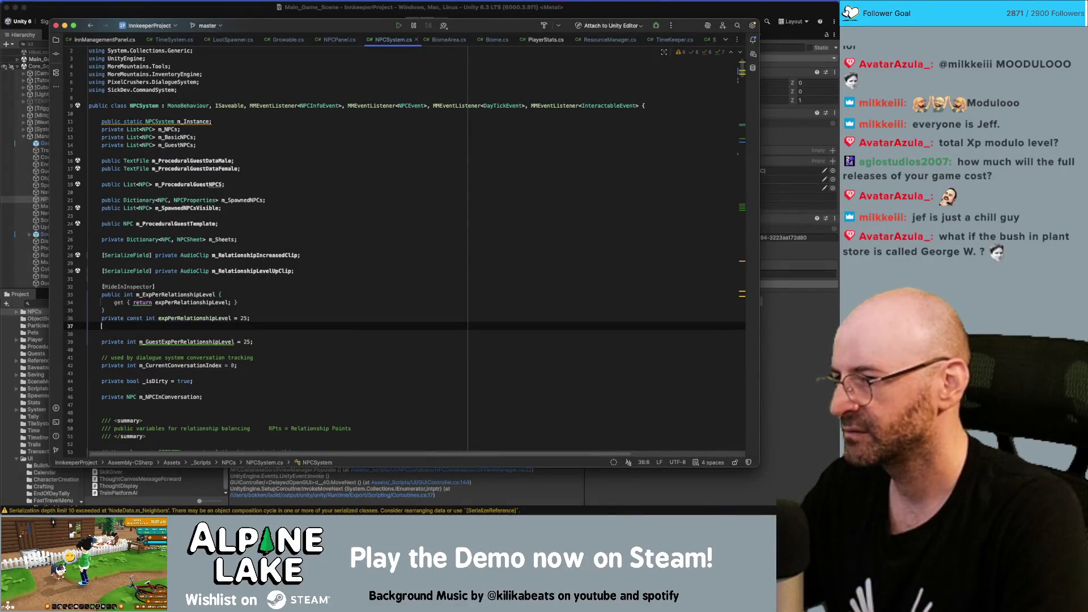
# Make m_GuestExpPerRelationshipLevel public and duplicate the expPerRelationshipLevel constant below it.
pyautogui.hotkey('alt', 'shift', 'Right')
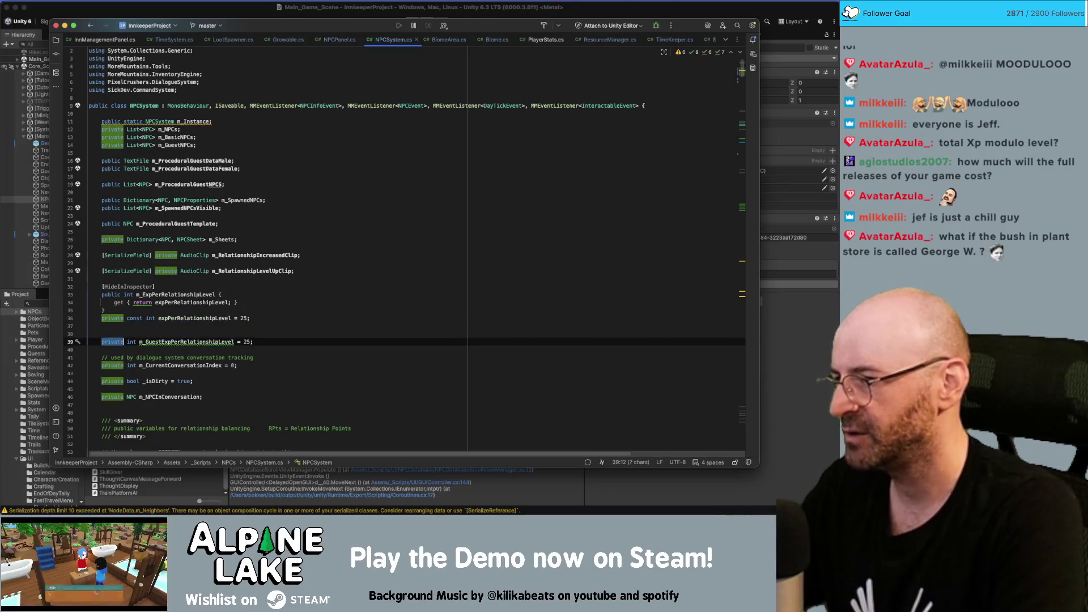
pyautogui.write('public')
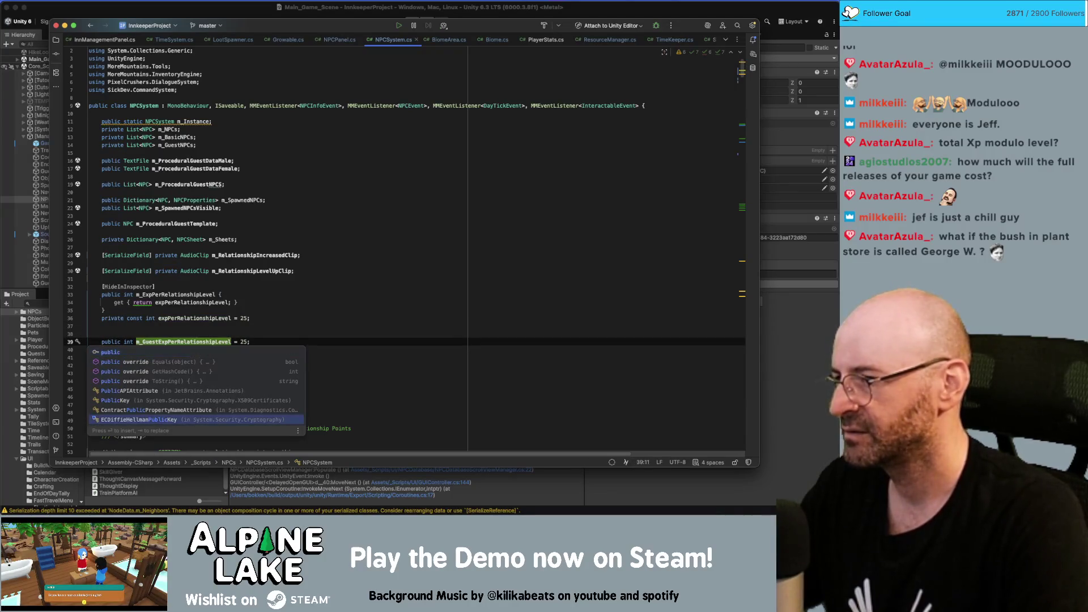
pyautogui.press('Escape')
pyautogui.press('Up')
pyautogui.press('Up')
pyautogui.press('Up')
pyautogui.press('End')
pyautogui.hotkey('shift', 'Home')
pyautogui.press('super+c')
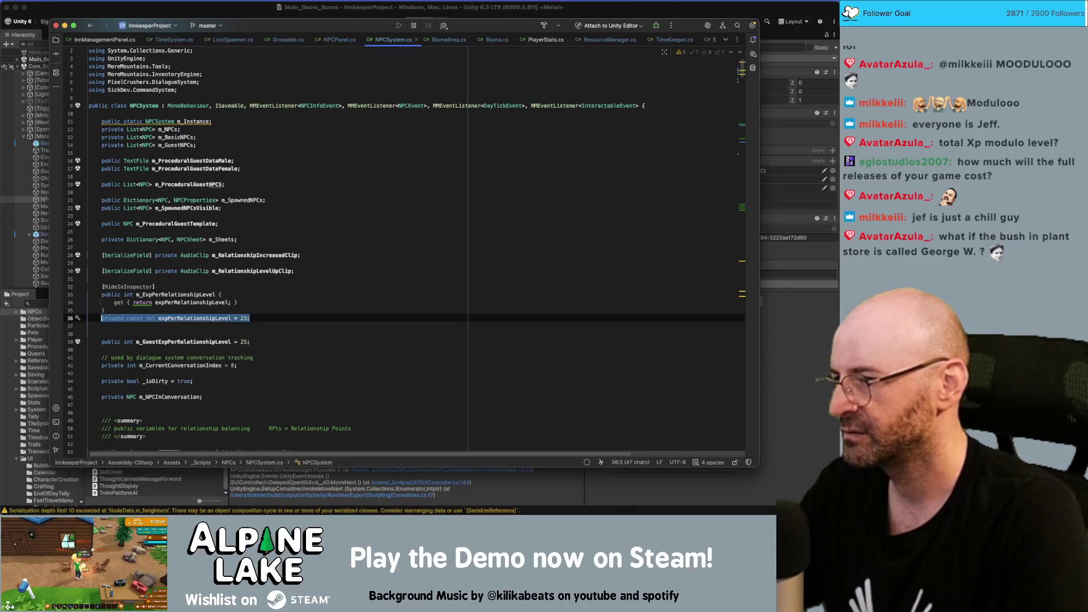
pyautogui.press('Down')
pyautogui.press('Down')
pyautogui.press('Down')
pyautogui.press('End')
pyautogui.press('Return')
pyautogui.press('super+v')
# Rename the duplicated constant to guestExpPerRelationshipLevel.
pyautogui.click(240, 350)
pyautogui.hotkey('alt', 'shift', 'Left')
pyautogui.press('Left')
pyautogui.write('guest')
pyautogui.press('Delete')
pyautogui.write('E')
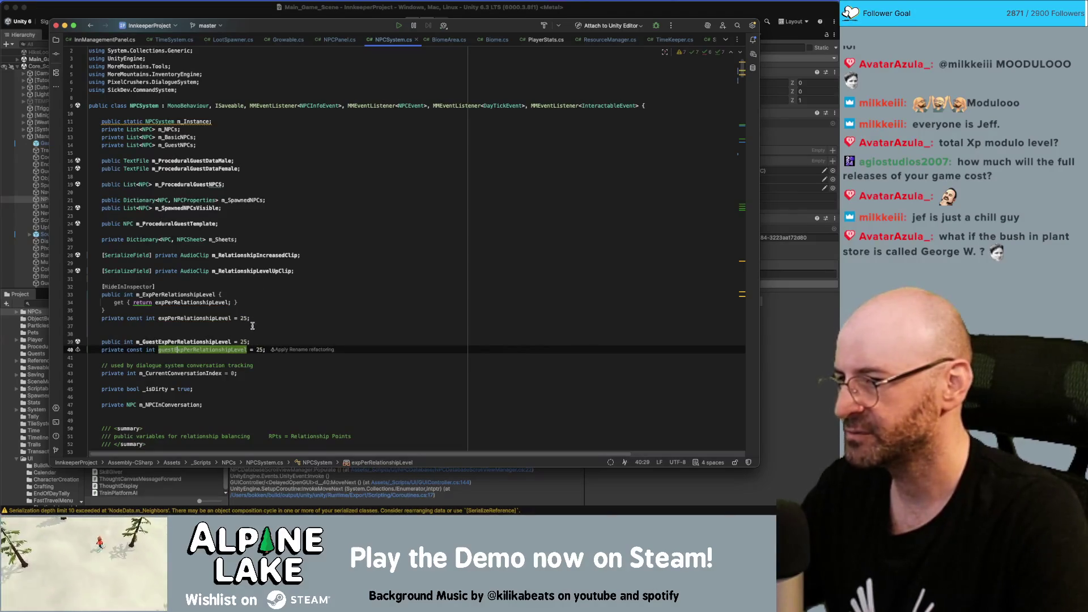
pyautogui.click(253, 326)
# Replace the guest field's 25 value with a getter returning guestExpPerRelationshipLevel.
pyautogui.click(249, 342)
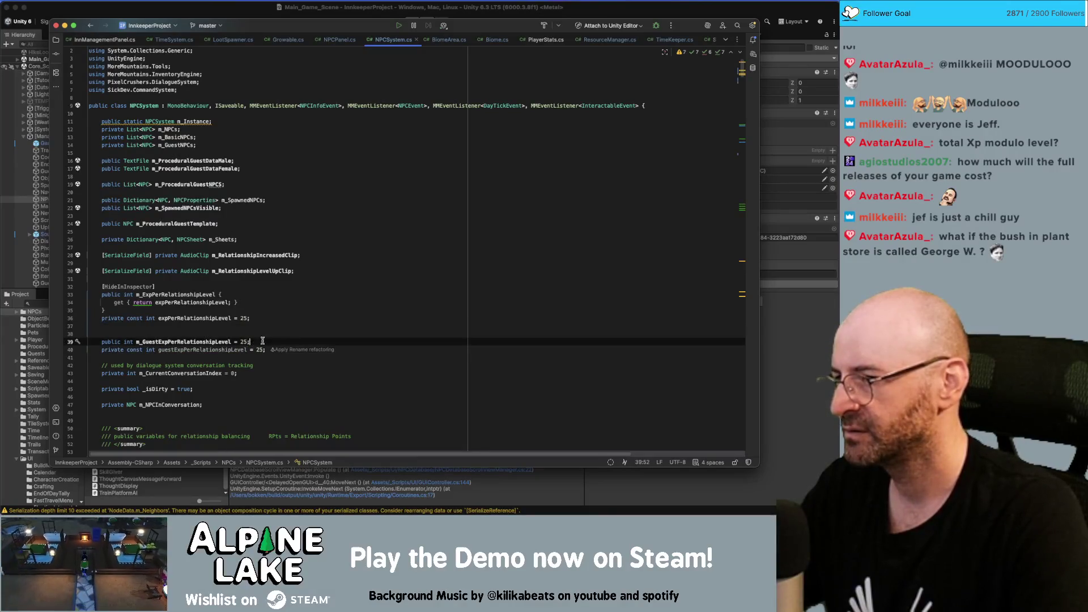
pyautogui.press('BackSpace')
pyautogui.press('BackSpace')
pyautogui.press('BackSpace')
pyautogui.write('{get')
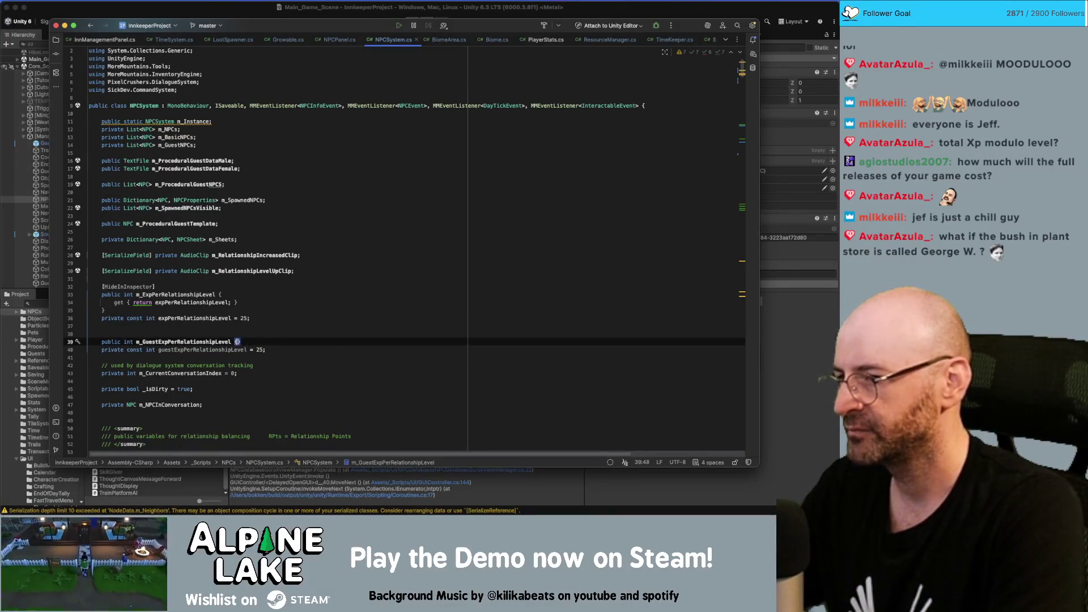
pyautogui.write('{return ')
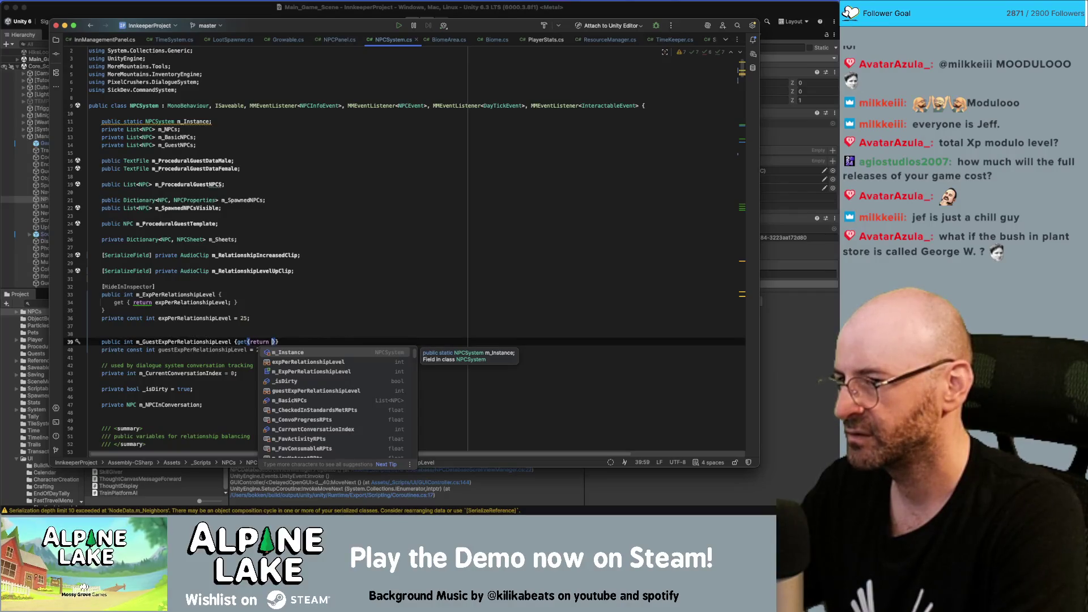
pyautogui.write('guestE')
pyautogui.press('Return')
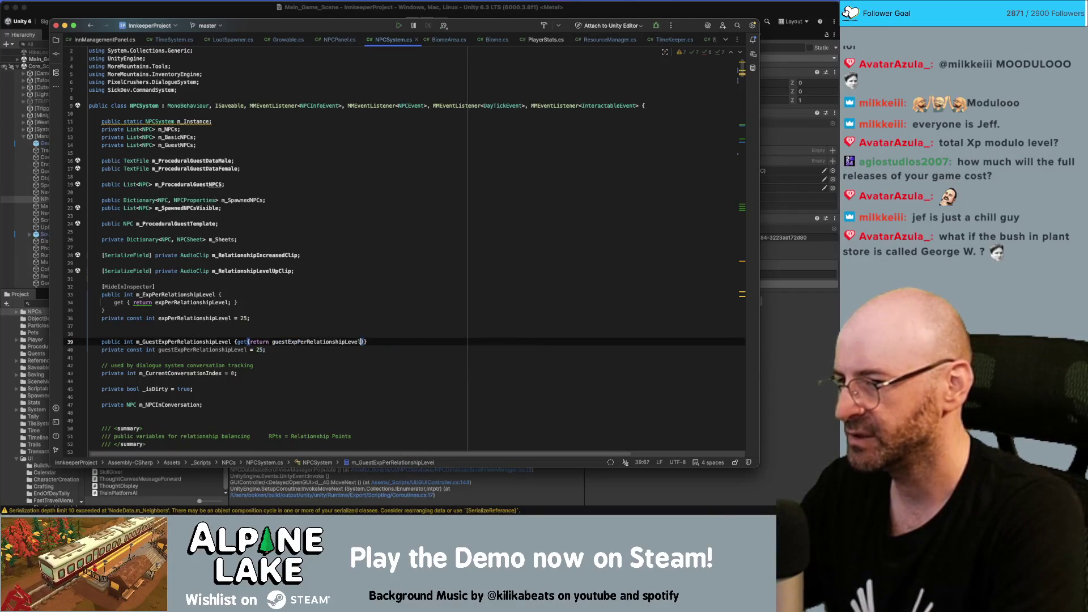
pyautogui.write(';')
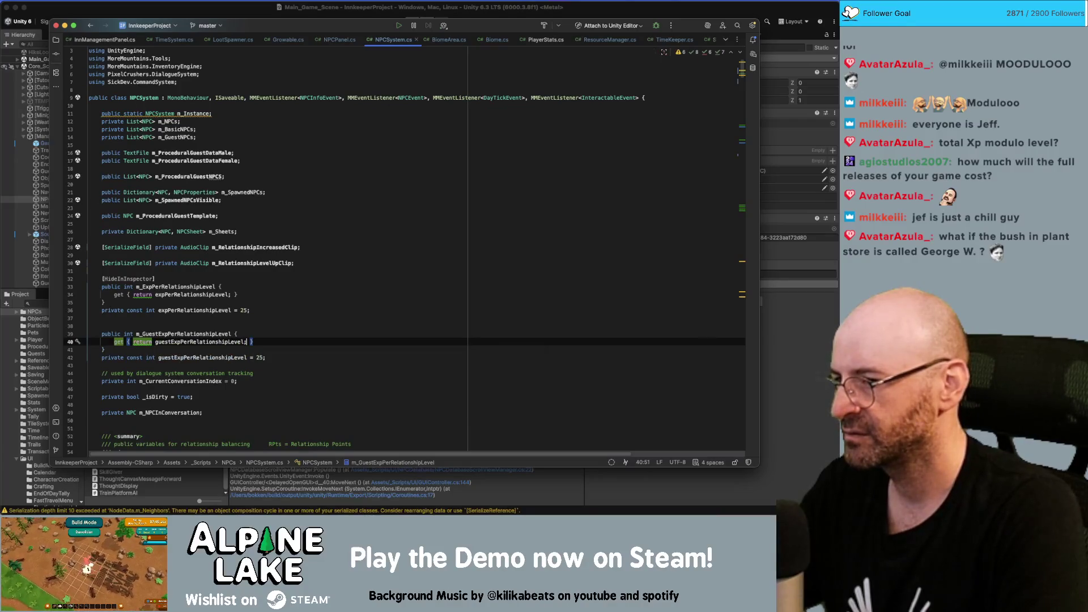
# Delete the [HideInInspector] attribute line and the blank line after the exp constant.
pyautogui.click(101, 326)
pyautogui.press('Up')
pyautogui.press('Up')
pyautogui.press('Up')
pyautogui.press('End')
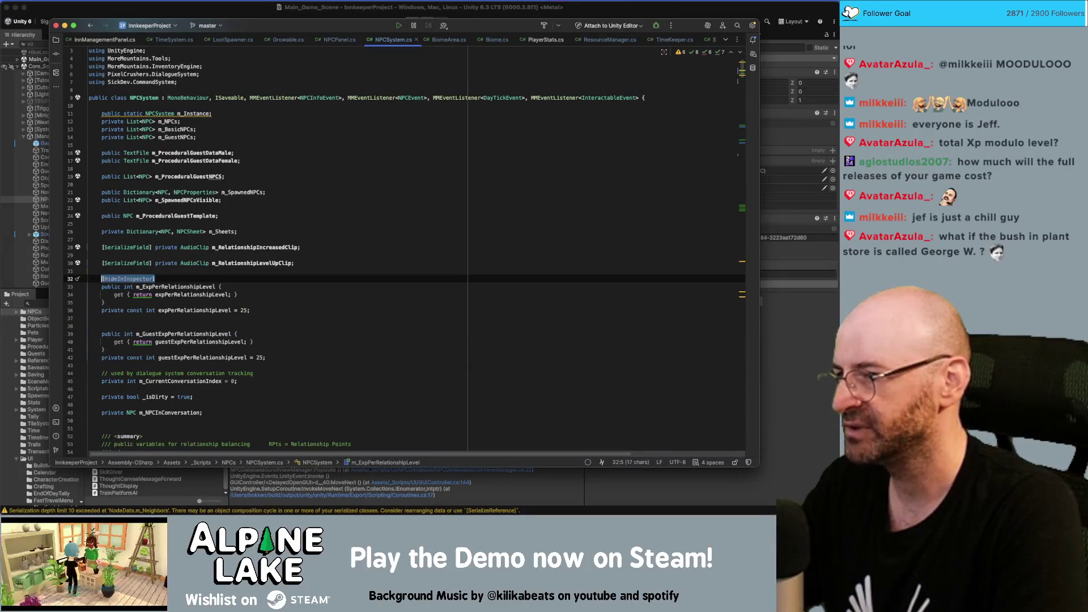
pyautogui.press('super+BackSpace')
pyautogui.press('Down')
pyautogui.press('Down')
pyautogui.press('Down')
pyautogui.press('End')
pyautogui.press('Delete')
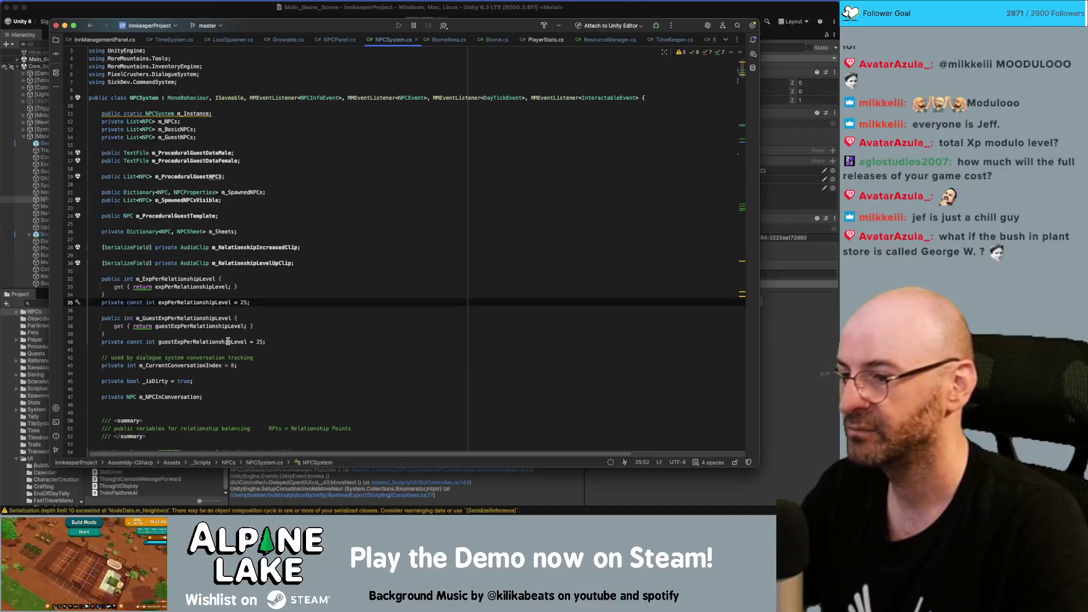
pyautogui.click(788, 287)
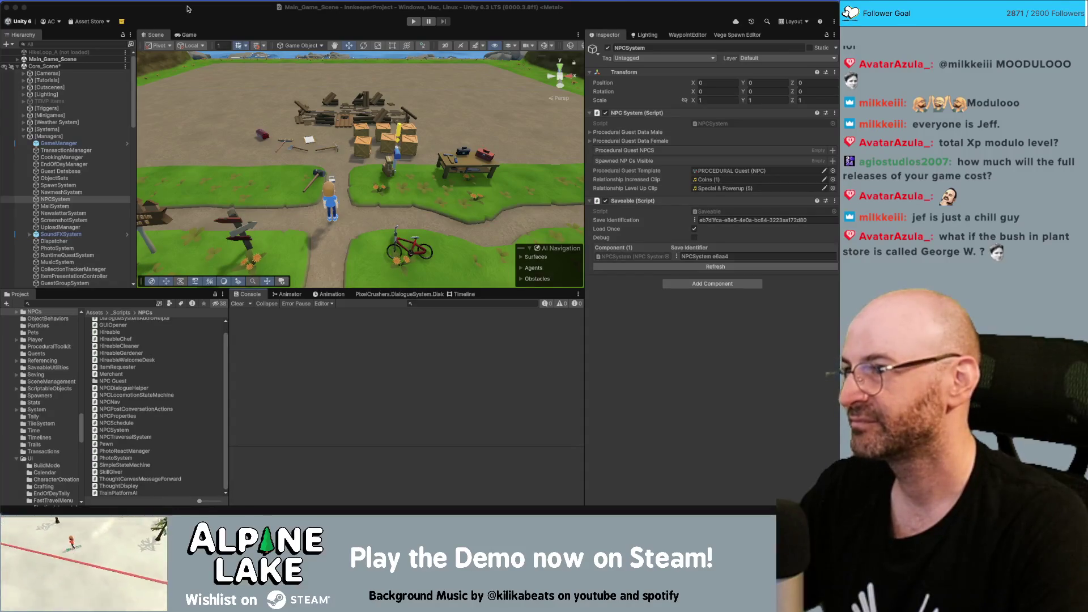
# Collapse [Managers] in the Hierarchy and save Core_Scene with Cmd+S.
pyautogui.click(24, 136)
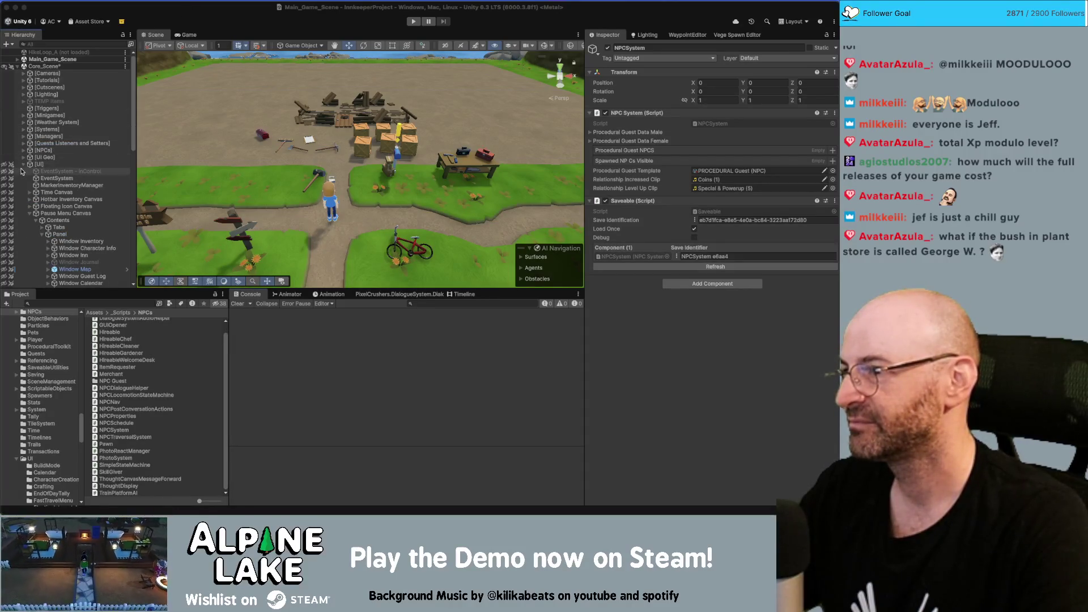
pyautogui.click(138, 124)
pyautogui.press('super+s')
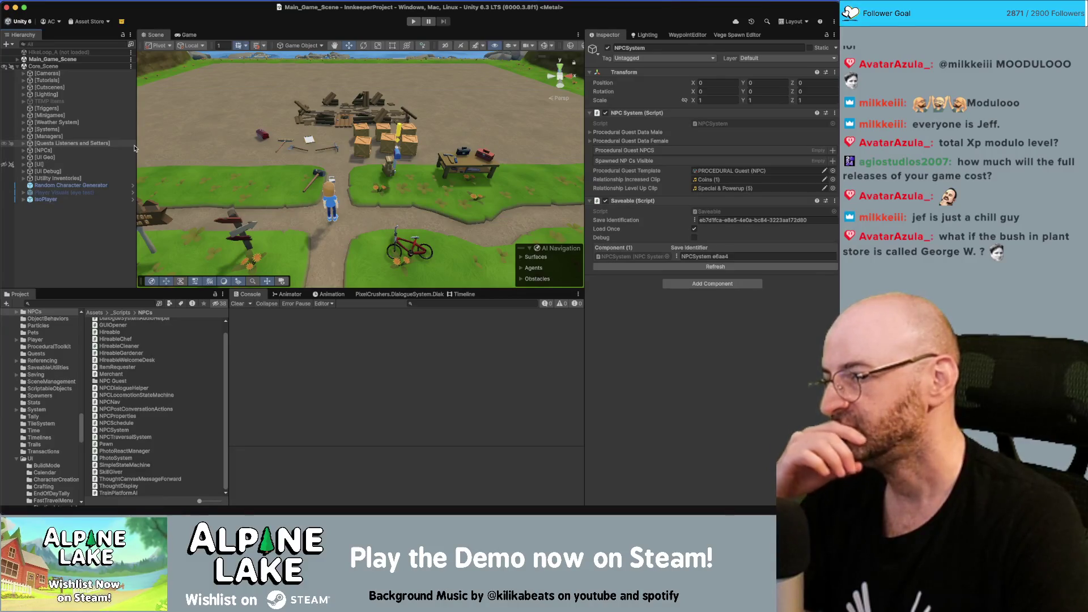
pyautogui.press('super+Tab')
pyautogui.press('super+Tab')
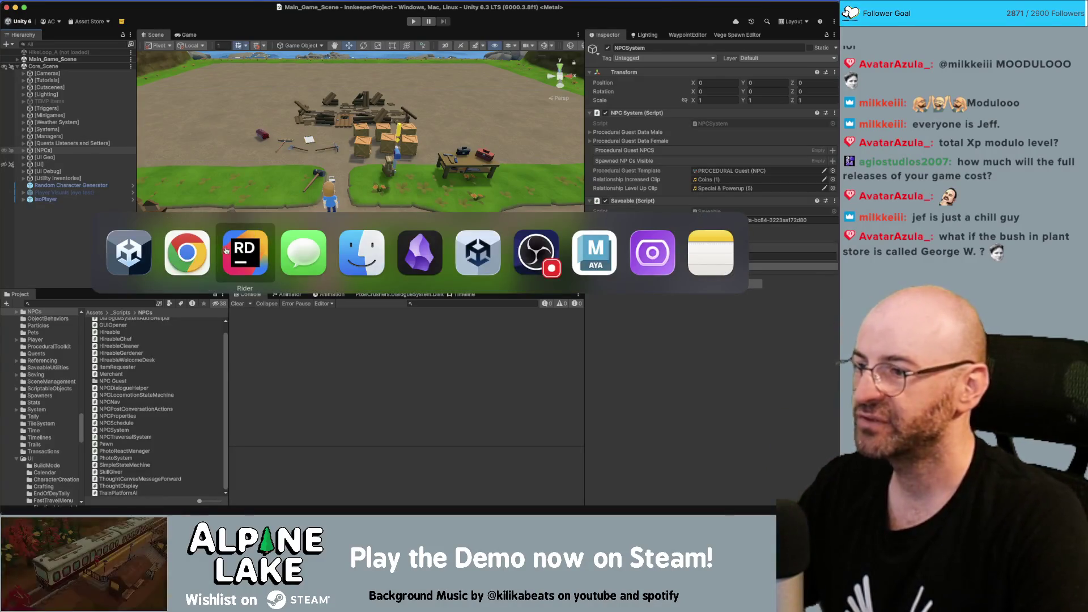
pyautogui.click(187, 252)
# Move the green check mark on the Miro NPC dialogue board onto another card.
pyautogui.scroll(-5, 476, 238)
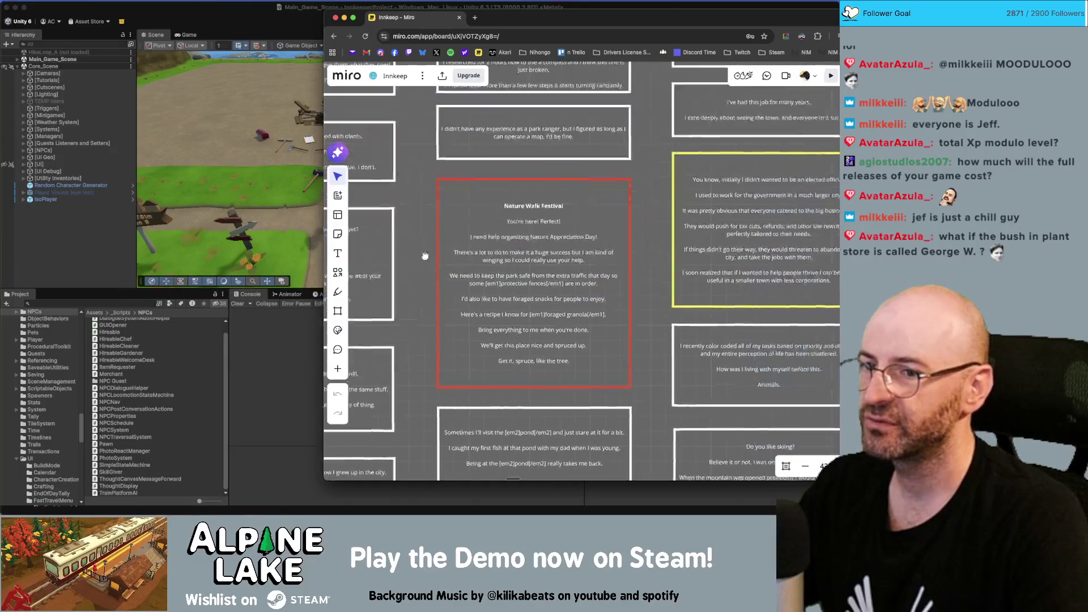
pyautogui.scroll(5, 462, 218)
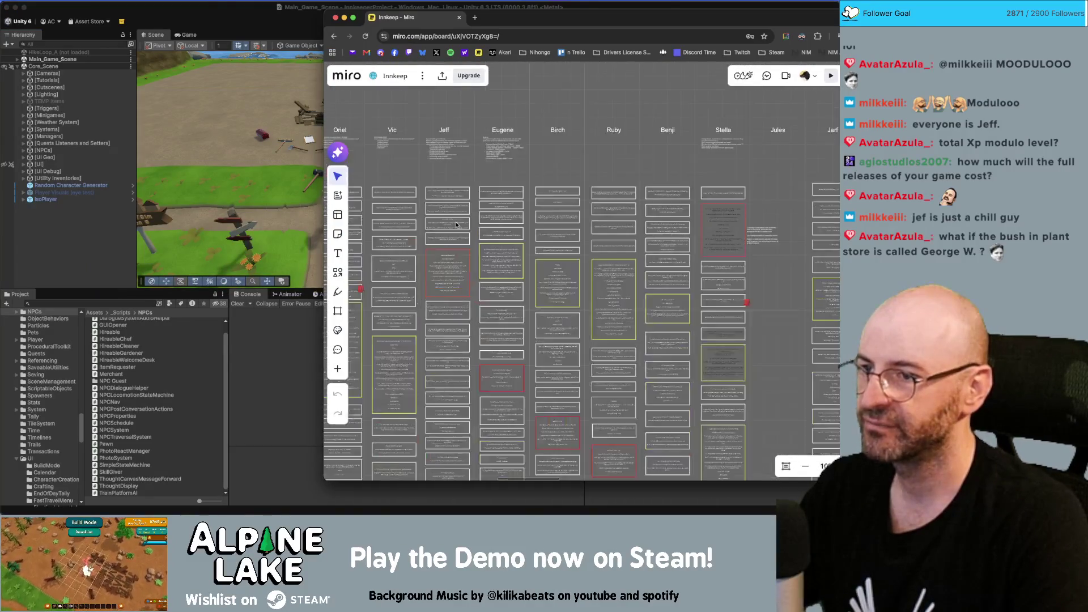
pyautogui.scroll(-3, 574, 179)
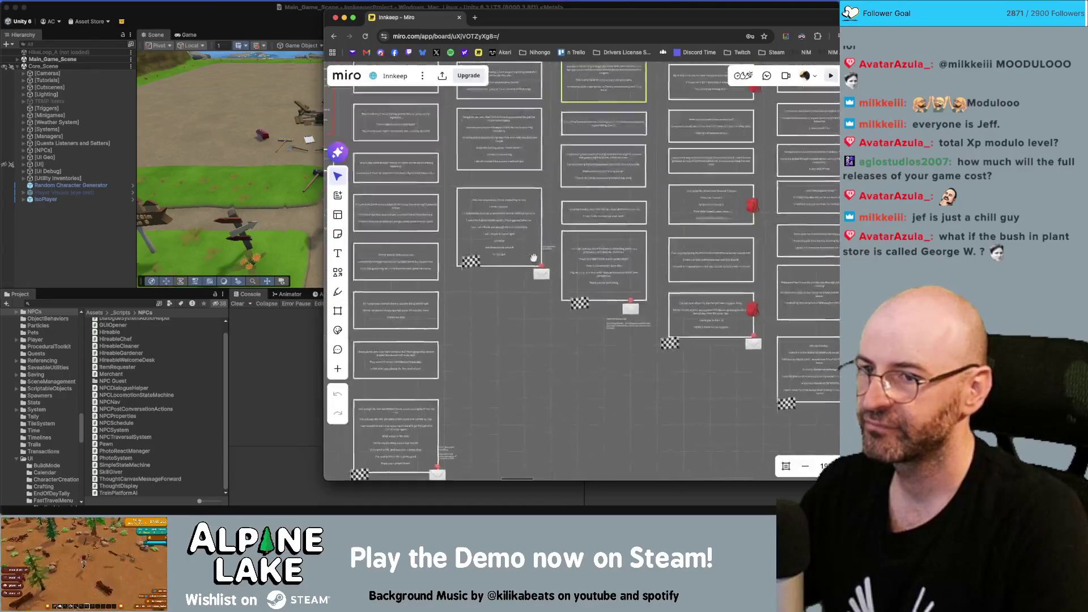
pyautogui.scroll(3, 510, 232)
pyautogui.scroll(2, 506, 237)
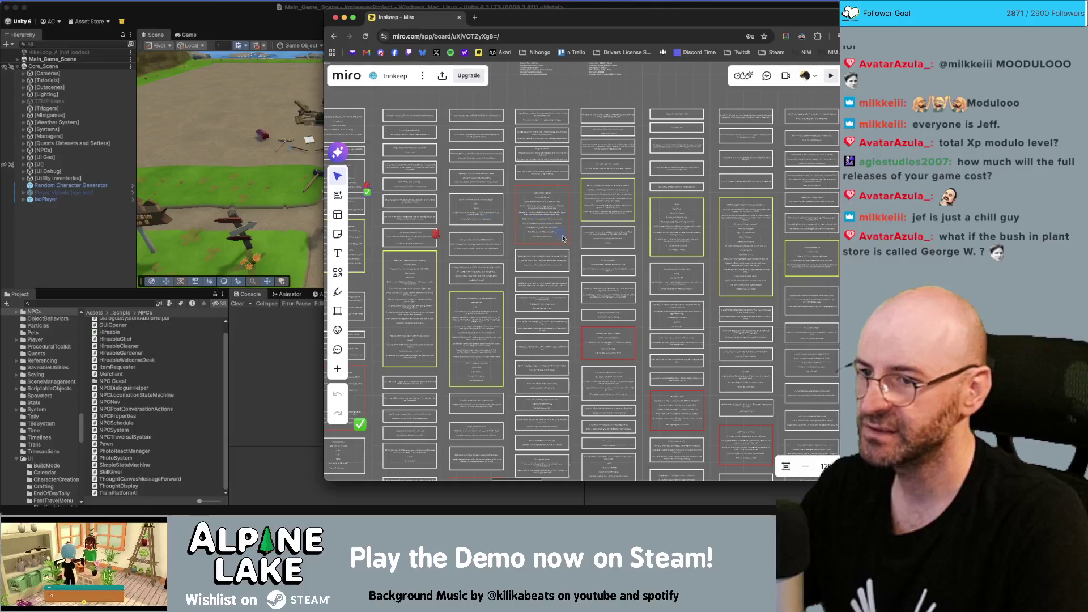
pyautogui.moveTo(571, 241); pyautogui.dragTo(553, 170)
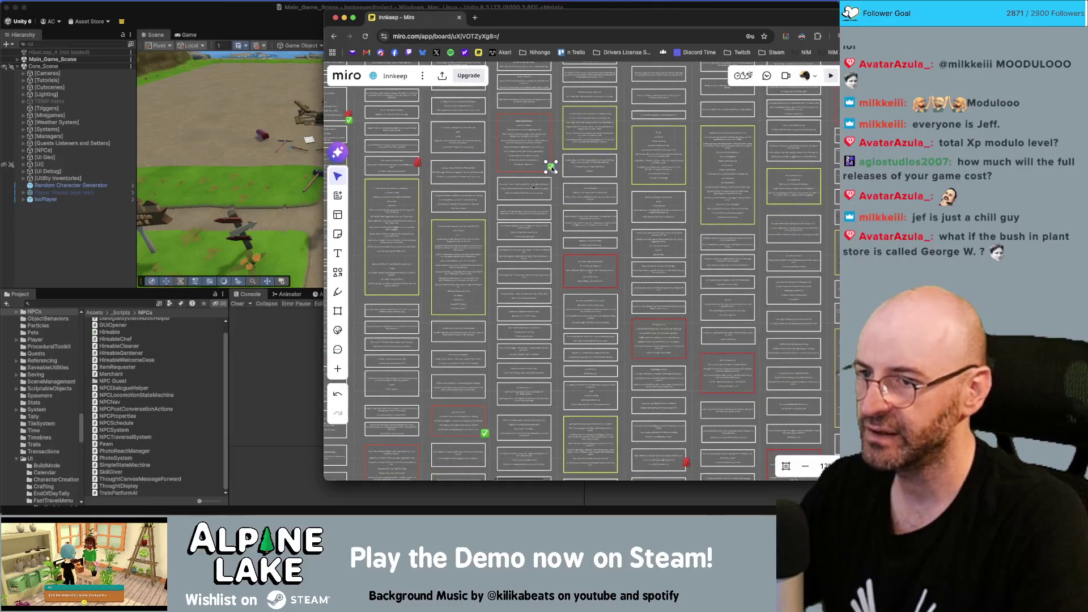
pyautogui.scroll(-5, 534, 408)
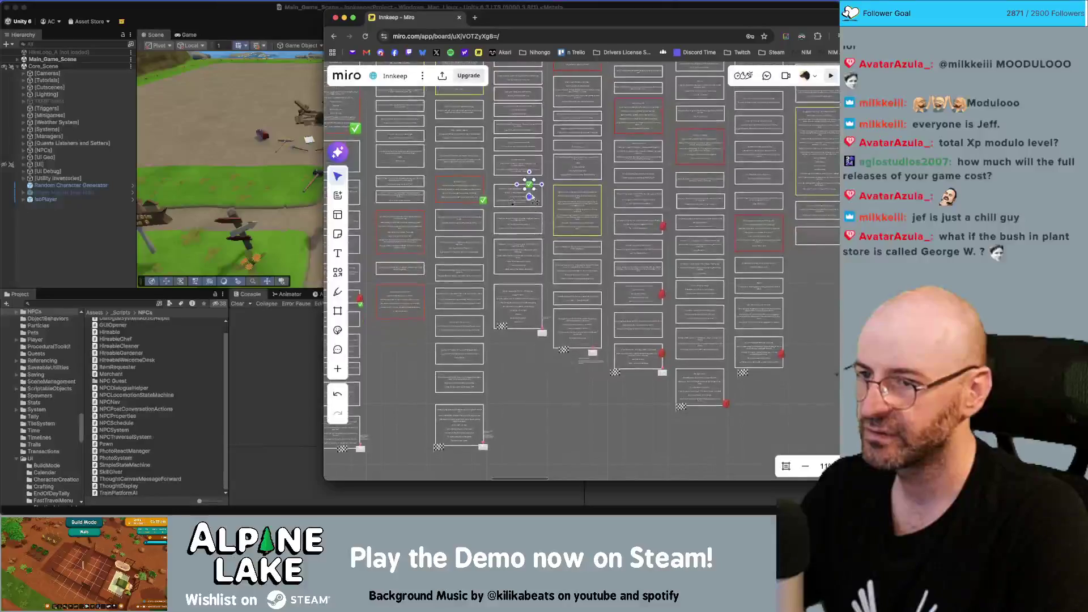
pyautogui.moveTo(529, 183); pyautogui.dragTo(536, 327)
pyautogui.scroll(10, 542, 331)
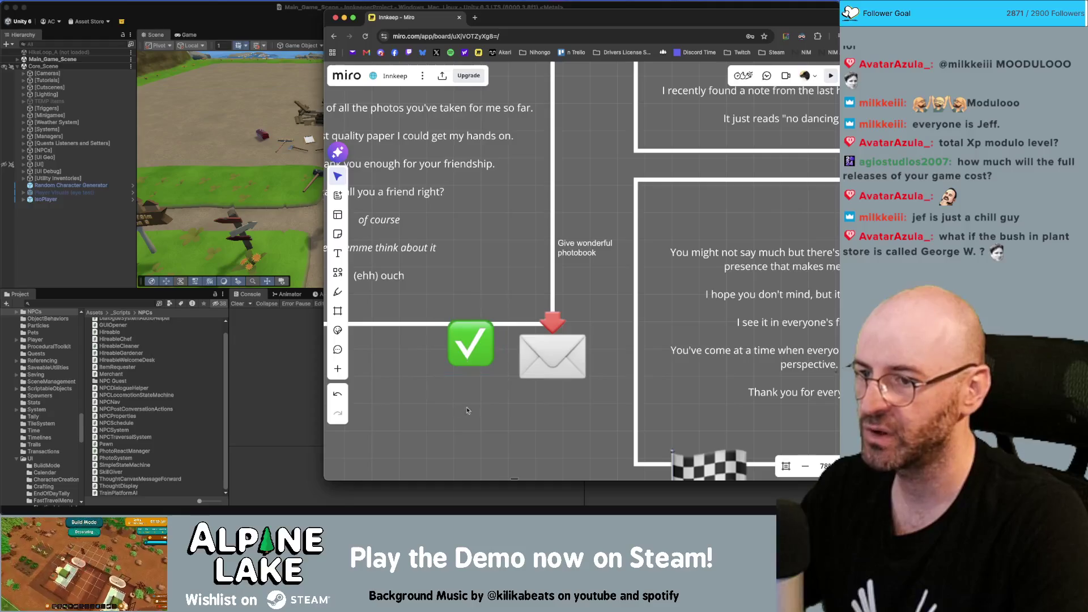
pyautogui.scroll(-10, 499, 340)
pyautogui.scroll(5, 502, 300)
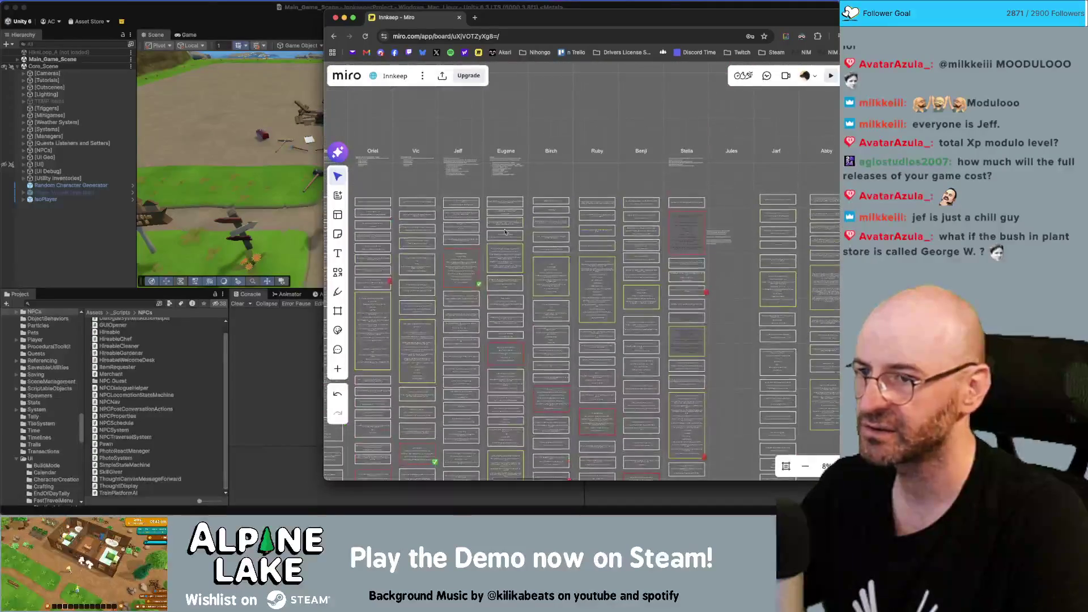
pyautogui.scroll(5, 506, 198)
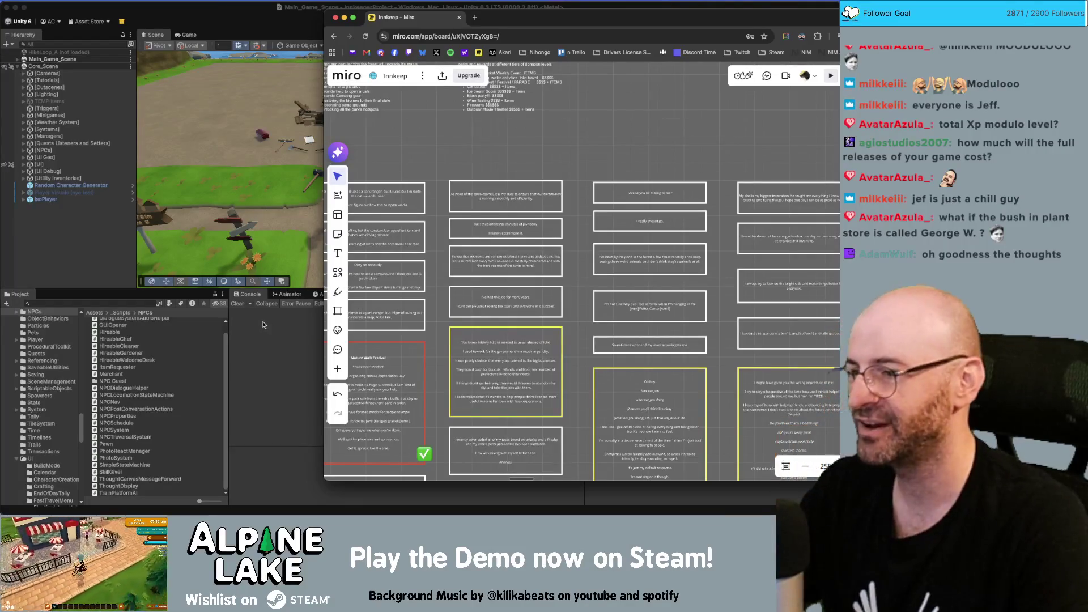
pyautogui.click(115, 274)
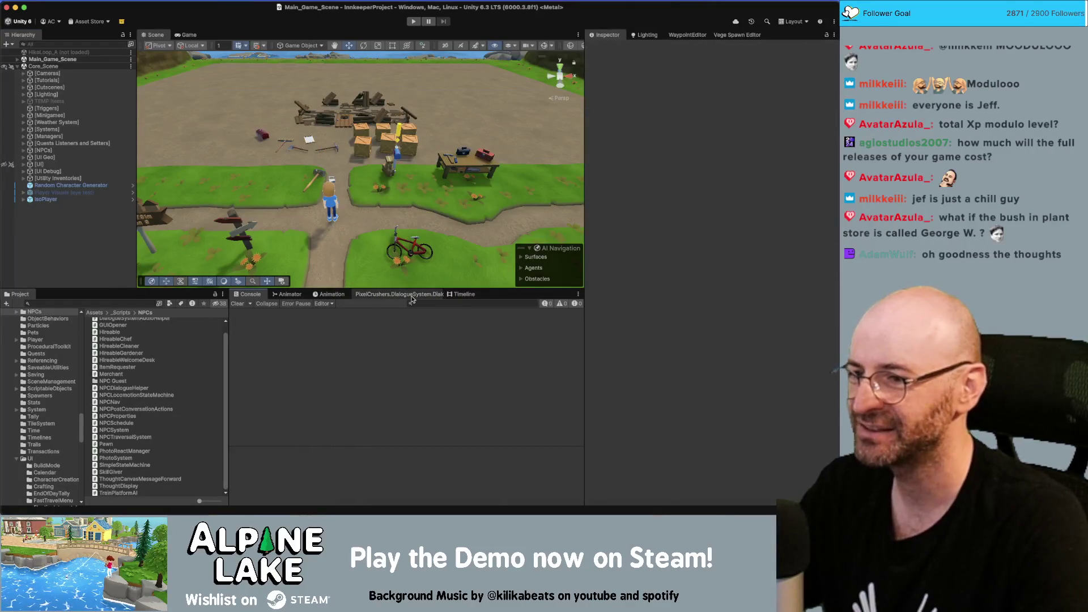
# Filter the conversation list by 'eugene' and open Basic/Eugene/Chats.
pyautogui.click(411, 295)
pyautogui.click(454, 362)
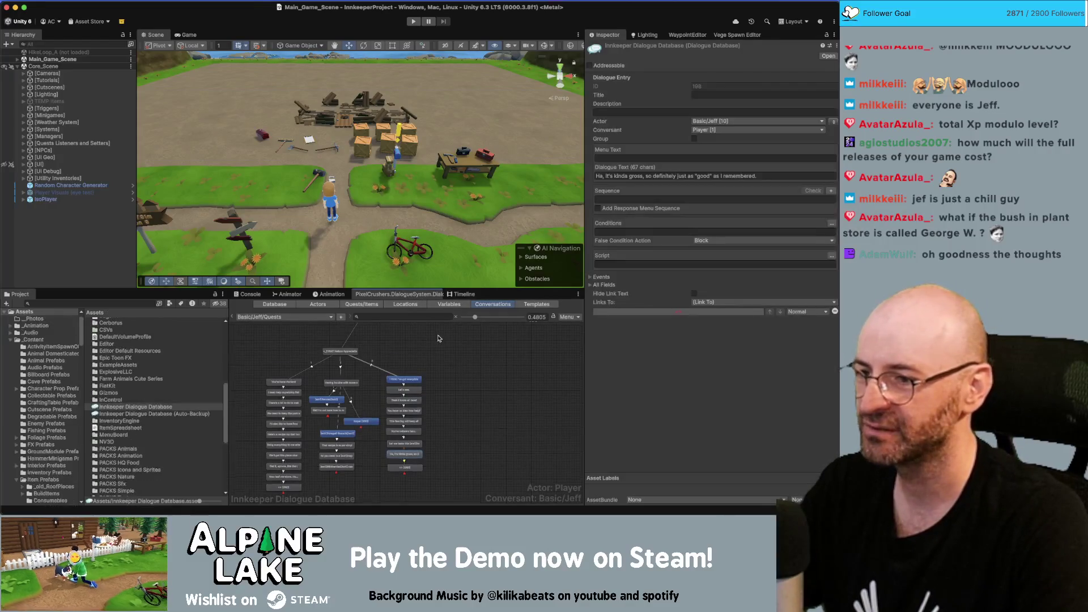
pyautogui.scroll(2, 454, 362)
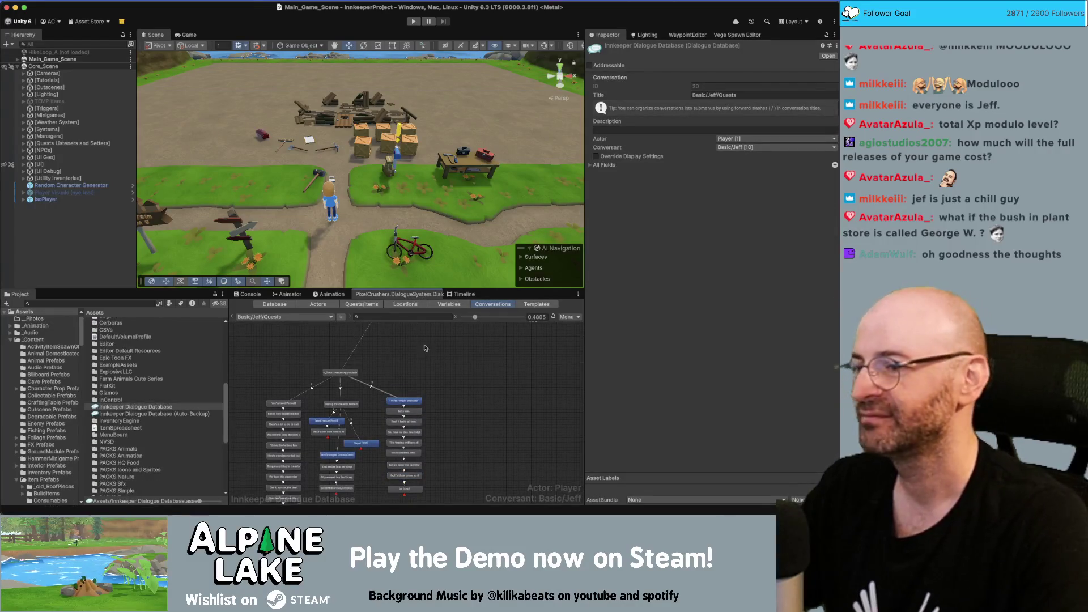
pyautogui.press('super+f')
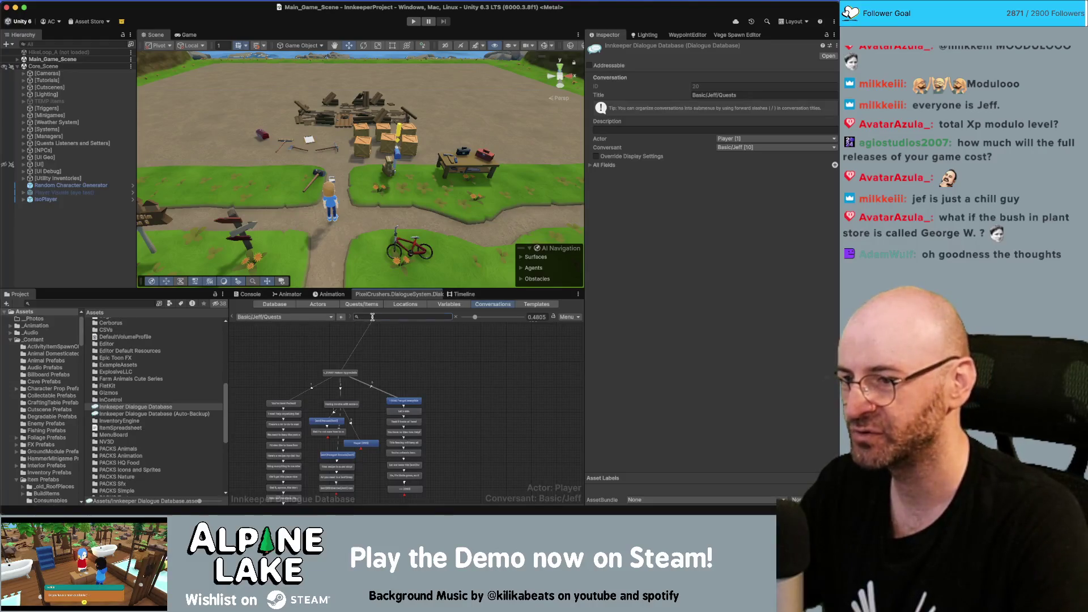
pyautogui.click(315, 317)
pyautogui.click(432, 318)
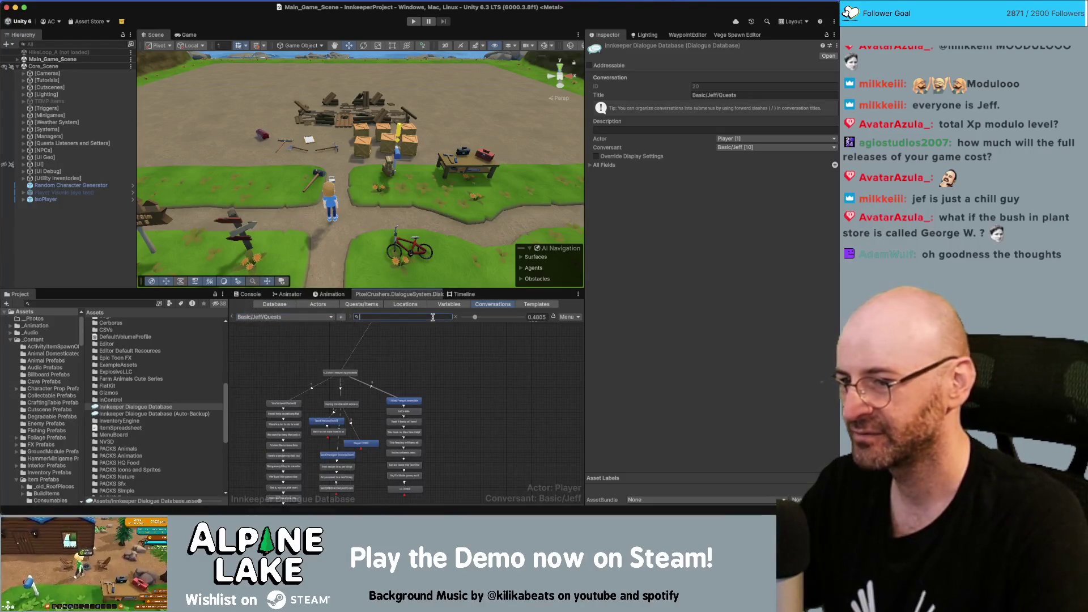
pyautogui.write('eugene')
pyautogui.click(314, 319)
pyautogui.moveTo(320, 330)
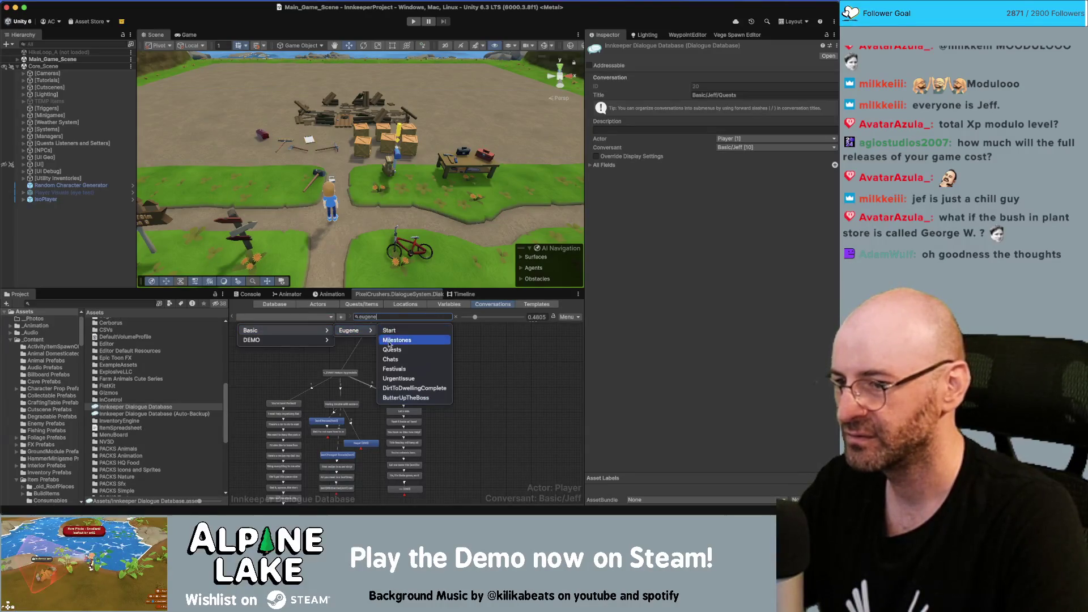
pyautogui.click(393, 359)
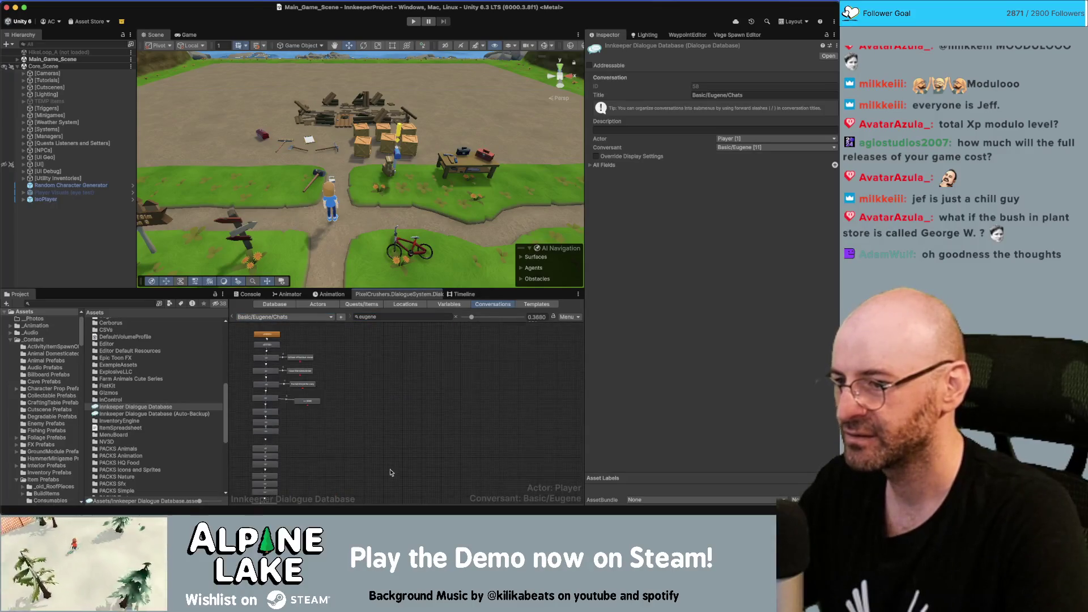
# Inspect the [END] node and the 'job for years' entry leading into it.
pyautogui.scroll(3, 330, 458)
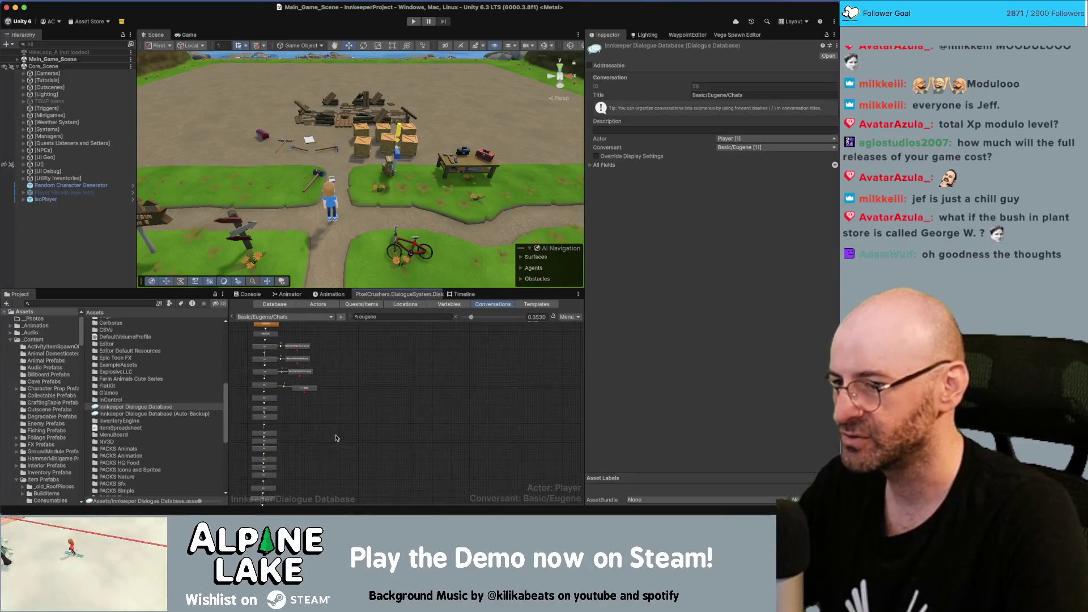
pyautogui.scroll(5, 290, 400)
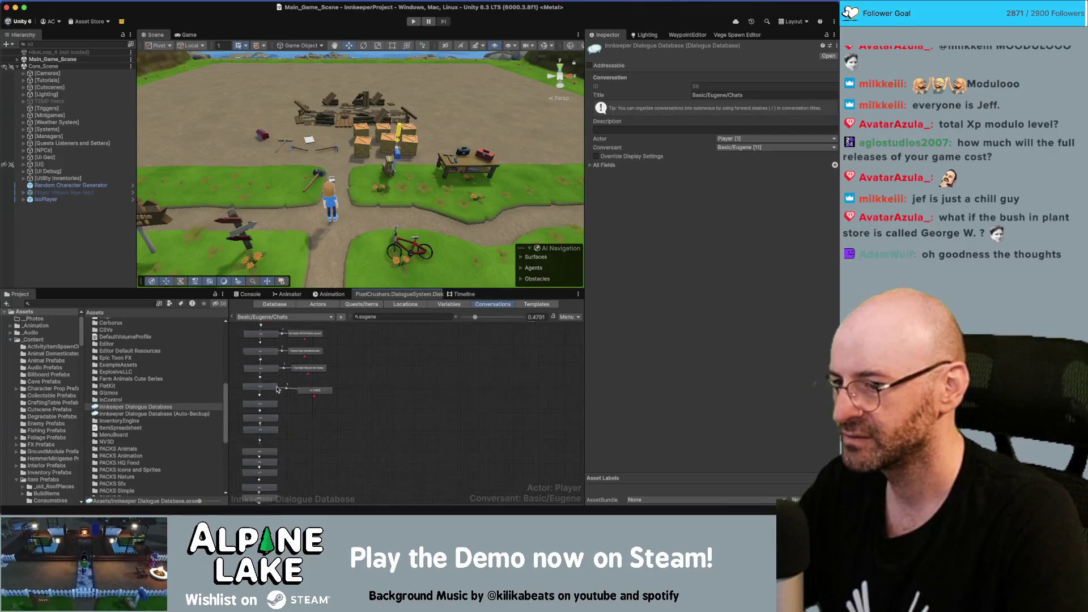
pyautogui.moveTo(310, 415); pyautogui.dragTo(338, 441)
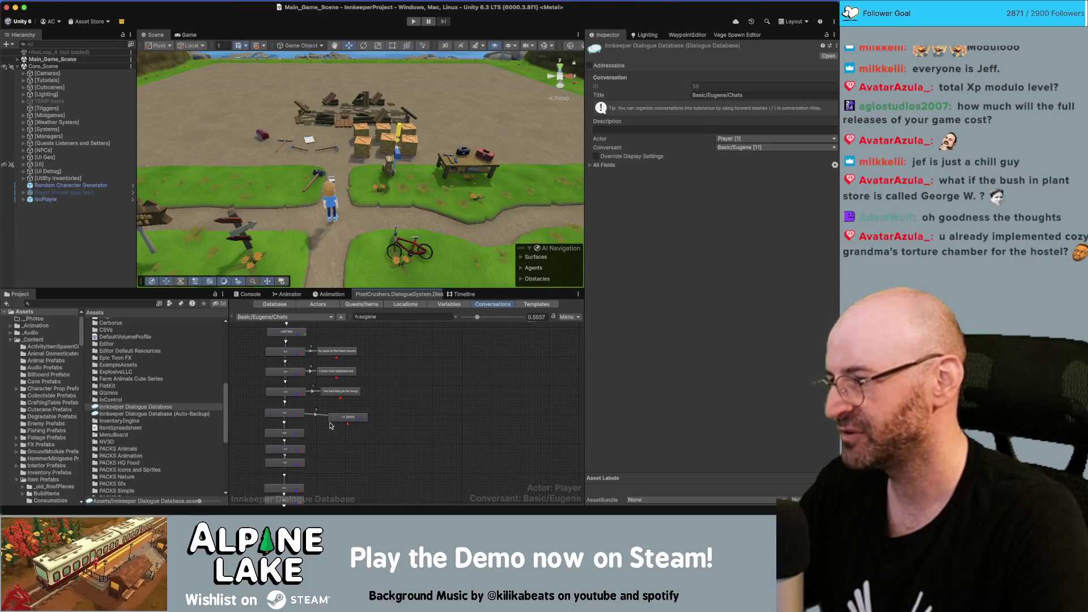
pyautogui.moveTo(332, 421); pyautogui.dragTo(327, 427)
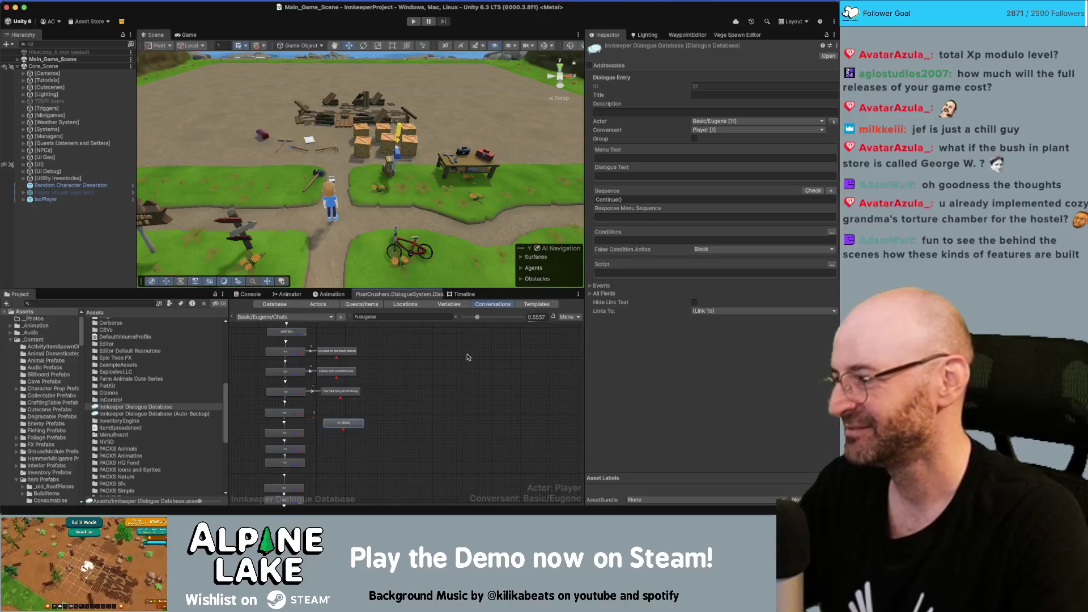
pyautogui.click(393, 405)
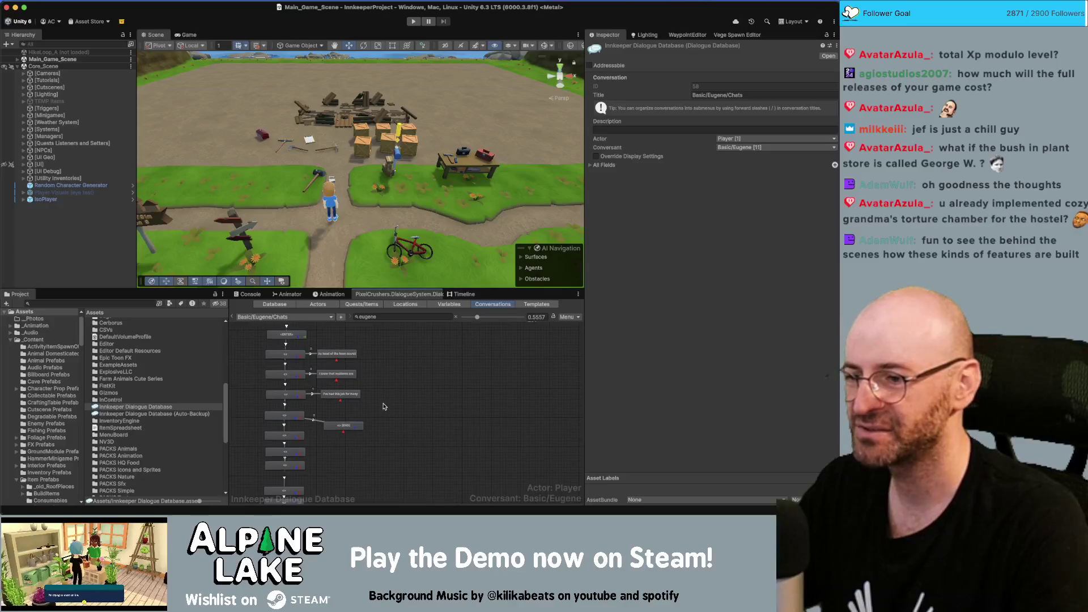
pyautogui.click(339, 425)
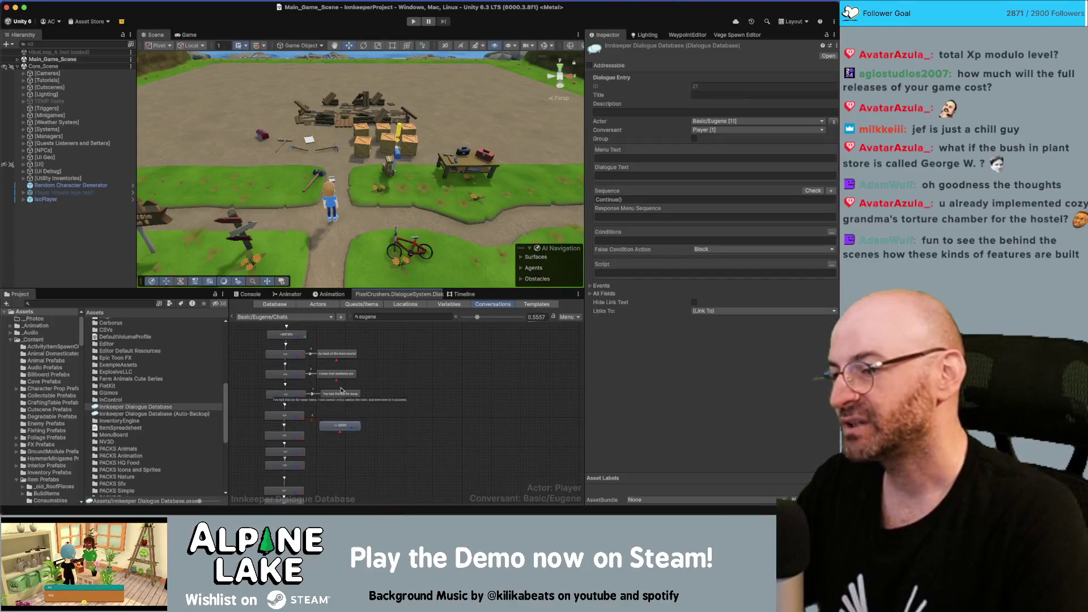
pyautogui.click(353, 403)
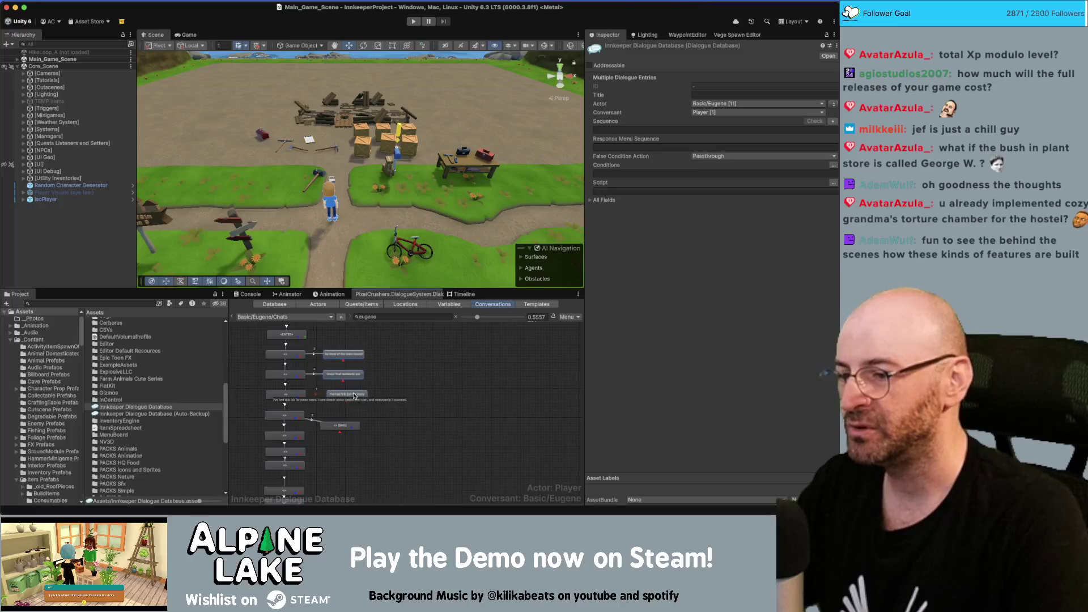
pyautogui.click(347, 394)
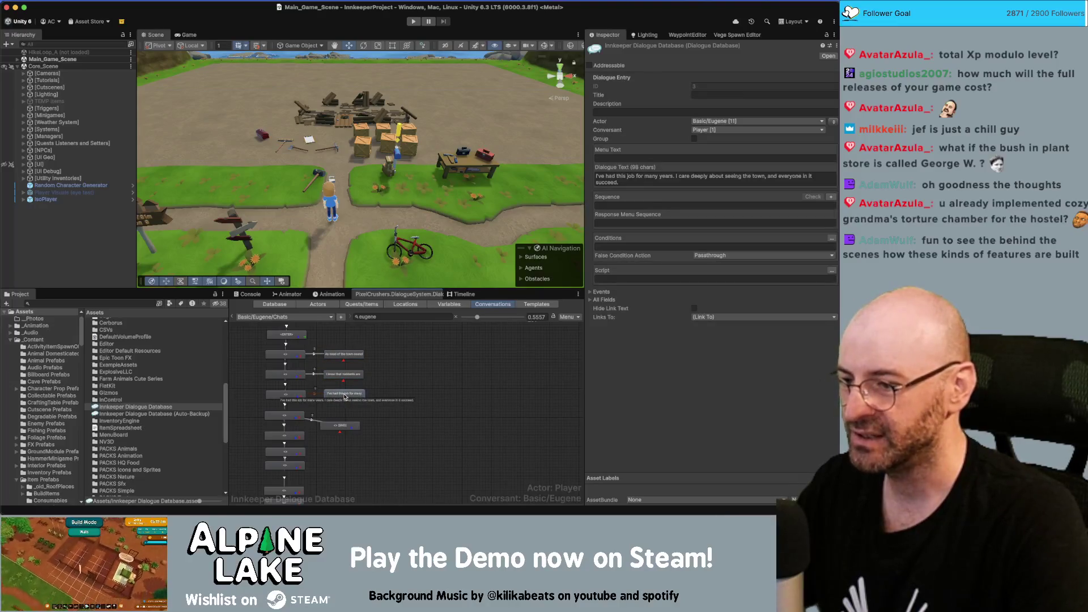
pyautogui.scroll(1, 321, 408)
pyautogui.click(282, 393)
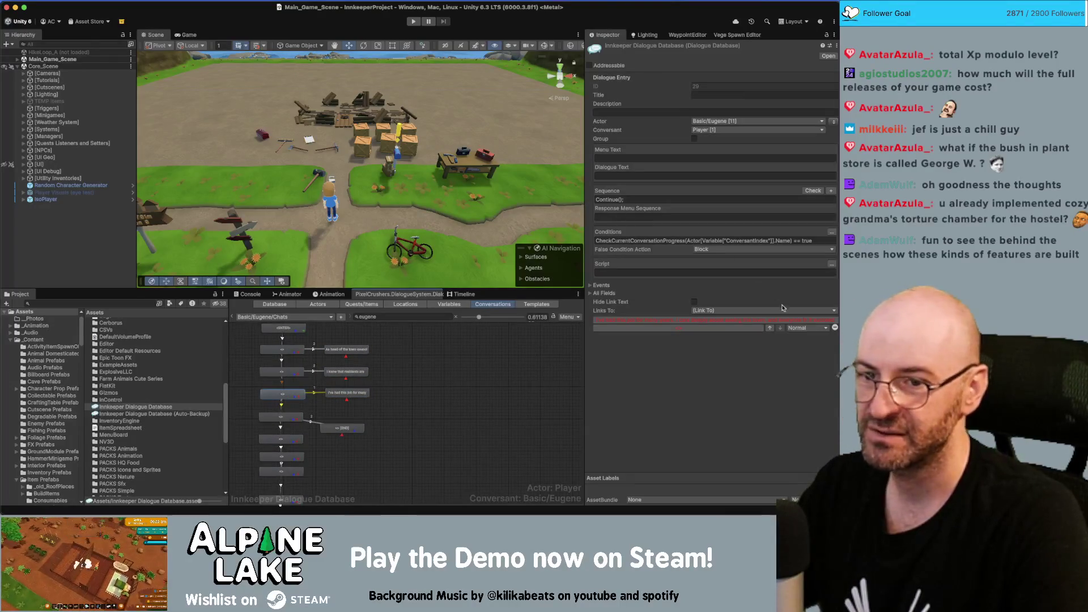
pyautogui.click(309, 415)
pyautogui.scroll(2, 309, 415)
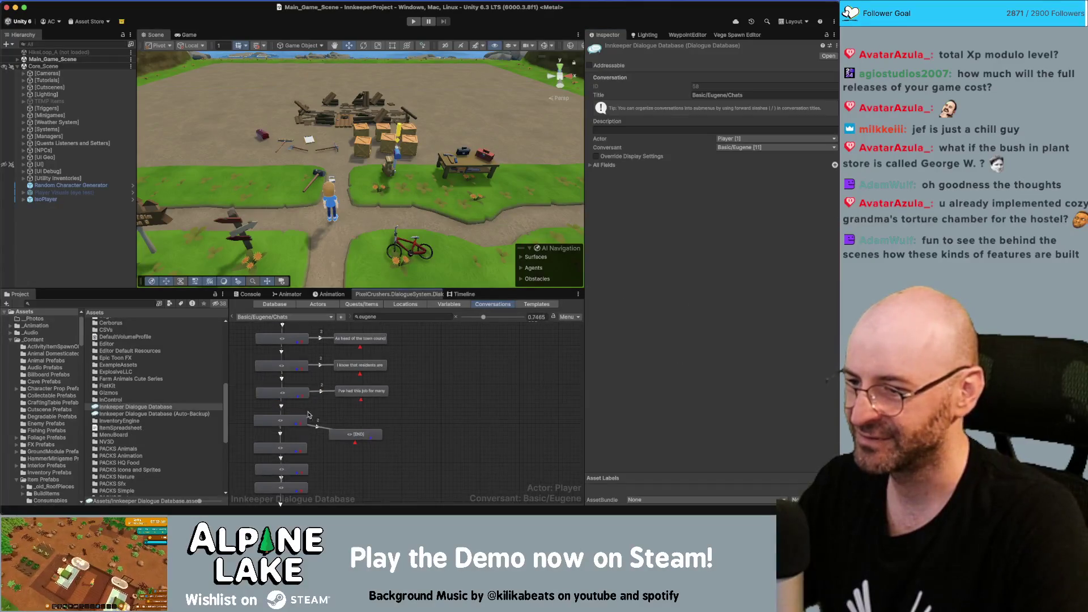
# Delete the [END] node together with its incoming link.
pyautogui.moveTo(353, 431); pyautogui.dragTo(363, 421)
pyautogui.click(324, 434)
pyautogui.scroll(1, 324, 434)
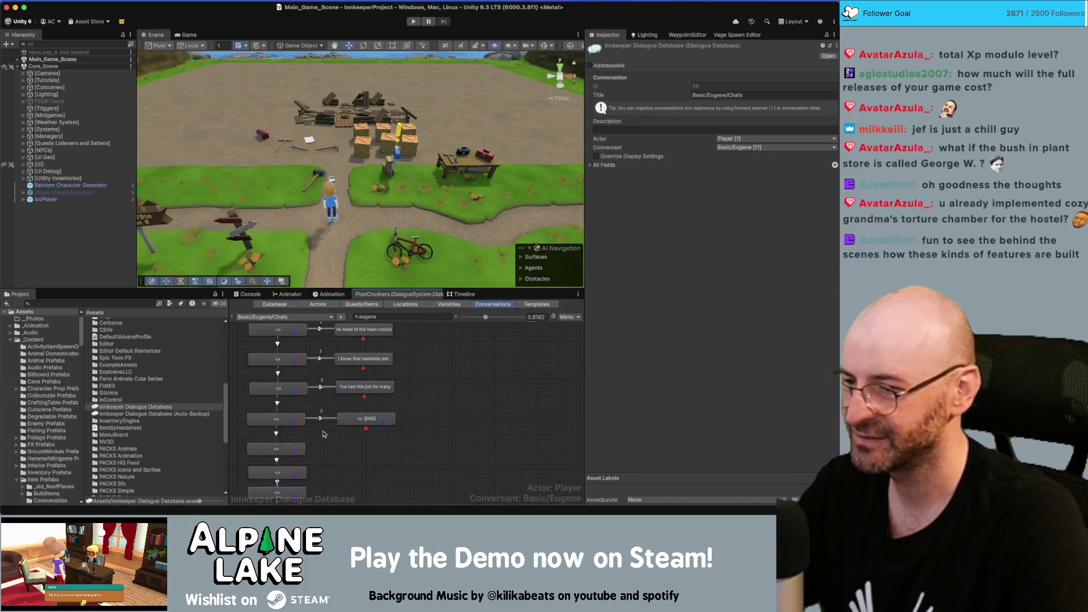
pyautogui.click(324, 390)
pyautogui.click(331, 425)
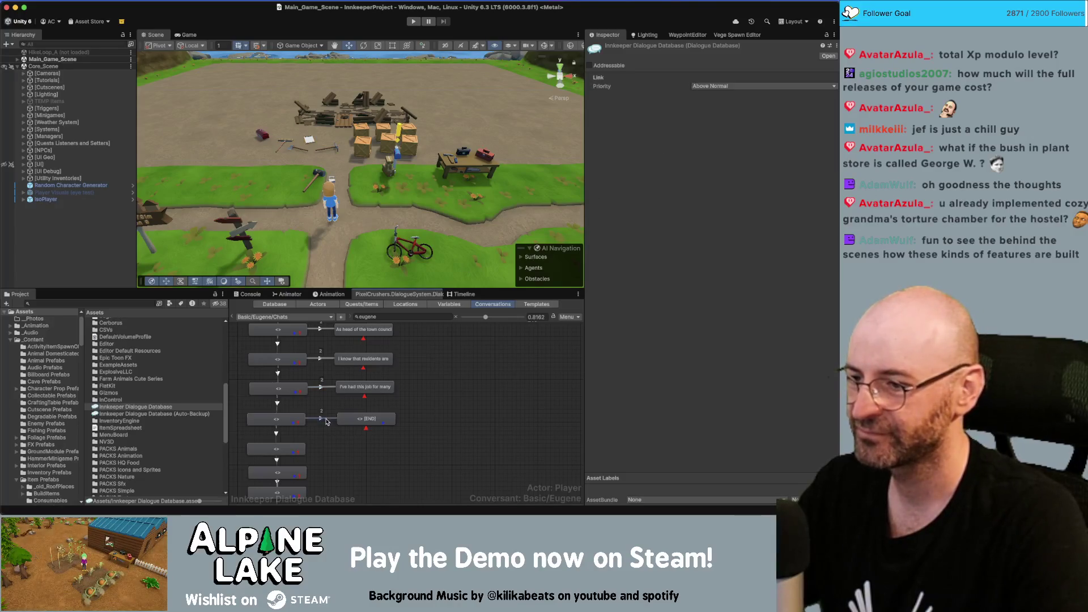
pyautogui.click(365, 419)
pyautogui.press('Delete')
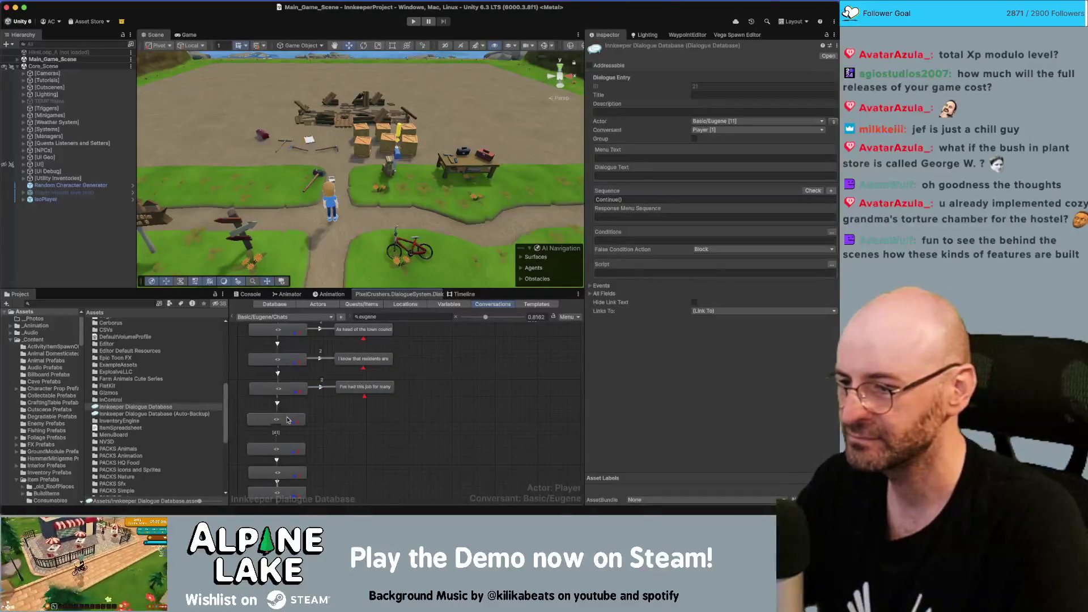
pyautogui.scroll(-3, 359, 422)
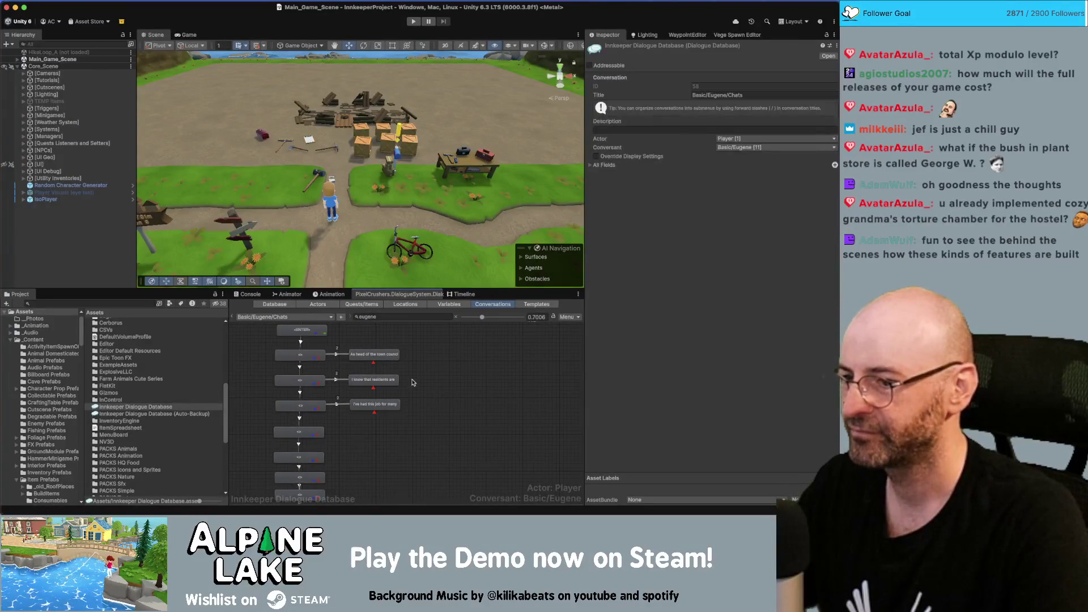
pyautogui.press('super+Tab')
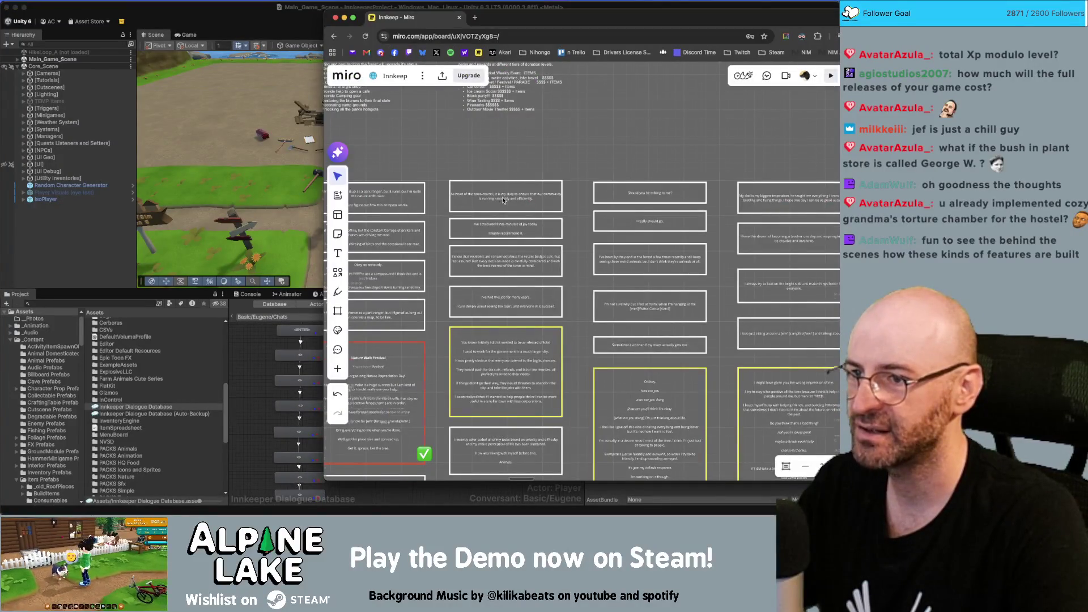
# Review the town-council note in Miro and open its matching entry in Unity's conversation.
pyautogui.scroll(1, 501, 196)
pyautogui.doubleClick(503, 197)
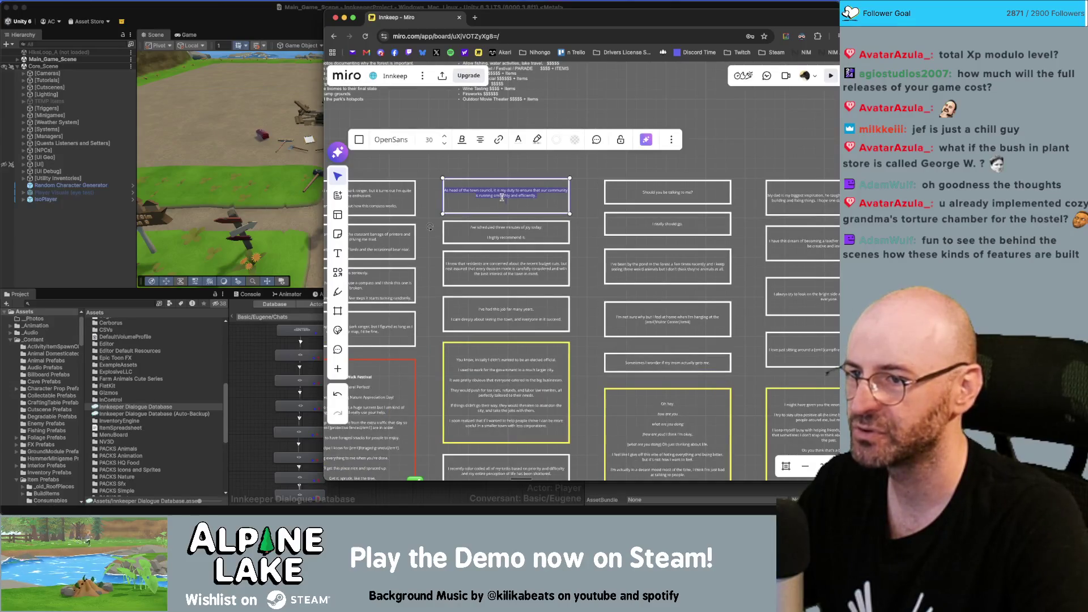
pyautogui.press('Escape')
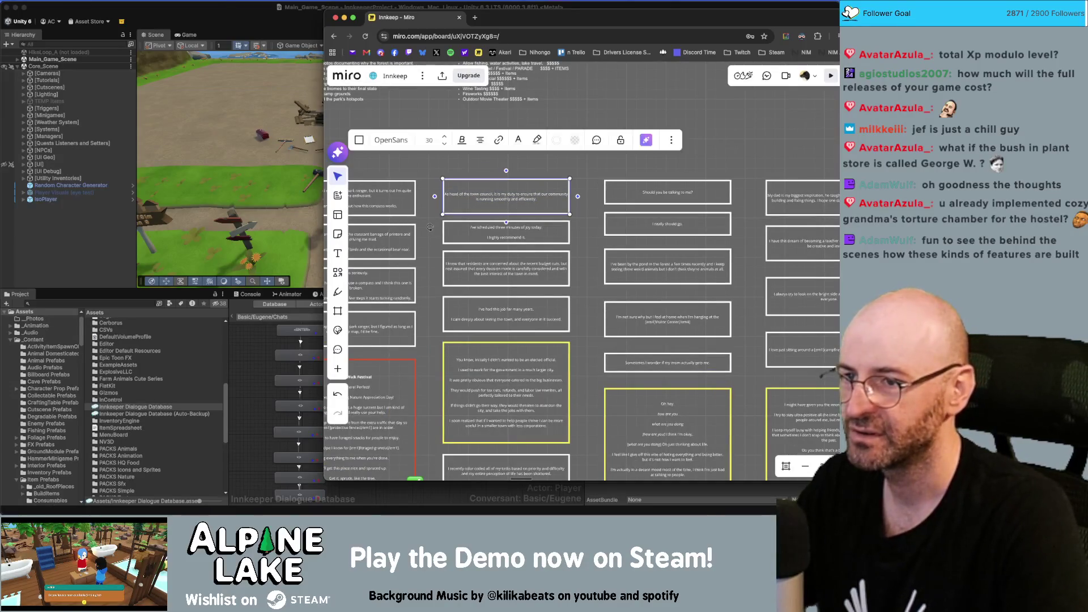
pyautogui.press('Return')
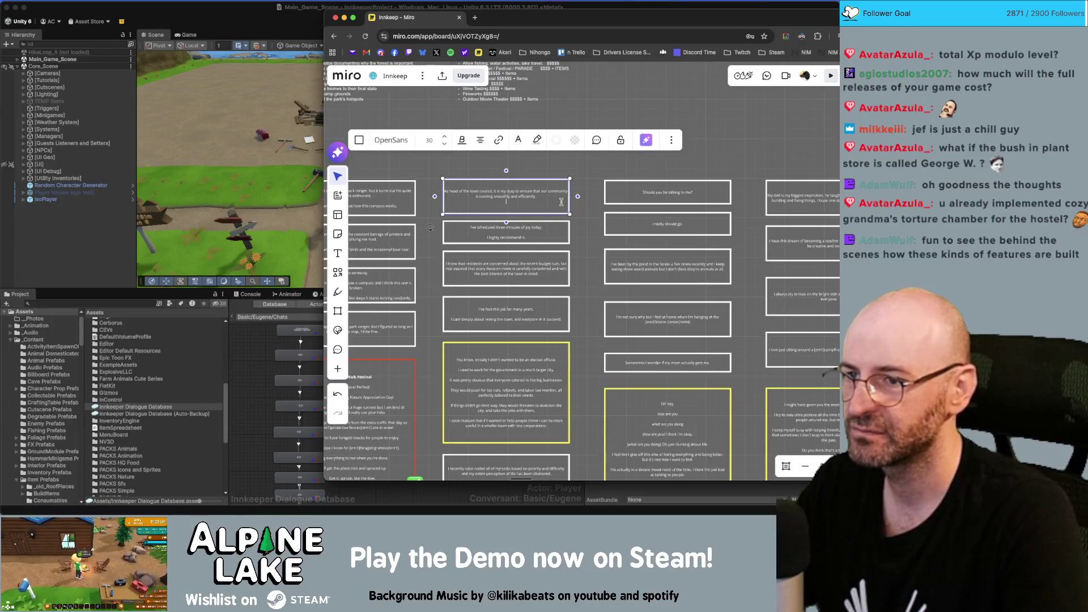
pyautogui.press('super+Tab')
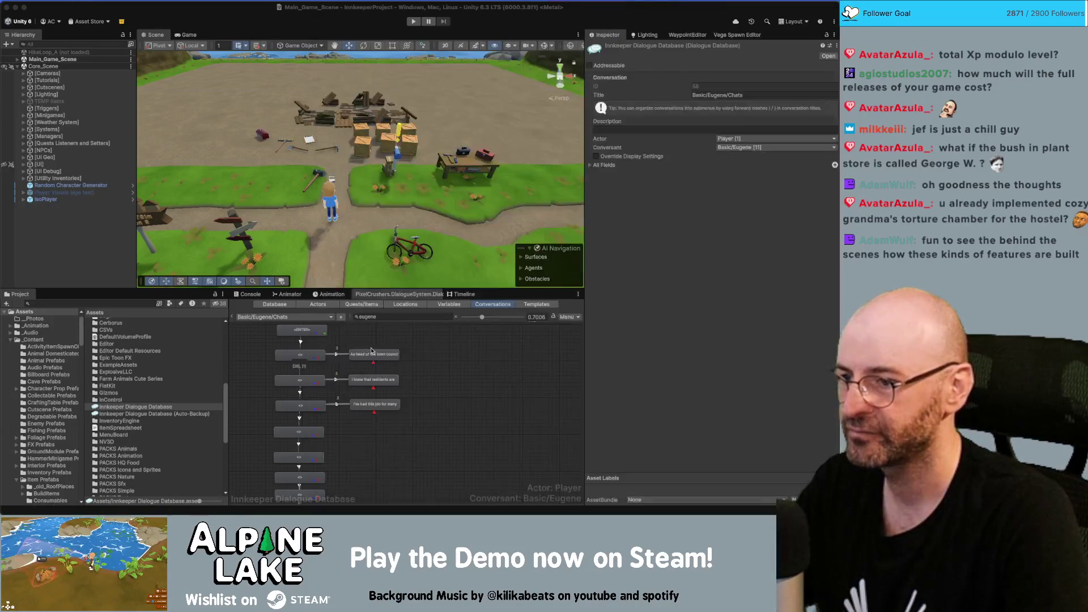
pyautogui.click(379, 353)
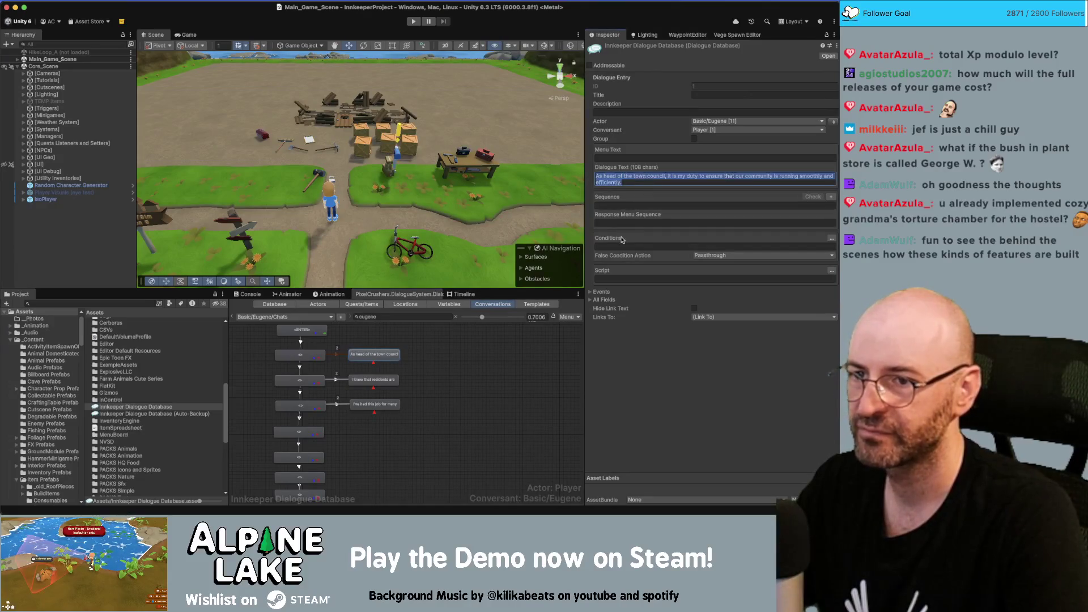
# Review the three-minutes-of-joy and residents budget-cuts notes in Miro, then return to Unity.
pyautogui.press('super+Tab')
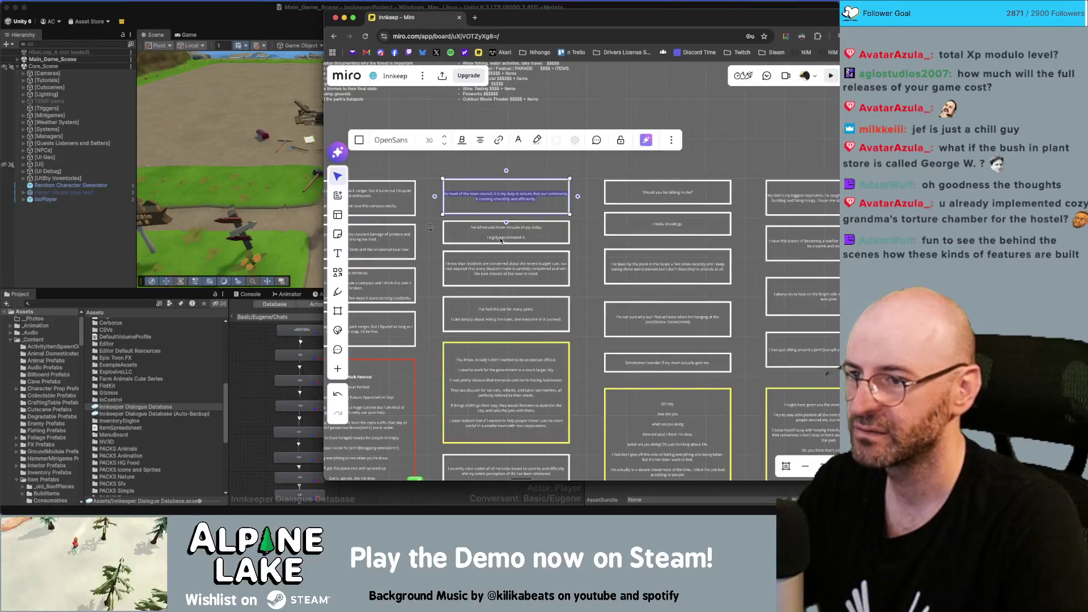
pyautogui.click(501, 238)
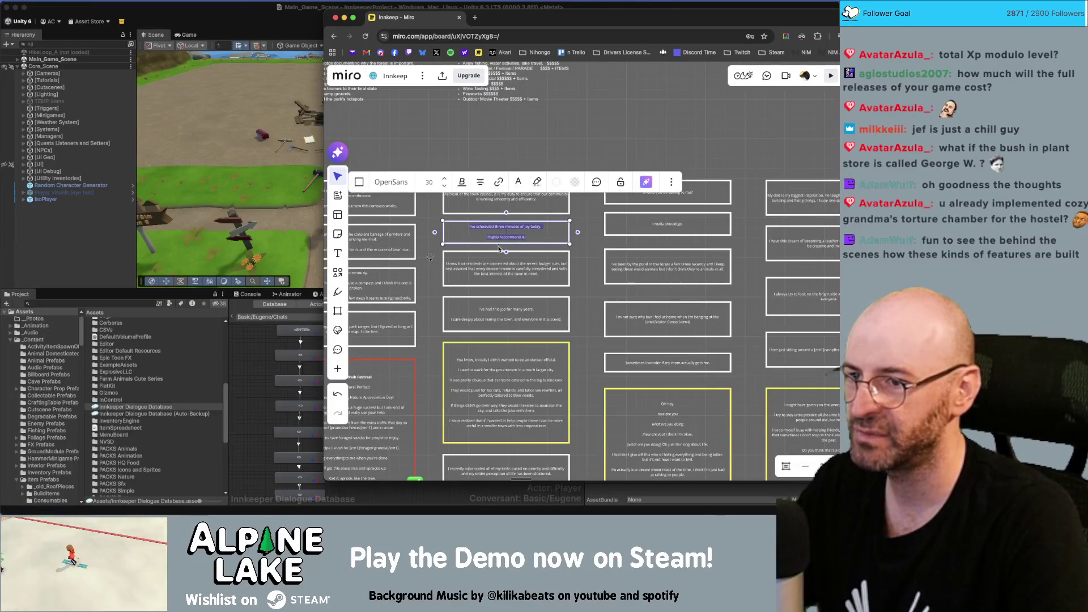
pyautogui.press('super+Tab')
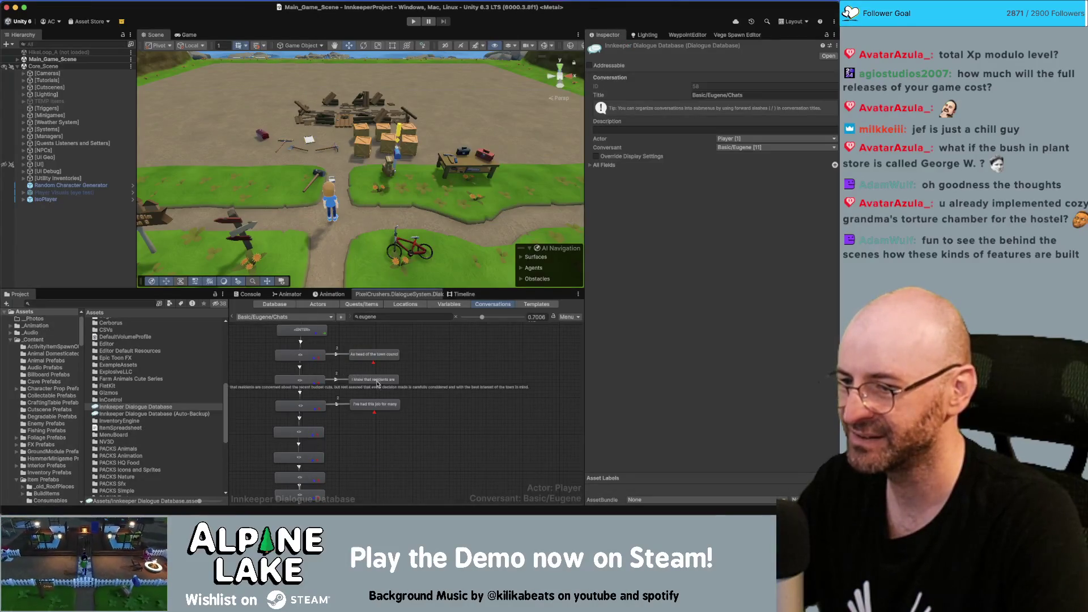
pyautogui.press('super+Tab')
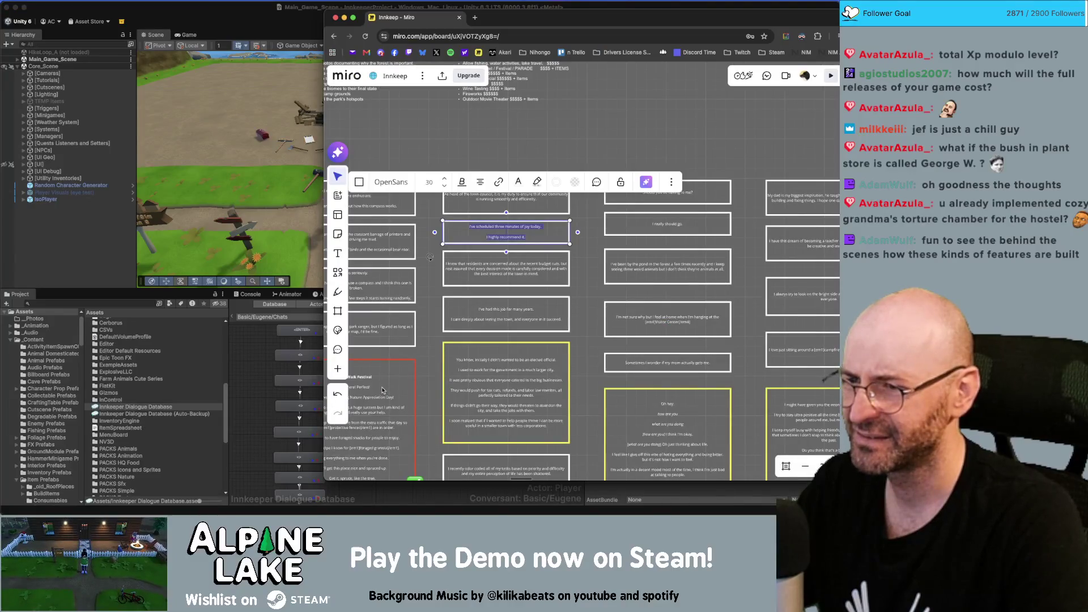
pyautogui.click(519, 266)
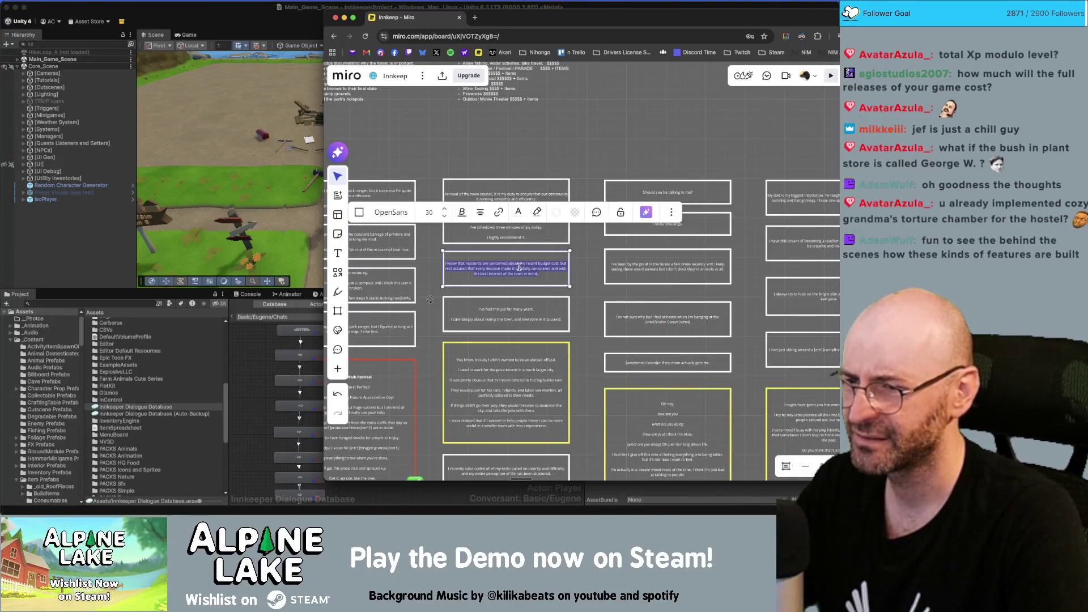
pyautogui.click(285, 369)
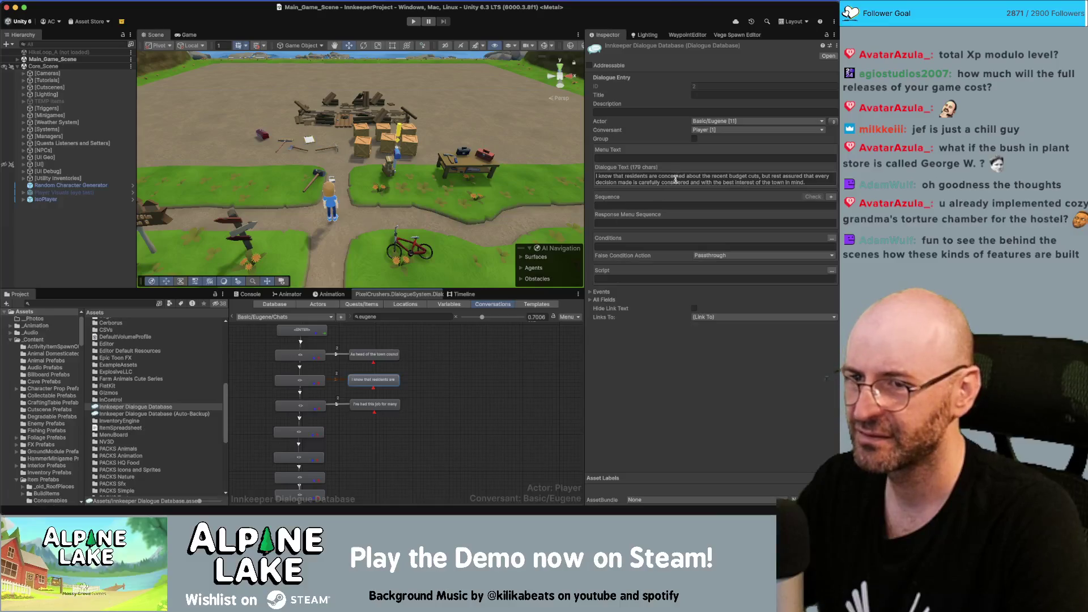
pyautogui.scroll(2, 342, 411)
pyautogui.scroll(1, 342, 411)
# Move the job-years line lower and copy the residents branch node.
pyautogui.moveTo(357, 404)
pyautogui.mouseDown()
pyautogui.moveTo(358, 418)
pyautogui.moveTo(299, 416)
pyautogui.mouseUp()
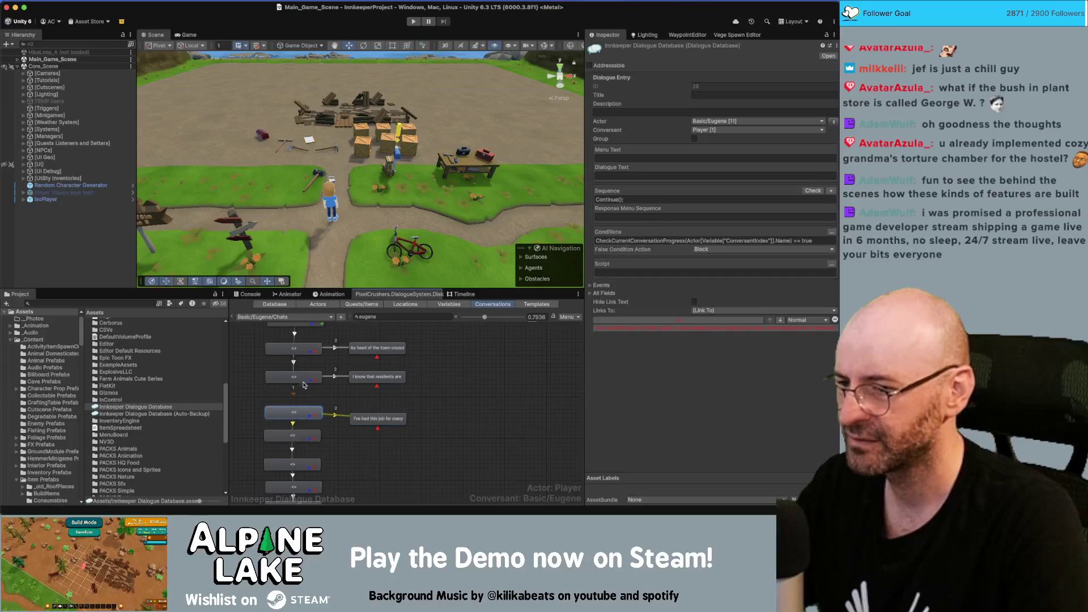
pyautogui.moveTo(440, 383)
pyautogui.mouseDown()
pyautogui.moveTo(287, 409)
pyautogui.moveTo(317, 434)
pyautogui.mouseUp()
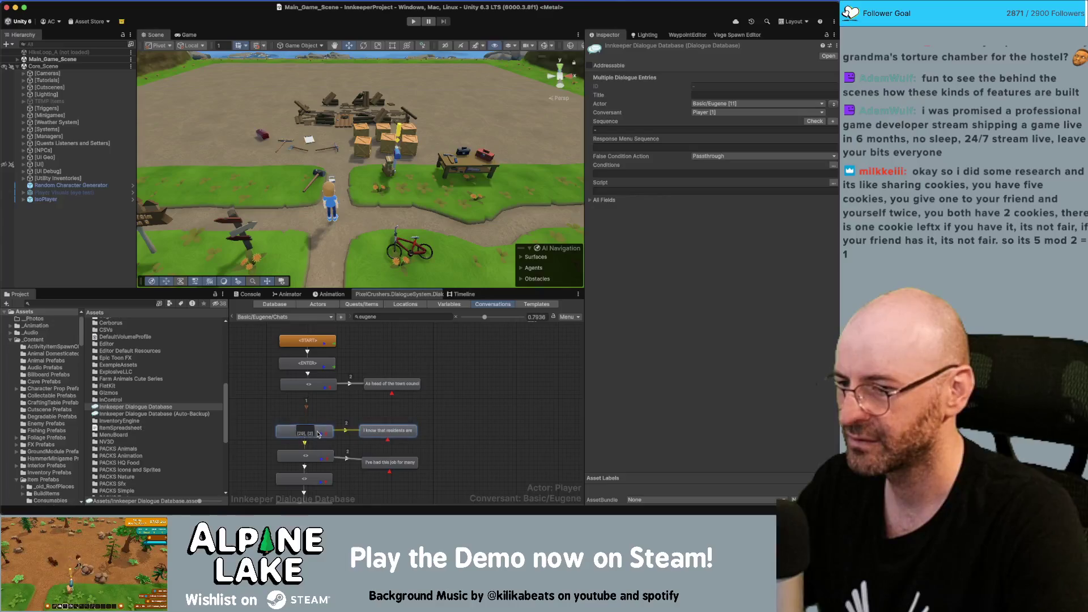
pyautogui.rightClick(320, 391)
pyautogui.click(335, 419)
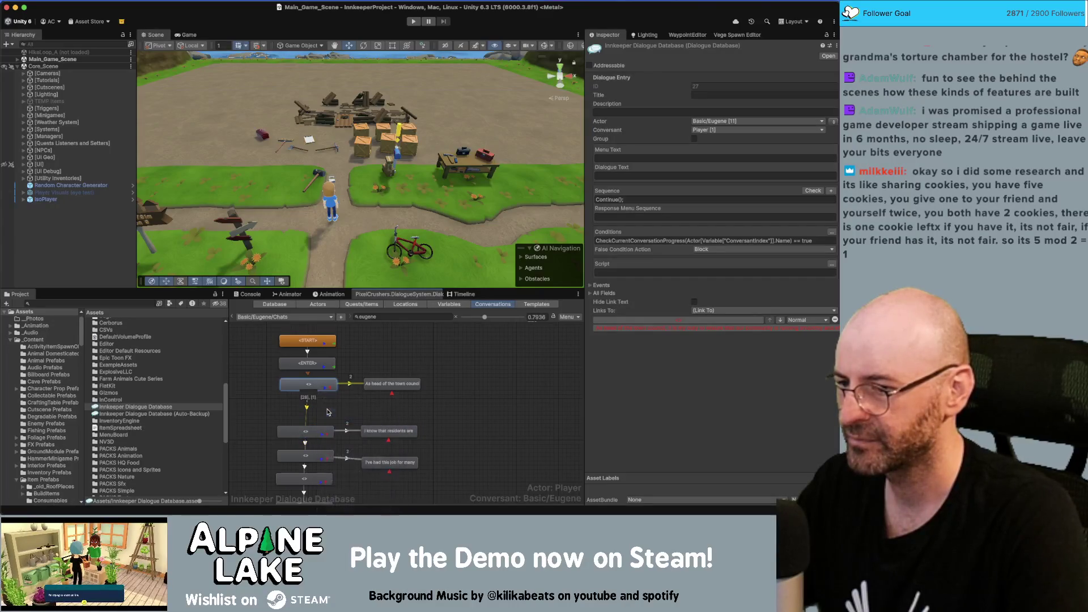
# Add a new child node under the branch node, position it, and link it to the node below.
pyautogui.rightClick(333, 352)
pyautogui.click(317, 388)
pyautogui.rightClick(318, 389)
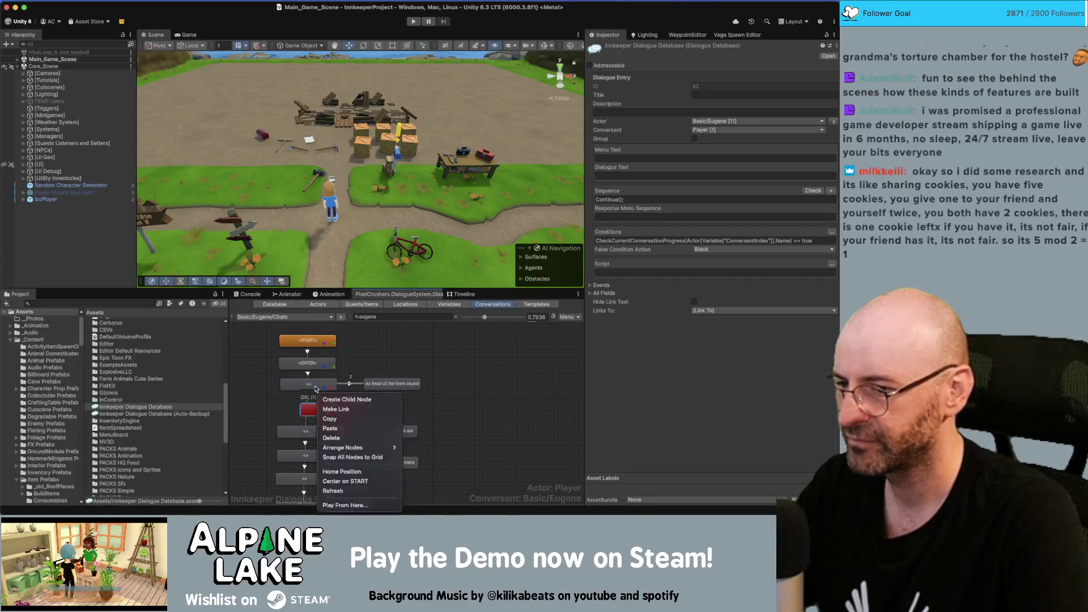
pyautogui.click(332, 407)
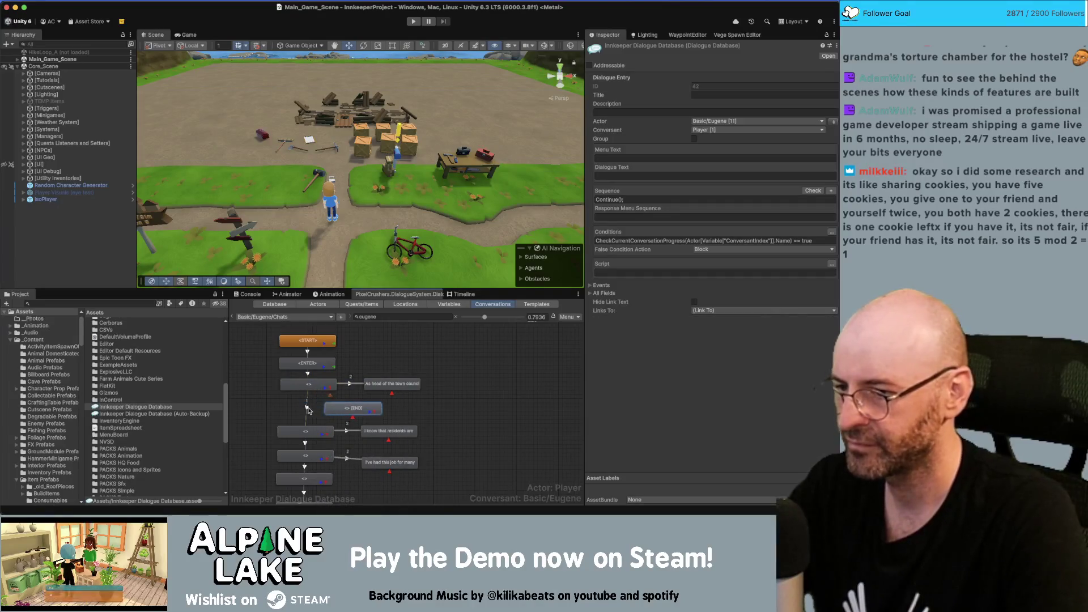
pyautogui.moveTo(330, 409); pyautogui.dragTo(309, 409)
pyautogui.rightClick(309, 409)
pyautogui.click(332, 425)
pyautogui.click(310, 428)
pyautogui.moveTo(315, 409)
pyautogui.mouseDown()
pyautogui.moveTo(305, 407)
pyautogui.moveTo(401, 406)
pyautogui.mouseUp()
pyautogui.rightClick(306, 407)
pyautogui.click(345, 408)
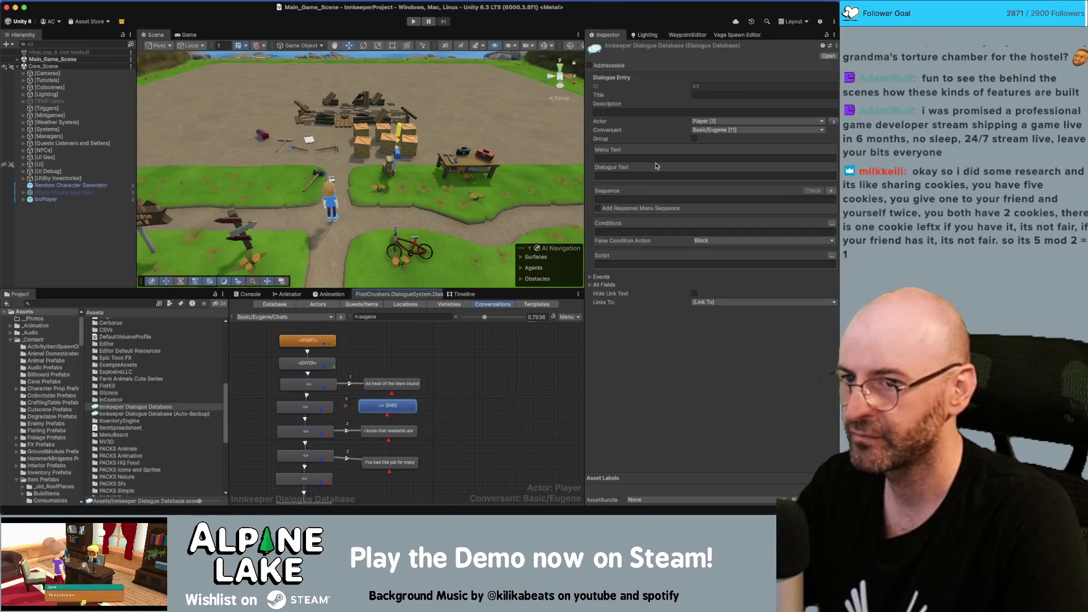
# Copy the three-minutes-of-joy script line from the Miro board.
pyautogui.click(694, 176)
pyautogui.press('cmd+v')
pyautogui.click(694, 155)
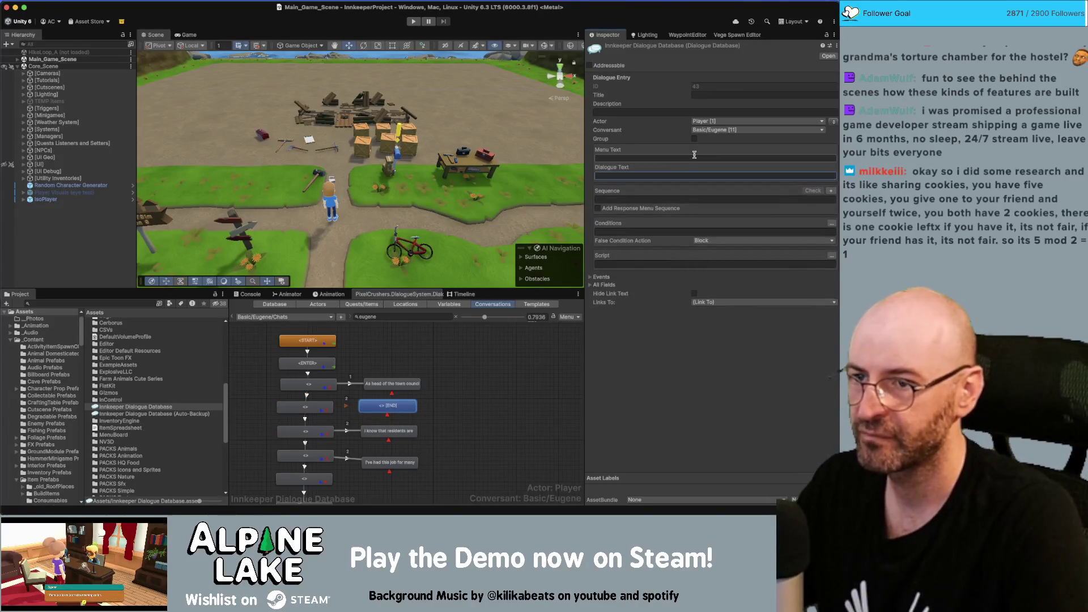
pyautogui.press('cmd+Tab')
pyautogui.click(516, 235)
pyautogui.doubleClick(516, 235)
pyautogui.press('cmd+a')
pyautogui.press('cmd+c')
pyautogui.press('cmd+Tab')
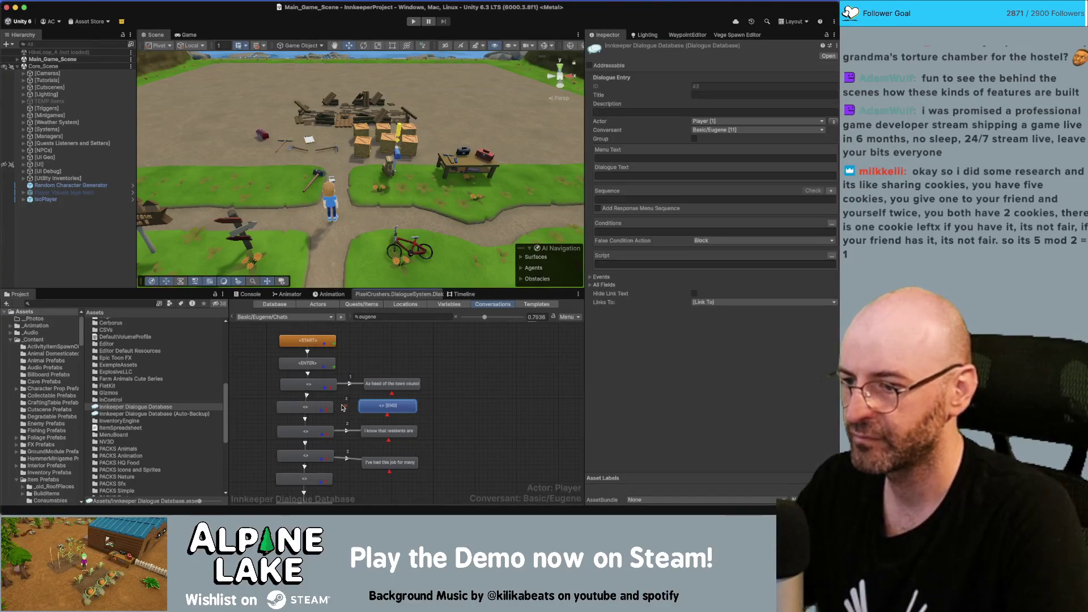
# Set the priority of the link into the new line to Below Normal.
pyautogui.click(345, 406)
pyautogui.click(728, 86)
pyautogui.click(728, 99)
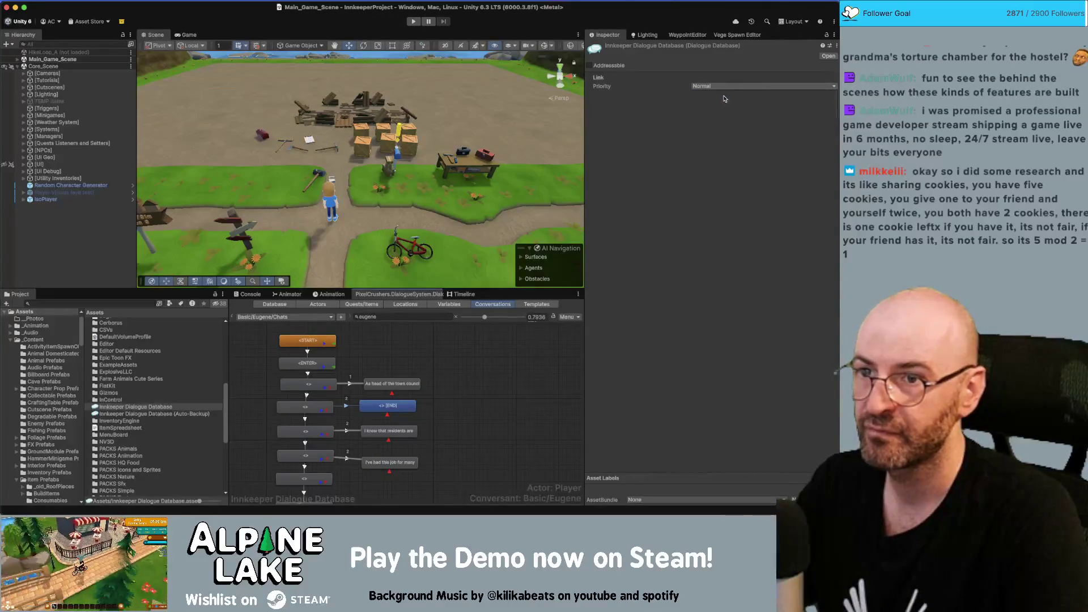
pyautogui.click(722, 87)
pyautogui.click(716, 109)
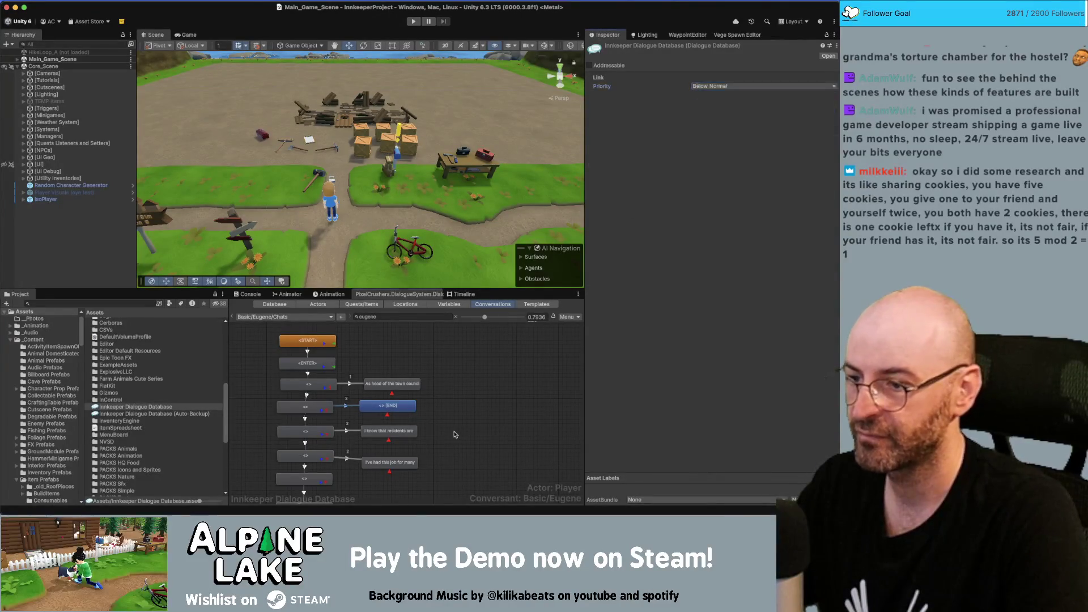
# Make the new node read "I've scheduled three minutes of joy today." spoken by Eugene.
pyautogui.click(399, 409)
pyautogui.click(644, 178)
pyautogui.hotkey('ctrl', 'v')
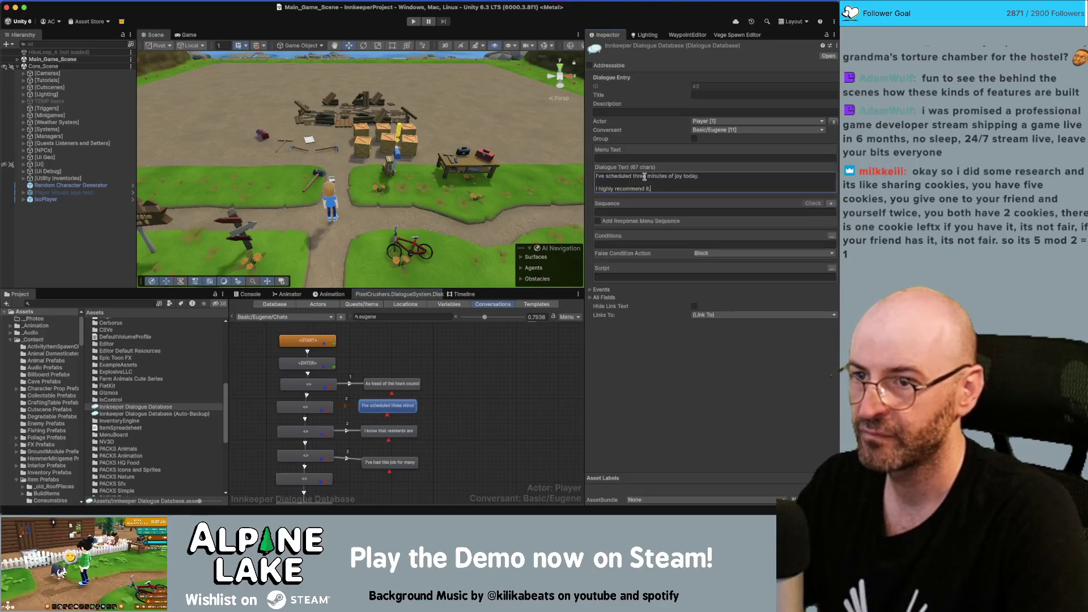
pyautogui.press('BackSpace')
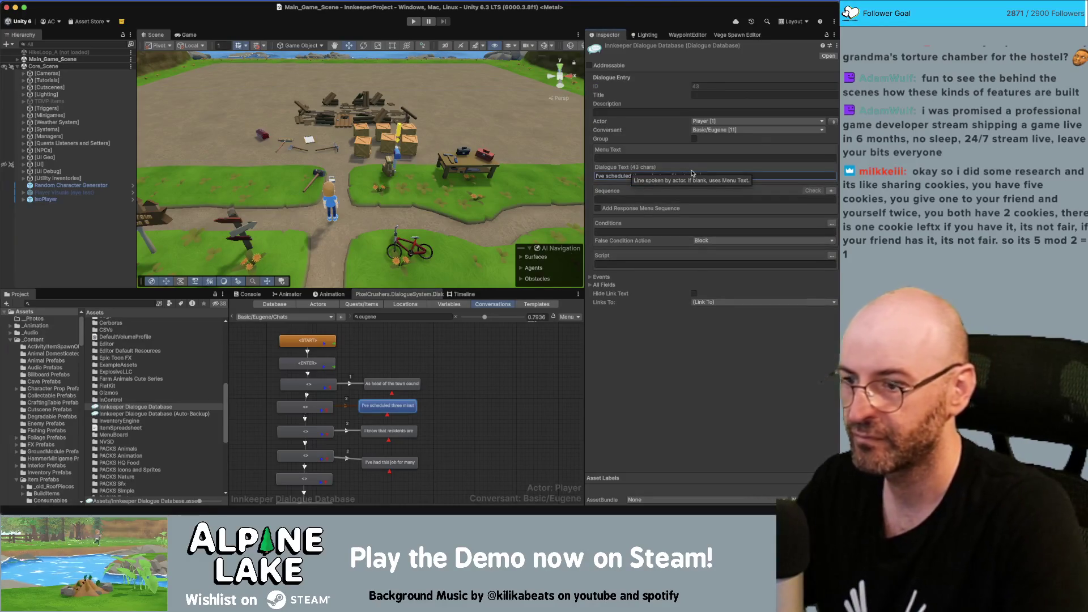
pyautogui.click(833, 121)
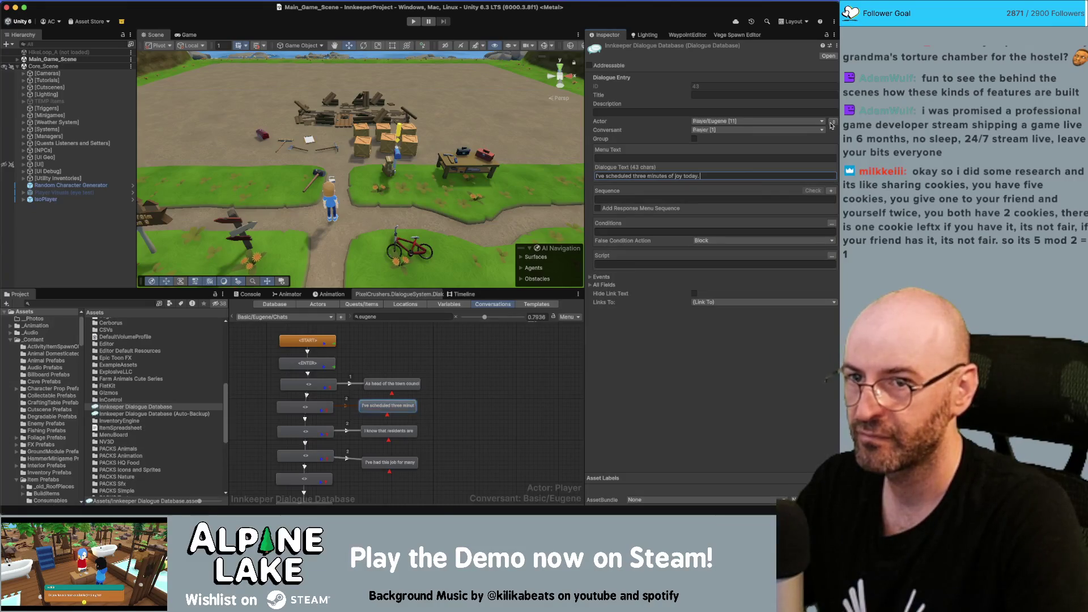
# Add a child node "I highly recommend it." spoken by Eugene to the right of it.
pyautogui.rightClick(397, 406)
pyautogui.click(413, 403)
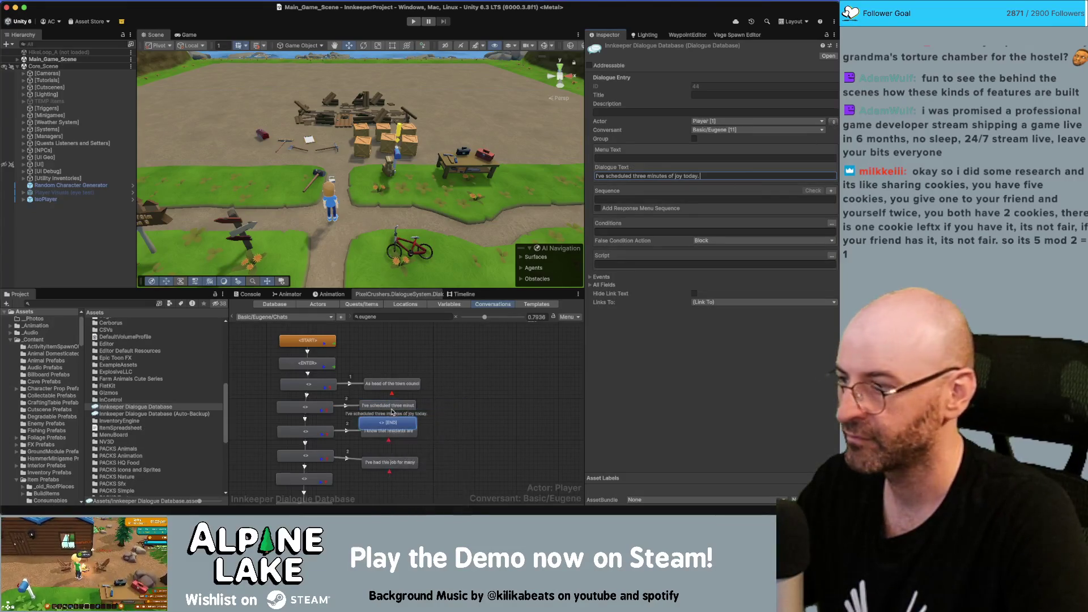
pyautogui.moveTo(390, 420); pyautogui.dragTo(461, 406)
pyautogui.click(619, 175)
pyautogui.write('I highly recommend it.')
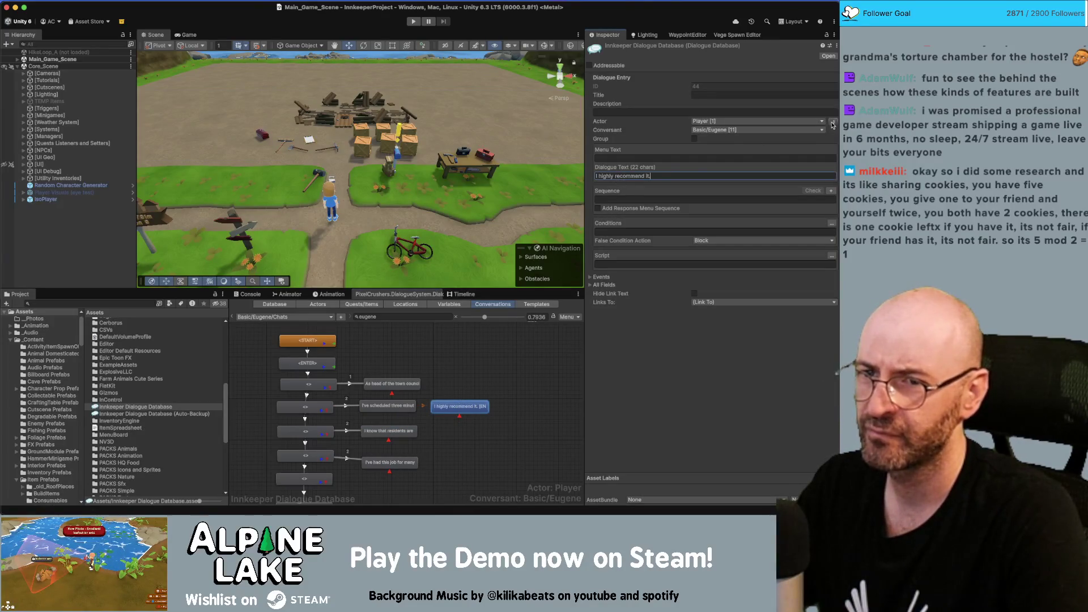
pyautogui.click(833, 123)
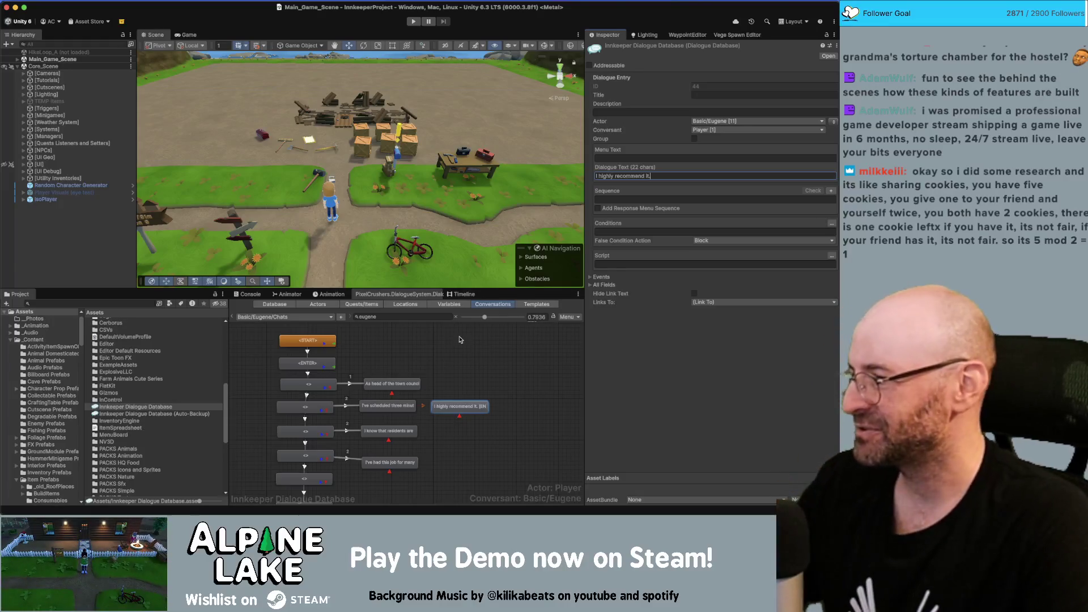
# Nudge the 'I've had this job' long-tenure node slightly higher in the graph.
pyautogui.click(474, 368)
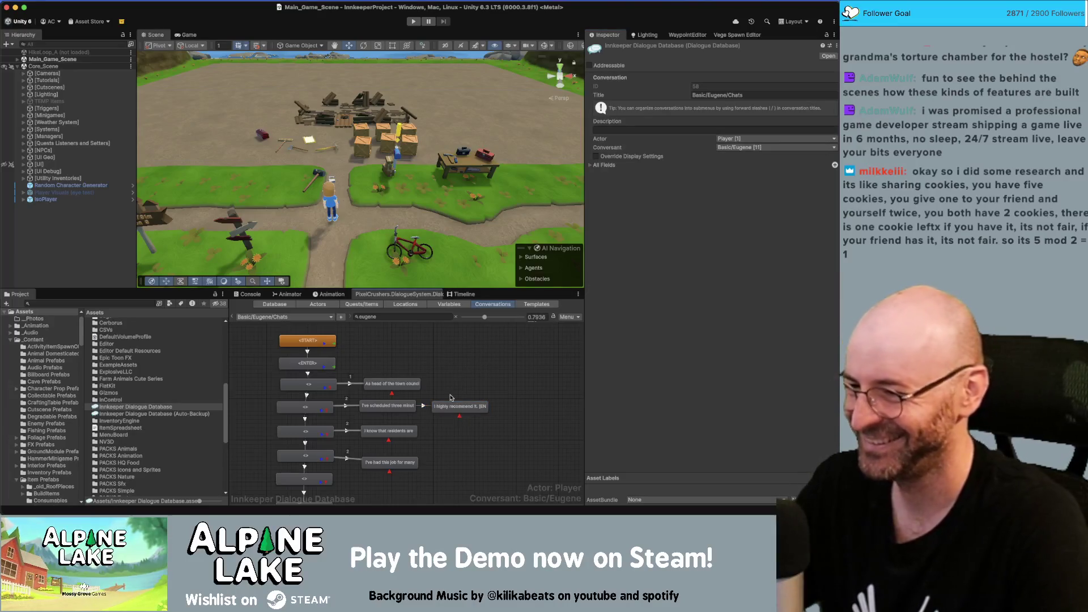
pyautogui.scroll(-1, 437, 438)
pyautogui.scroll(-1, 437, 438)
pyautogui.moveTo(394, 448); pyautogui.dragTo(397, 441)
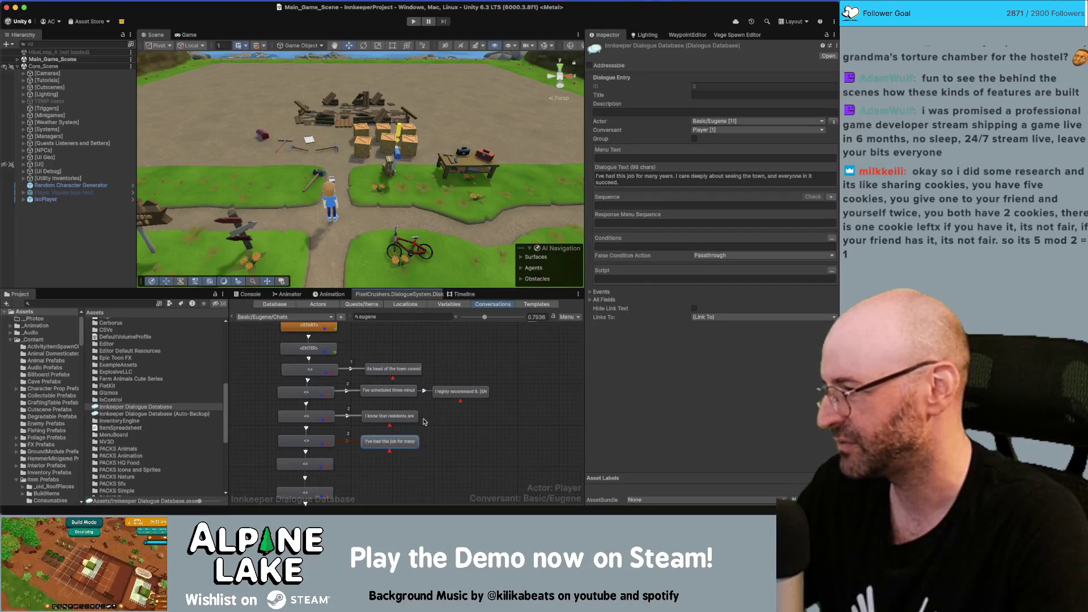
pyautogui.click(428, 435)
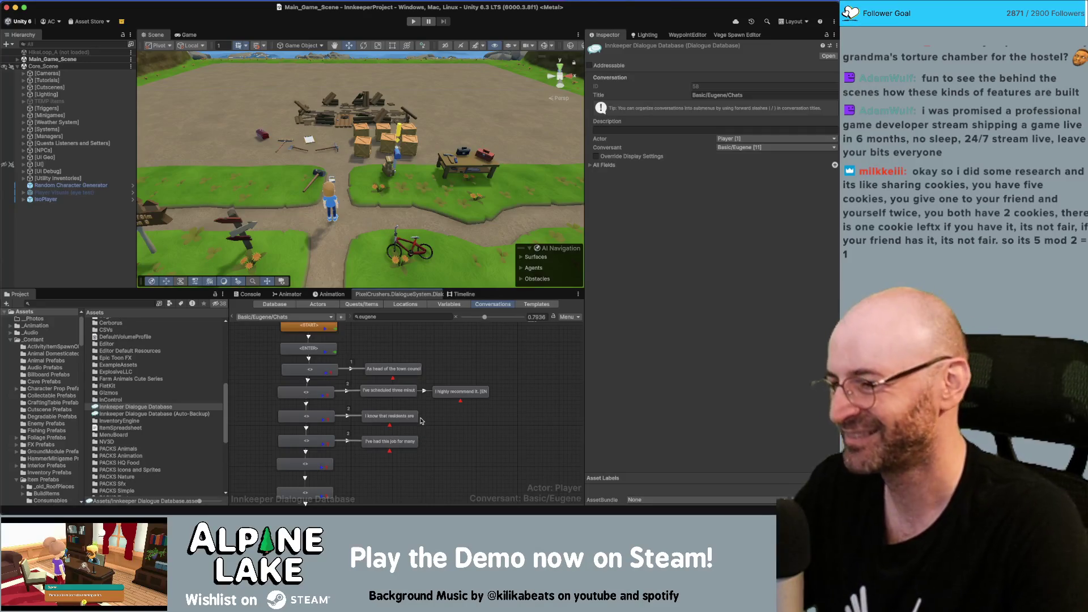
# Nudge the joy line right and move the 'I highly recommend it.' node further right.
pyautogui.click(390, 391)
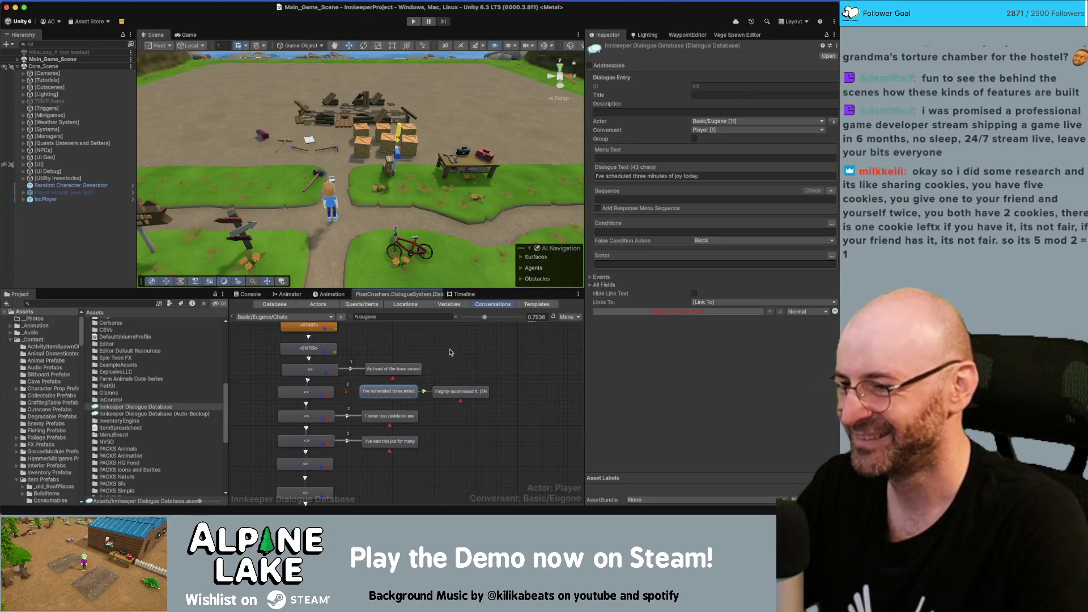
pyautogui.moveTo(396, 391); pyautogui.dragTo(402, 391)
pyautogui.moveTo(468, 396); pyautogui.dragTo(480, 396)
pyautogui.click(505, 365)
# Review the branch nodes' CheckCurrentConversationProgress conditions and the top link's priority.
pyautogui.scroll(1, 427, 417)
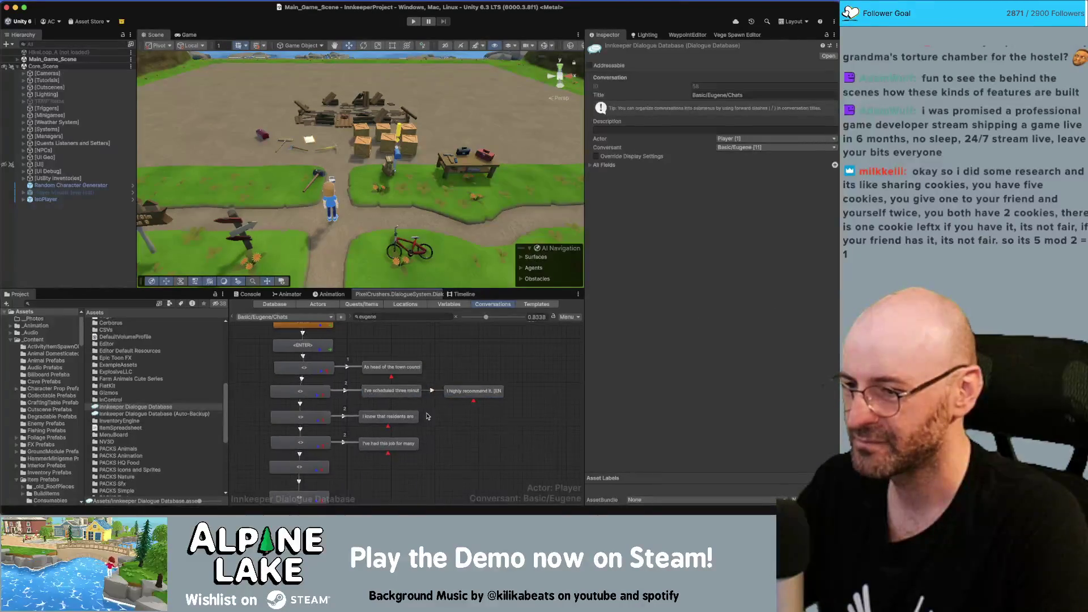
pyautogui.click(390, 391)
pyautogui.click(350, 369)
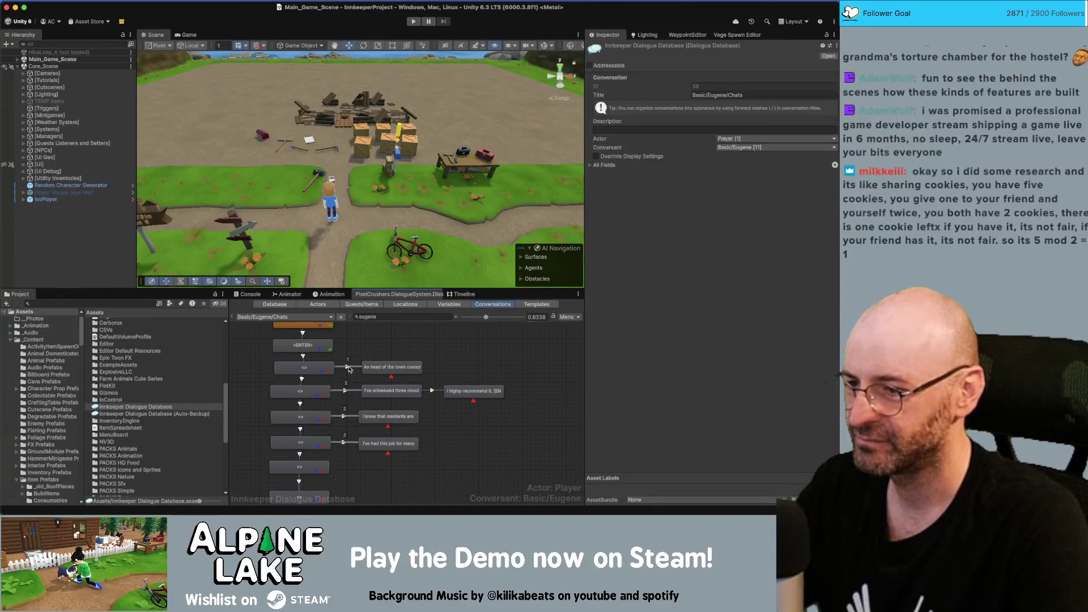
pyautogui.click(286, 372)
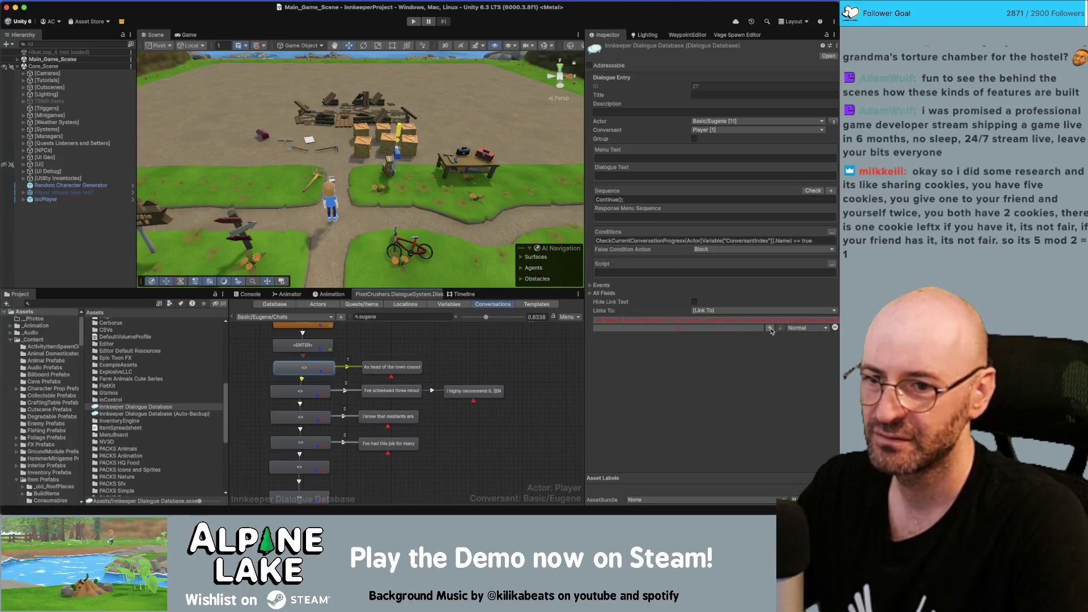
pyautogui.click(358, 366)
pyautogui.click(348, 368)
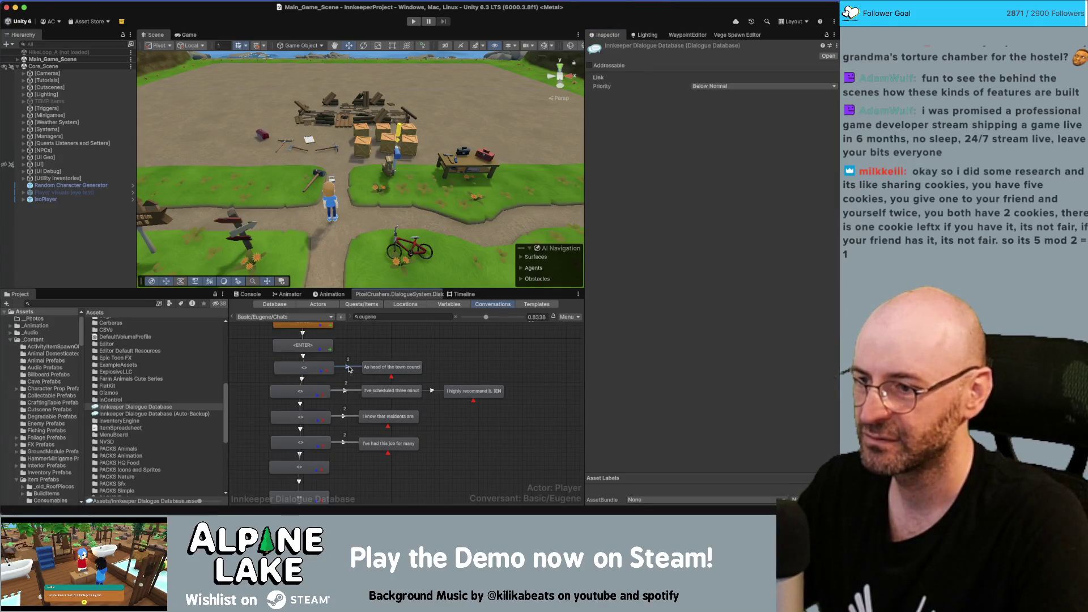
pyautogui.click(306, 393)
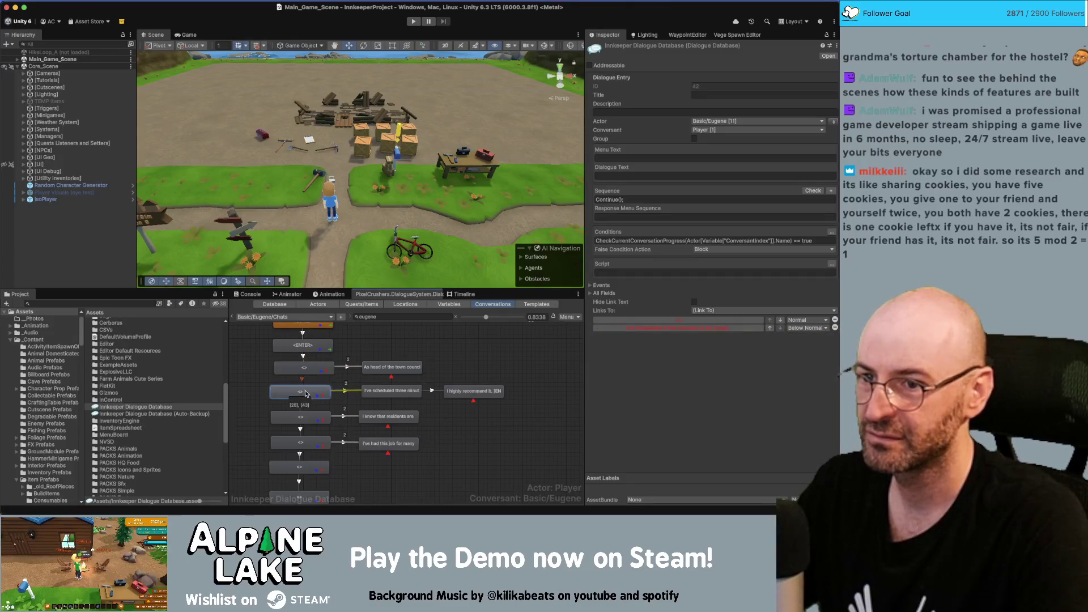
pyautogui.click(312, 415)
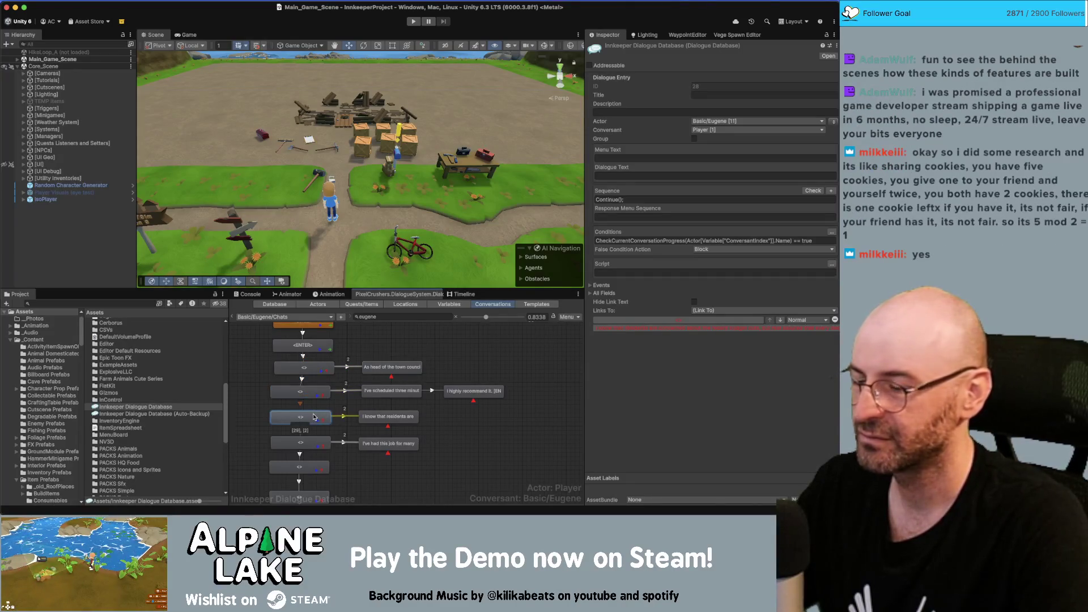
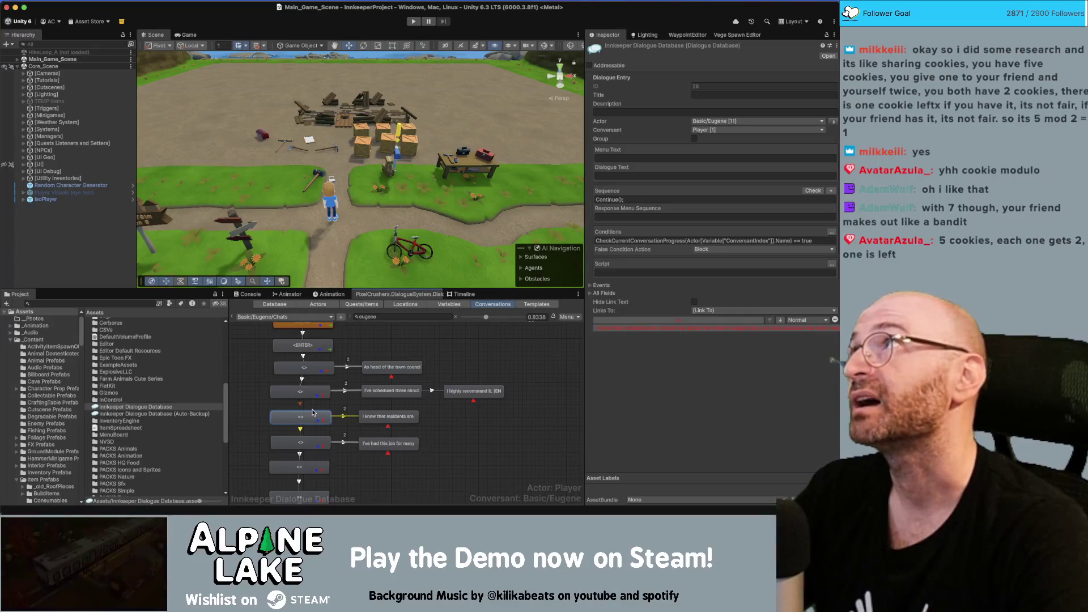
# In a new Chrome tab, search Google for '5 modulo 10'.
pyautogui.press('super+Tab')
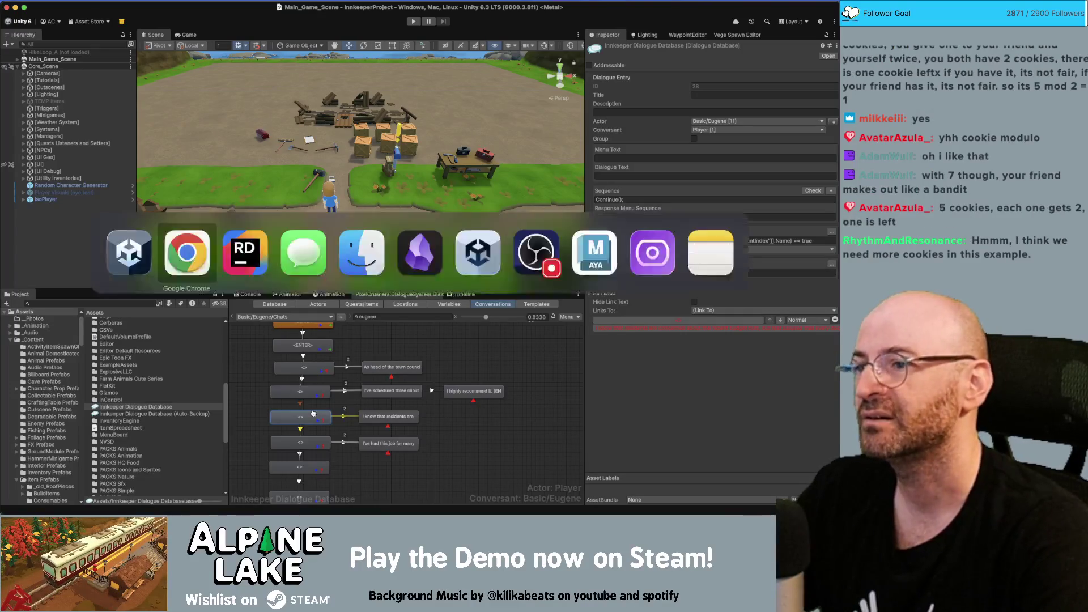
pyautogui.press('super+t')
pyautogui.write('5 m')
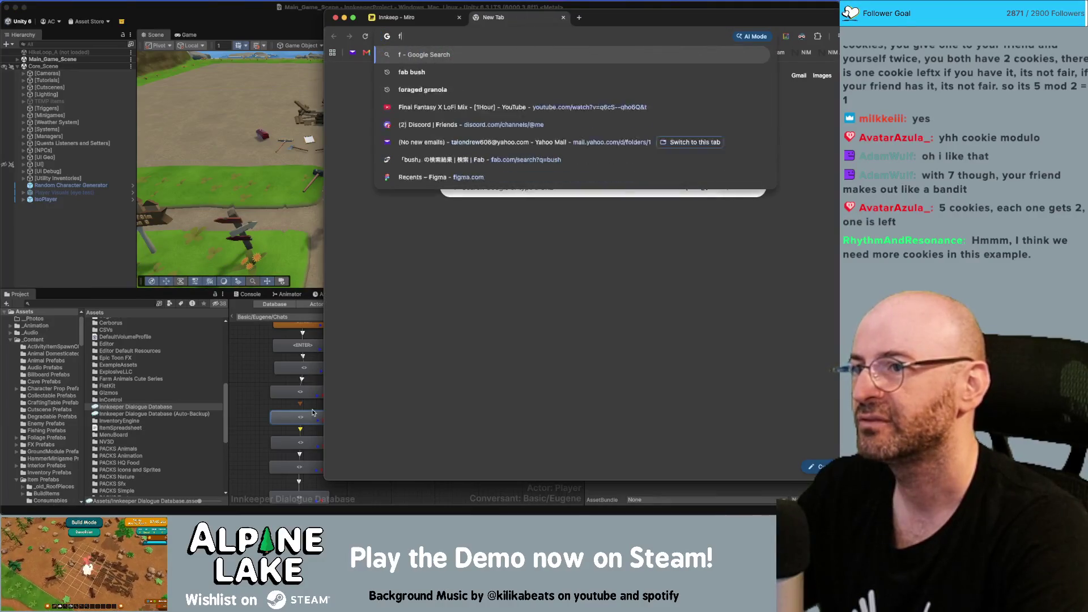
pyautogui.write('odulo 10')
pyautogui.press('Return')
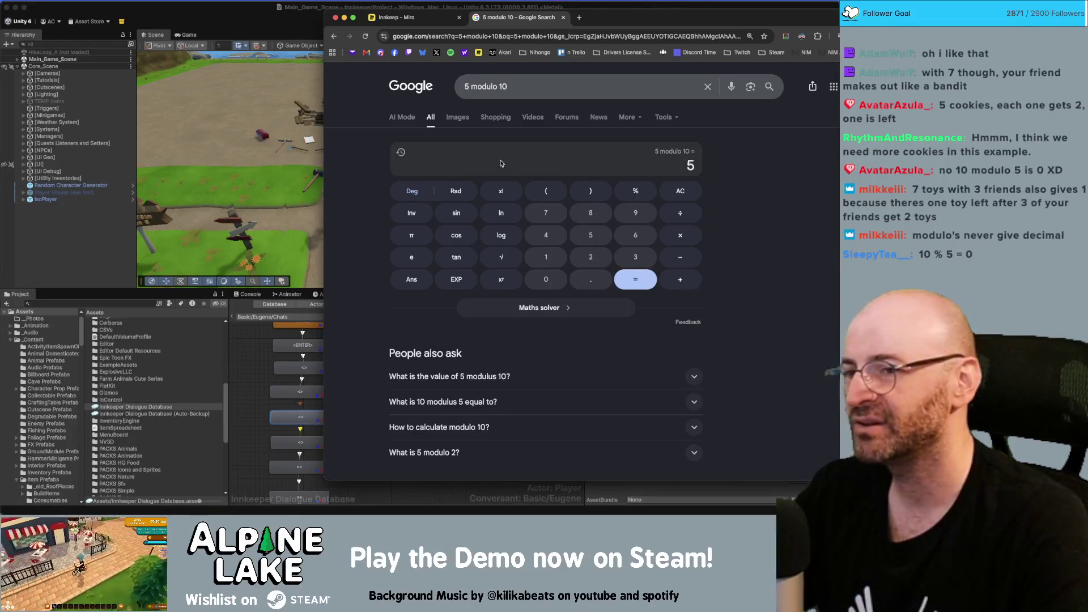
# Try edits to the query's first number, ending back on 5 modulo 10 with the calculator visible.
pyautogui.click(466, 85)
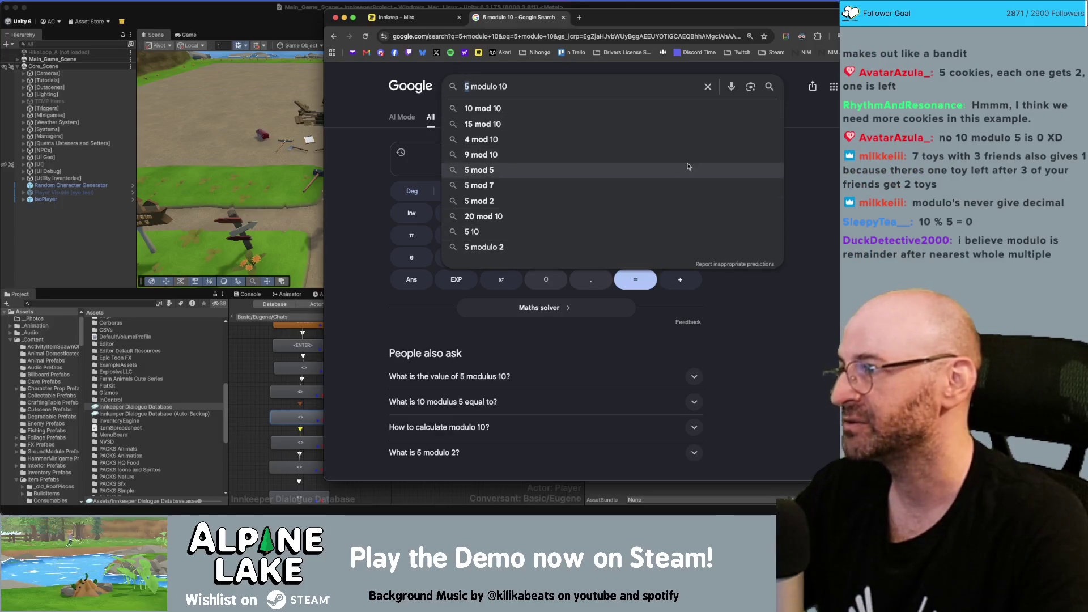
pyautogui.click(506, 86)
pyautogui.moveTo(499, 86); pyautogui.dragTo(516, 85)
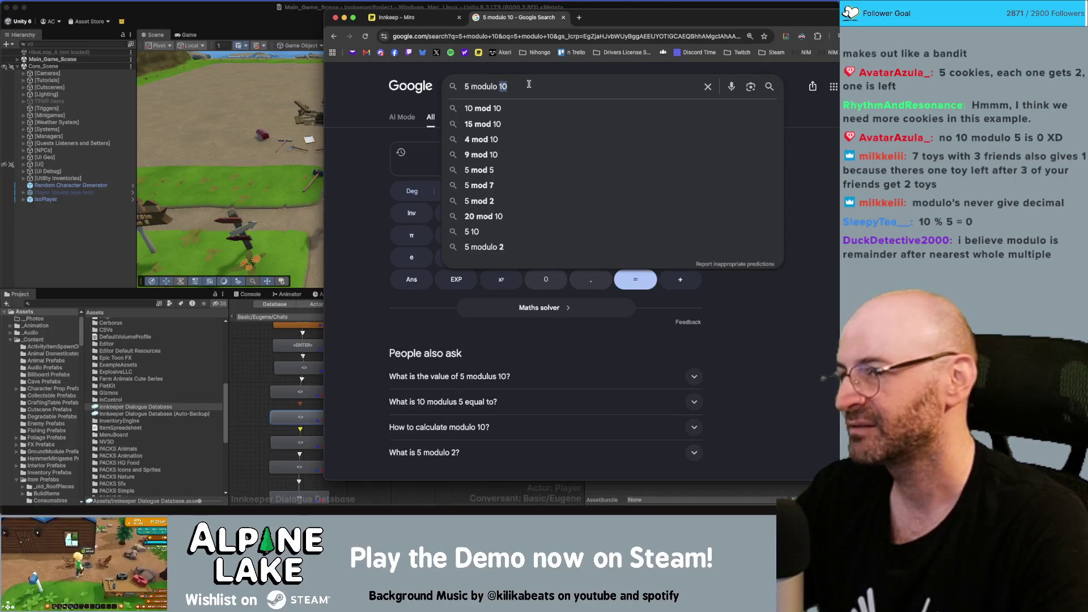
pyautogui.click(481, 86)
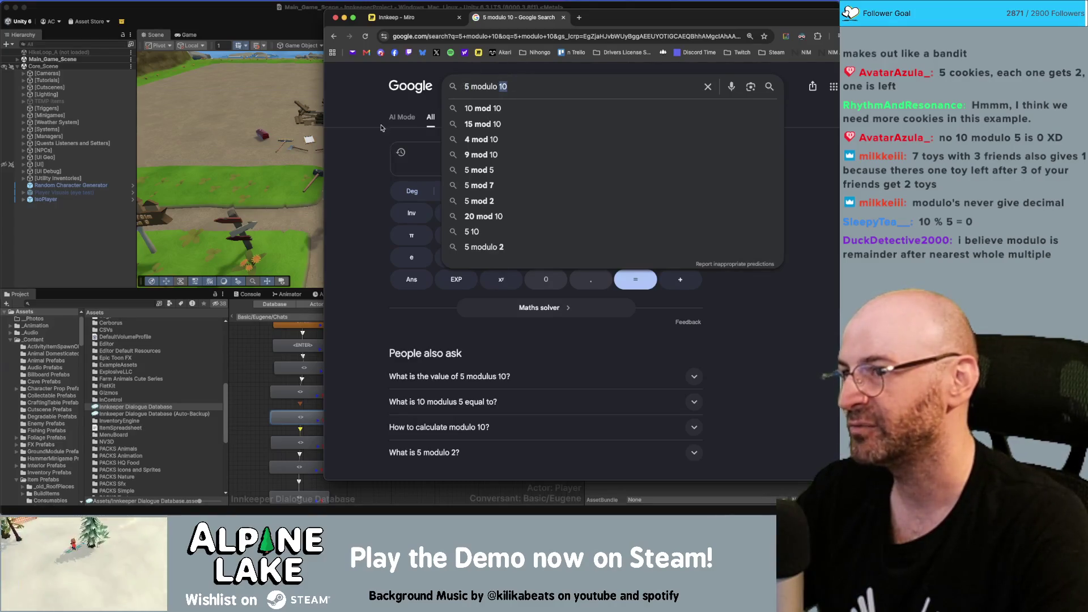
pyautogui.click(371, 147)
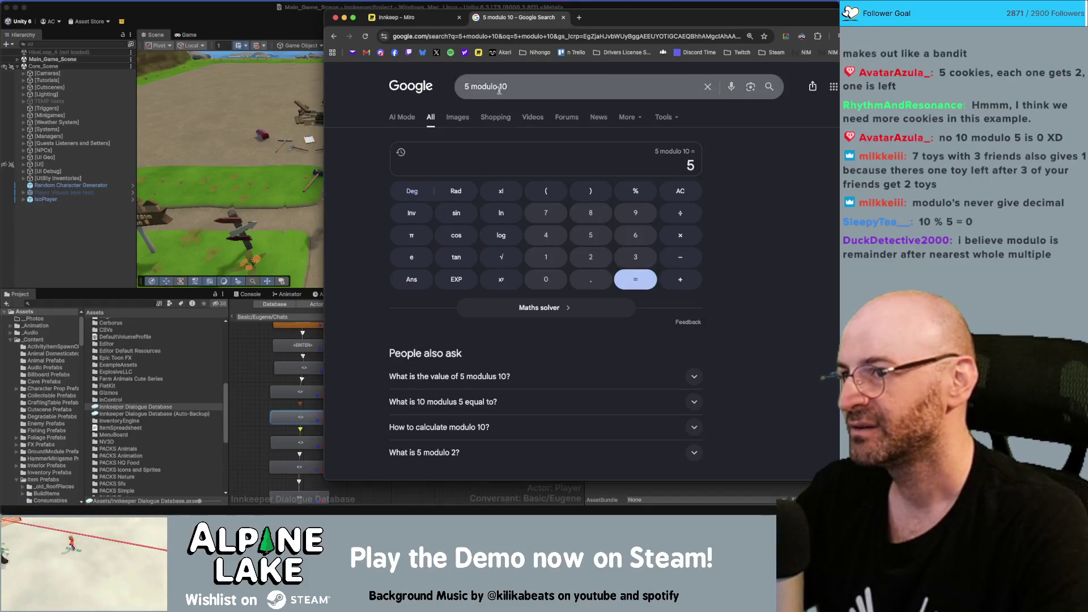
pyautogui.click(474, 86)
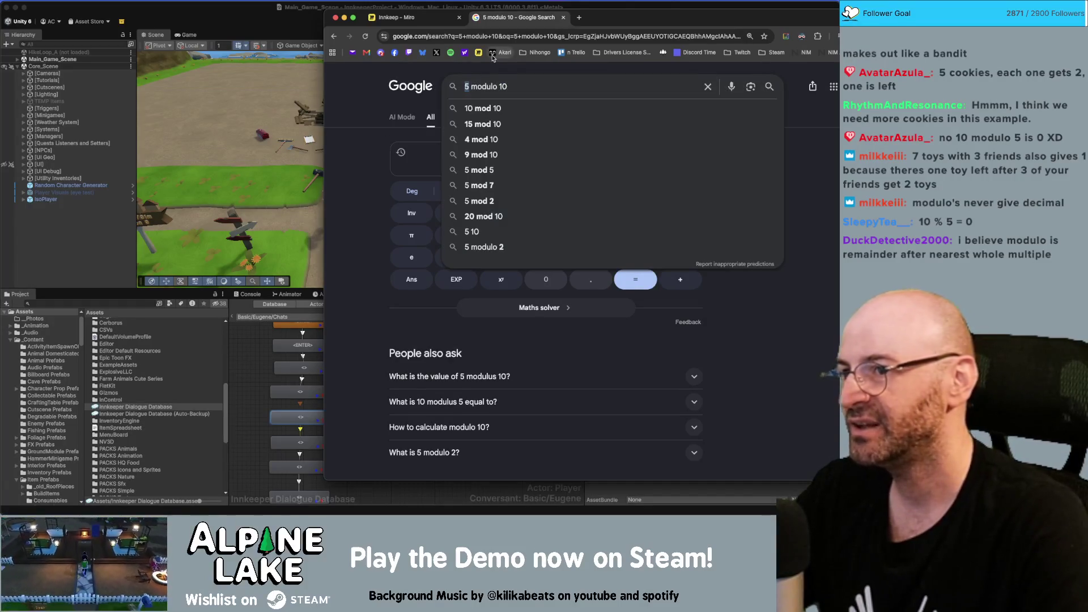
pyautogui.press('BackSpace')
pyautogui.write('10')
pyautogui.press('BackSpace')
pyautogui.write('5')
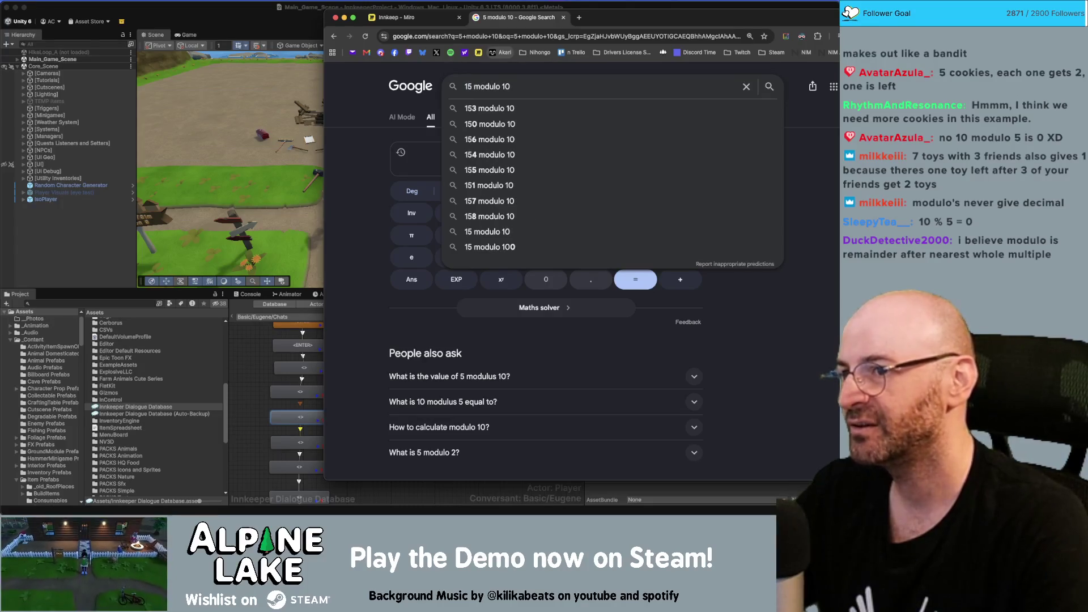
pyautogui.doubleClick(506, 86)
pyautogui.press('Right')
pyautogui.click(468, 86)
pyautogui.press('BackSpace')
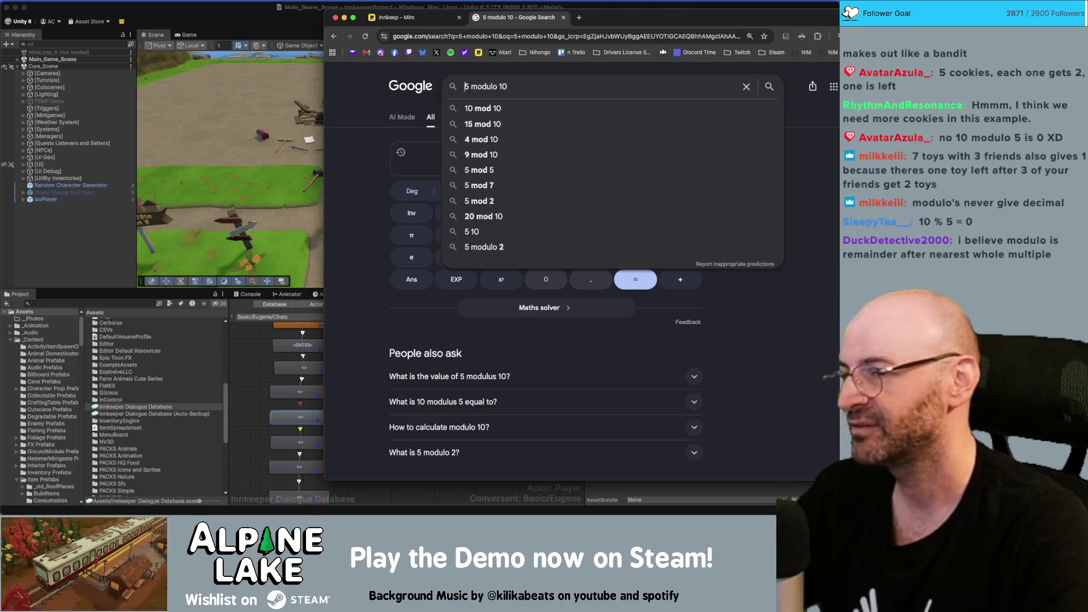
pyautogui.write('1')
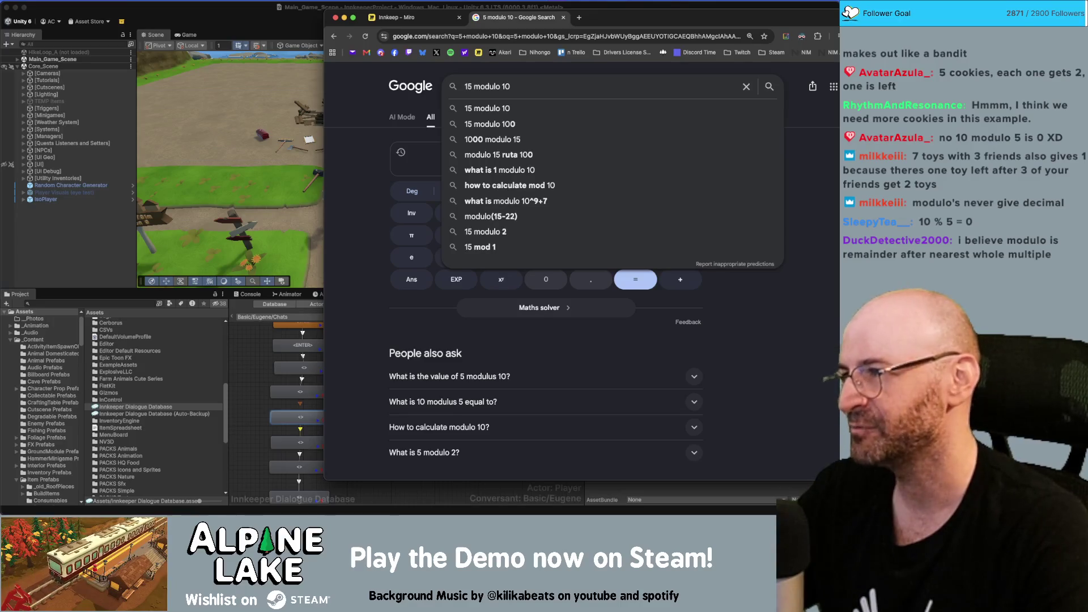
pyautogui.click(337, 161)
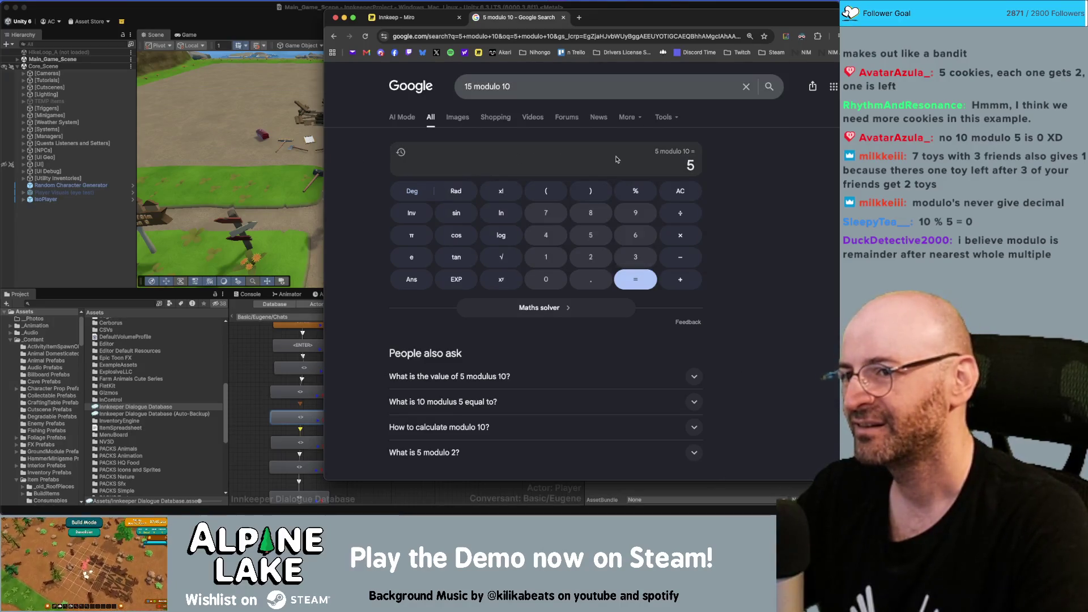
# Rewrite the search query to '30 modulo 10'.
pyautogui.click(541, 88)
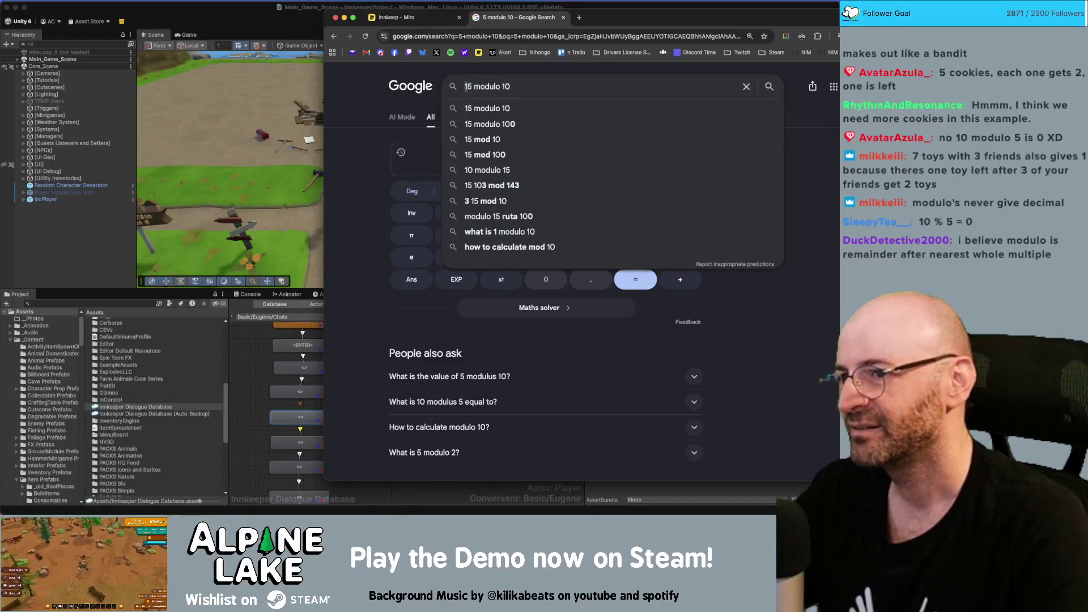
pyautogui.press('Delete')
pyautogui.write('3')
pyautogui.press('Delete')
pyautogui.write('0')
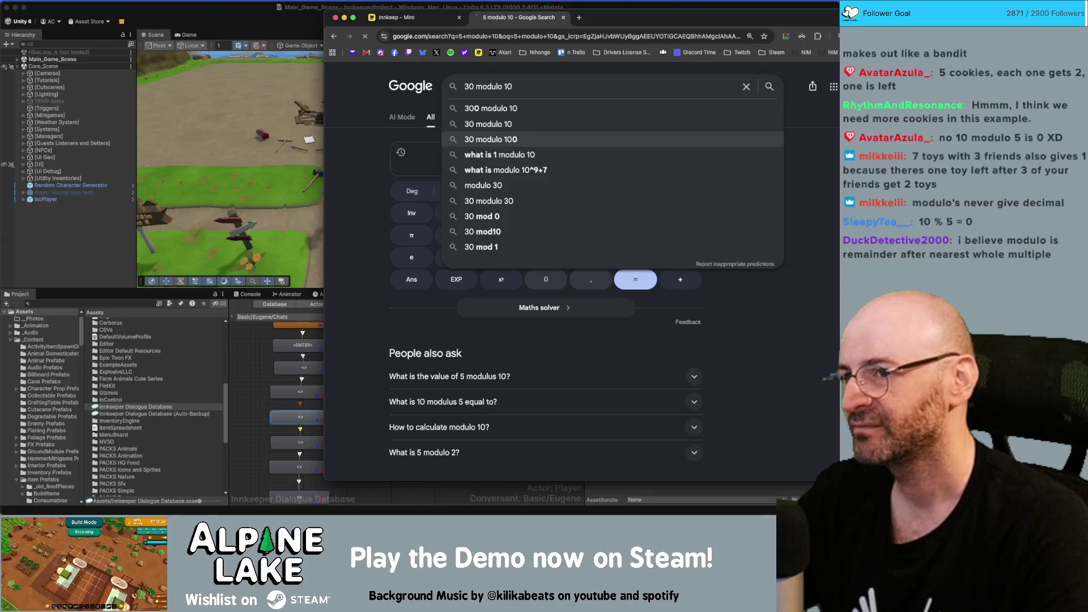
# Search 30 modulo 10 to get 0, then change the query back to 5 modulo 10 and rerun it.
pyautogui.press('Return')
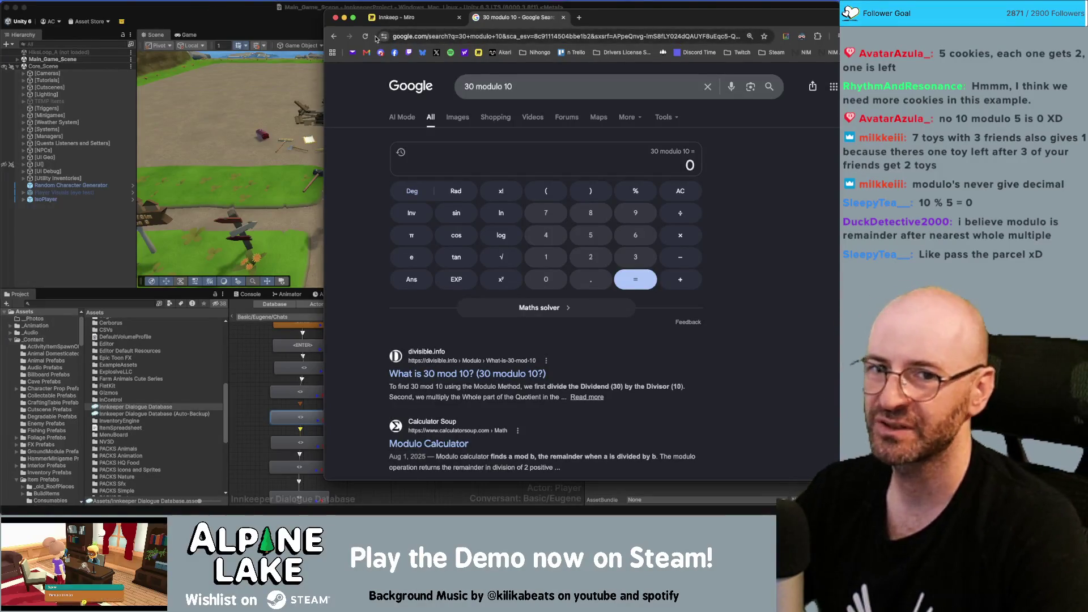
pyautogui.click(509, 76)
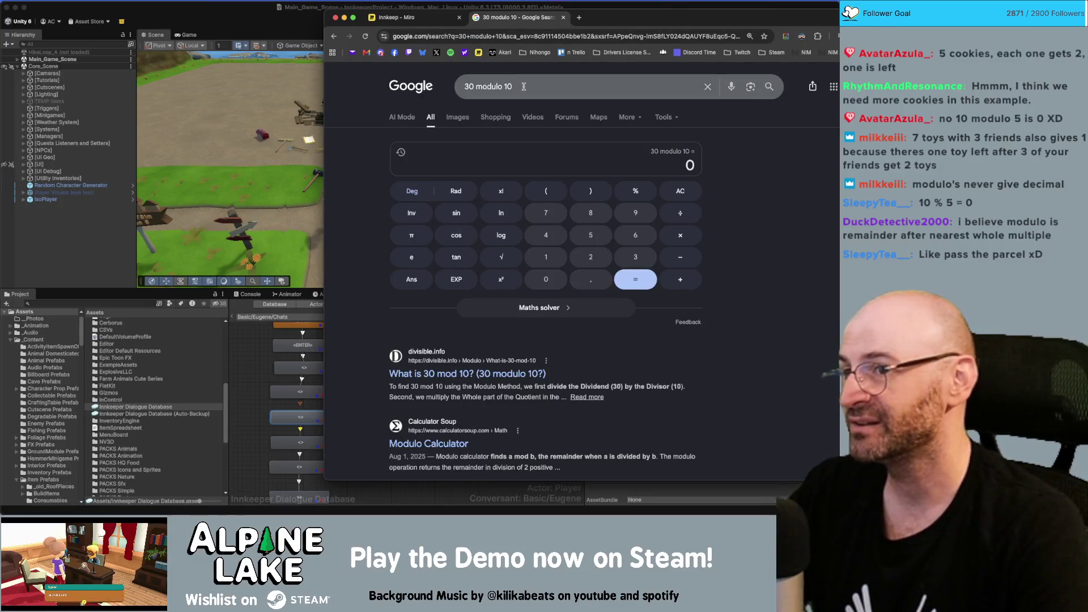
pyautogui.doubleClick(465, 86)
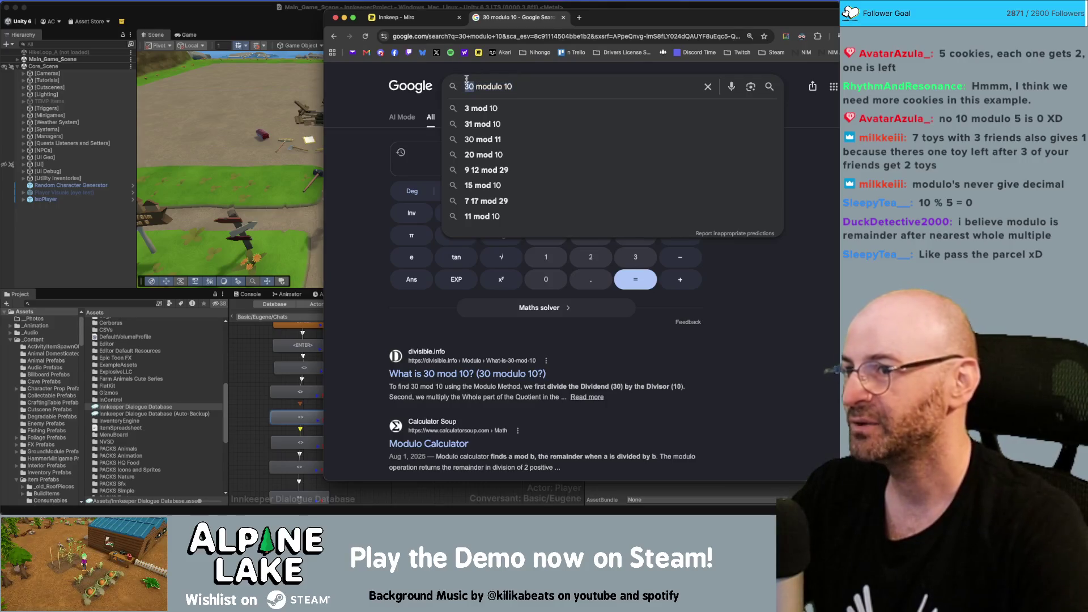
pyautogui.write('5')
pyautogui.press('Return')
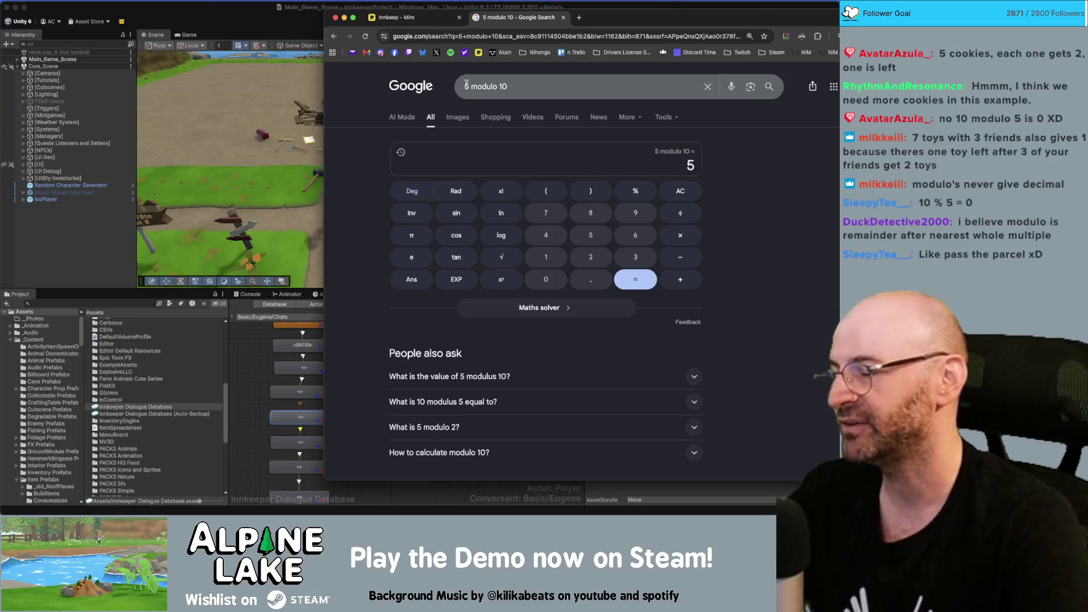
# Switch between Unity and Chrome, then close the calculator tab to reveal the Miro board.
pyautogui.click(256, 12)
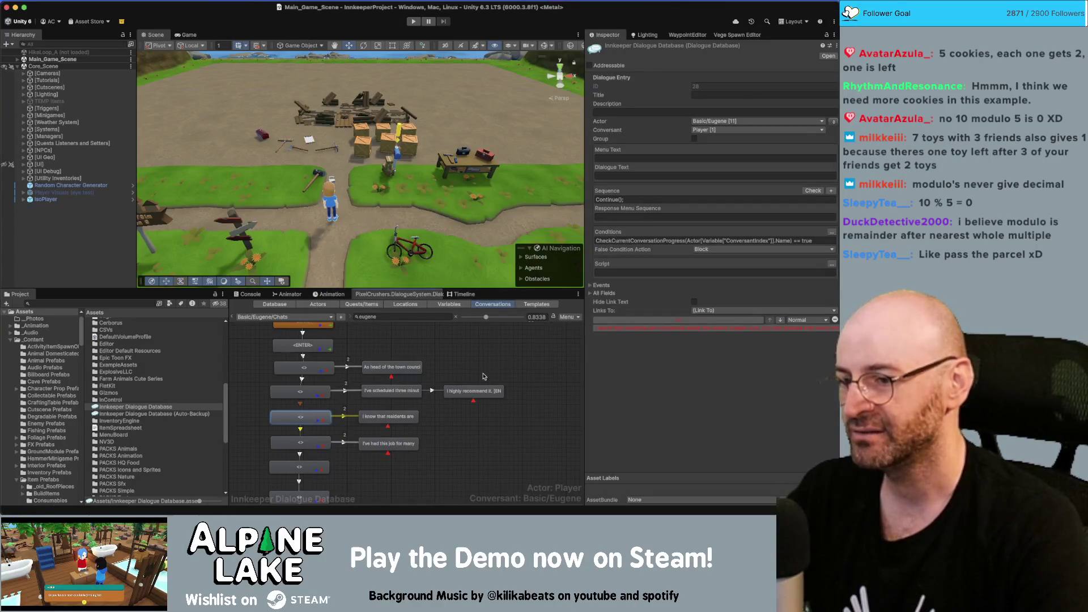
pyautogui.press('super+Tab')
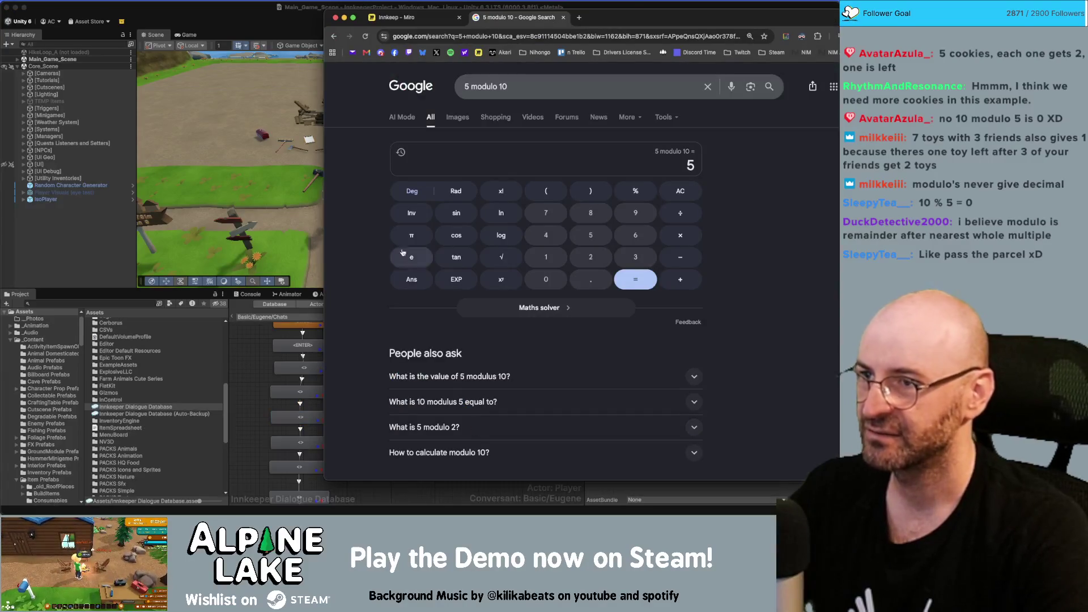
pyautogui.click(244, 7)
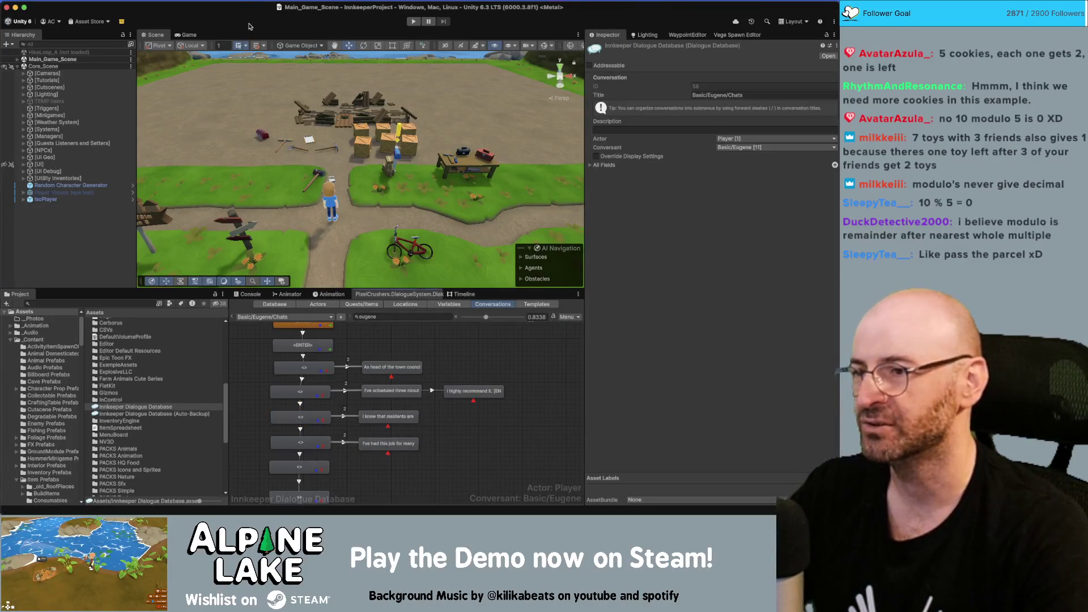
pyautogui.press('super+Tab')
pyautogui.press('super+Tab')
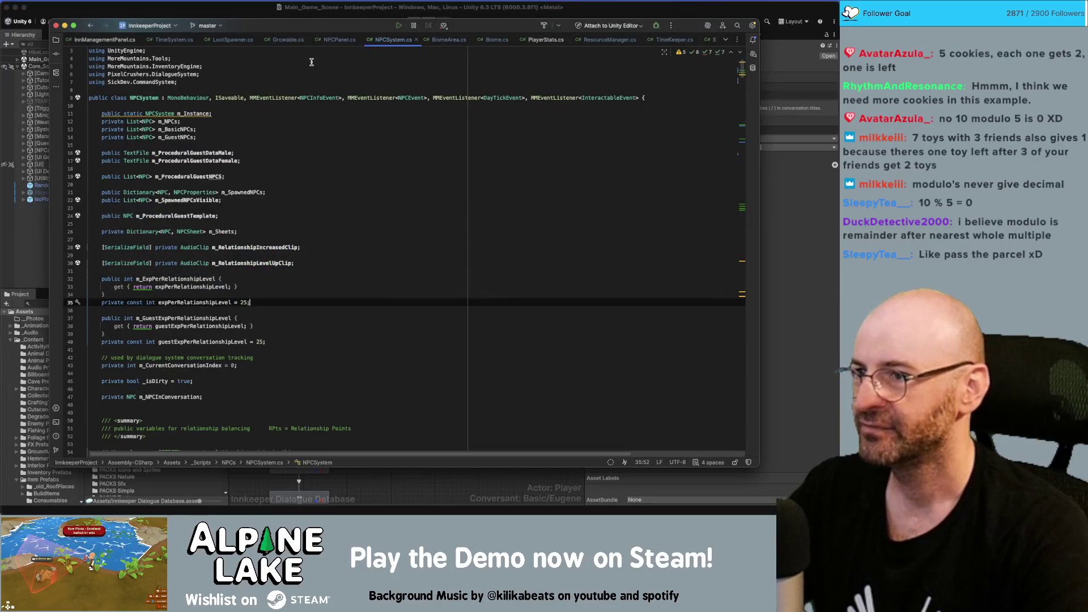
pyautogui.press('super+Tab')
pyautogui.press('super+Tab')
pyautogui.press('super+Tab')
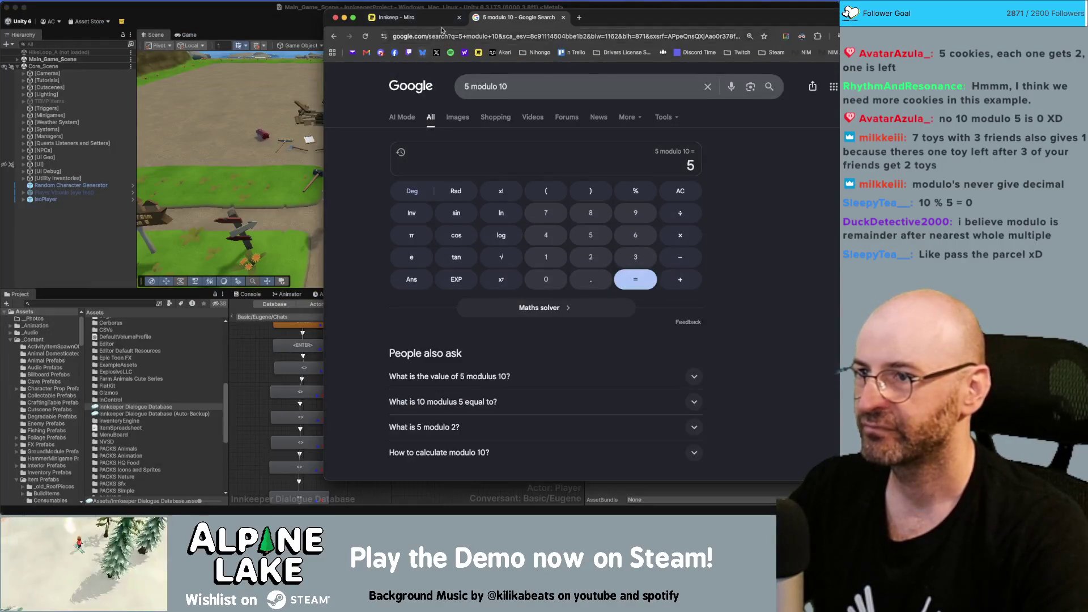
pyautogui.press('super+w')
# Select the 'I've had this job for many years' note text on Miro and return to Unity.
pyautogui.scroll(-2, 575, 225)
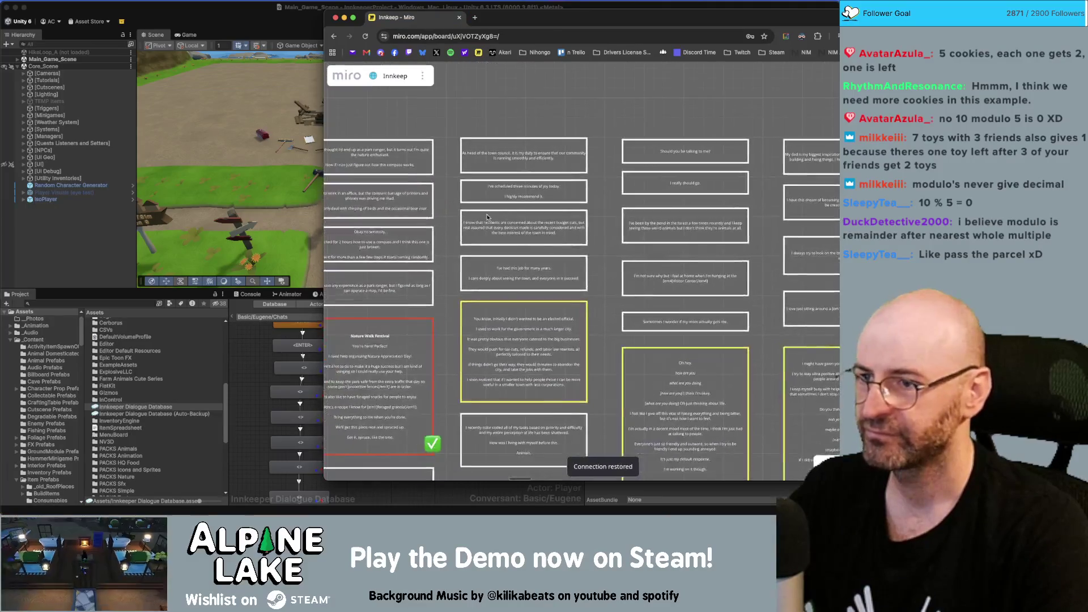
pyautogui.scroll(5, 499, 232)
pyautogui.doubleClick(582, 297)
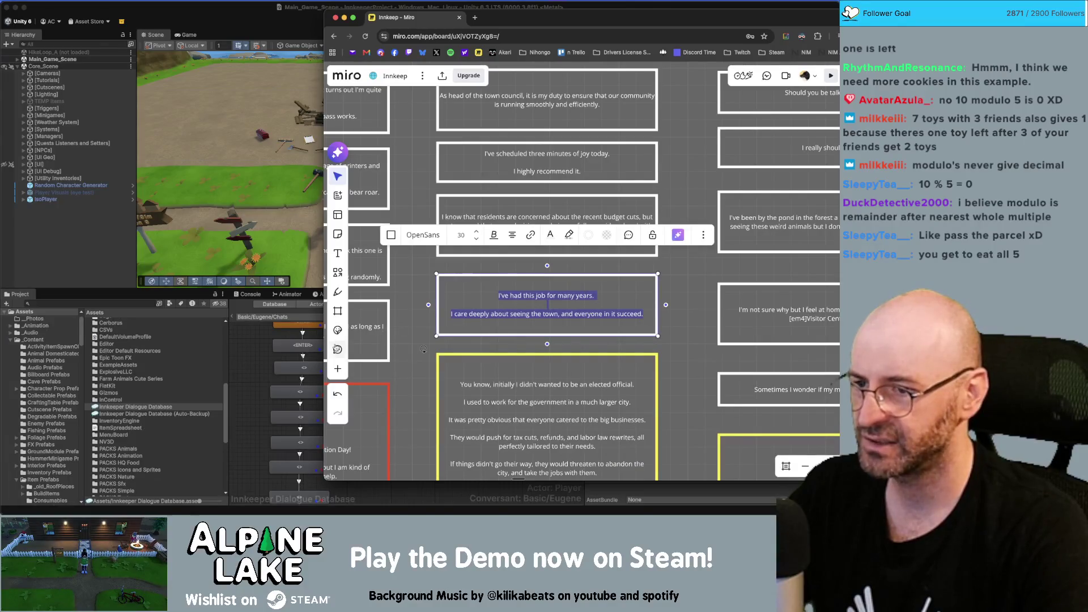
pyautogui.click(270, 363)
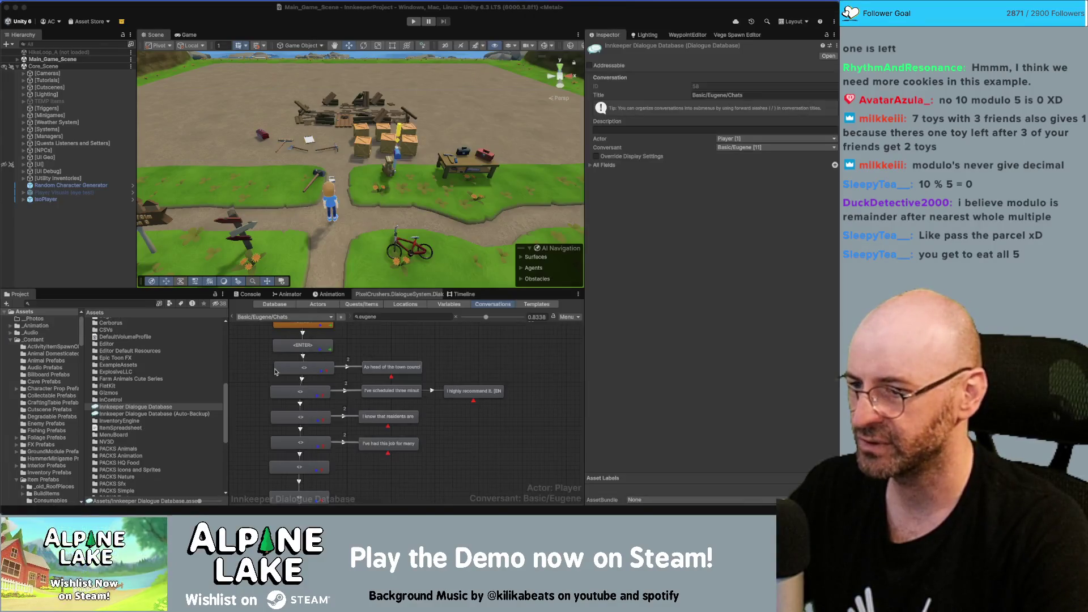
# Paste into the 'I've had this job for many years' node and trim it to one sentence.
pyautogui.click(388, 443)
pyautogui.click(737, 180)
pyautogui.hotkey('ctrl', 'v')
pyautogui.click(664, 182)
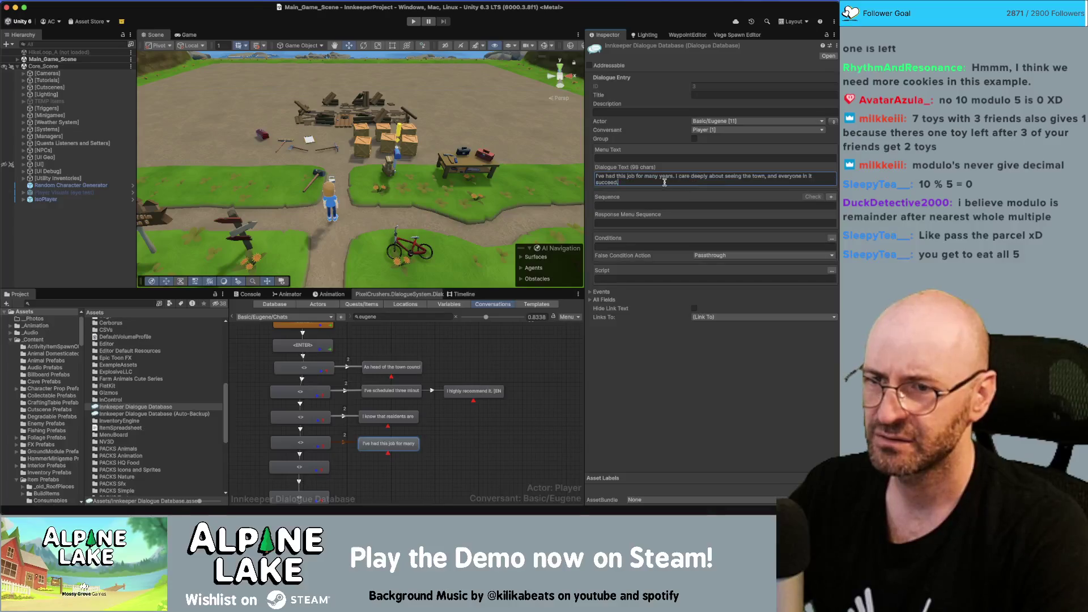
pyautogui.keyDown('shift'); pyautogui.click(671, 178); pyautogui.keyUp('shift')
pyautogui.press('BackSpace')
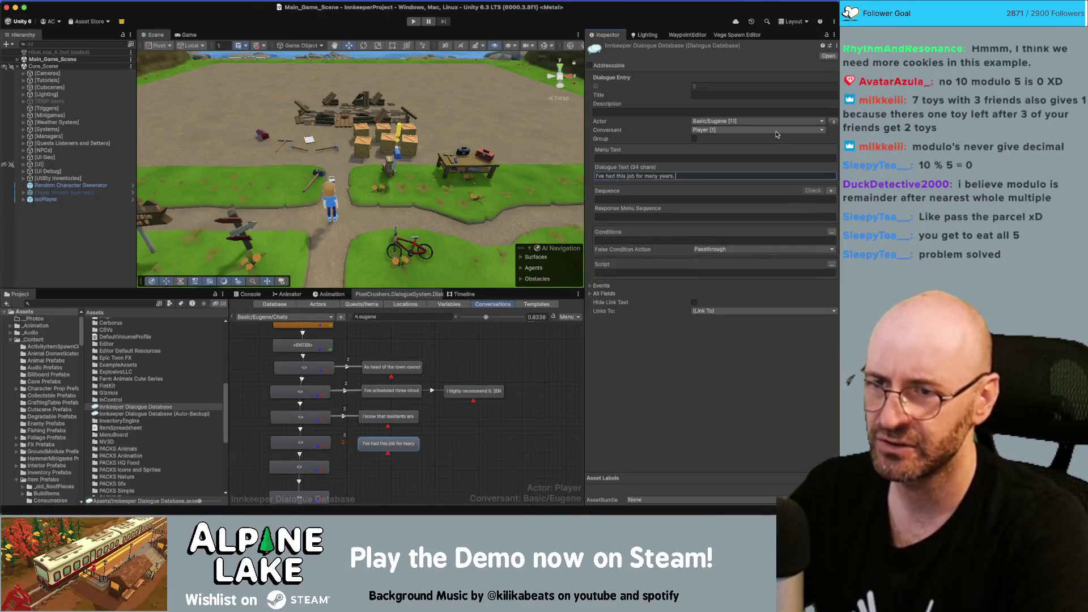
# Add a child line 'I care deeply about seeing the town, and everyone in it succeed.'.
pyautogui.rightClick(404, 445)
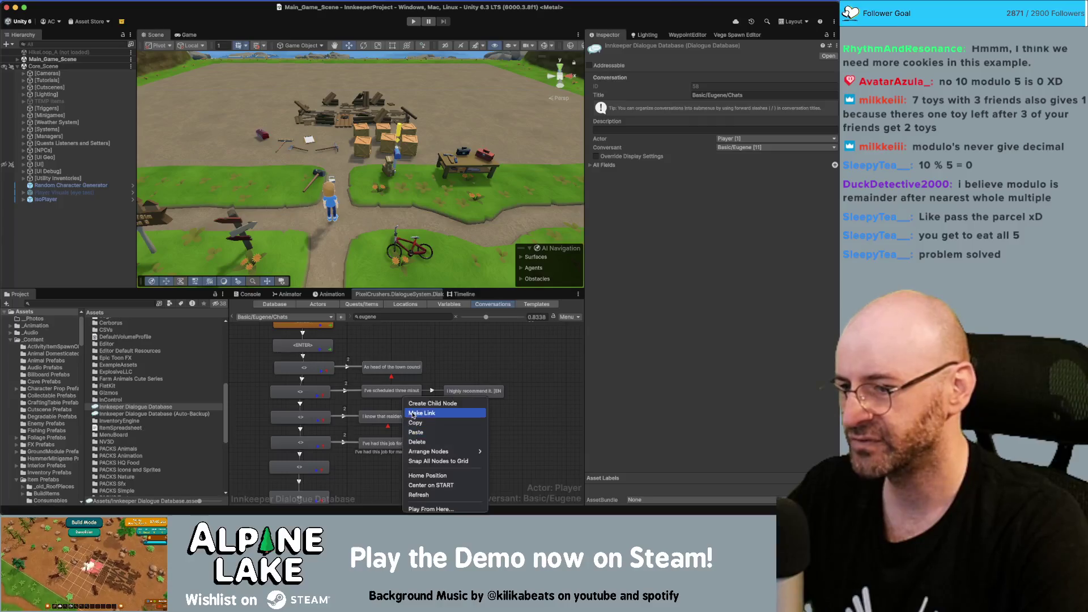
pyautogui.click(420, 403)
pyautogui.moveTo(391, 460); pyautogui.dragTo(484, 447)
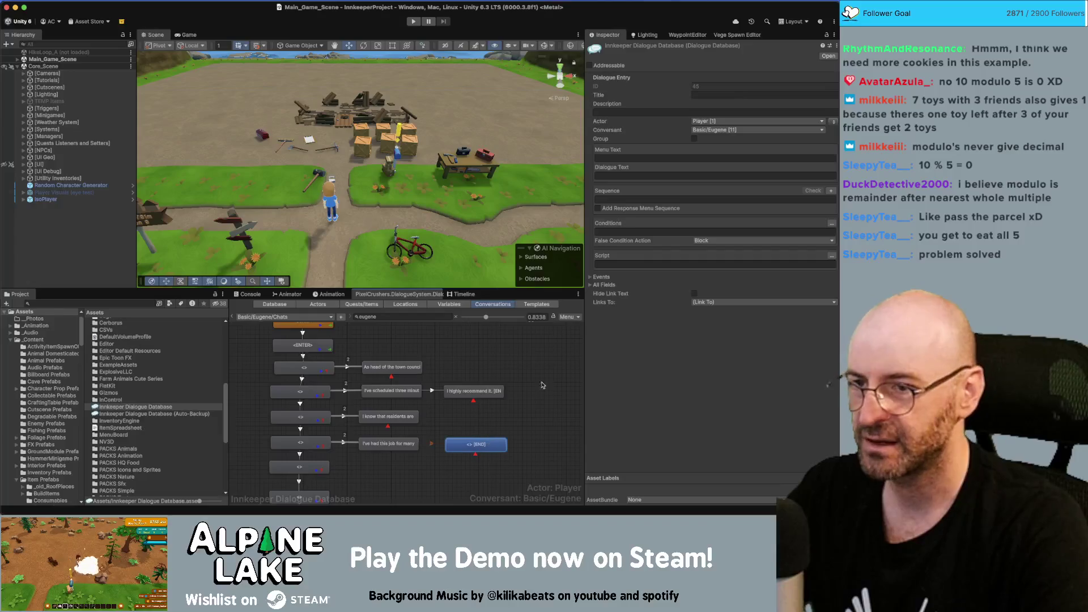
pyautogui.click(629, 176)
pyautogui.write('I care deeply about seeing the town, and everyone in it succeed.')
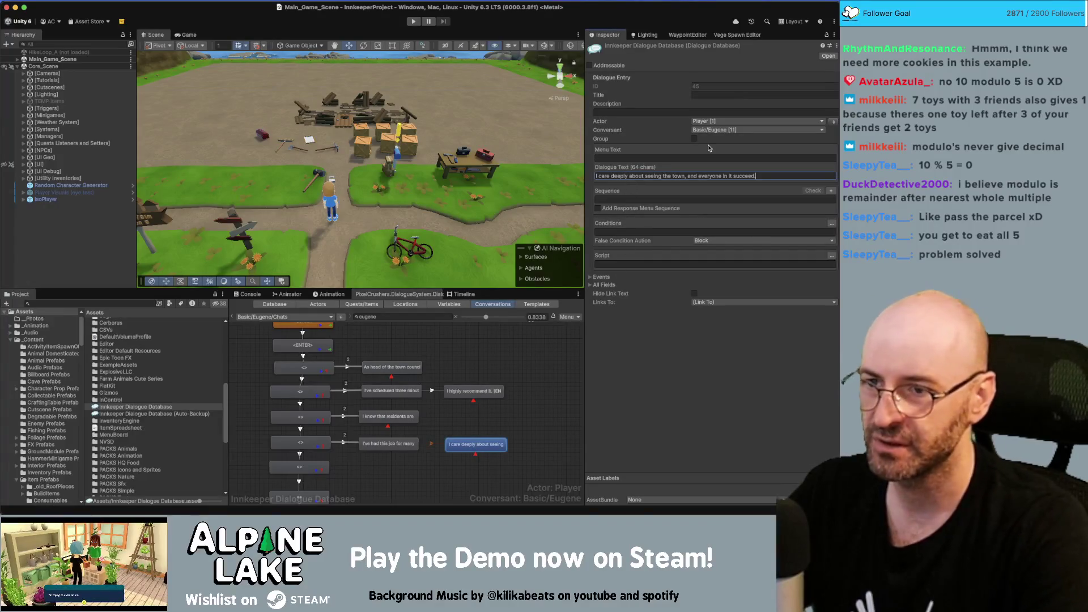
pyautogui.click(834, 139)
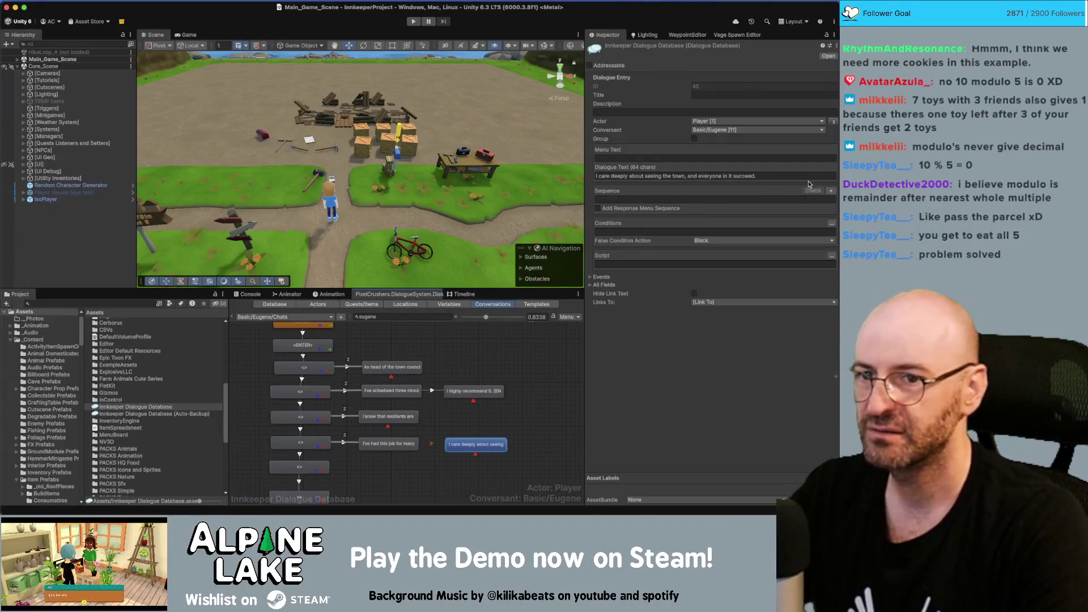
pyautogui.click(488, 425)
pyautogui.scroll(-2, 387, 437)
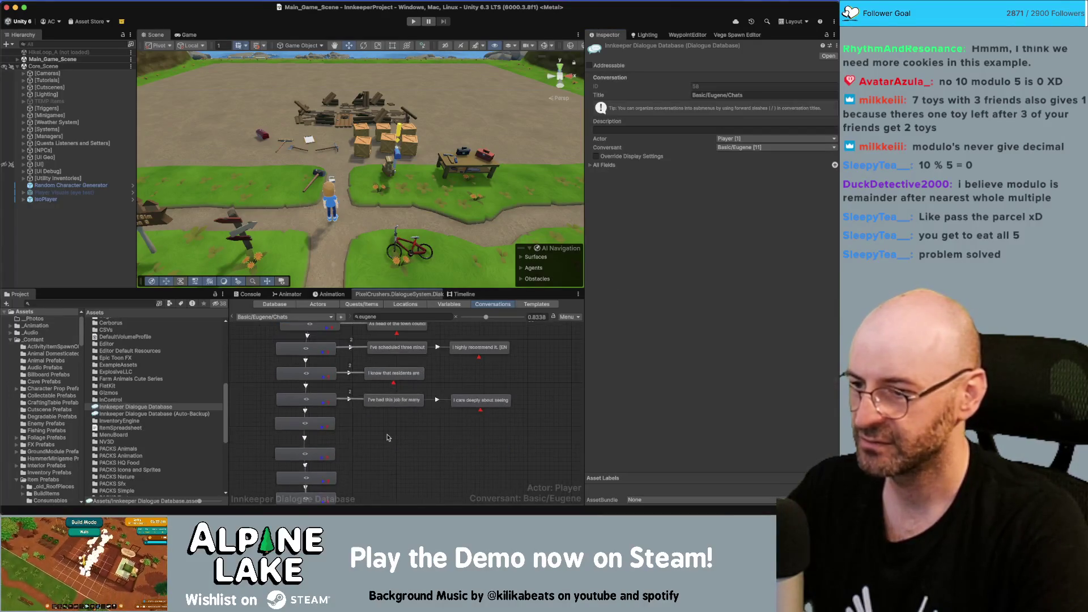
pyautogui.press('super+Tab')
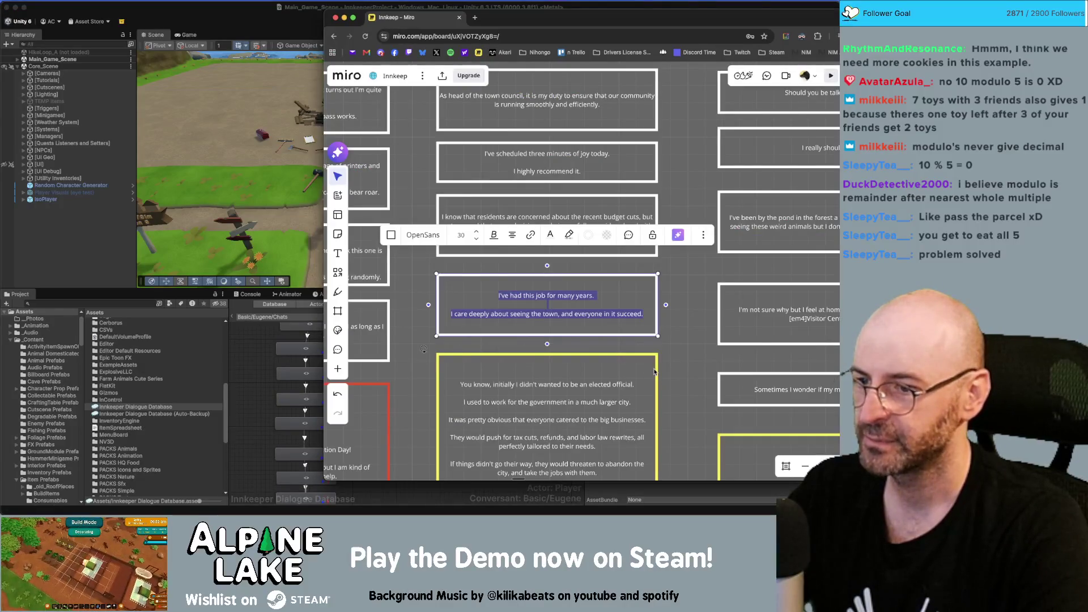
# Copy the yellow script box's full text from the Miro board.
pyautogui.click(654, 372)
pyautogui.scroll(-3, 608, 290)
pyautogui.doubleClick(608, 290)
pyautogui.press('super+a')
pyautogui.press('super+c')
pyautogui.press('super+Tab')
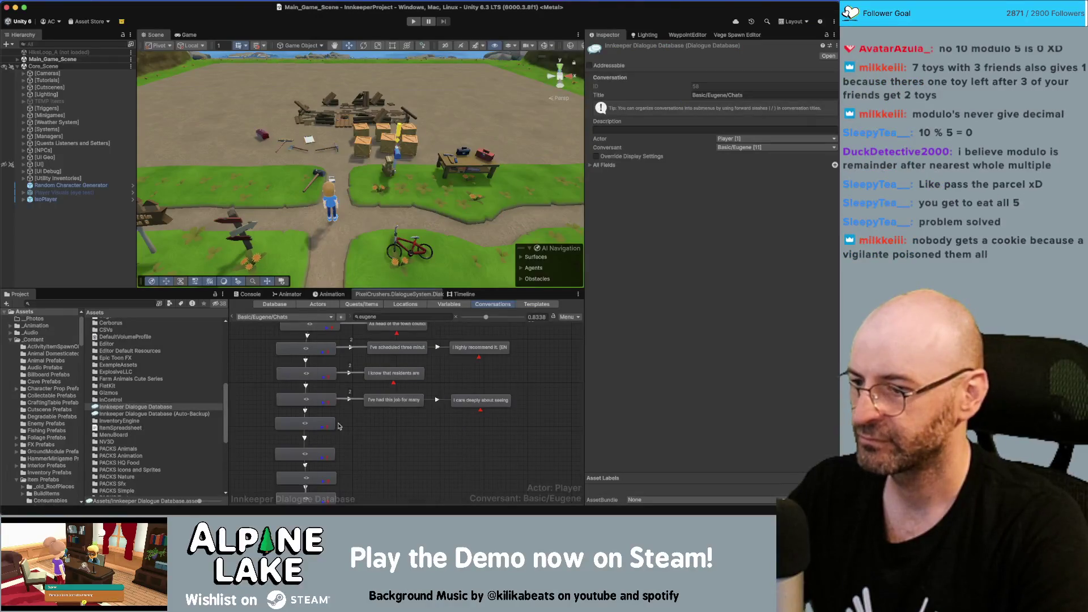
# Add a child node after the selected line, keeping its link priority at Normal.
pyautogui.click(338, 426)
pyautogui.rightClick(335, 429)
pyautogui.click(334, 434)
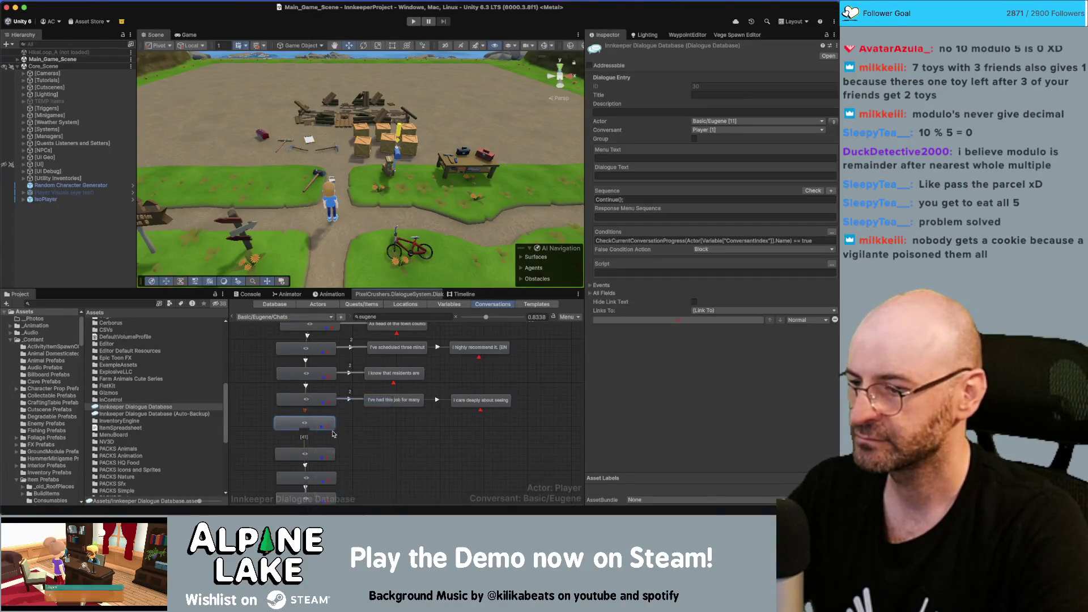
pyautogui.moveTo(343, 442); pyautogui.dragTo(391, 430)
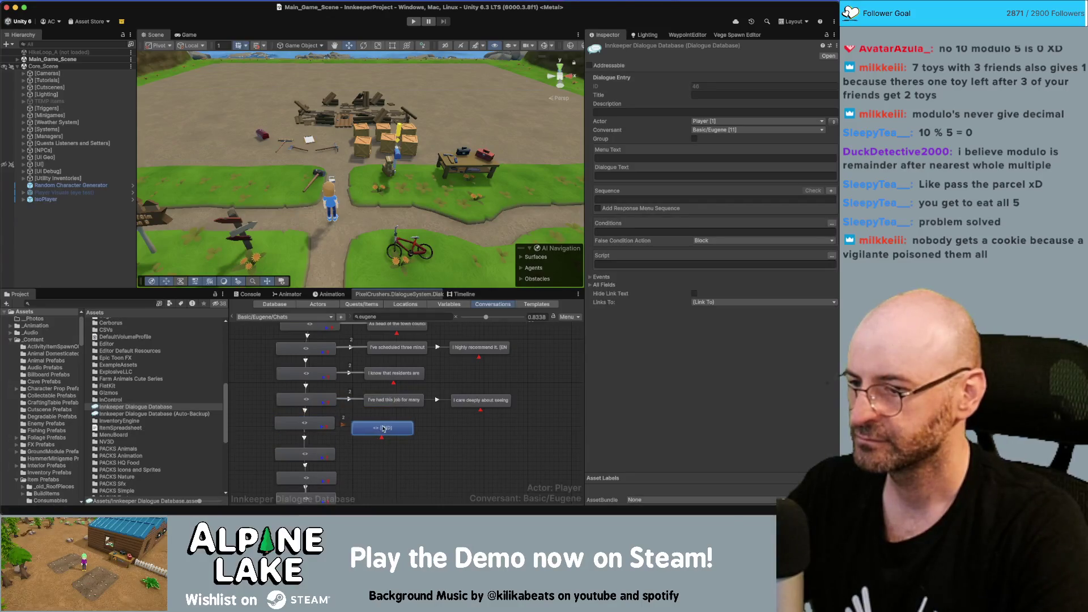
pyautogui.click(345, 426)
pyautogui.click(737, 85)
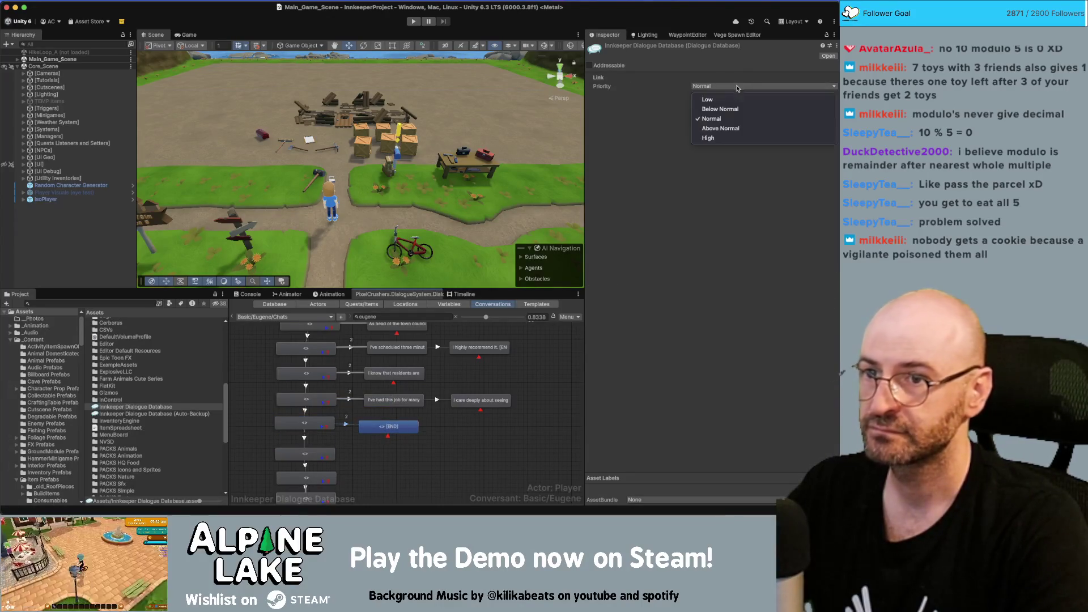
pyautogui.click(735, 114)
pyautogui.moveTo(389, 426); pyautogui.dragTo(395, 426)
pyautogui.click(347, 401)
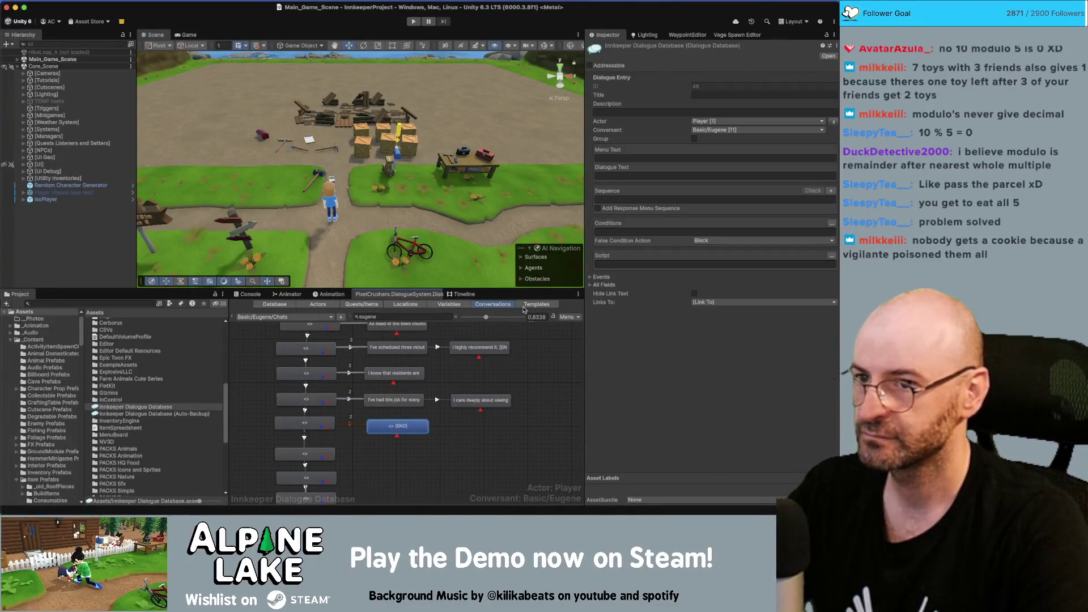
# Fill the new node with the script's first sentence, the elected-official line.
pyautogui.click(623, 175)
pyautogui.press('super+v')
pyautogui.hotkey('shift', 'Up')
pyautogui.hotkey('shift', 'Up')
pyautogui.hotkey('shift', 'Up')
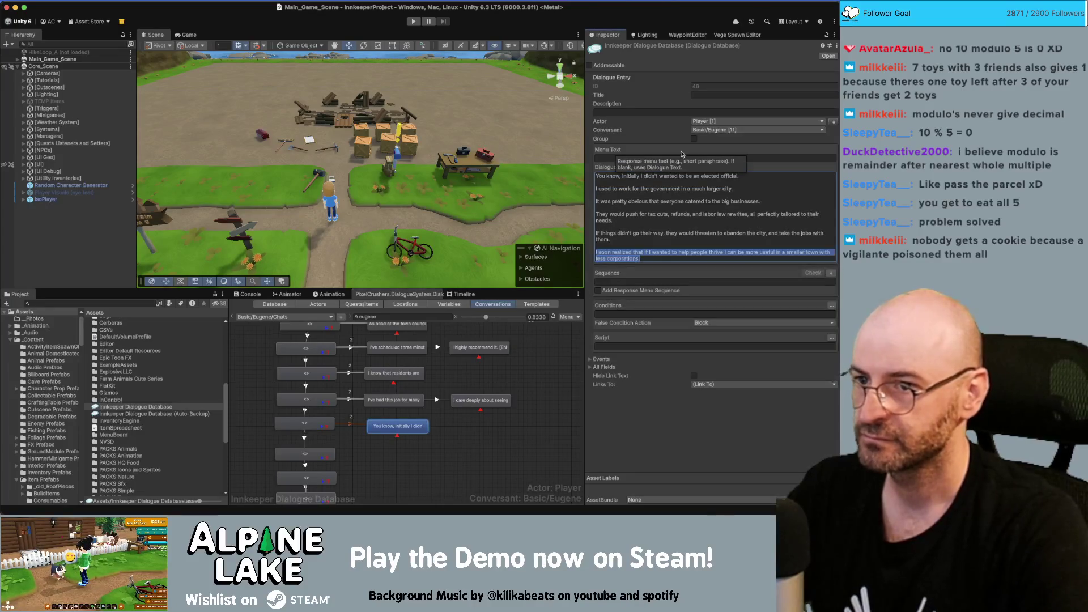
pyautogui.hotkey('shift', 'Up')
pyautogui.hotkey('shift', 'Up')
pyautogui.hotkey('shift', 'Up')
pyautogui.press('BackSpace')
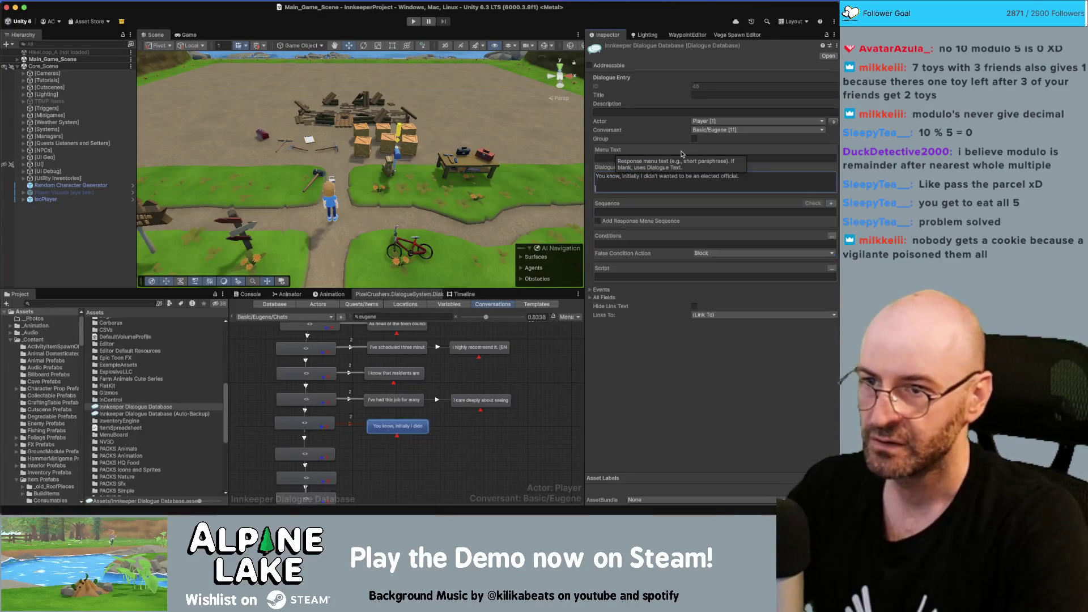
pyautogui.press('BackSpace')
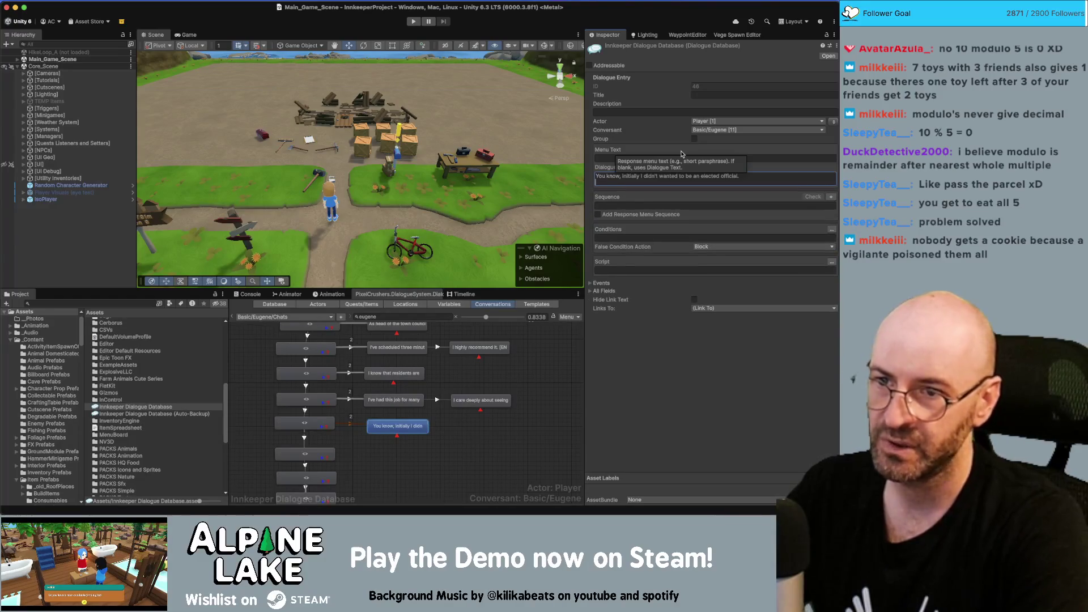
# Add the government-job line as a child beneath the elected-official line.
pyautogui.rightClick(393, 426)
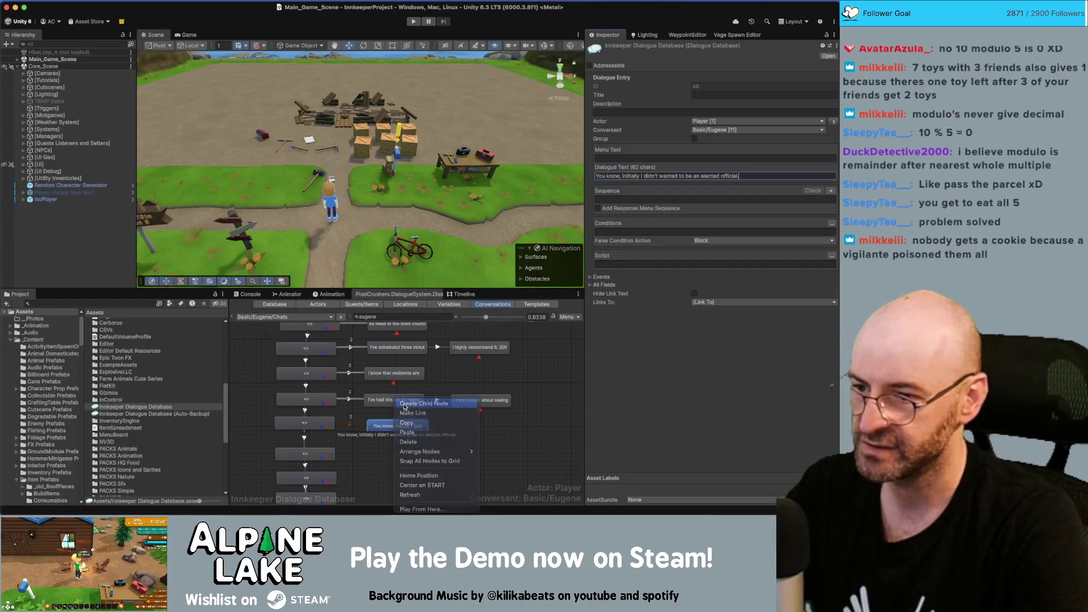
pyautogui.click(416, 402)
pyautogui.moveTo(467, 428); pyautogui.dragTo(402, 447)
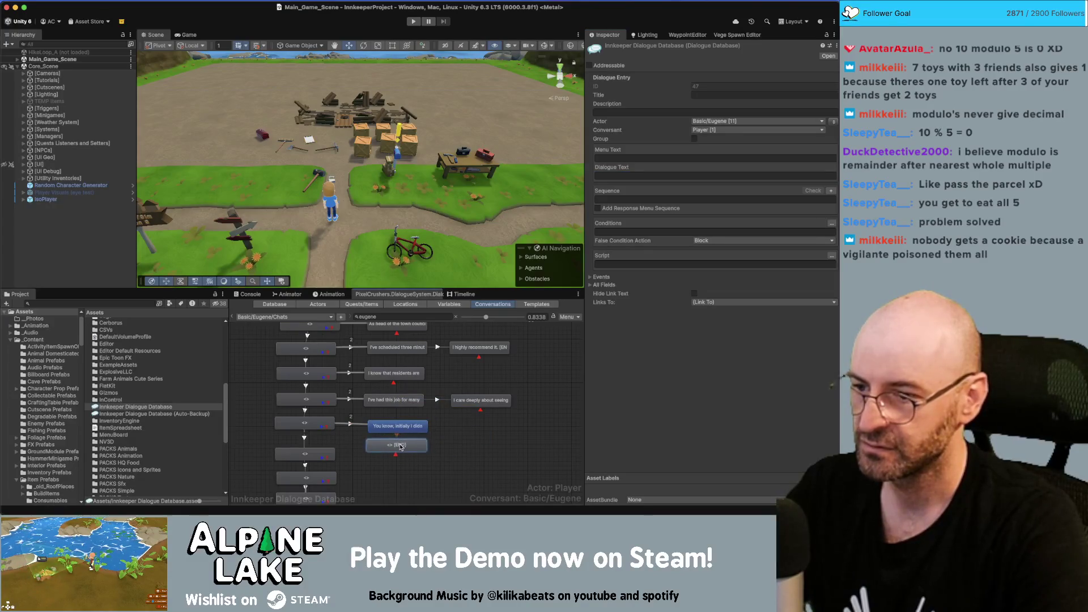
pyautogui.click(664, 173)
pyautogui.press('super+v')
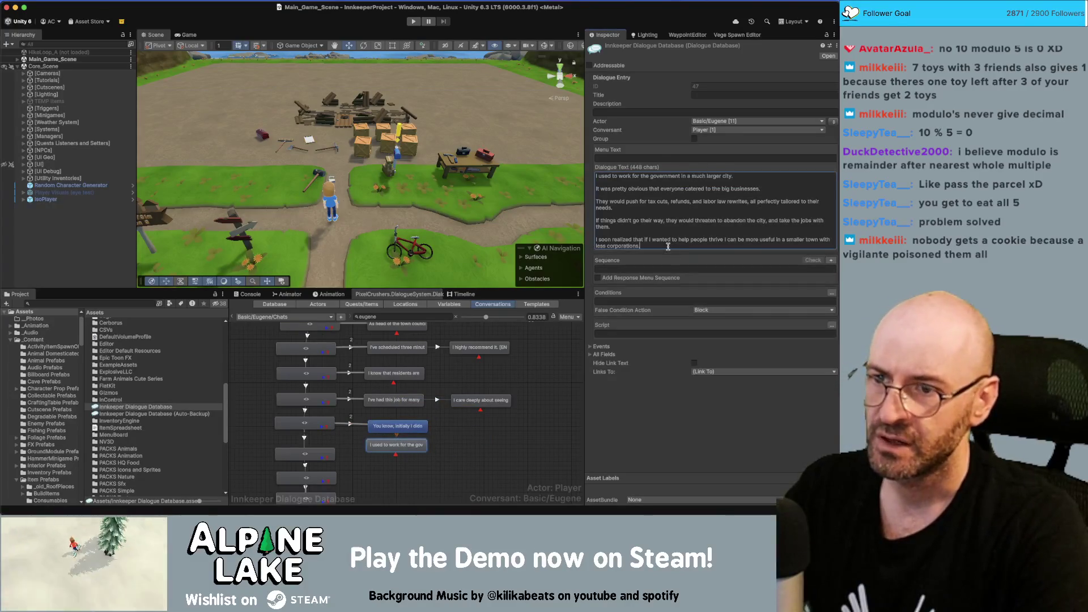
pyautogui.moveTo(660, 247); pyautogui.dragTo(603, 181)
pyautogui.hotkey('ctrl', 'c')
pyautogui.press('BackSpace')
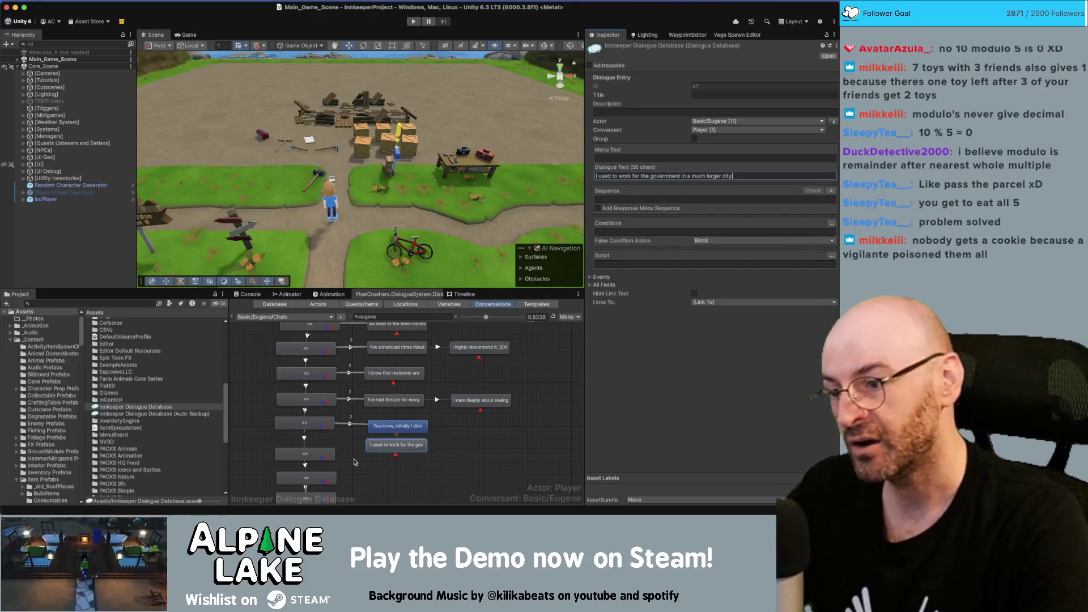
# Add the 'pretty obvious' line after the government-job line.
pyautogui.rightClick(415, 429)
pyautogui.press('Escape')
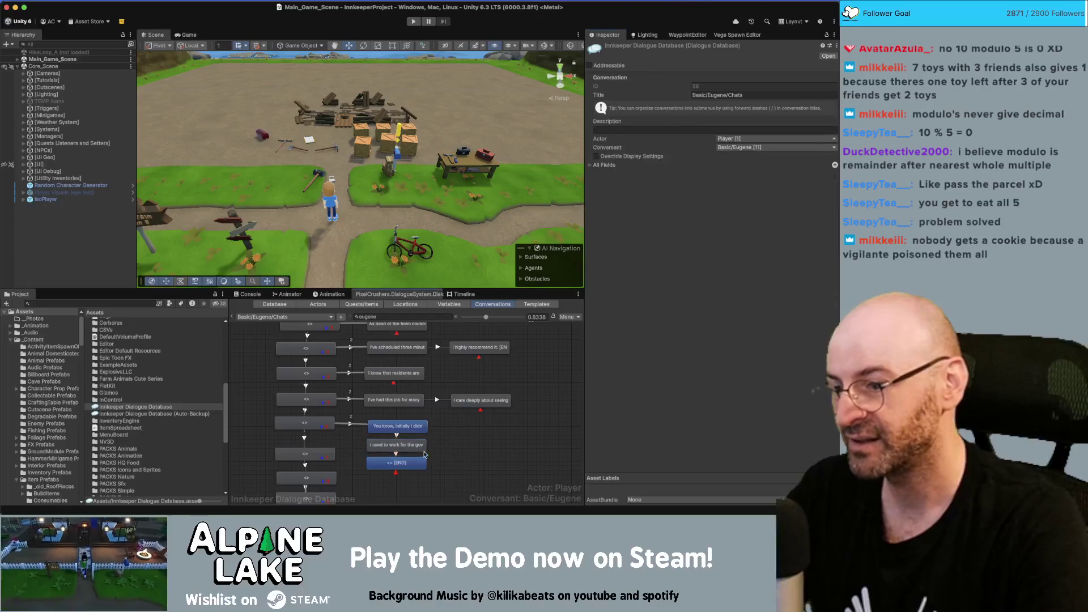
pyautogui.click(620, 177)
pyautogui.hotkey('ctrl', 'v')
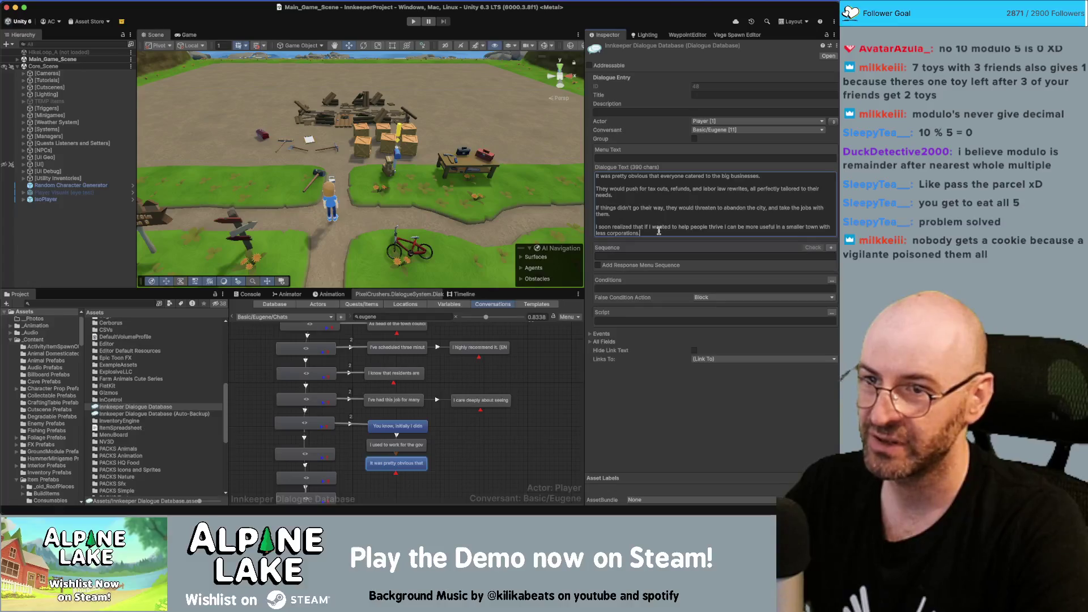
pyautogui.moveTo(658, 232); pyautogui.dragTo(594, 188)
pyautogui.hotkey('ctrl', 'x')
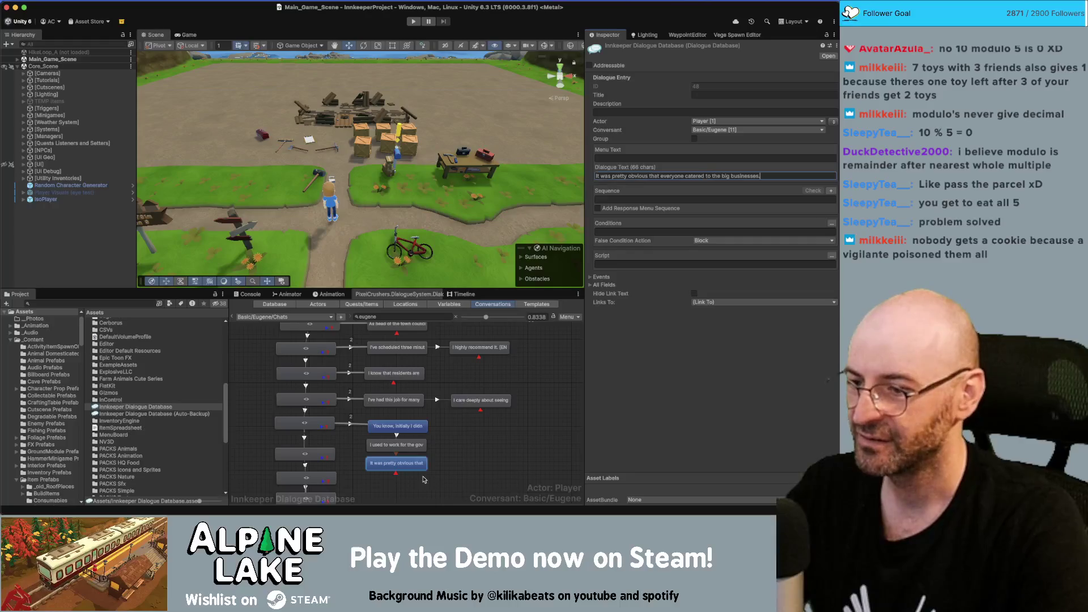
# Add the tax-cuts line after the 'pretty obvious' line.
pyautogui.rightClick(409, 468)
pyautogui.click(425, 404)
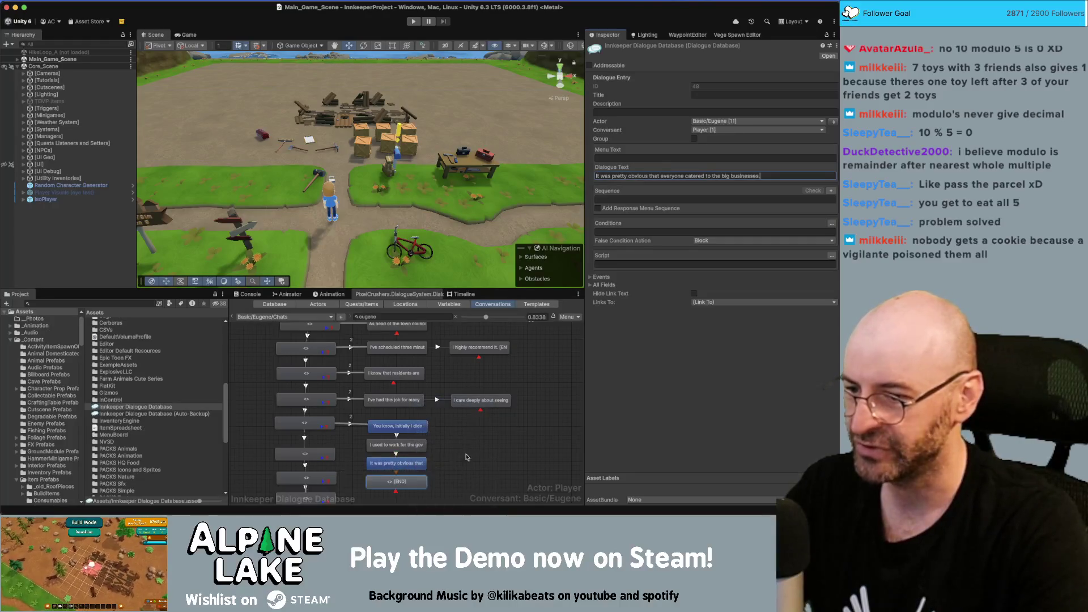
pyautogui.click(618, 176)
pyautogui.hotkey('ctrl', 'v')
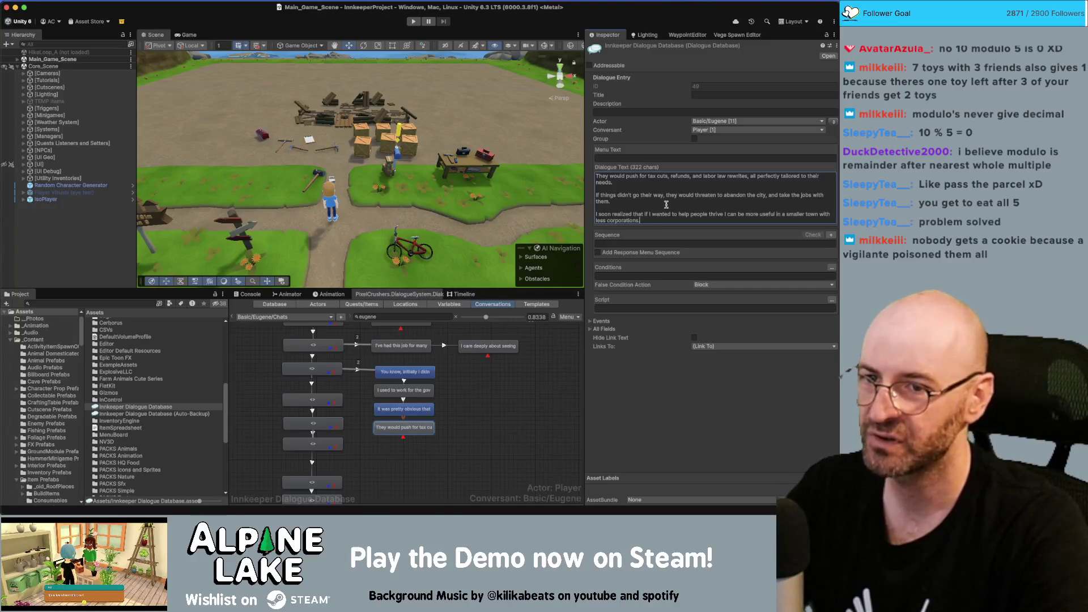
pyautogui.moveTo(655, 220); pyautogui.dragTo(592, 197)
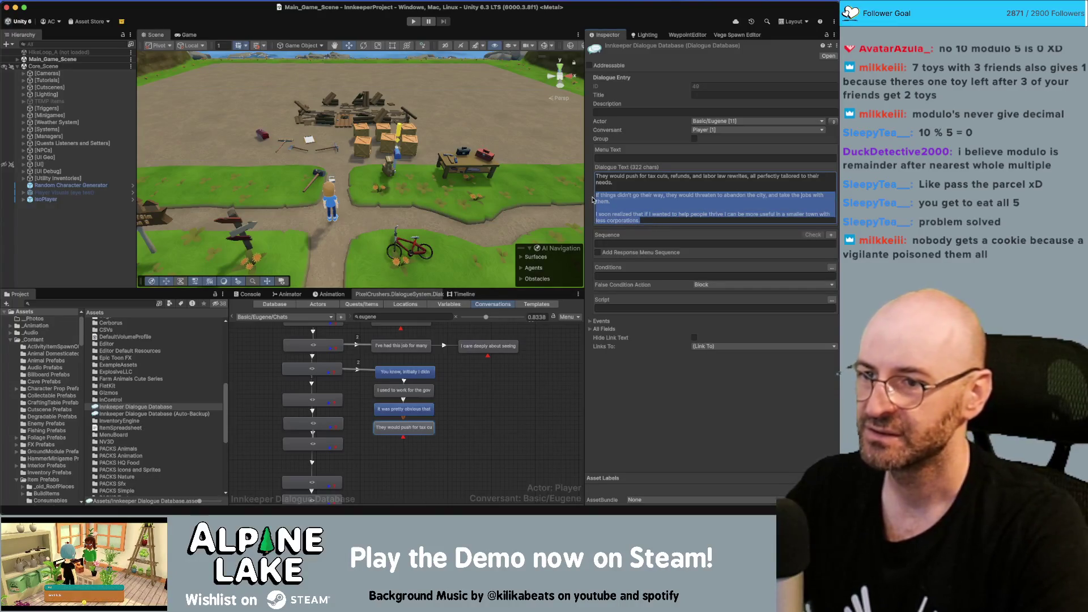
pyautogui.hotkey('ctrl', 'x')
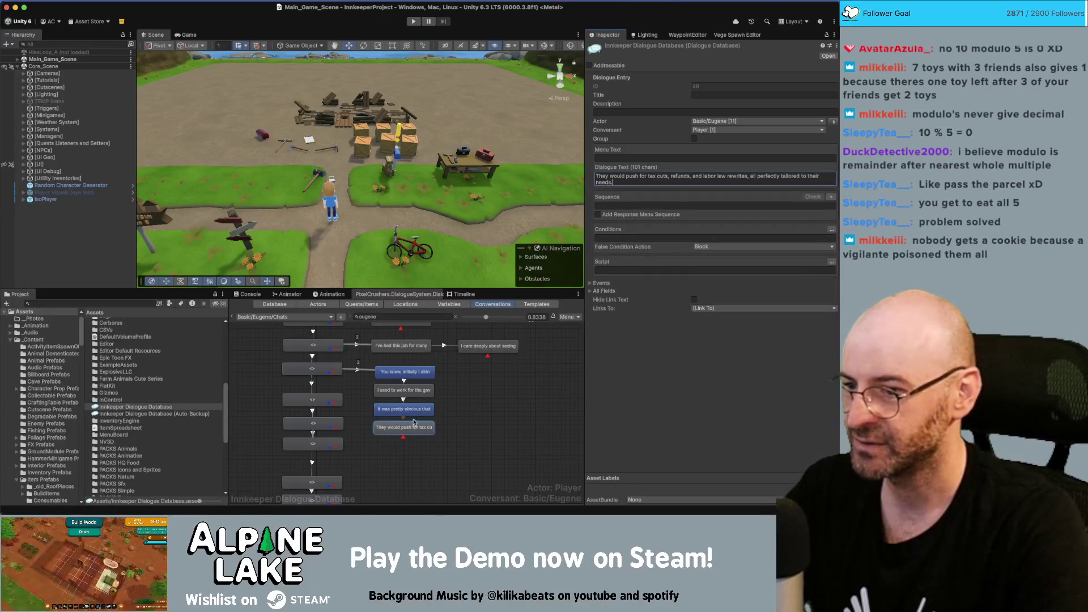
# Add the threaten-to-abandon line after the tax-cuts line.
pyautogui.rightClick(414, 422)
pyautogui.click(436, 402)
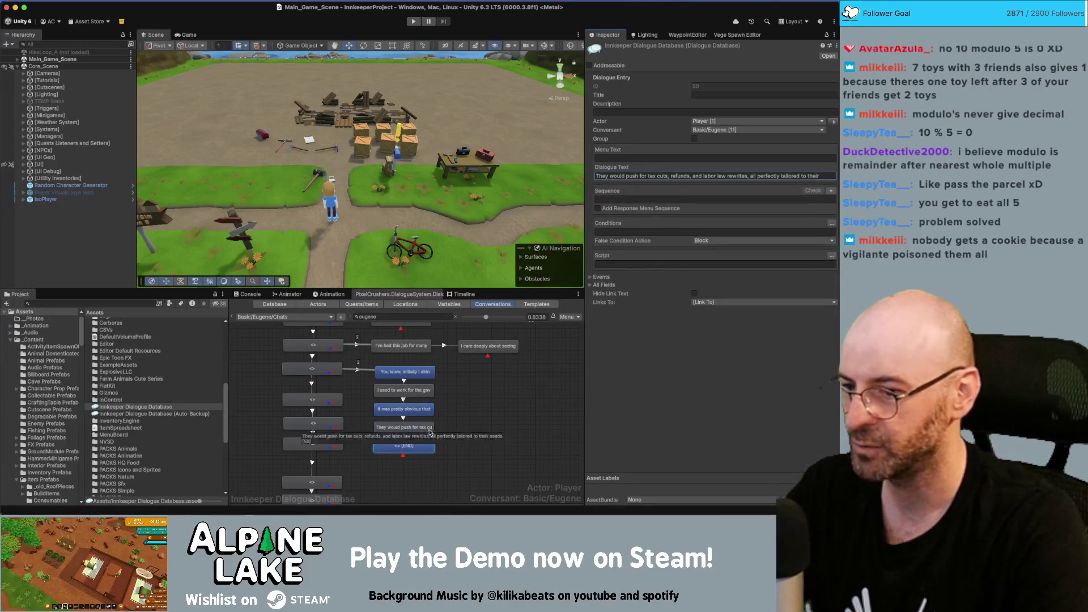
pyautogui.click(646, 176)
pyautogui.hotkey('ctrl', 'v')
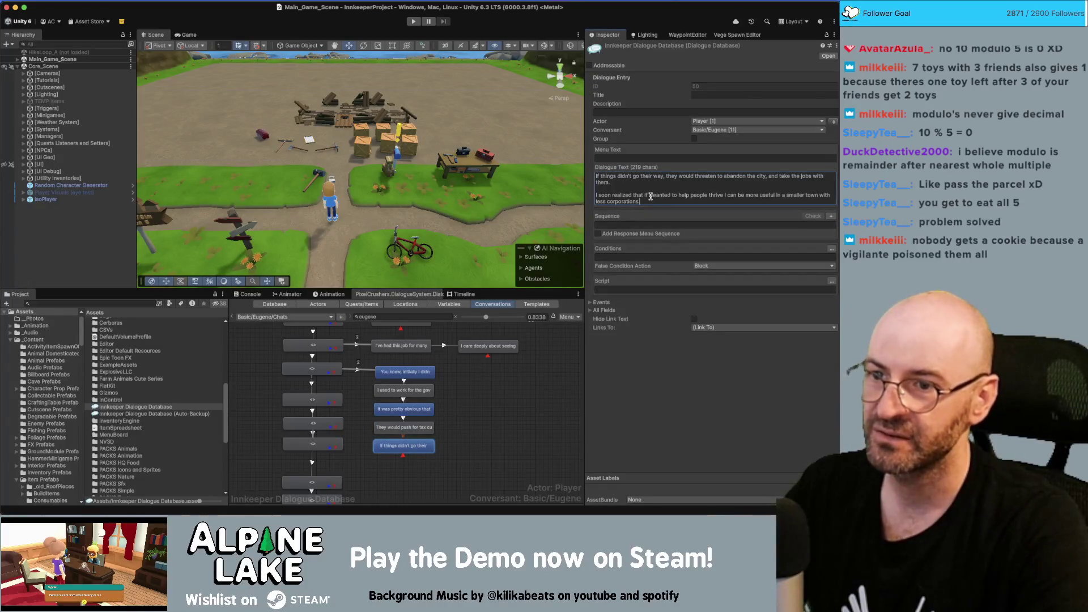
pyautogui.hotkey('shift', 'Up')
pyautogui.hotkey('shift', 'Up')
pyautogui.hotkey('shift', 'Up')
pyautogui.press('BackSpace')
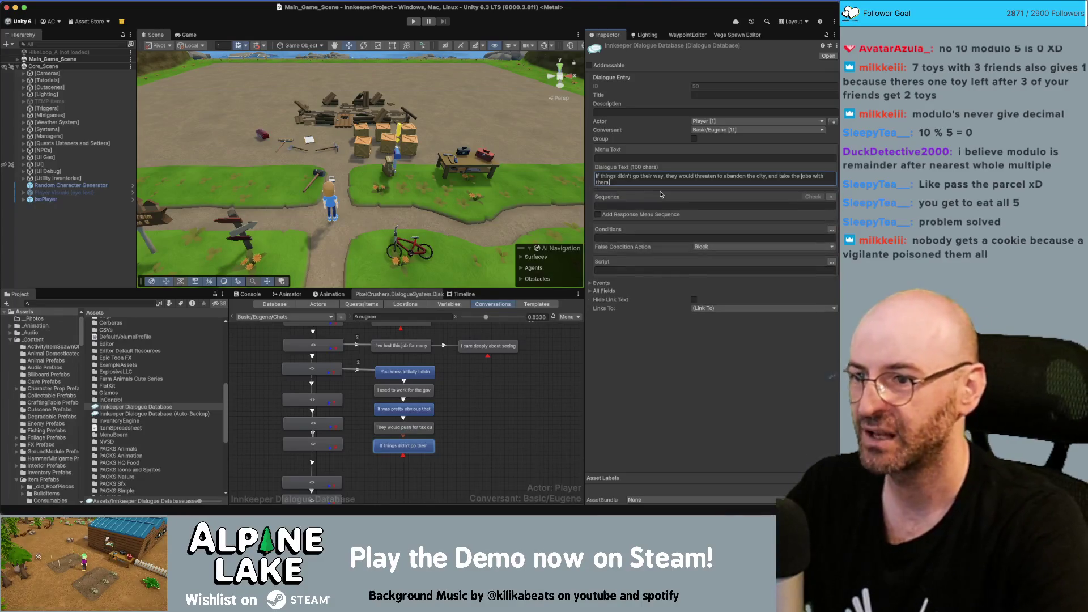
pyautogui.click(404, 446)
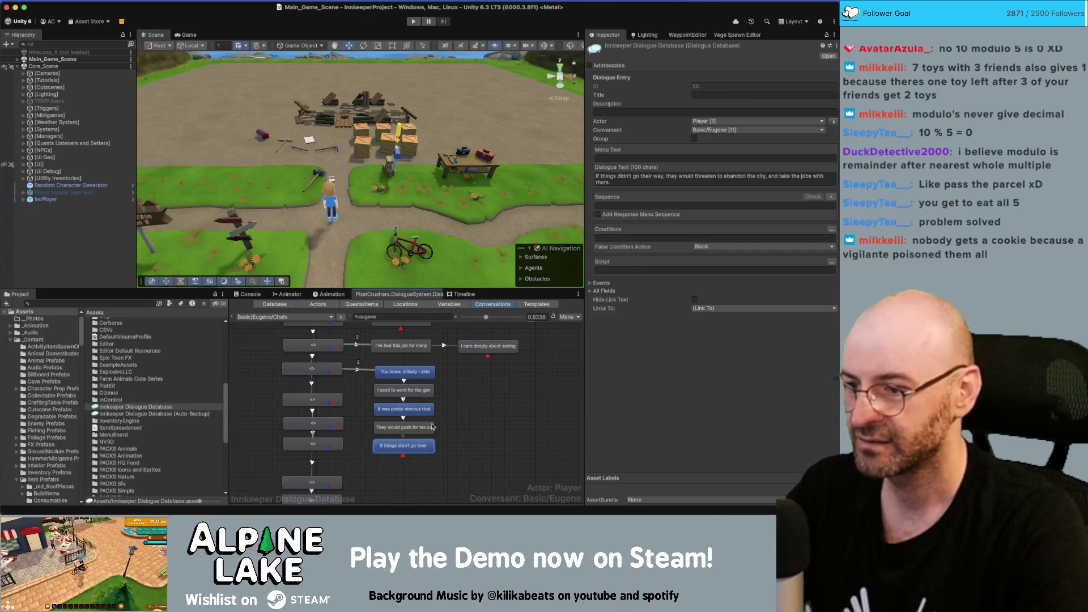
# Add the closing 'more useful in a smaller town' line and multi-select the chain's nodes.
pyautogui.rightClick(403, 445)
pyautogui.click(422, 400)
pyautogui.click(404, 463)
pyautogui.click(663, 176)
pyautogui.hotkey('ctrl', 'v')
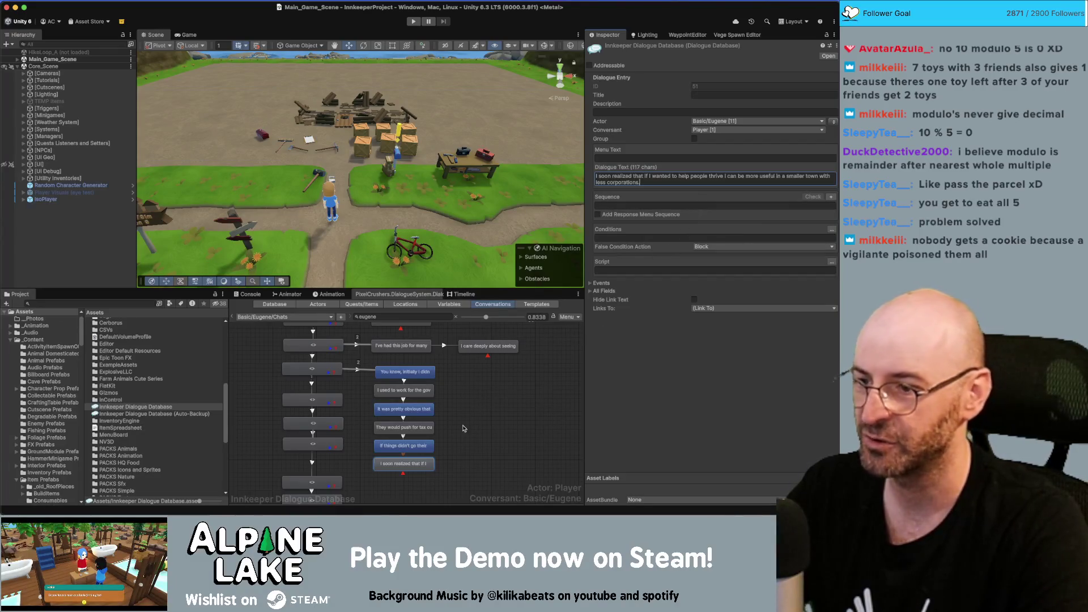
pyautogui.keyDown('shift'); pyautogui.click(409, 390); pyautogui.keyUp('shift')
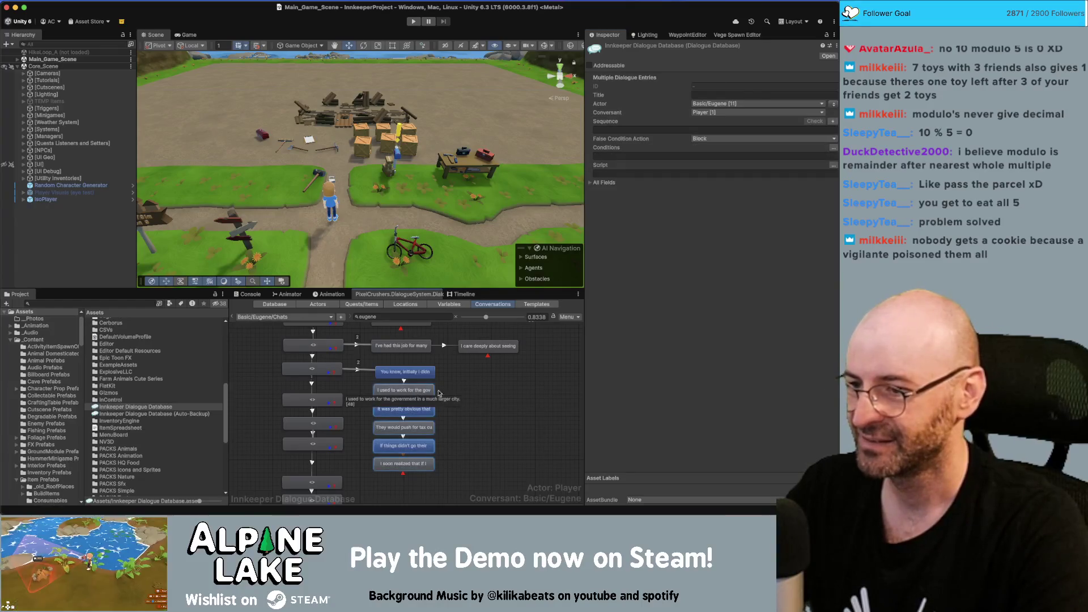
# Drag the selected six-line backstory chain further right in the graph, then deselect.
pyautogui.moveTo(424, 390); pyautogui.dragTo(575, 387)
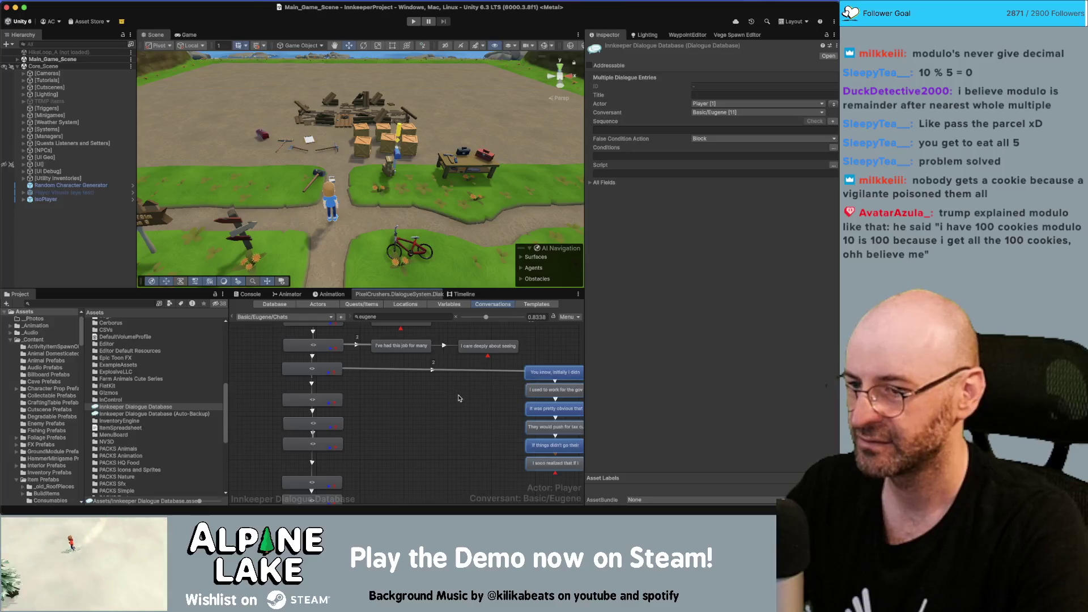
pyautogui.scroll(-3, 459, 398)
pyautogui.click(833, 104)
pyautogui.click(833, 103)
pyautogui.click(833, 104)
pyautogui.moveTo(504, 388); pyautogui.dragTo(554, 383)
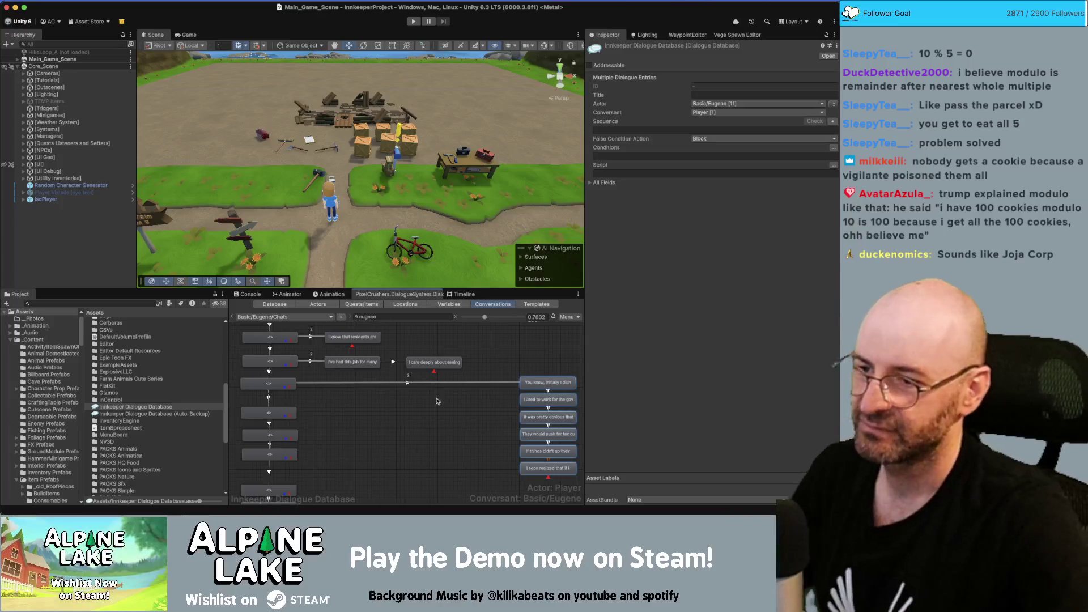
pyautogui.hscroll(2, 435, 405)
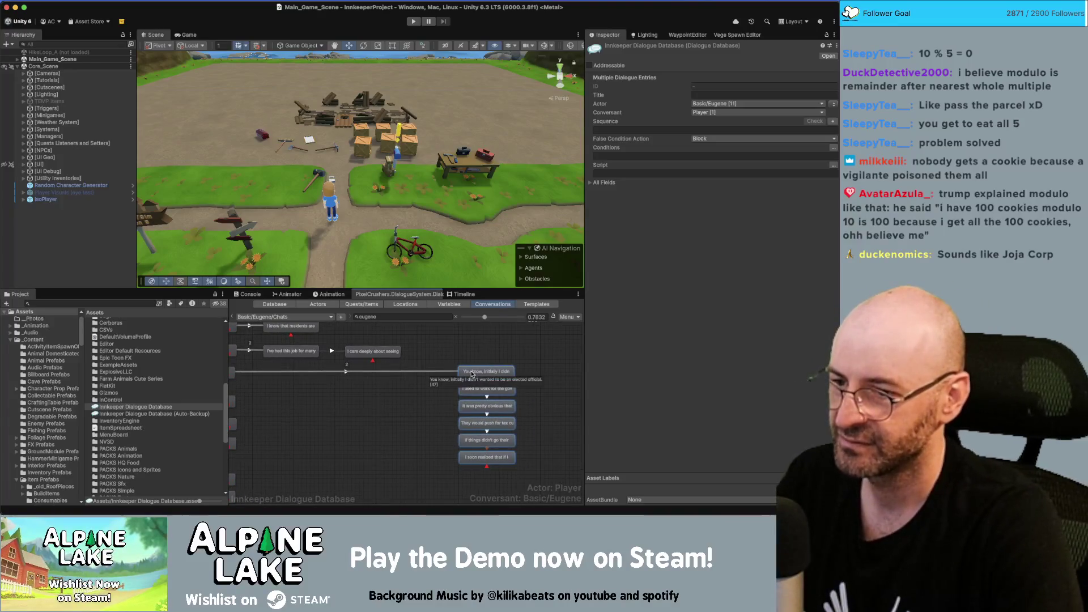
pyautogui.click(495, 375)
pyautogui.click(364, 406)
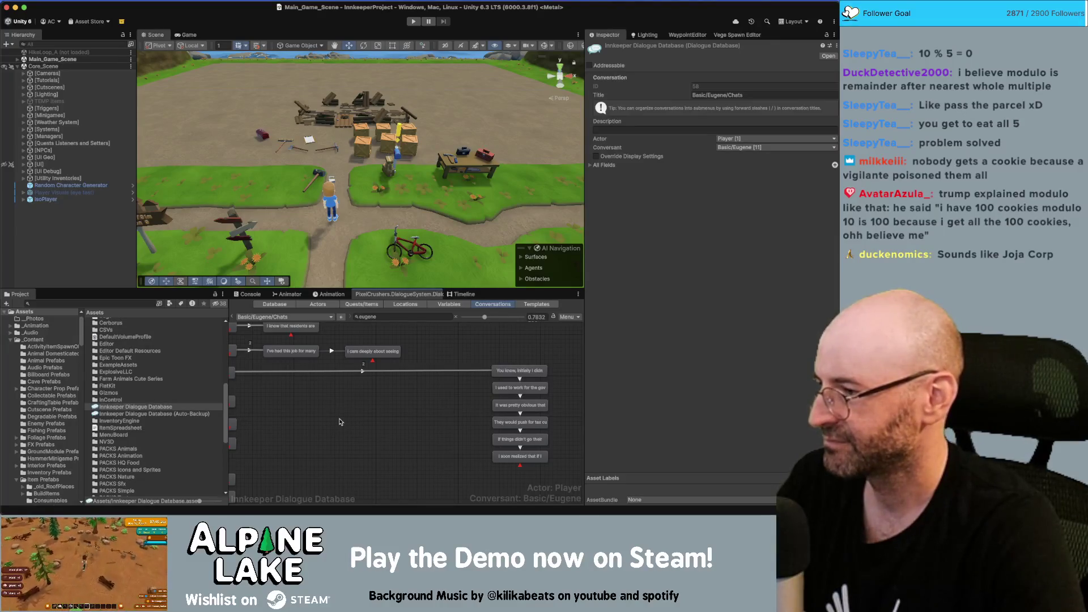
# Select an empty starting node in the graph and switch to the Innkeep Miro board.
pyautogui.hscroll(-5, 323, 422)
pyautogui.moveTo(351, 391); pyautogui.dragTo(364, 405)
pyautogui.click(301, 402)
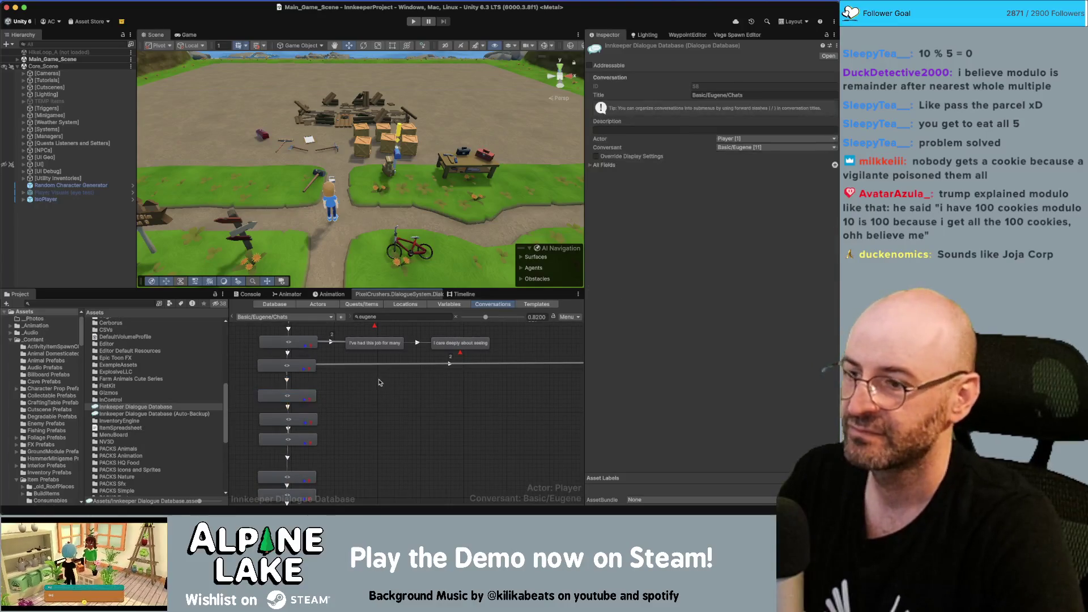
pyautogui.press('super+Tab')
pyautogui.scroll(-5, 668, 389)
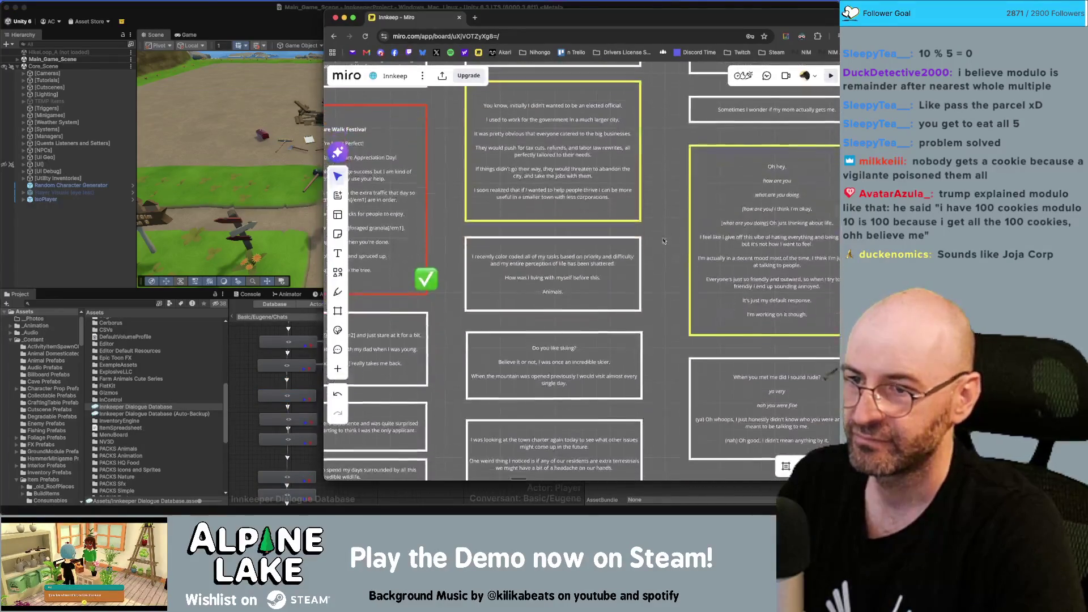
# Add a child node with the colour-coded tasks line from Miro, trimmed to its first sentence.
pyautogui.doubleClick(535, 300)
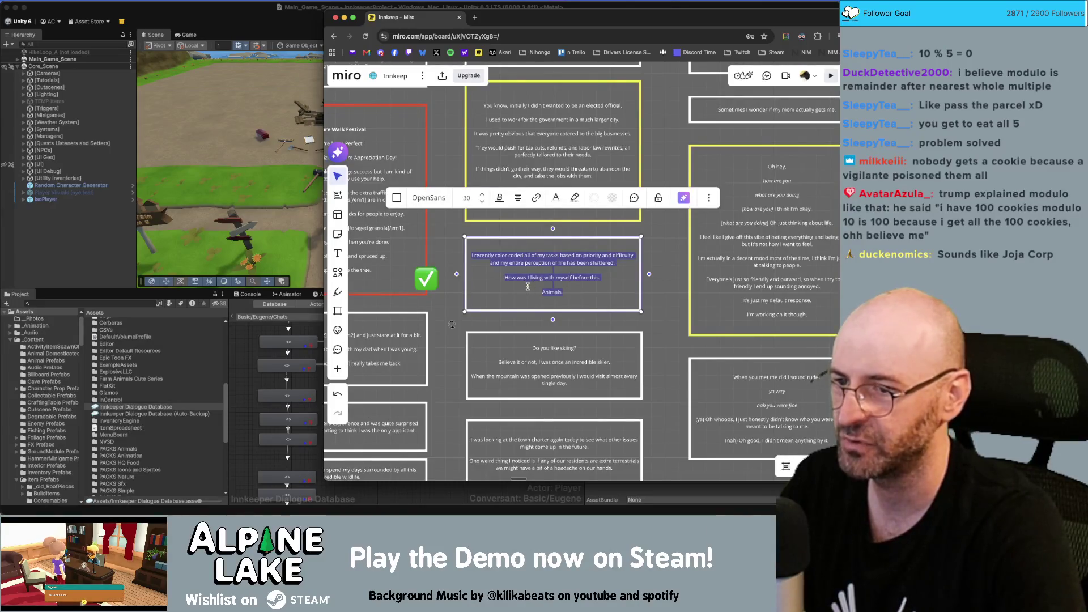
pyautogui.click(262, 355)
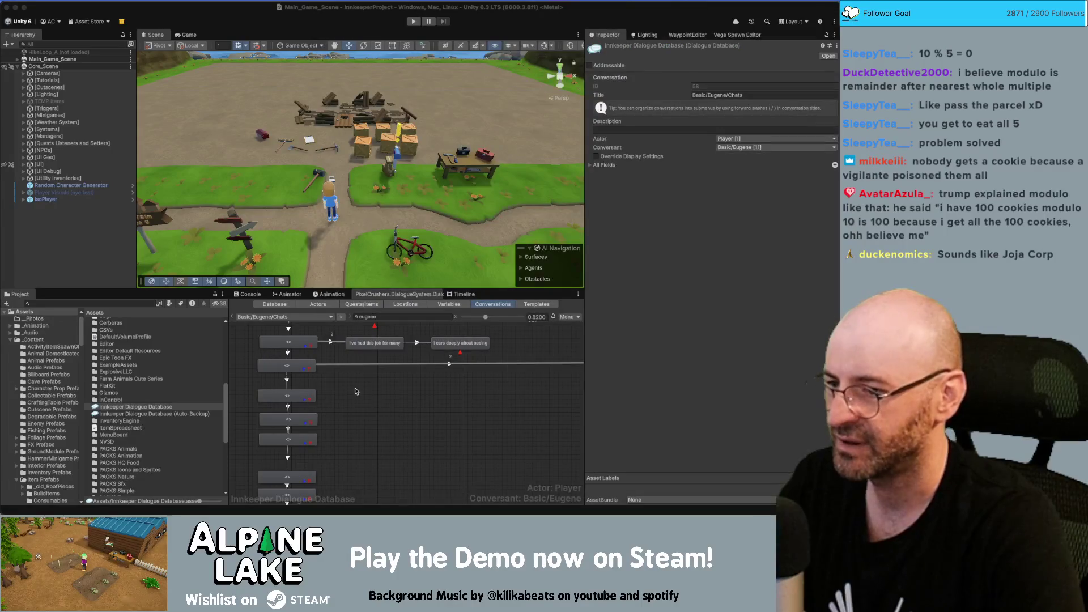
pyautogui.rightClick(294, 397)
pyautogui.click(306, 403)
pyautogui.moveTo(304, 414); pyautogui.dragTo(387, 396)
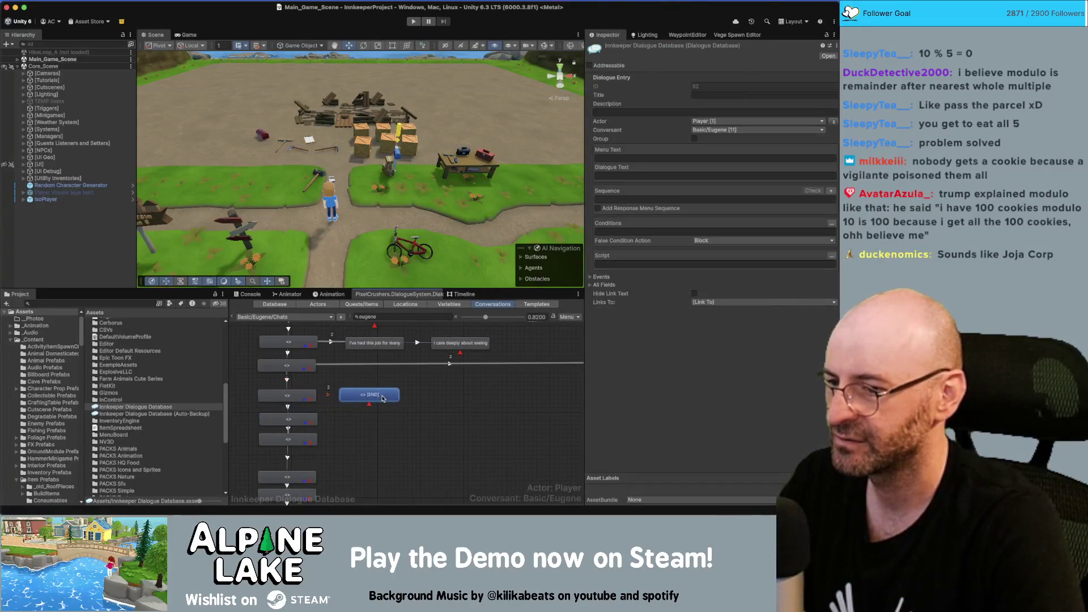
pyautogui.click(662, 177)
pyautogui.press('super+v')
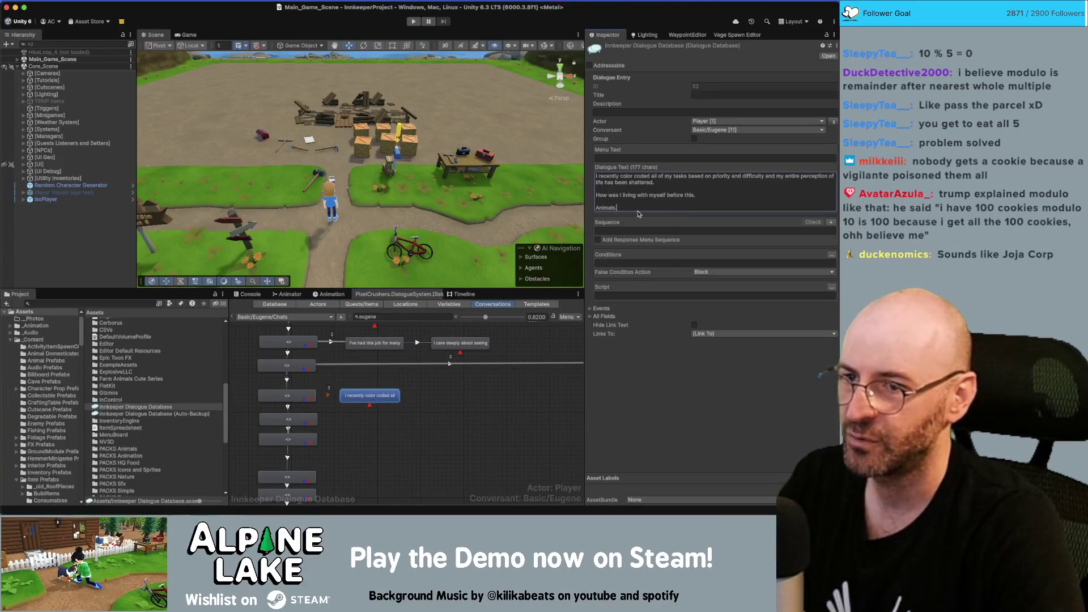
pyautogui.moveTo(596, 206); pyautogui.dragTo(595, 195)
pyautogui.hotkey('ctrl', 'c')
pyautogui.press('BackSpace')
pyautogui.press('BackSpace')
pyautogui.press('BackSpace')
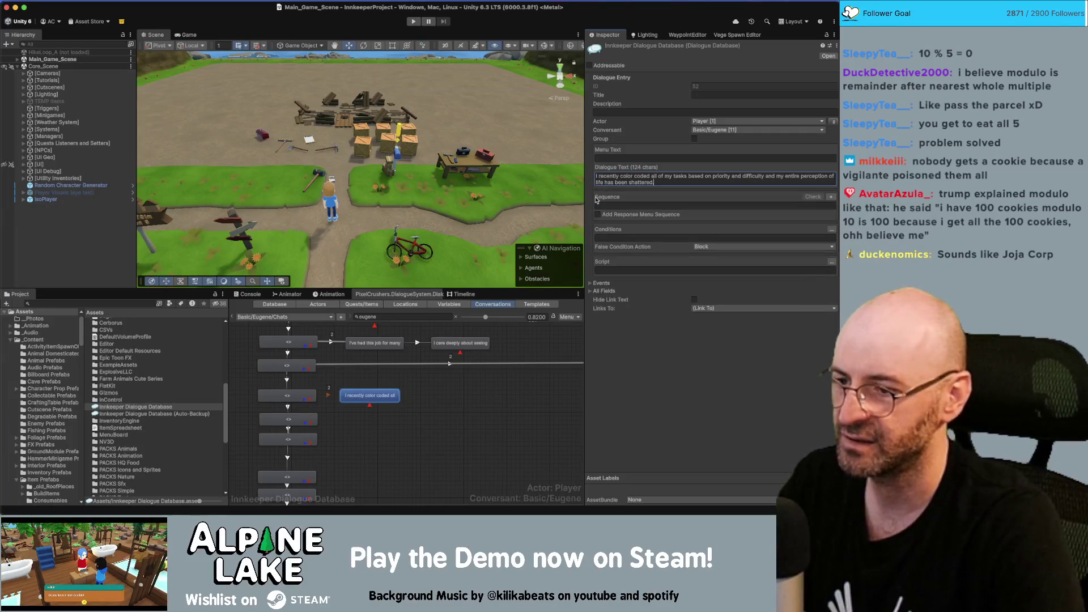
# Chain a child node reading 'How was I living with myself before this.'.
pyautogui.rightClick(374, 393)
pyautogui.click(386, 403)
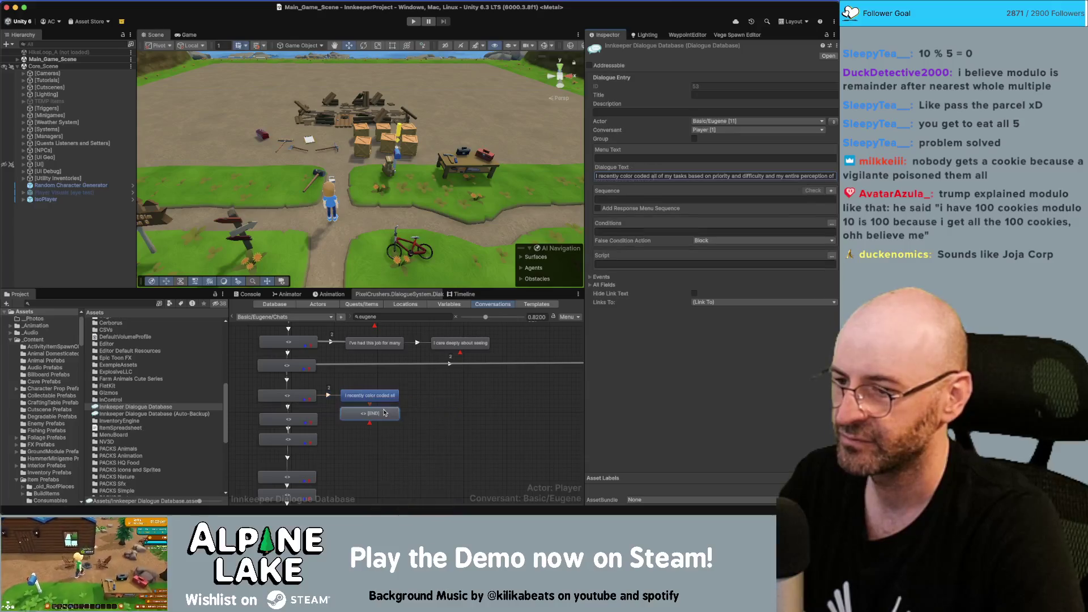
pyautogui.click(607, 176)
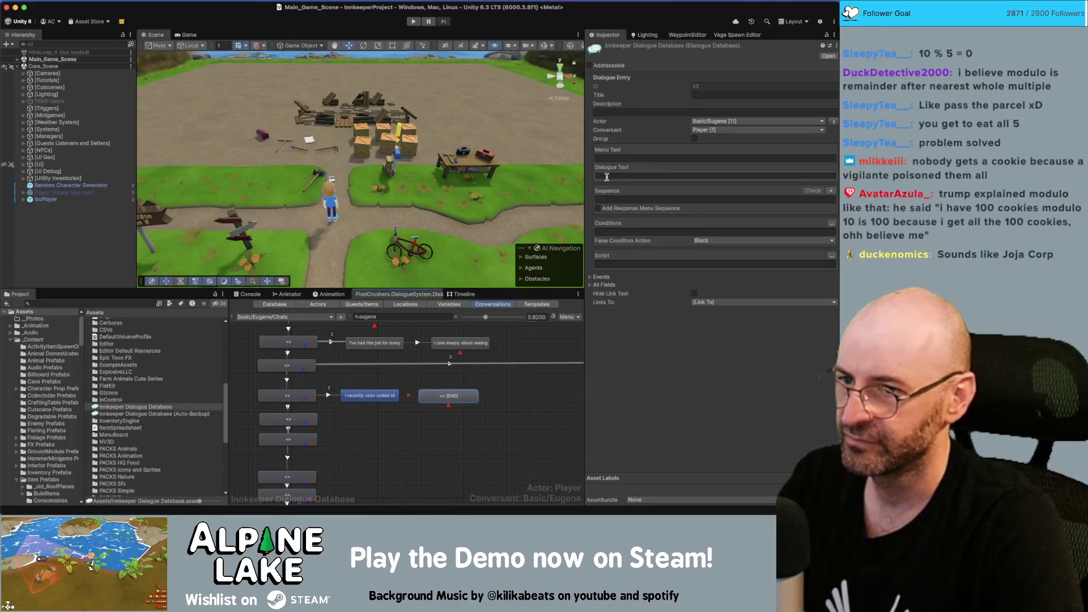
pyautogui.hotkey('ctrl', 'v')
pyautogui.press('BackSpace')
pyautogui.press('BackSpace')
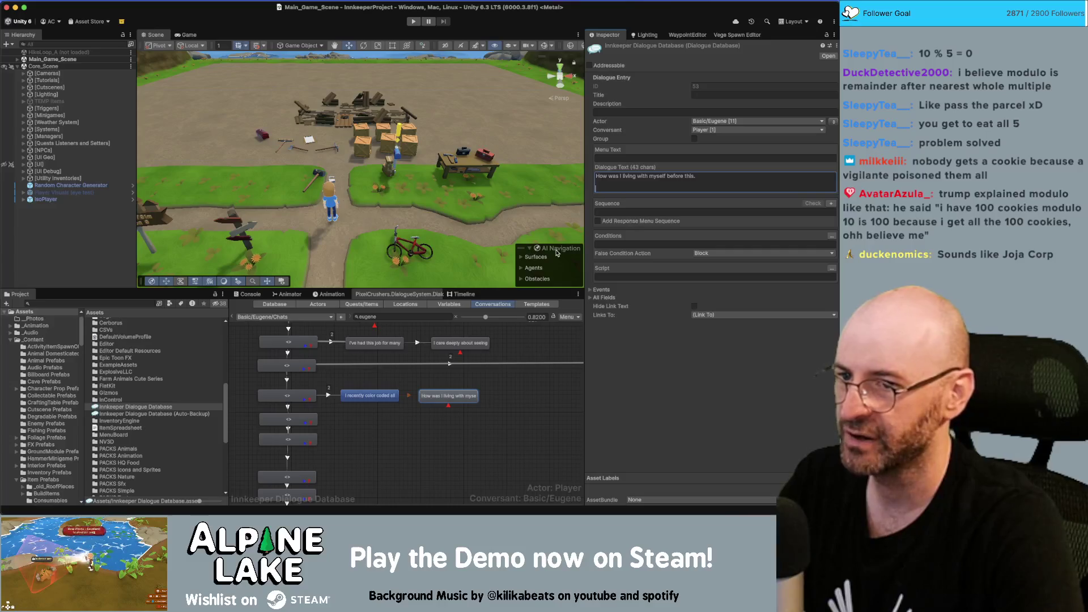
# Add a final 'Absolutely barbaric.' node and change Miro's 'Animals.' line to match.
pyautogui.rightClick(467, 396)
pyautogui.click(479, 404)
pyautogui.click(626, 175)
pyautogui.write('Absolutely barbaric.')
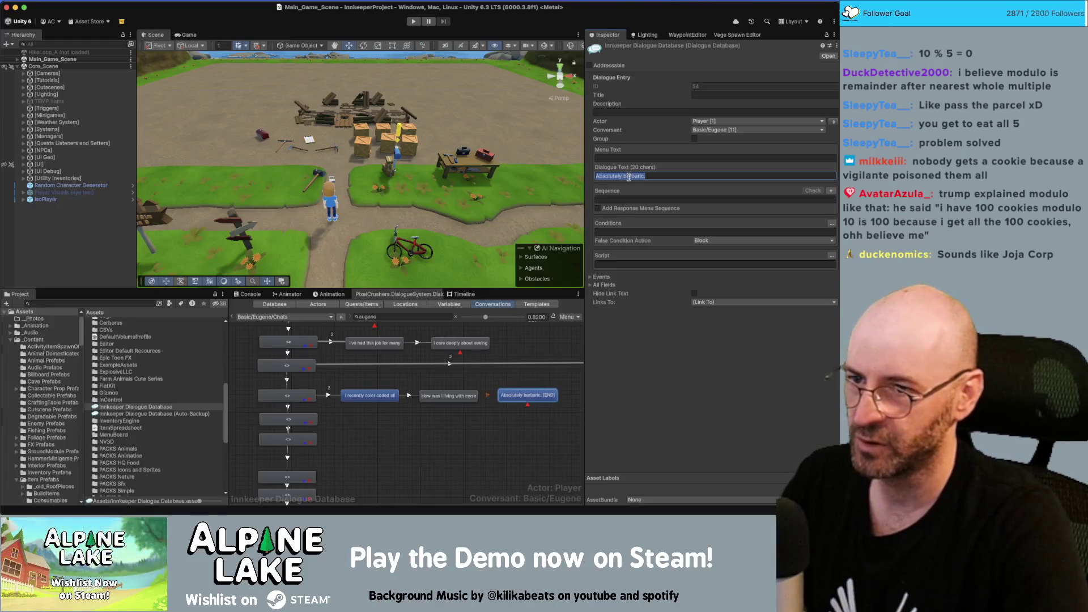
pyautogui.press('super+Tab')
pyautogui.click(549, 292)
pyautogui.write('Absolutely barbaric.')
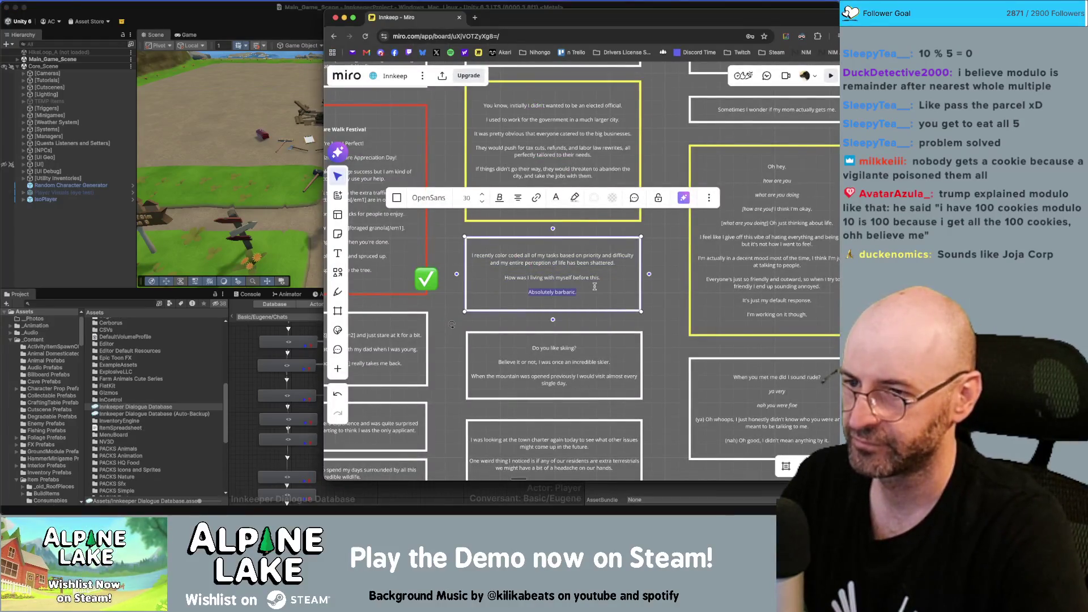
pyautogui.click(663, 286)
pyautogui.press('super+Tab')
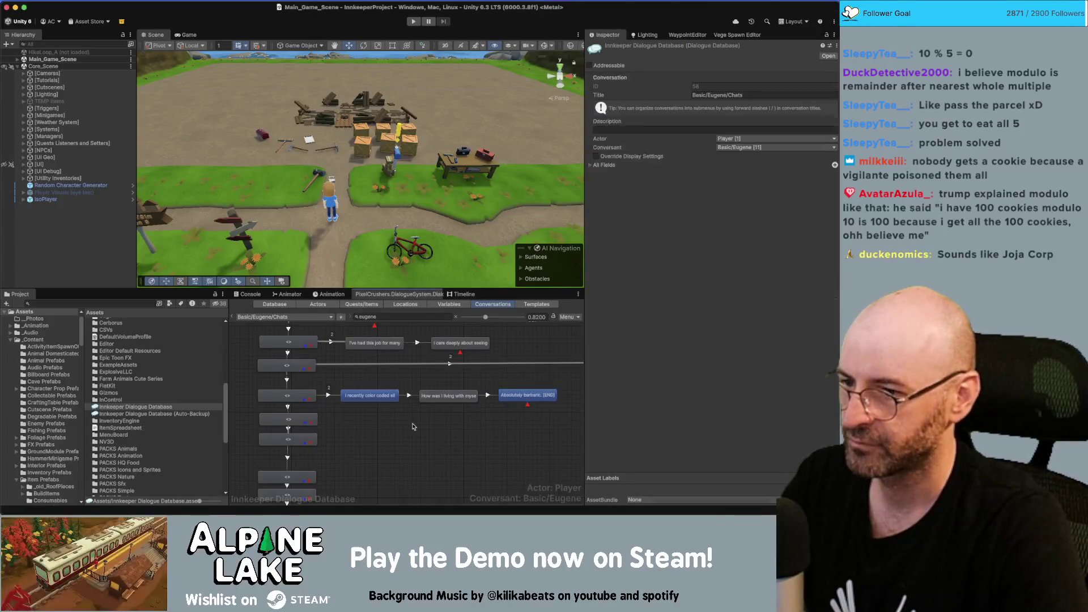
pyautogui.keyDown('shift'); pyautogui.click(525, 377); pyautogui.keyUp('shift')
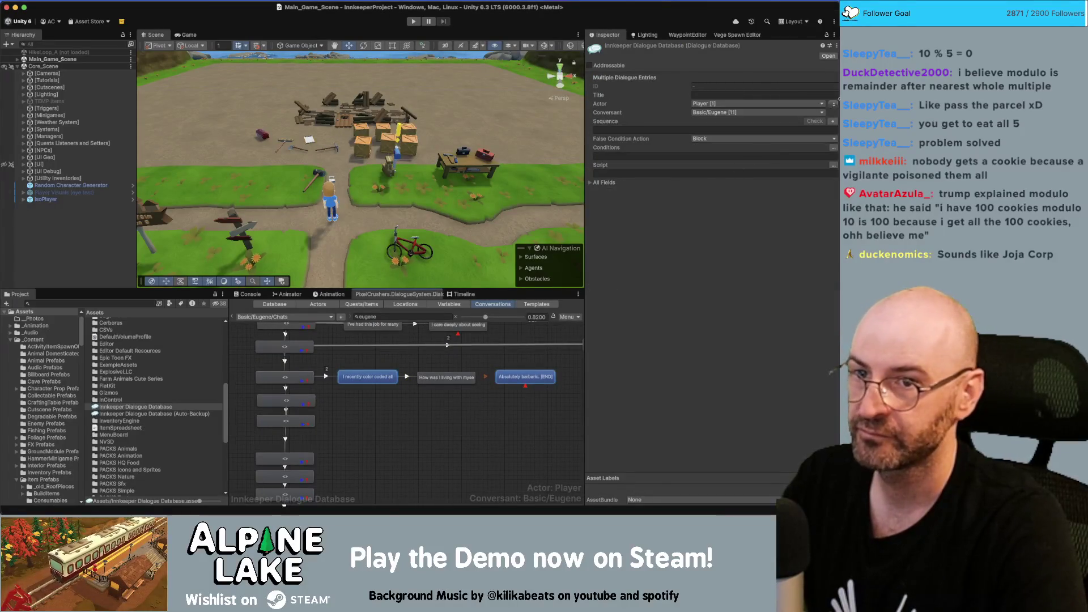
# Copy the 'Do you like skiing?' text from the Miro board.
pyautogui.click(445, 411)
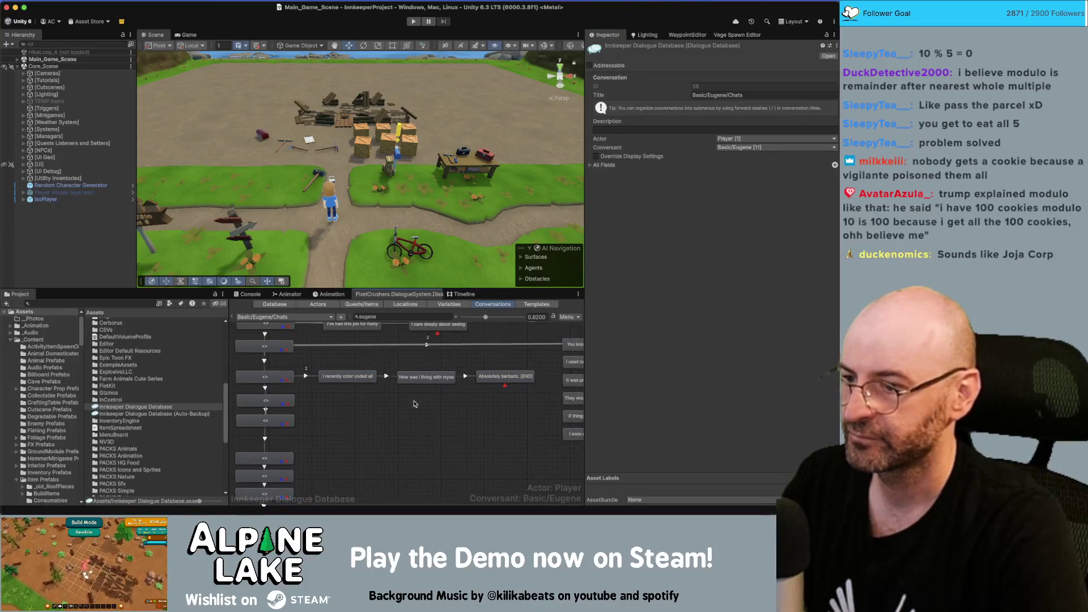
pyautogui.press('super+Tab')
pyautogui.doubleClick(552, 346)
pyautogui.hotkey('ctrl', 'a')
pyautogui.hotkey('ctrl', 'c')
pyautogui.click(301, 389)
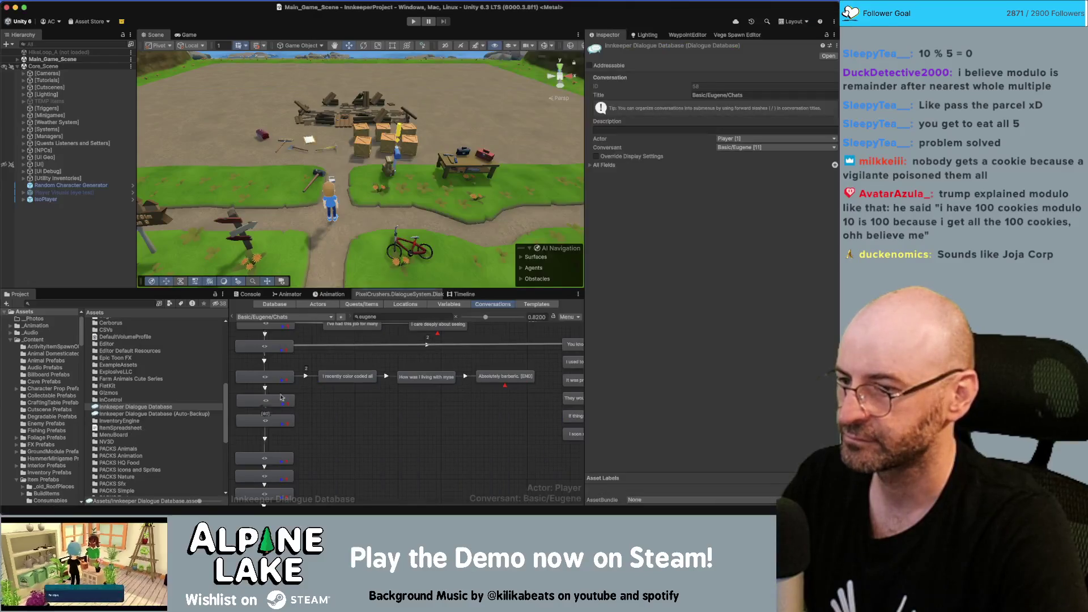
# Set the link into the colour-coded tasks branch to Below Normal priority.
pyautogui.click(310, 376)
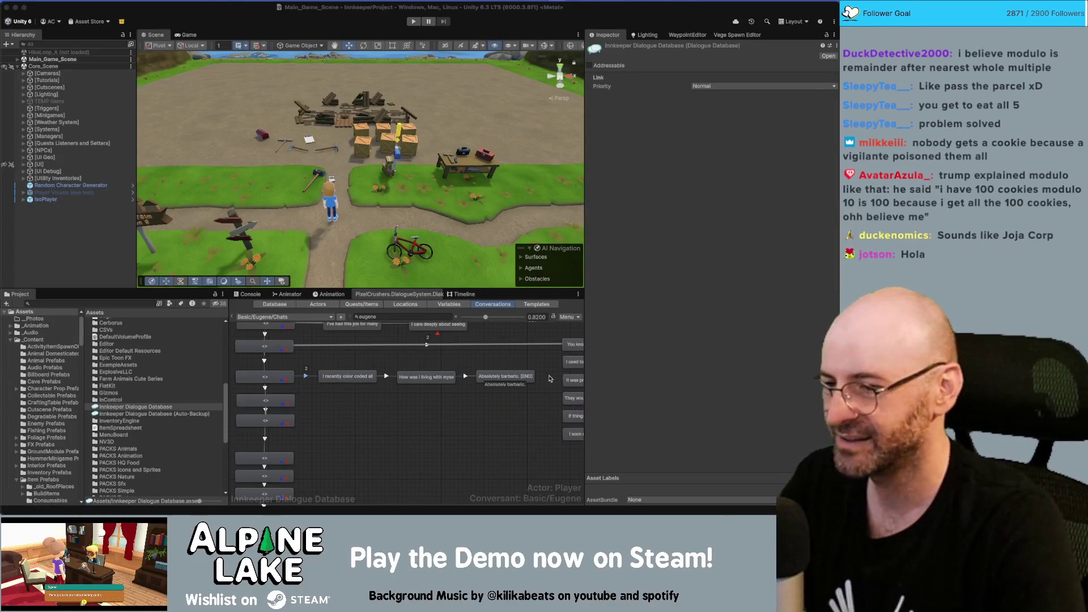
pyautogui.click(305, 376)
pyautogui.click(306, 376)
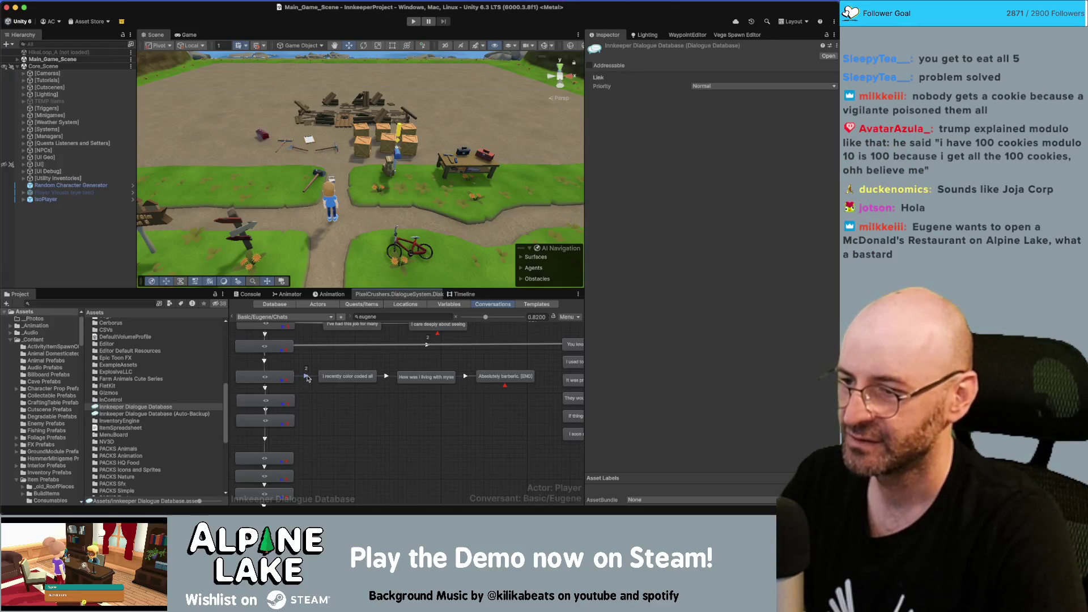
pyautogui.click(759, 86)
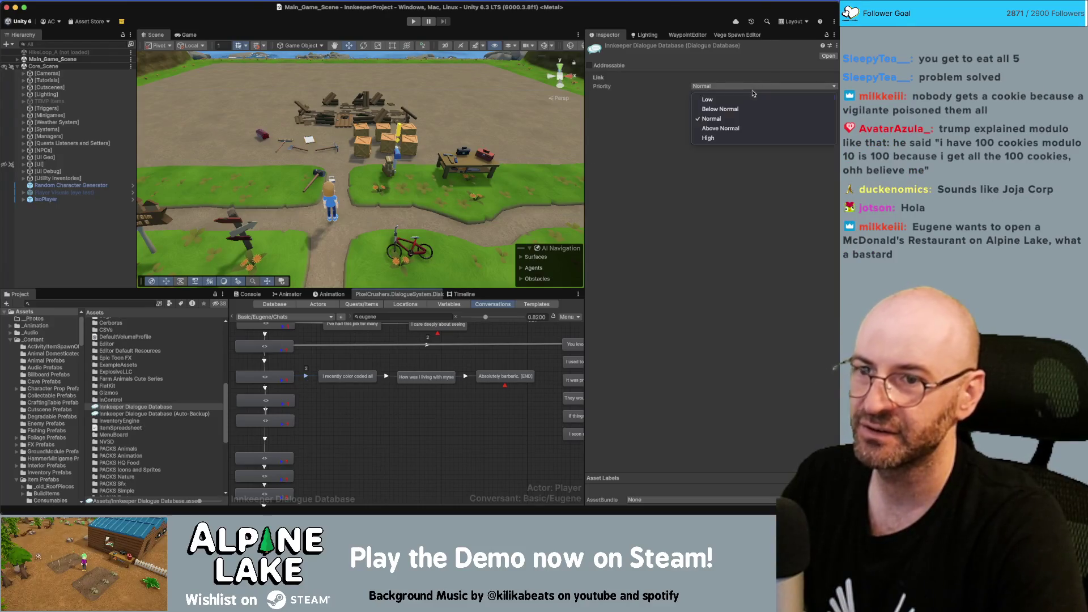
pyautogui.click(724, 118)
# Add a new empty child node under the next starting entry.
pyautogui.click(277, 400)
pyautogui.rightClick(277, 400)
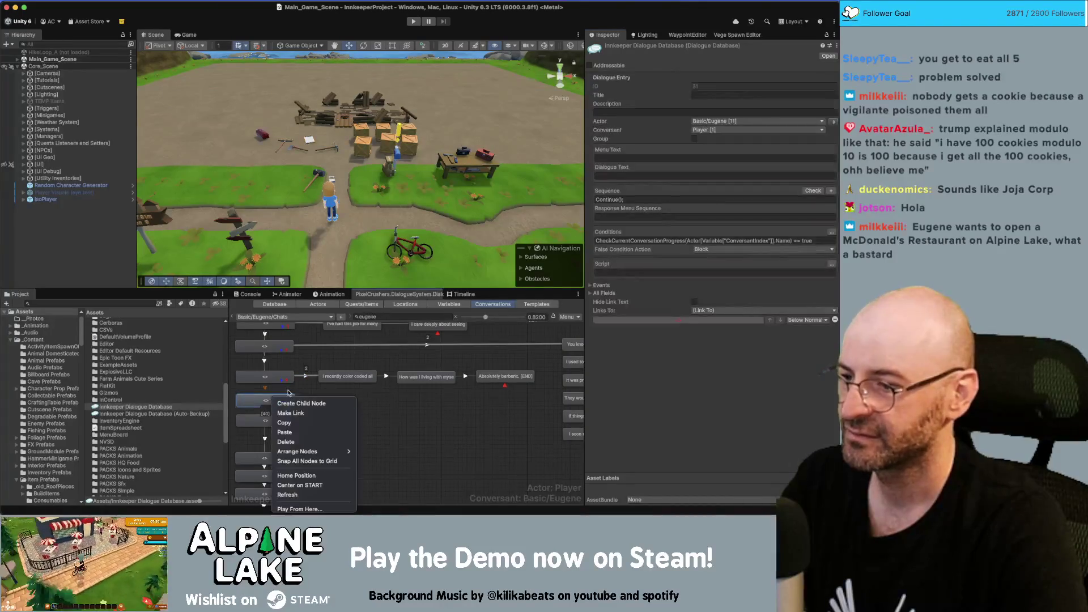
pyautogui.click(291, 403)
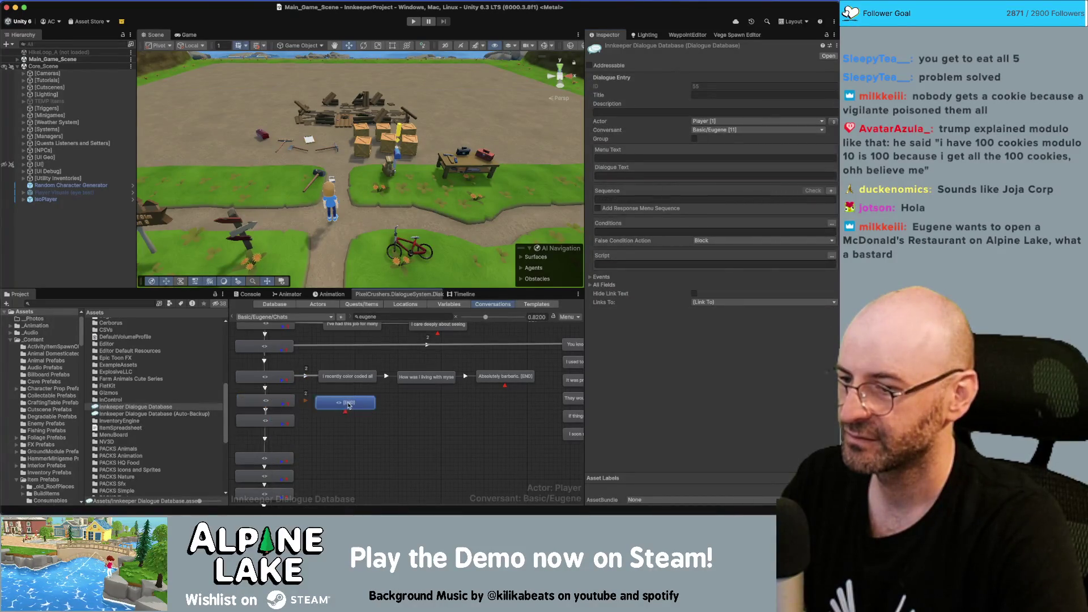
# Fill the new node's dialogue text with the copied 'Do you like skiing?' line.
pyautogui.click(711, 176)
pyautogui.hotkey('ctrl', 'v')
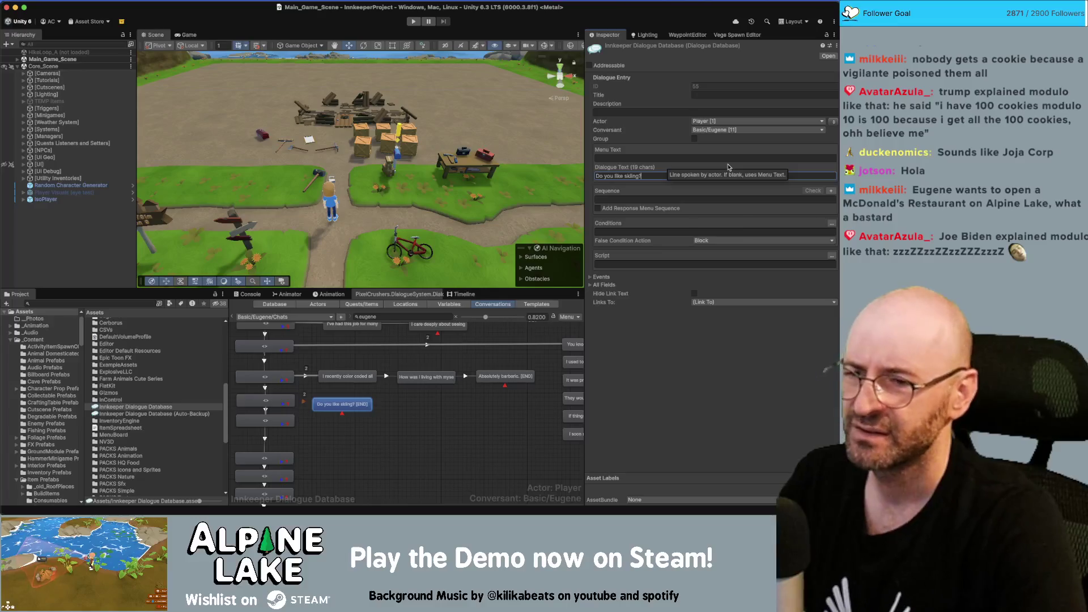
pyautogui.click(361, 406)
# Add a child node reading 'Believe it or not, I was once an incredible skier.'.
pyautogui.rightClick(361, 407)
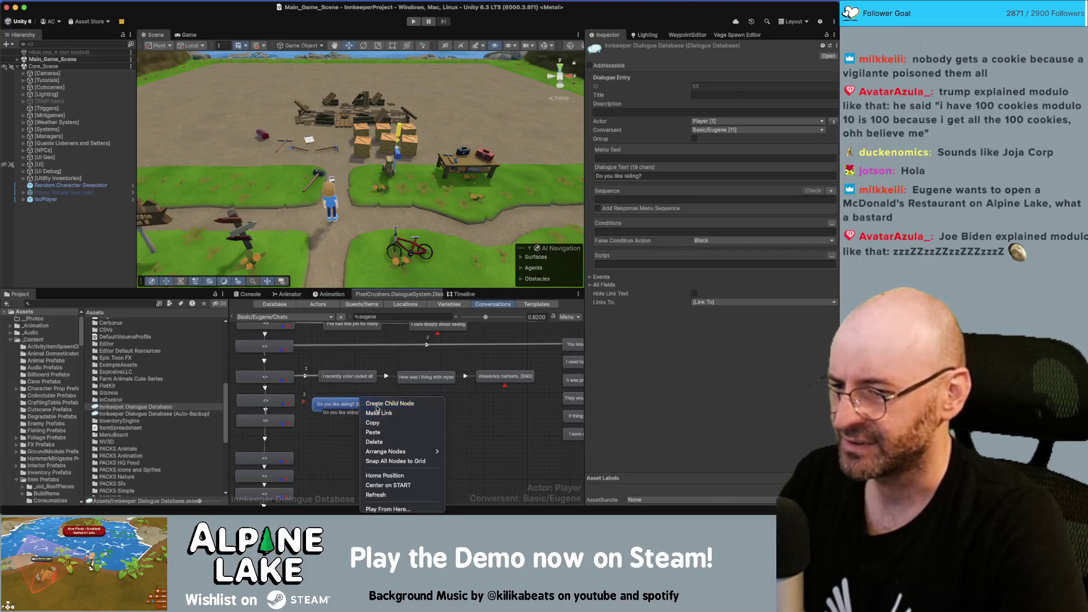
pyautogui.click(422, 405)
pyautogui.moveTo(423, 410); pyautogui.dragTo(427, 403)
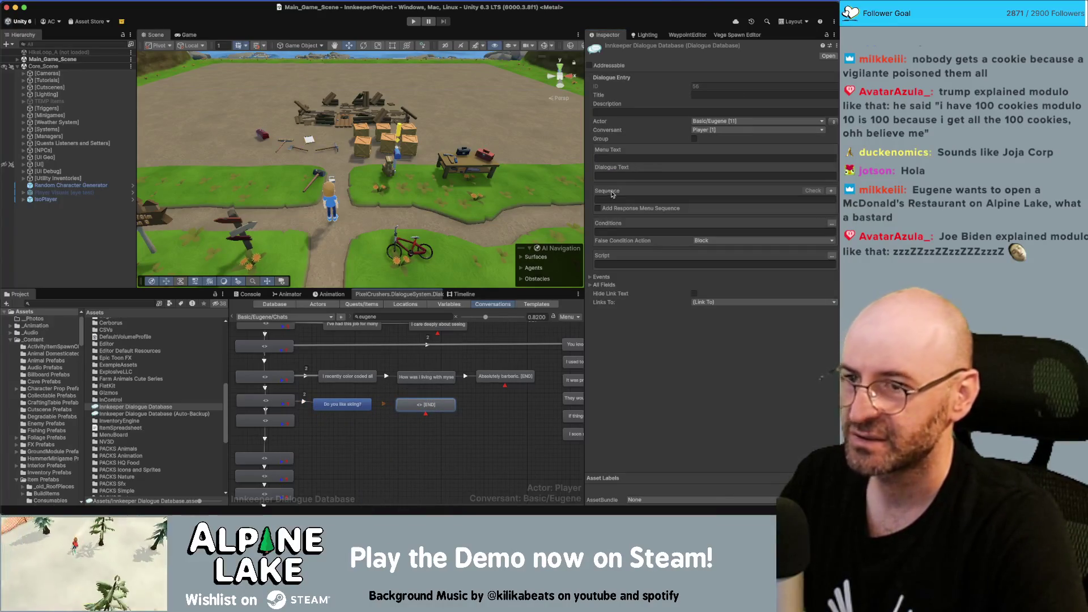
pyautogui.click(651, 177)
pyautogui.press('super+v')
pyautogui.press('super+shift+Left')
pyautogui.press('super+c')
pyautogui.press('BackSpace')
pyautogui.press('BackSpace')
pyautogui.press('BackSpace')
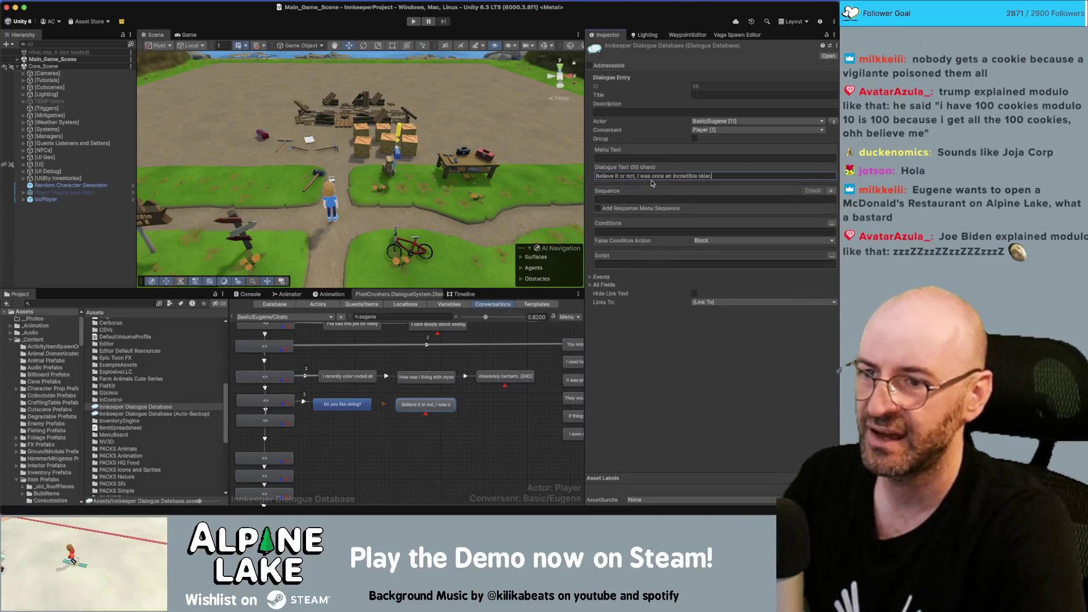
# Add a follow-up child node with the mountain-visits line.
pyautogui.rightClick(429, 404)
pyautogui.click(493, 407)
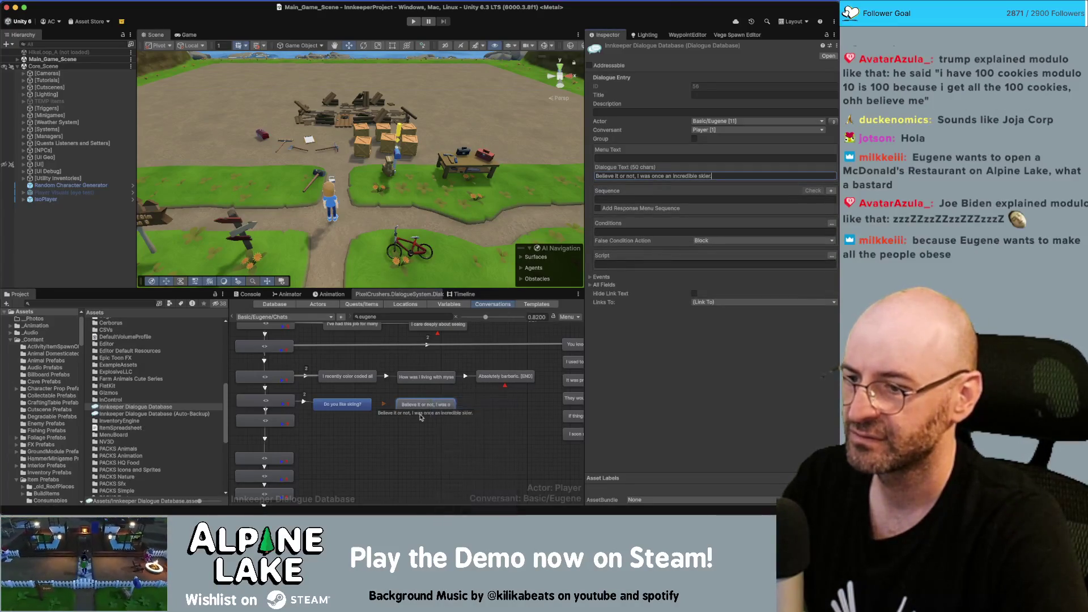
pyautogui.moveTo(493, 407); pyautogui.dragTo(490, 405)
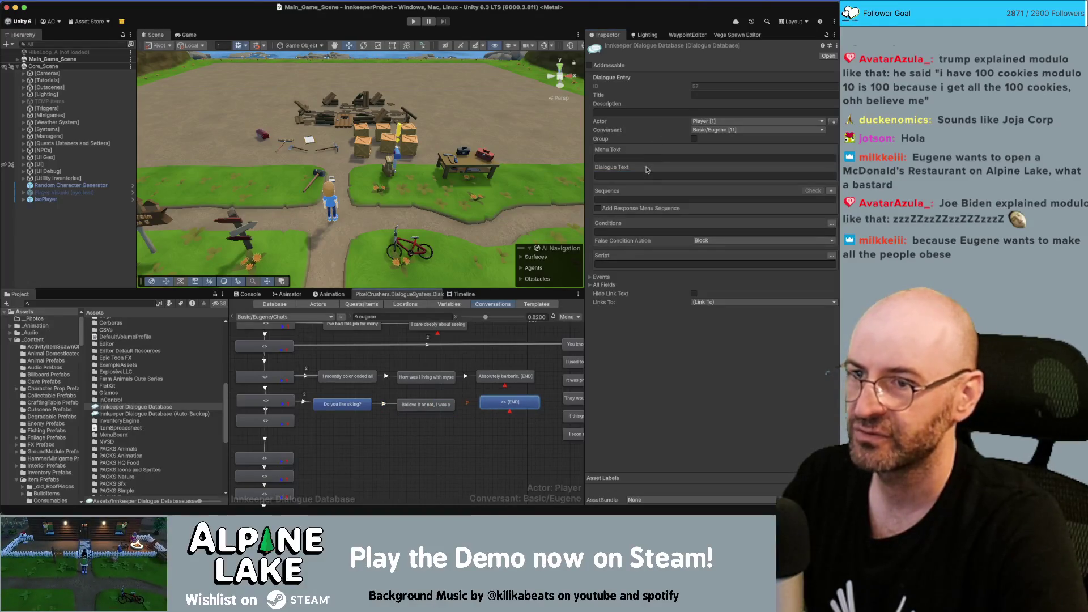
pyautogui.click(635, 177)
pyautogui.press('super+v')
# Make Eugene the speaker of the skiing lines and check the link into the branch.
pyautogui.keyDown('shift'); pyautogui.click(353, 404); pyautogui.keyUp('shift')
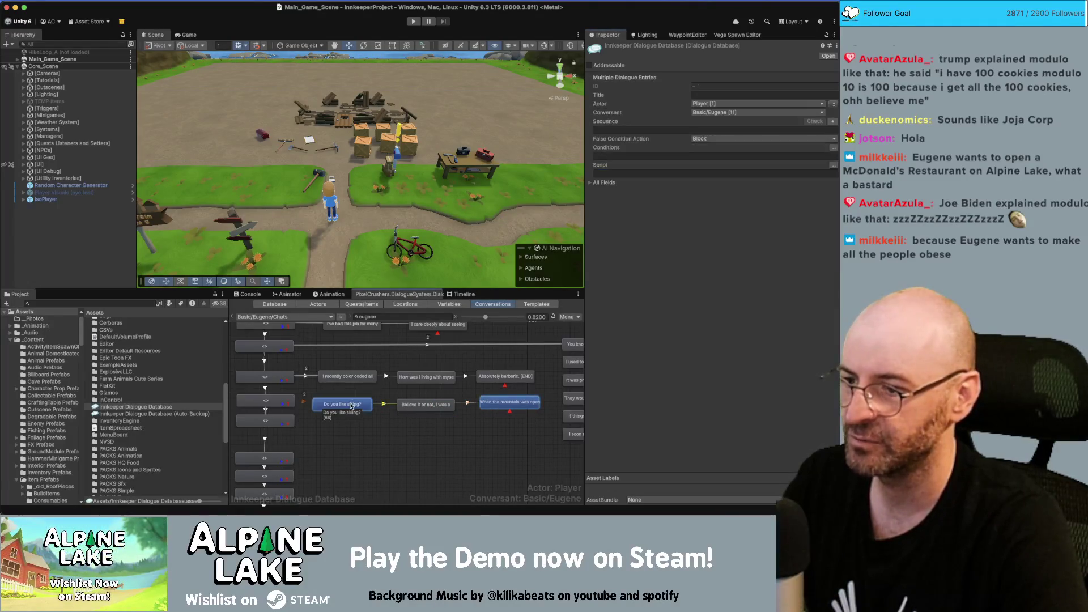
pyautogui.click(832, 103)
pyautogui.click(308, 399)
pyautogui.click(304, 402)
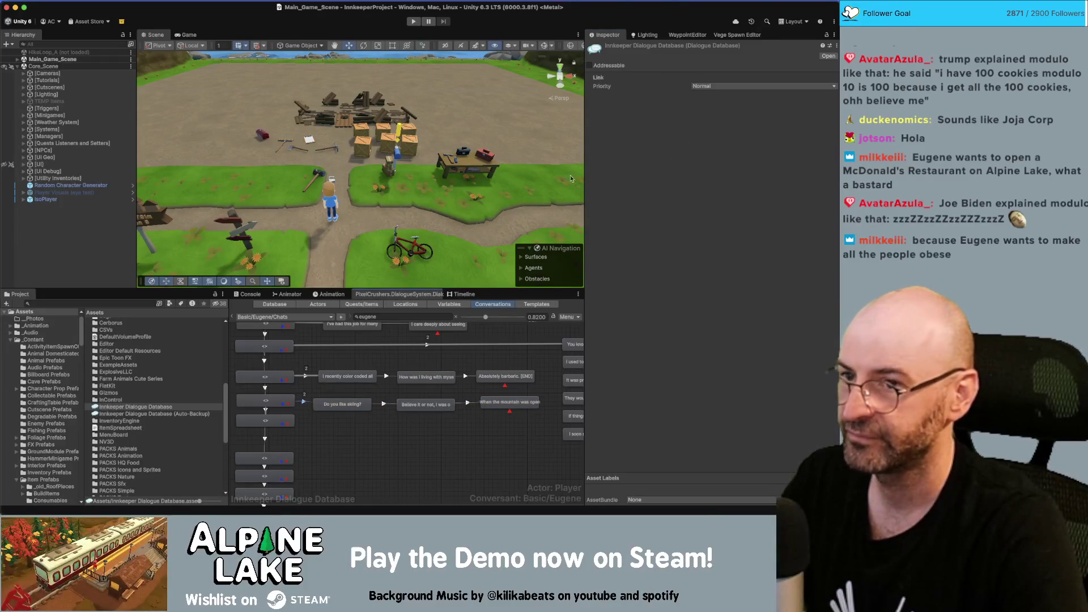
pyautogui.click(383, 428)
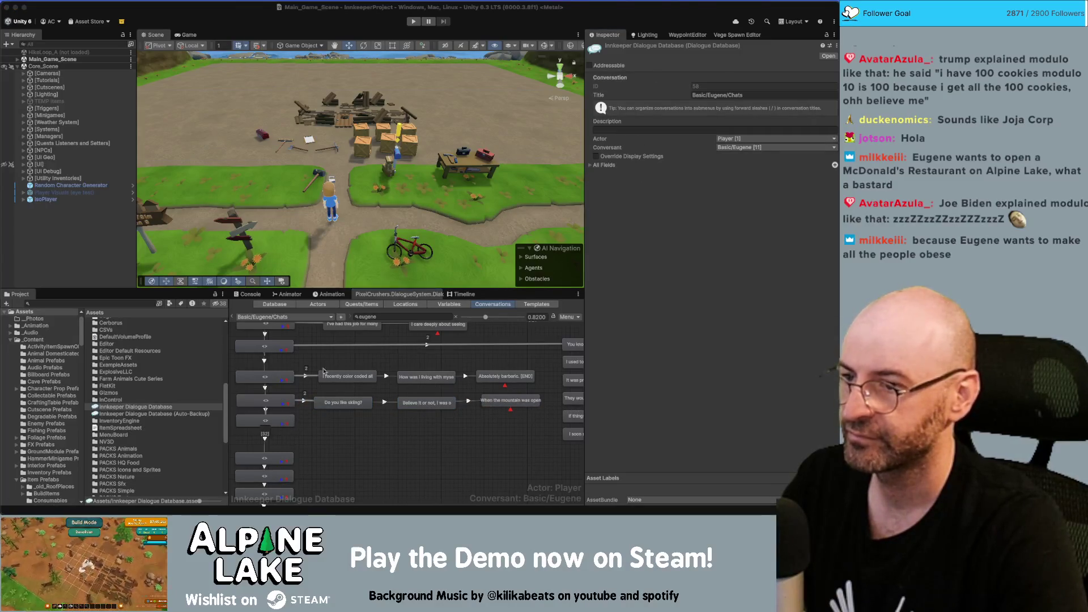
pyautogui.press('super+Tab')
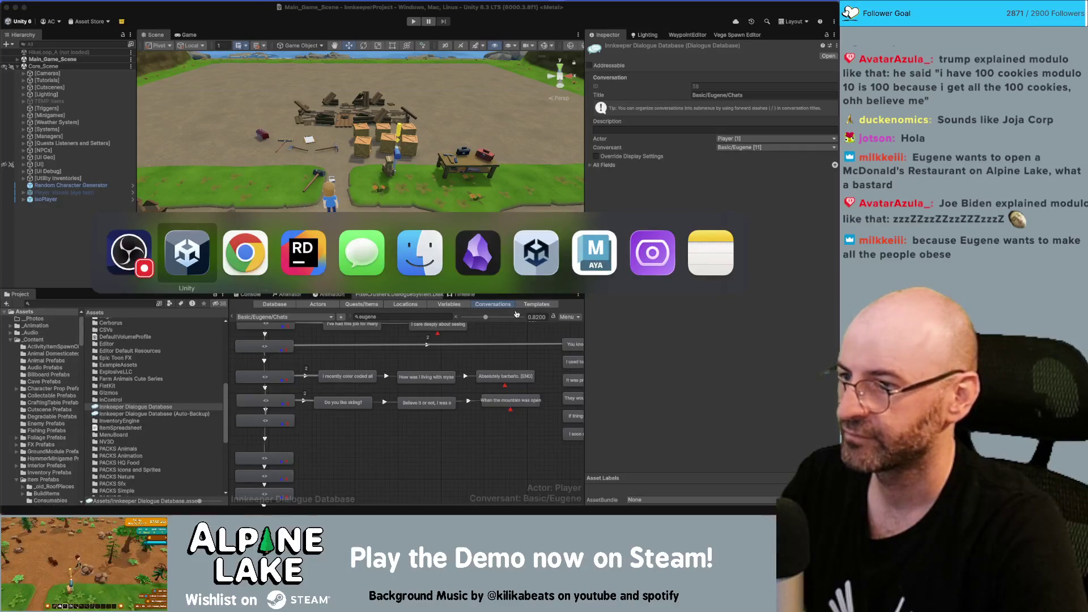
# Find the town-charter card on the Innkeep Miro board and select its text.
pyautogui.press('super+Tab')
pyautogui.scroll(-5, 669, 238)
pyautogui.scroll(-3, 668, 238)
pyautogui.keyDown('ctrl'); pyautogui.scroll(-5, 601, 240); pyautogui.keyUp('ctrl')
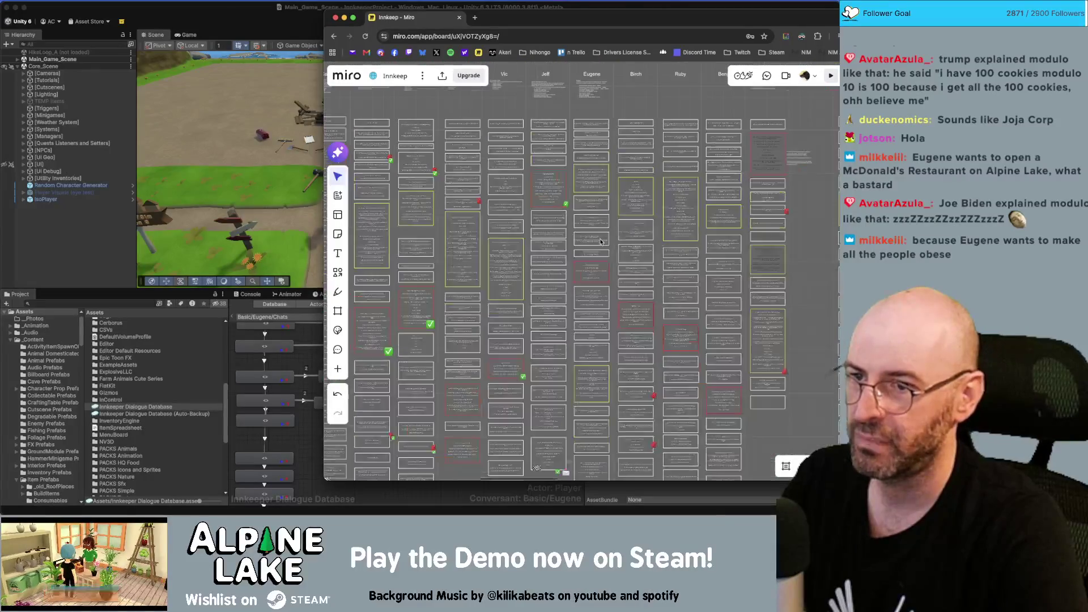
pyautogui.scroll(10, 600, 241)
pyautogui.scroll(-3, 602, 239)
pyautogui.click(601, 239)
pyautogui.click(602, 240)
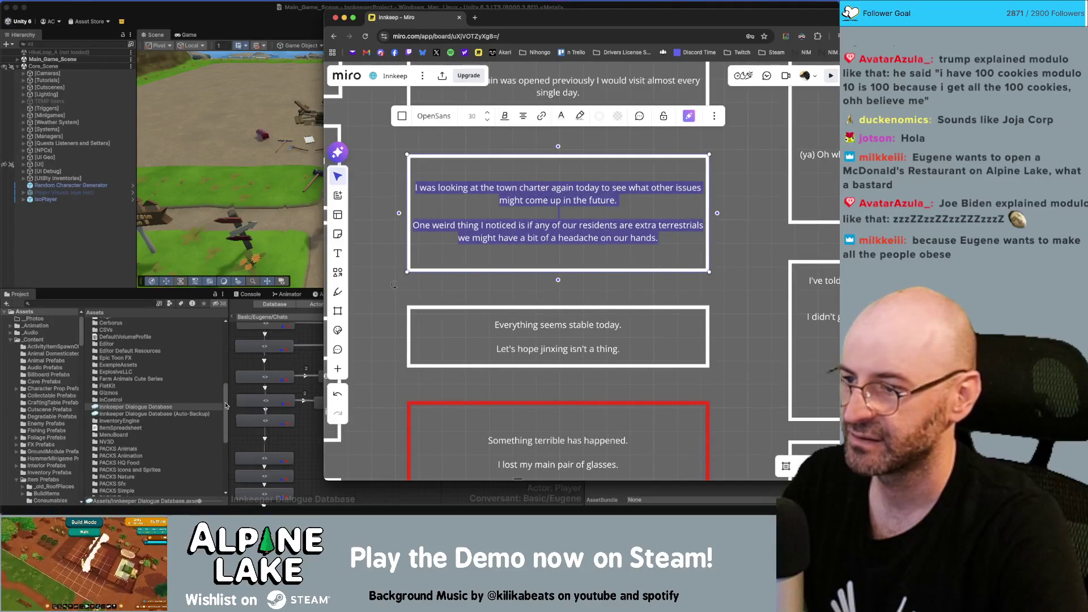
# Back in Unity, select the node that will receive the town-charter line.
pyautogui.click(226, 405)
pyautogui.click(274, 422)
pyautogui.rightClick(274, 422)
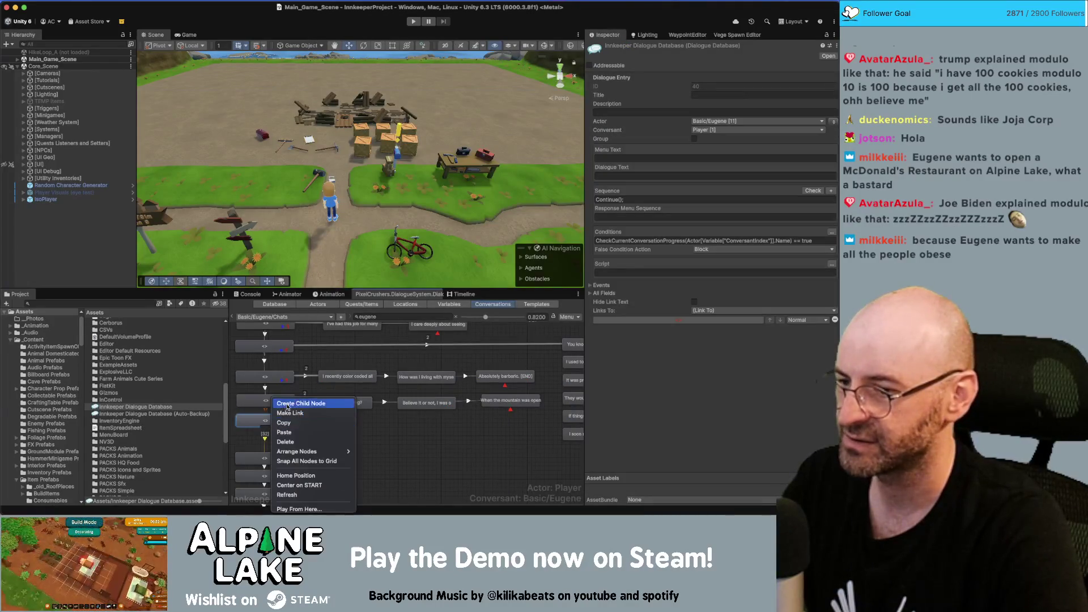
# Add a child node with the town-charter text, deleting its extra-terrestrials paragraph.
pyautogui.click(286, 403)
pyautogui.moveTo(274, 437); pyautogui.dragTo(350, 423)
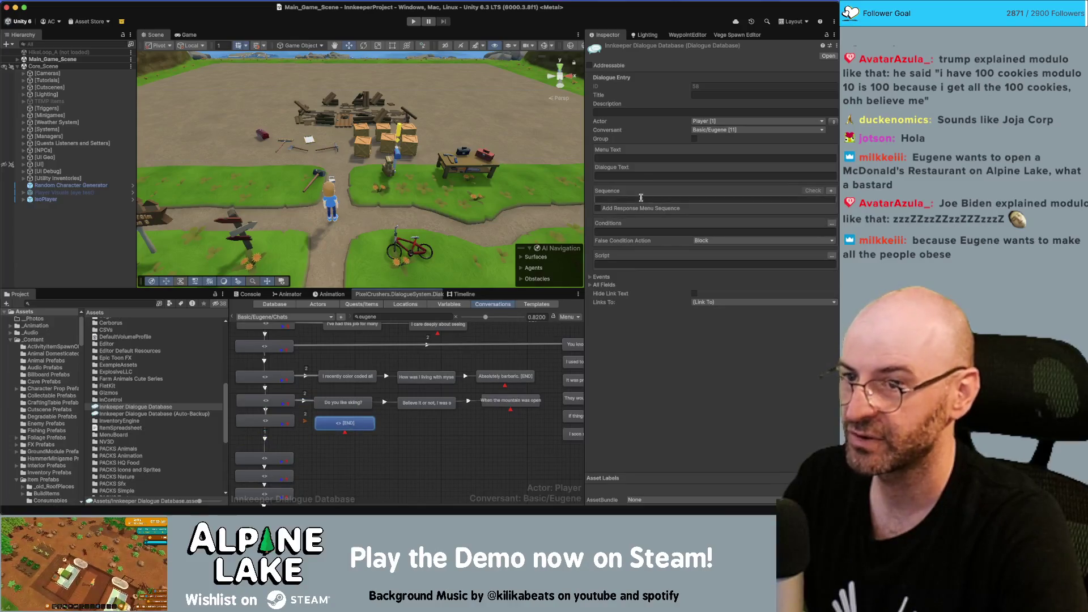
pyautogui.click(611, 176)
pyautogui.write('I was looking at the town charter again today to see what other issues might come up in the future.  One weird thing I noticed is if any of our residents are extra terrestrials we might have a bit of a headache on our hands.')
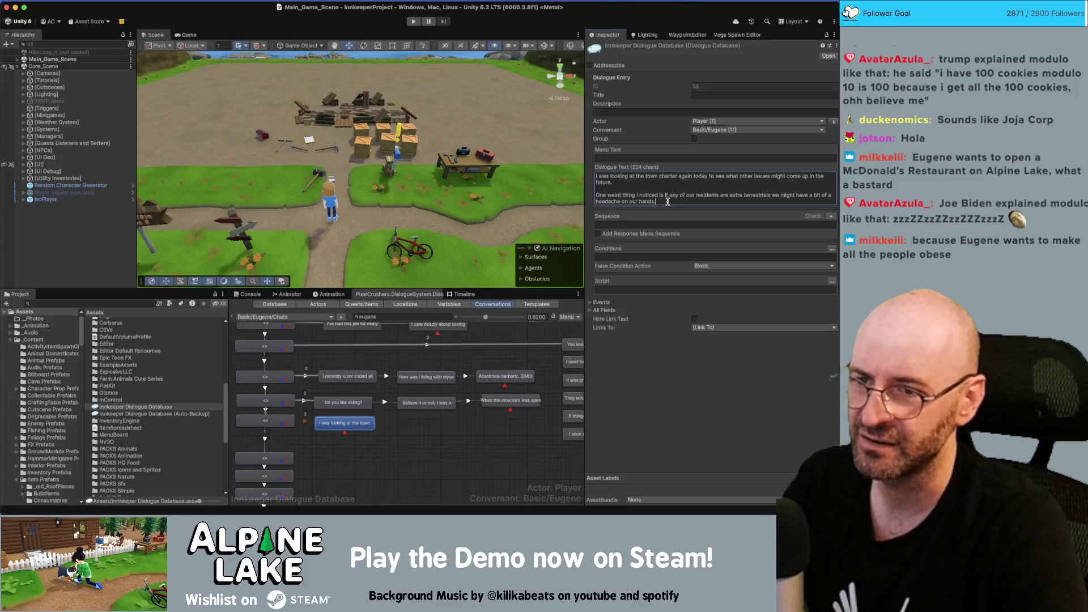
pyautogui.keyDown('shift'); pyautogui.click(598, 195); pyautogui.keyUp('shift')
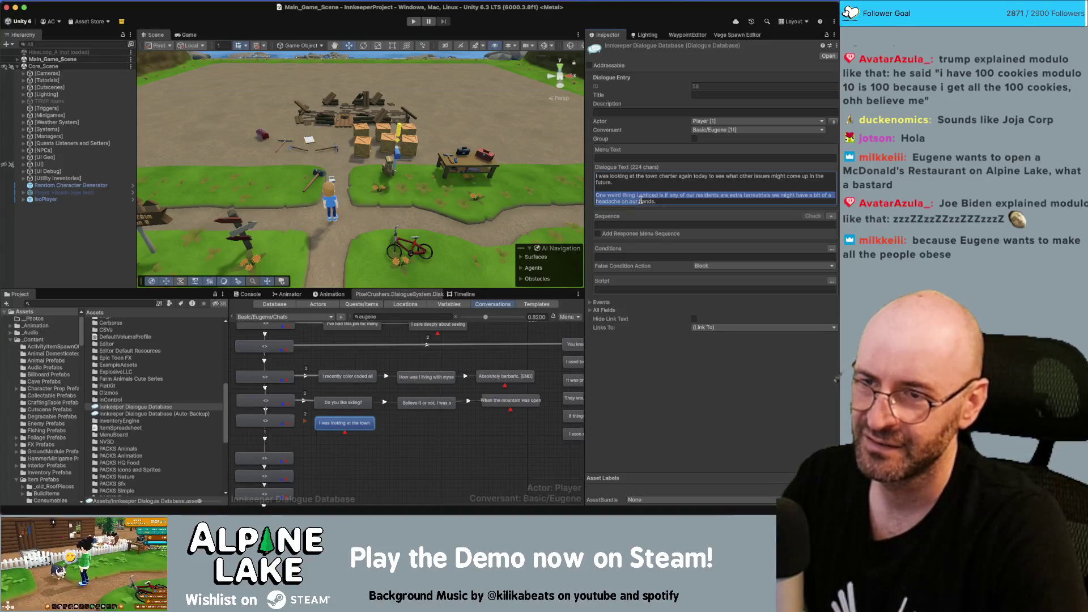
pyautogui.press('super+a')
pyautogui.click(683, 201)
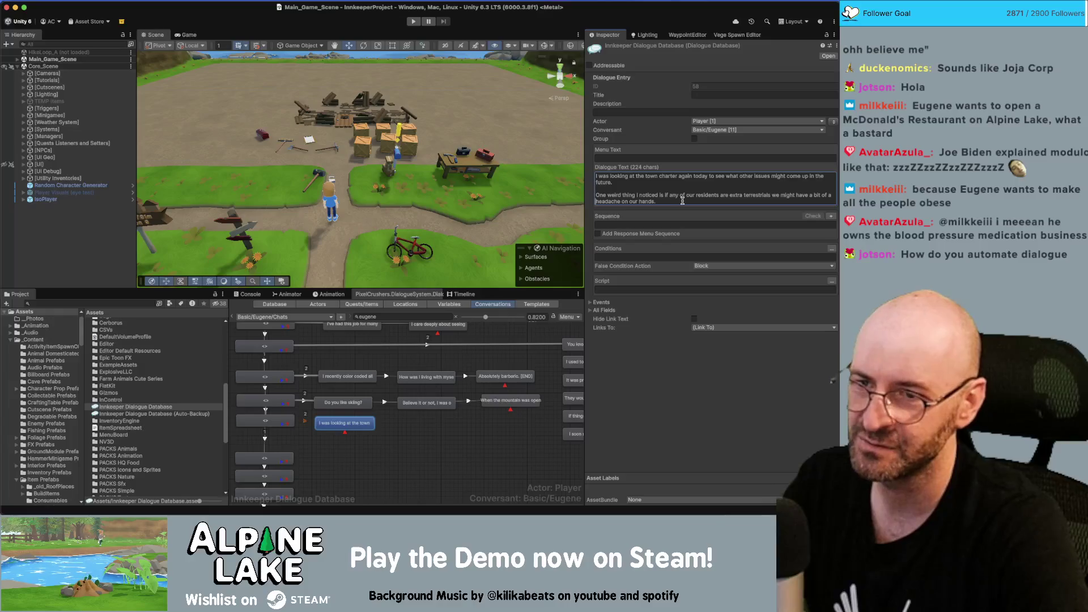
pyautogui.hotkey('shift', 'Up')
pyautogui.hotkey('shift', 'Up')
pyautogui.hotkey('shift', 'Up')
pyautogui.press('super+c')
pyautogui.press('BackSpace')
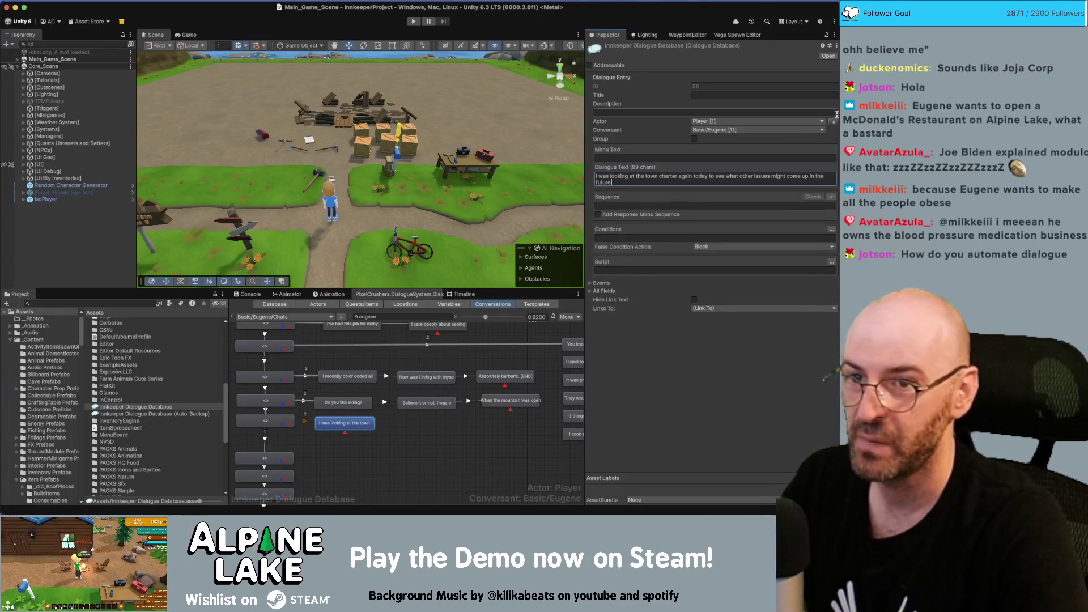
pyautogui.click(360, 442)
# Add a following child node with the extra-terrestrial residents headache line.
pyautogui.rightClick(359, 428)
pyautogui.click(397, 403)
pyautogui.moveTo(367, 439); pyautogui.dragTo(441, 422)
pyautogui.click(640, 171)
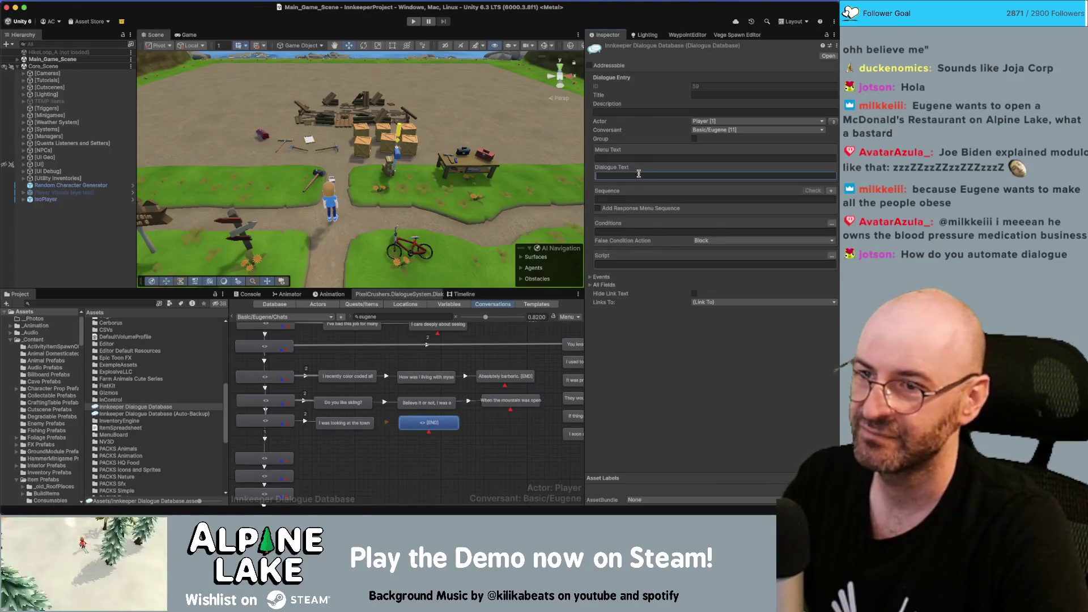
pyautogui.press('super+v')
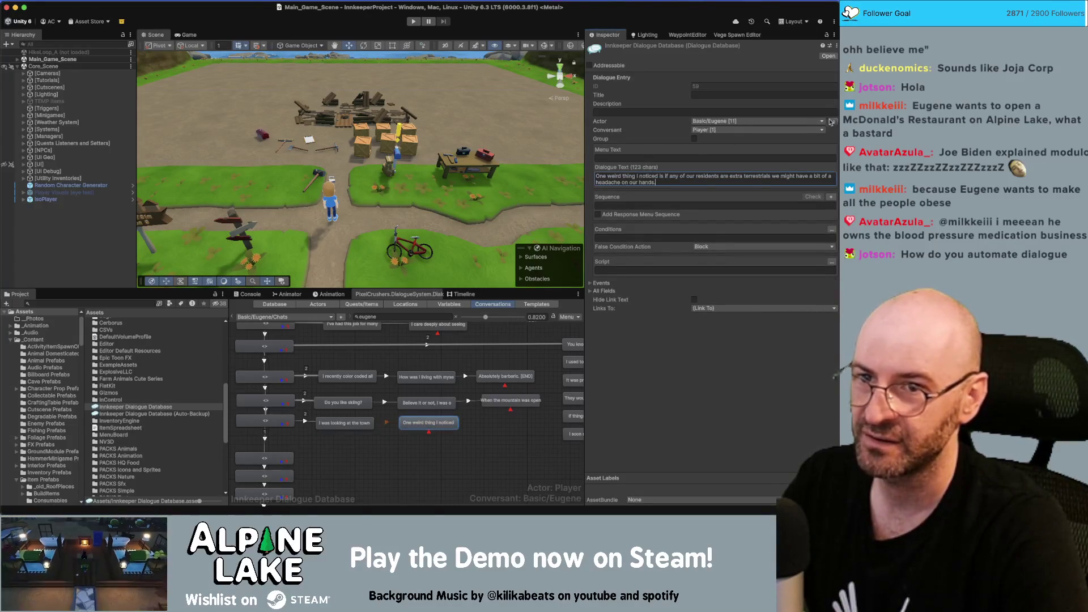
pyautogui.click(391, 453)
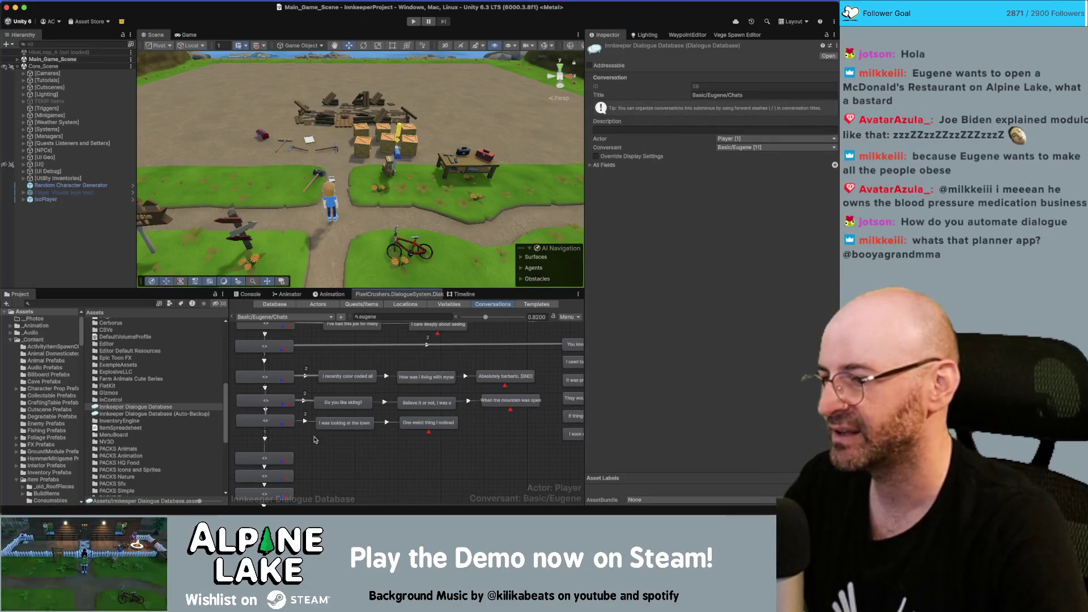
pyautogui.press('super+Tab')
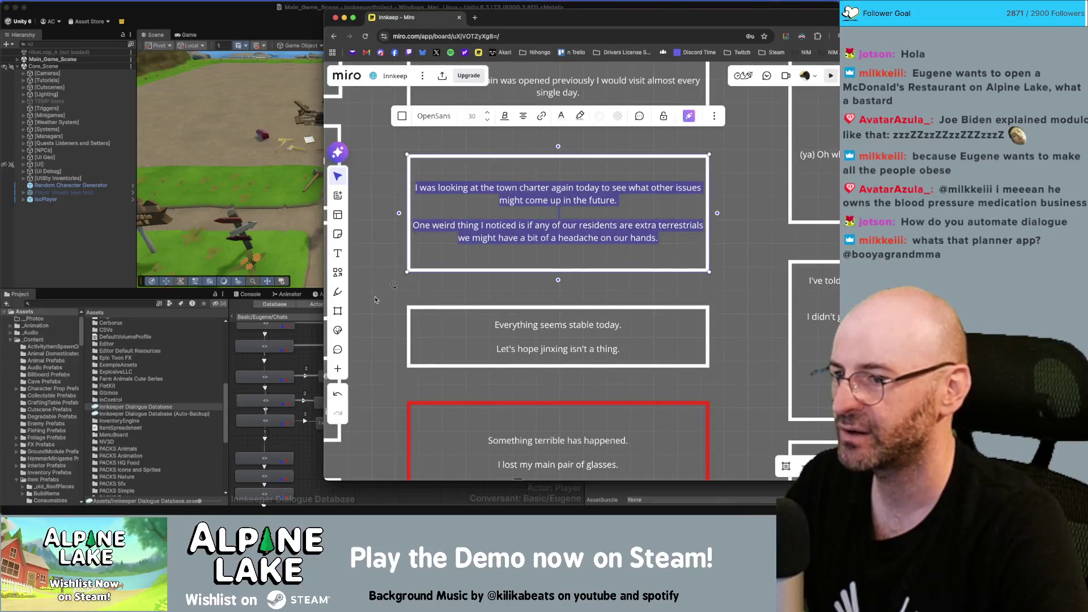
# Add a new empty child node under the next starter node in Eugene's conversation.
pyautogui.scroll(-10, 374, 299)
pyautogui.scroll(10, 420, 269)
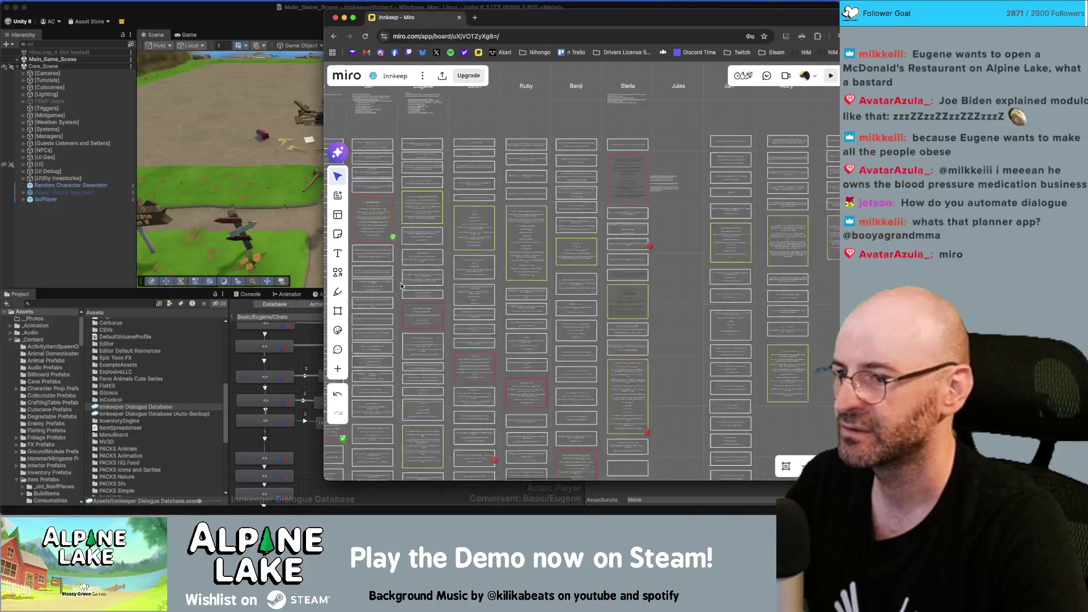
pyautogui.scroll(3, 515, 269)
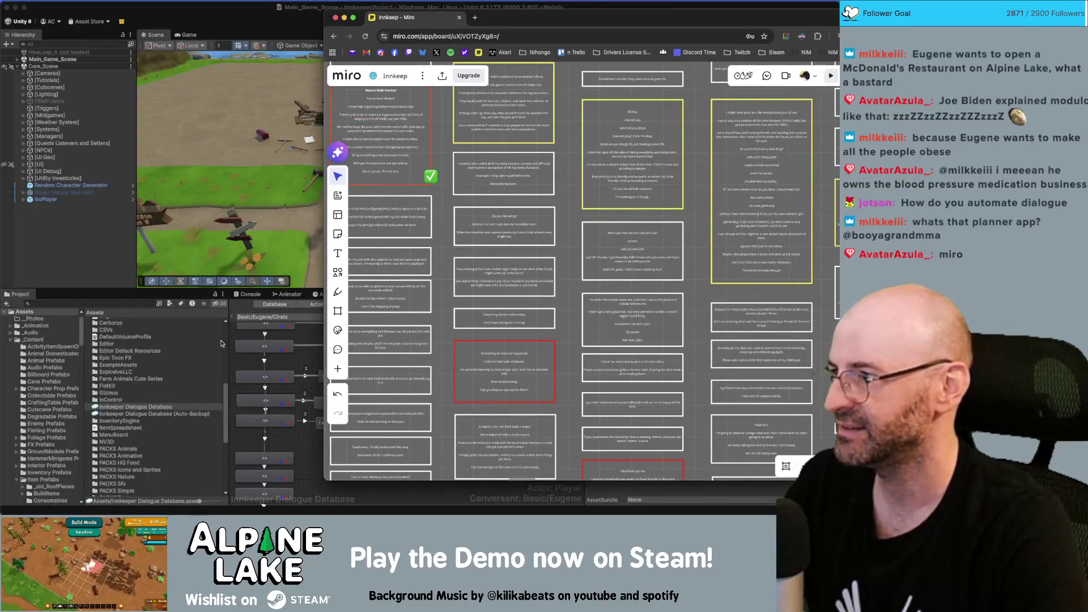
pyautogui.click(292, 436)
pyautogui.scroll(-2, 357, 429)
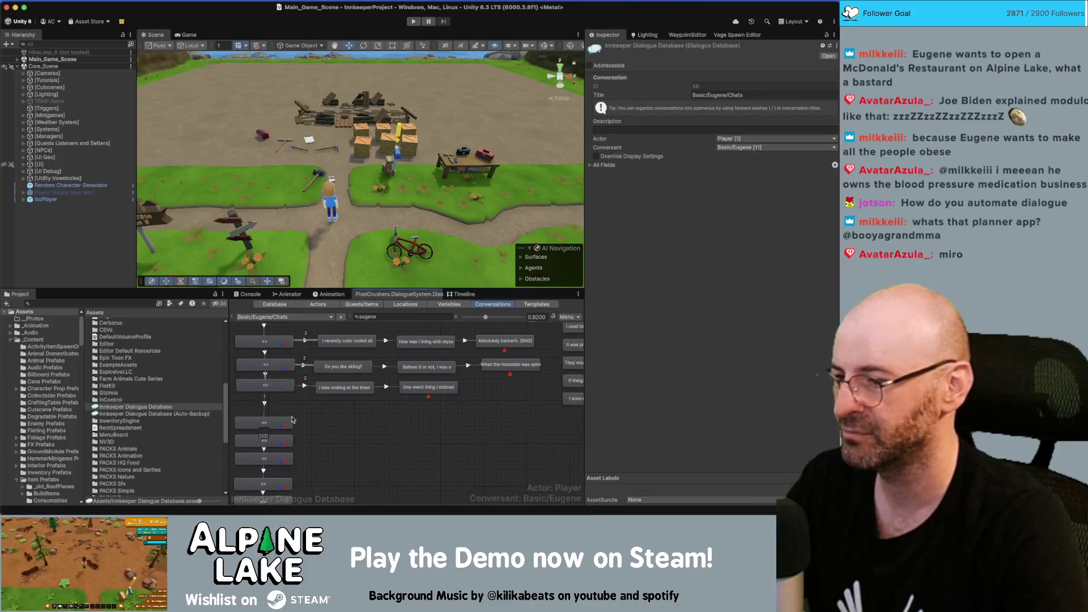
pyautogui.rightClick(264, 424)
pyautogui.click(288, 404)
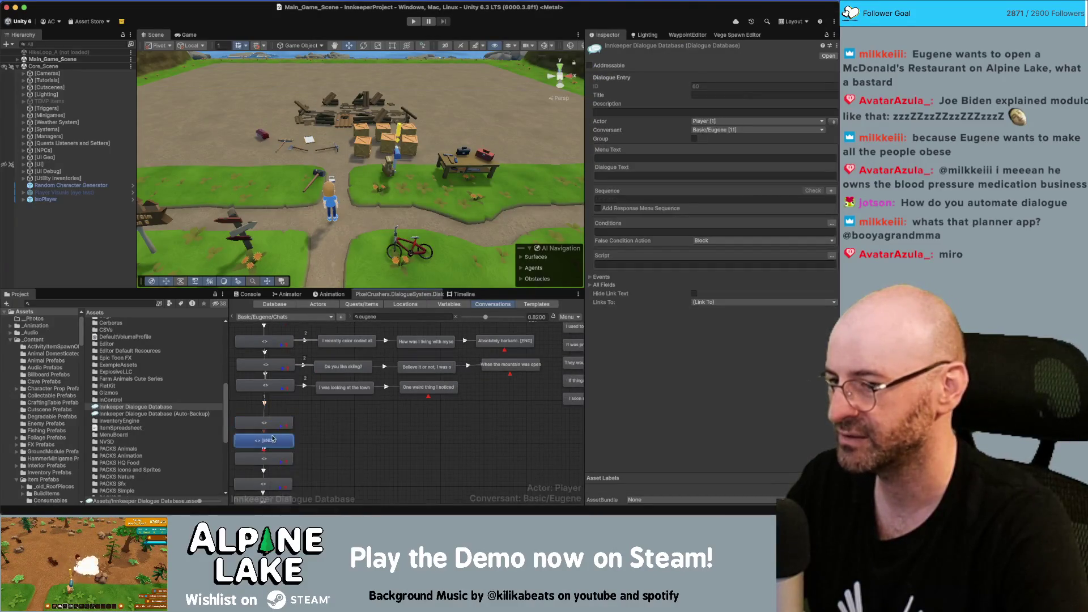
# Copy the 'Everything seems stable today' card text from Miro and select the new node.
pyautogui.press('super+Tab')
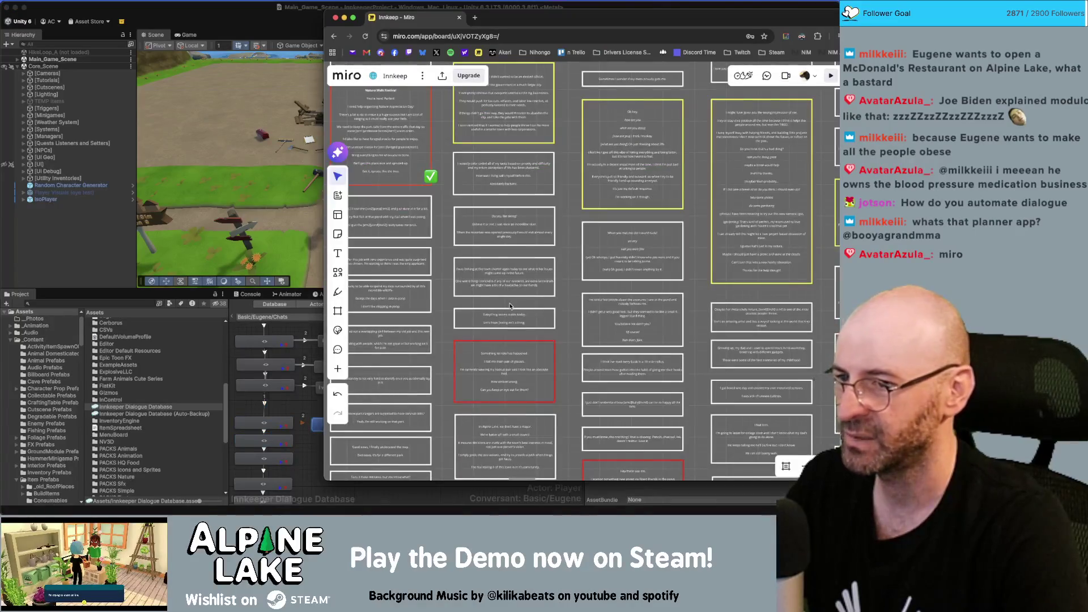
pyautogui.scroll(5, 512, 205)
pyautogui.scroll(-5, 519, 234)
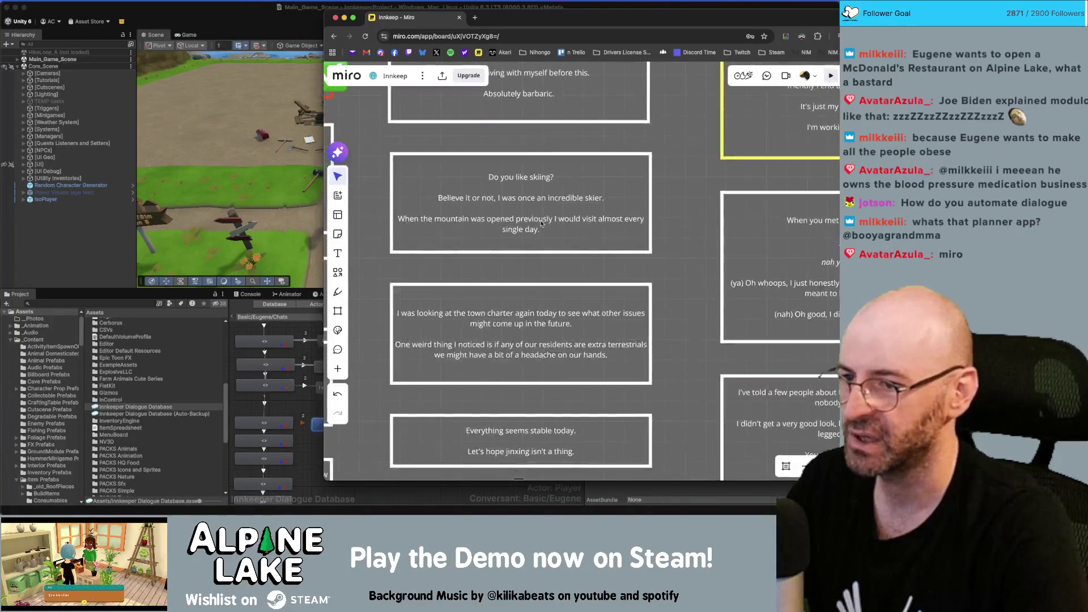
pyautogui.doubleClick(541, 308)
pyautogui.press('super+a')
pyautogui.press('cmd+c')
pyautogui.click(317, 466)
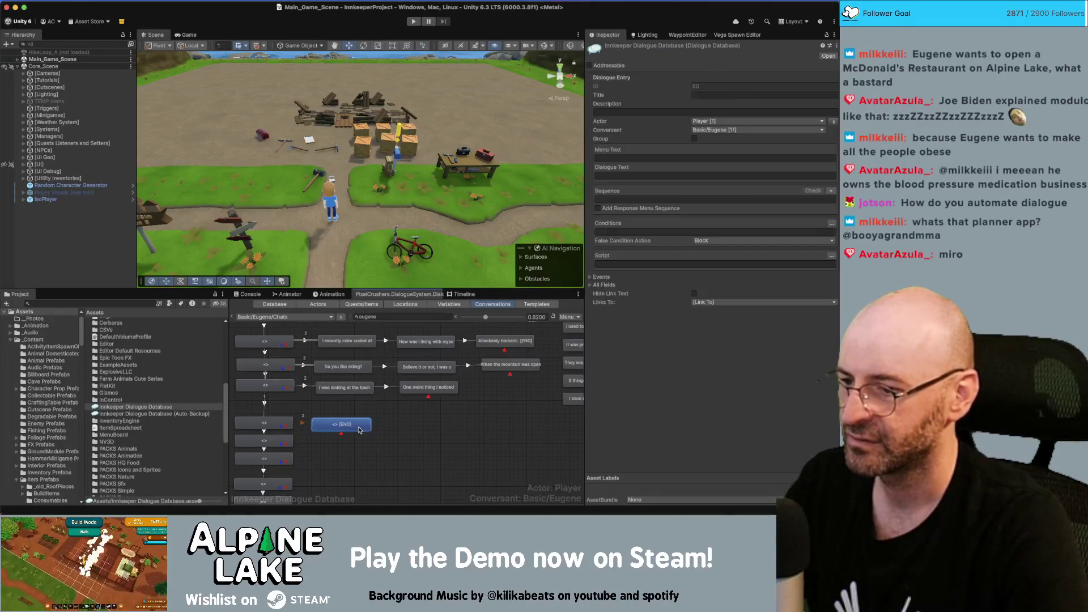
# Set the node to 'Everything seems stable today.' spoken by Eugene.
pyautogui.click(665, 176)
pyautogui.press('cmd+v')
pyautogui.press('BackSpace')
pyautogui.press('BackSpace')
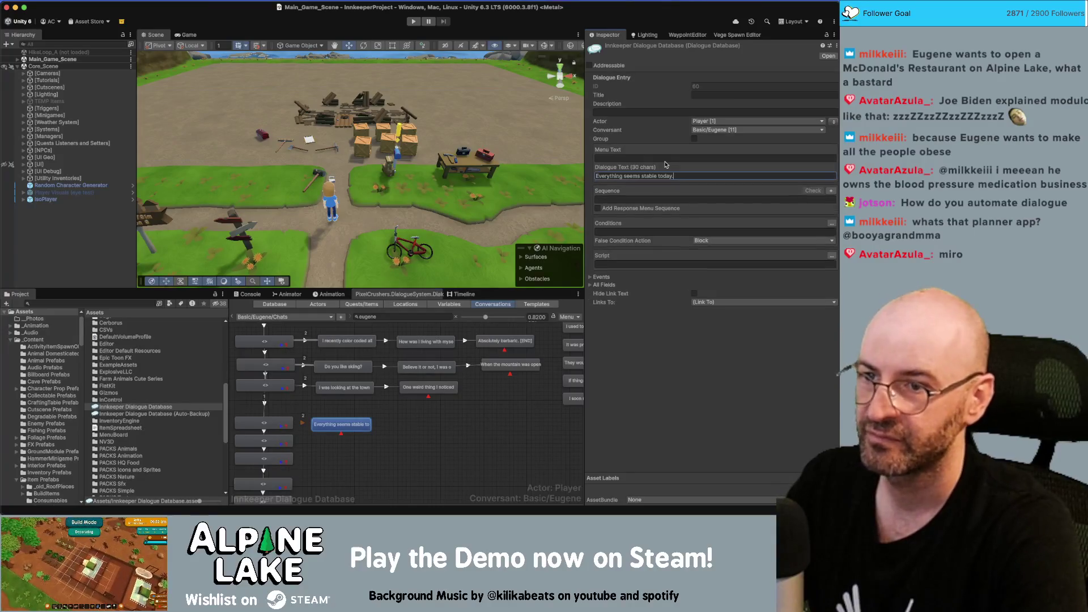
pyautogui.click(833, 121)
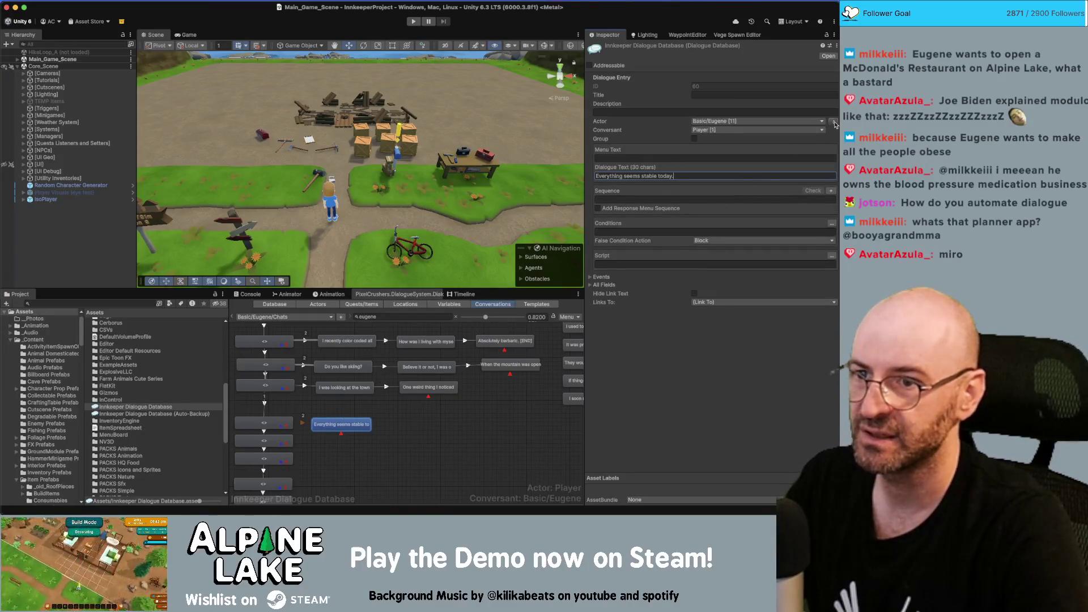
# Add a child reply reading 'I hope I didn't jinx it just then.'.
pyautogui.rightClick(363, 423)
pyautogui.click(363, 404)
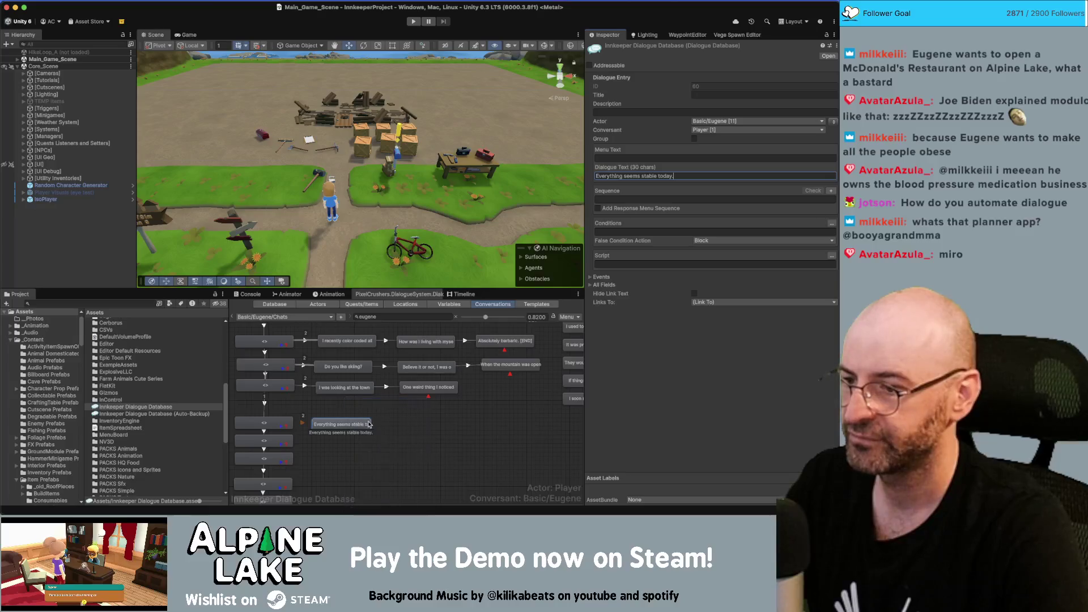
pyautogui.moveTo(340, 446); pyautogui.dragTo(417, 424)
pyautogui.click(618, 177)
pyautogui.write("Let's hope jinxing isn't a thing.")
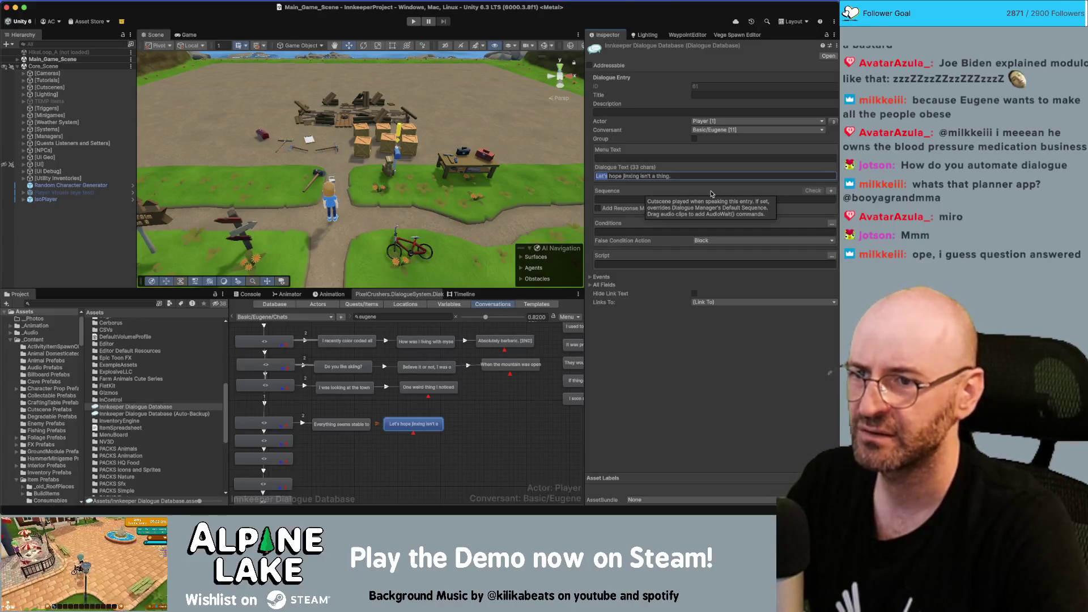
pyautogui.press('BackSpace')
pyautogui.write('I')
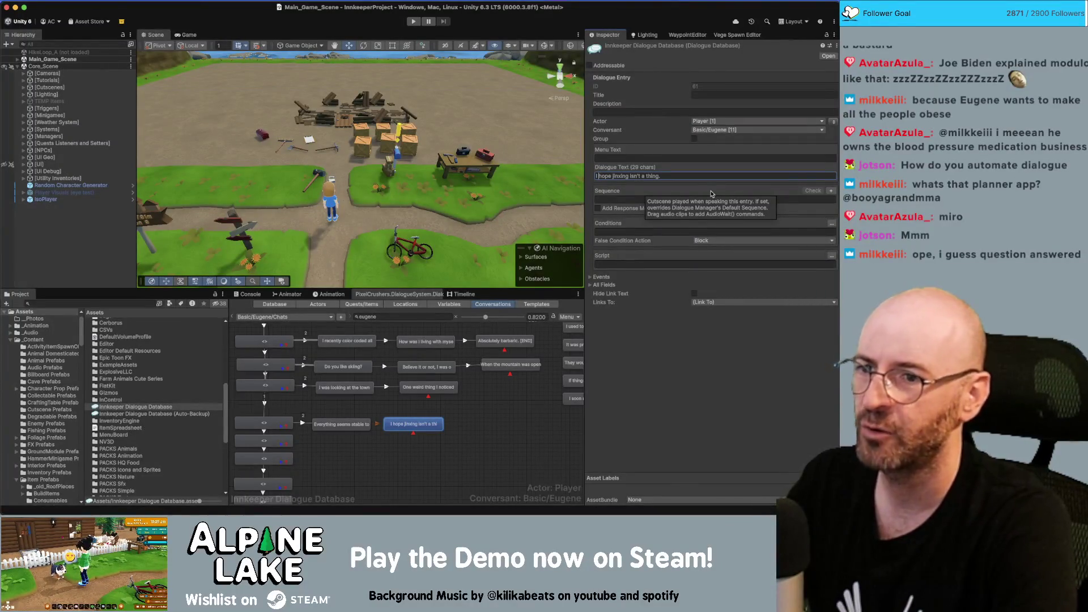
pyautogui.press('super+a')
pyautogui.write('I hope')
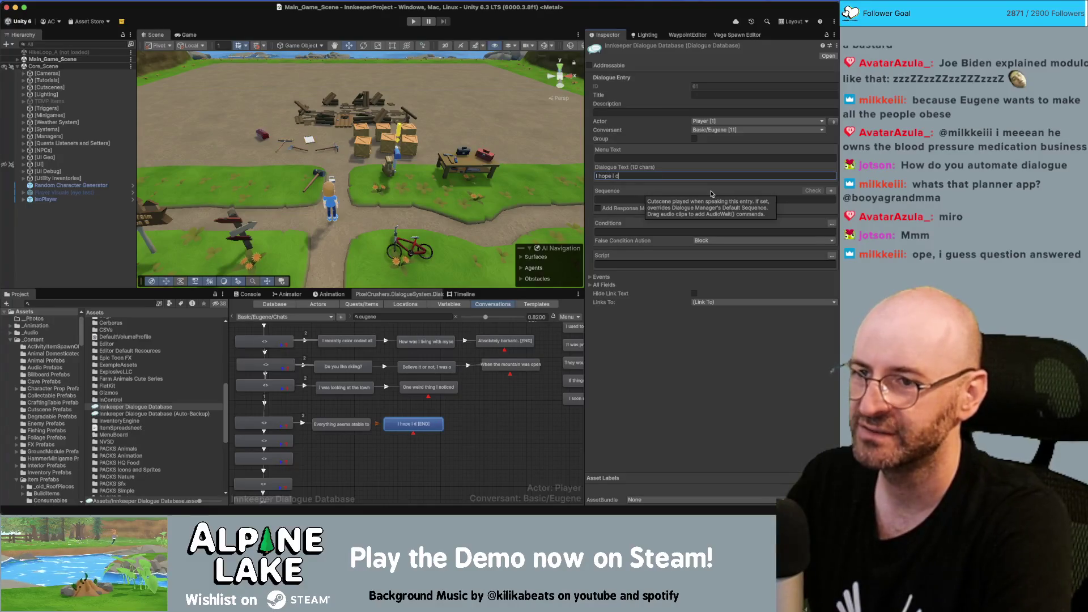
pyautogui.write(" I didn't jin")
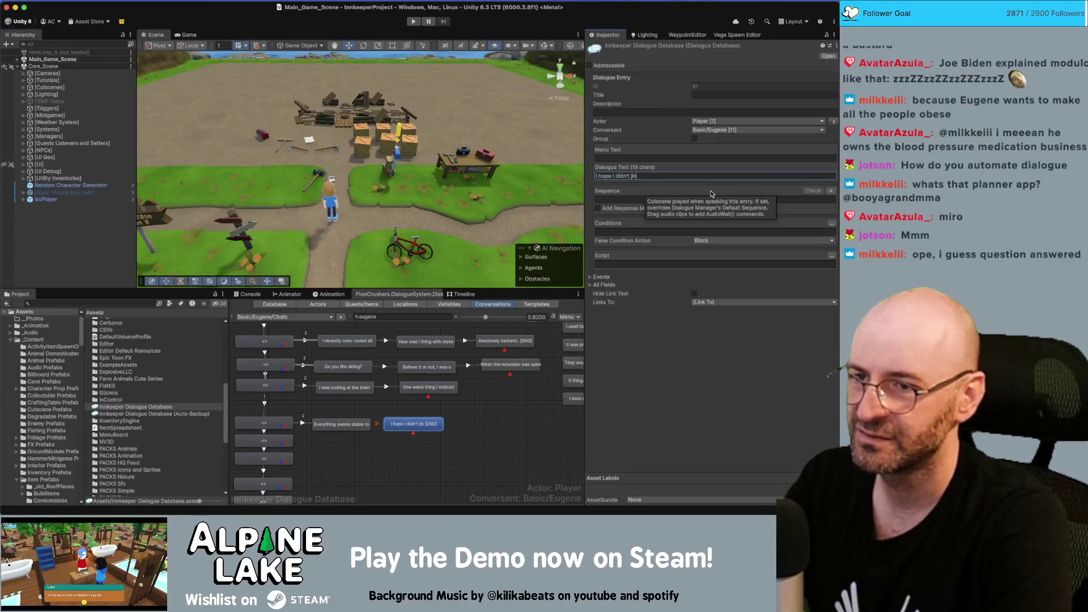
pyautogui.write('x it just then,')
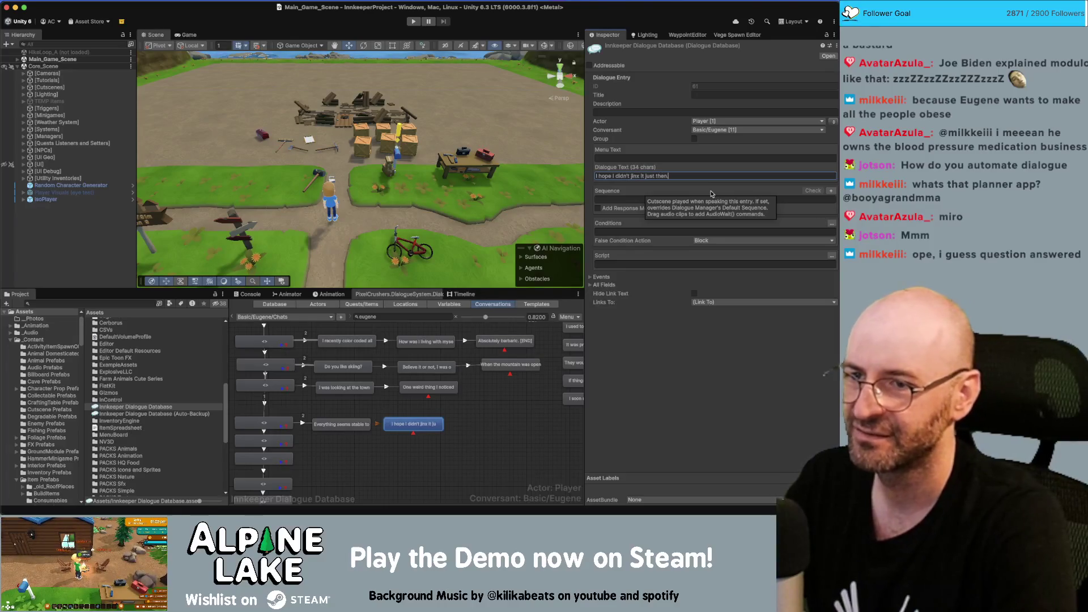
pyautogui.click(833, 121)
pyautogui.click(698, 177)
# Update the Miro note's second line to 'I hope I didn't jinx it just then.'.
pyautogui.press('super+Tab')
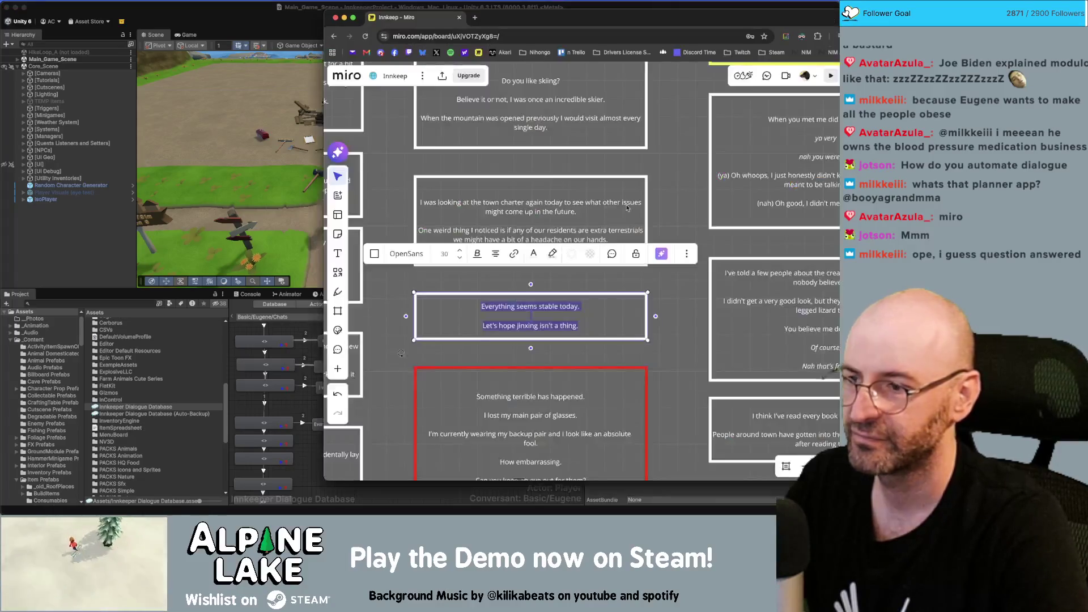
pyautogui.click(524, 324)
pyautogui.hotkey('ctrl', 'z')
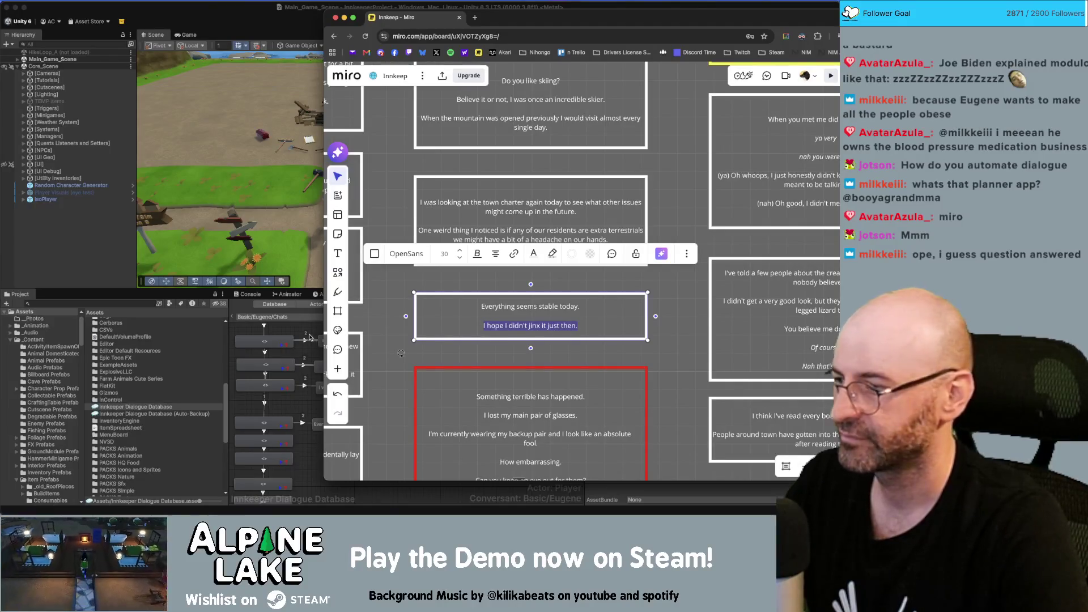
# Set the link to the jinx reply to Below Normal priority.
pyautogui.click(310, 436)
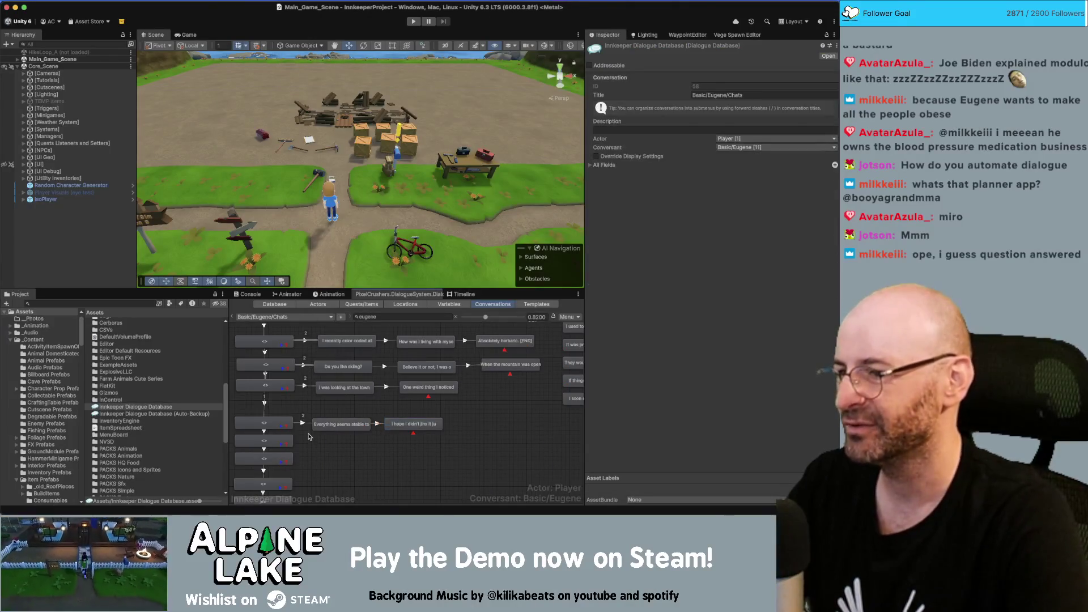
pyautogui.click(304, 387)
pyautogui.click(702, 86)
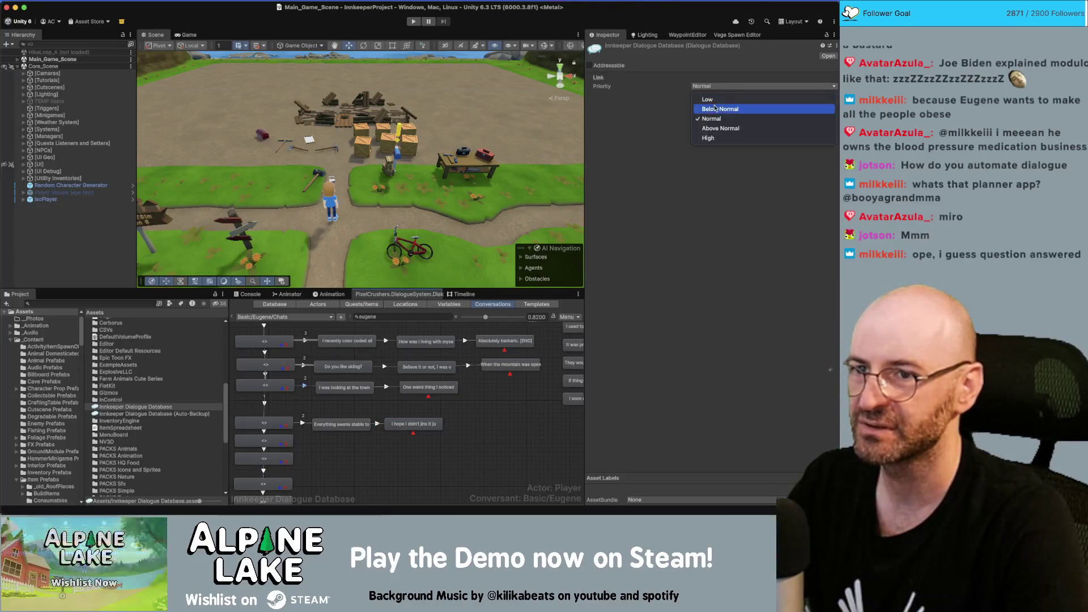
pyautogui.click(711, 119)
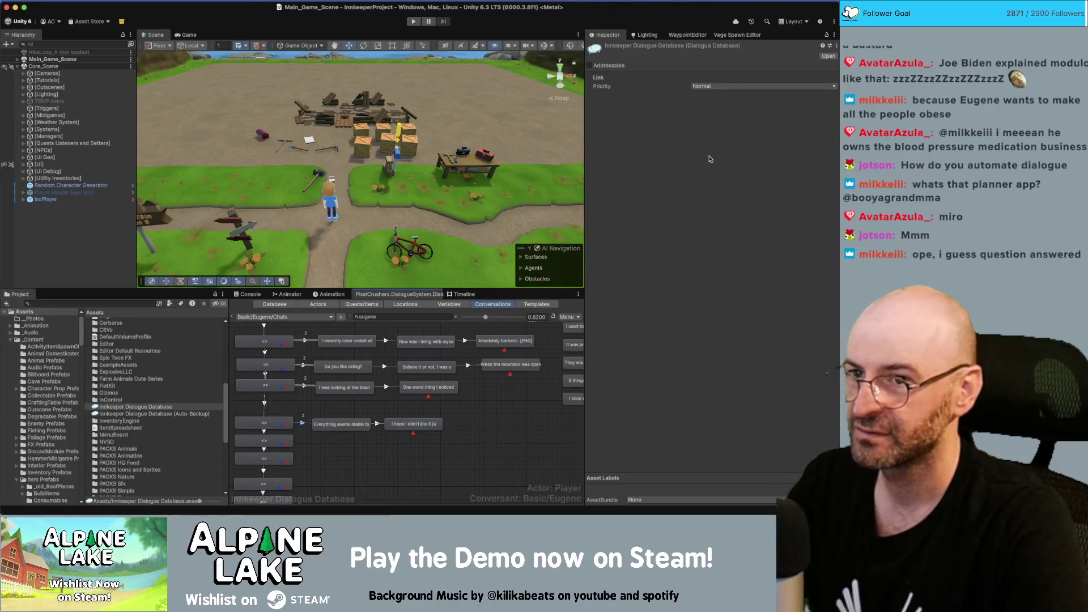
pyautogui.click(722, 87)
pyautogui.click(717, 111)
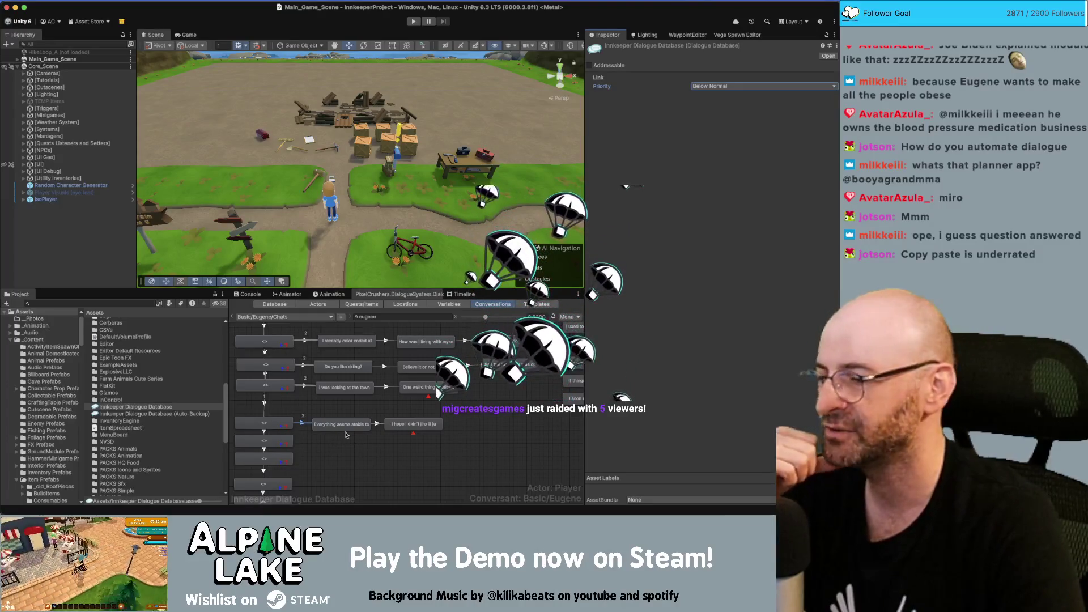
pyautogui.click(347, 426)
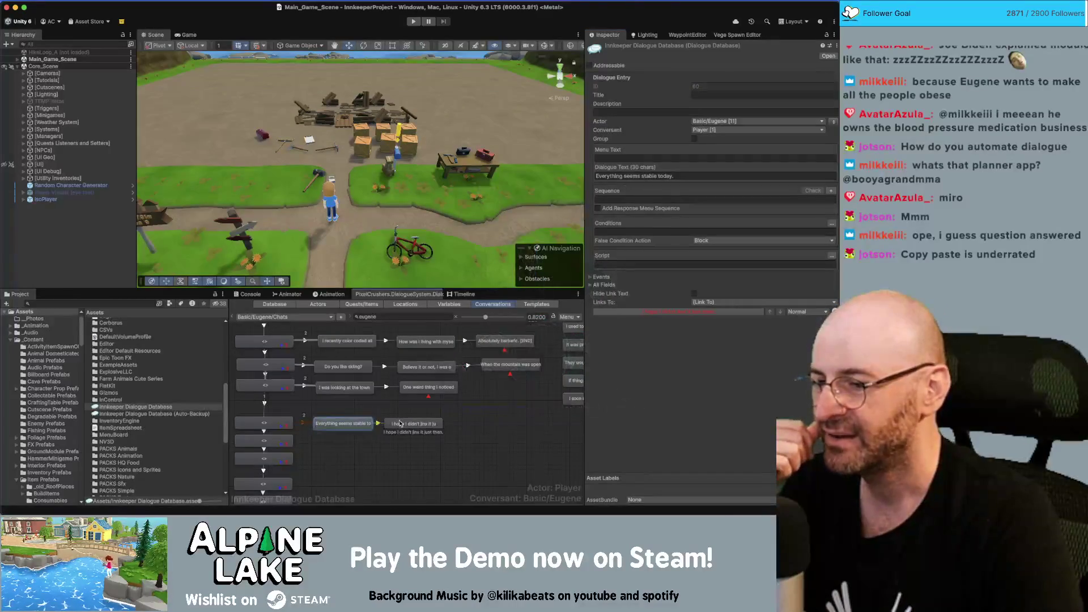
# Drag the stable-today node and its jinx reply up into line with the other rows.
pyautogui.moveTo(400, 424); pyautogui.dragTo(424, 422)
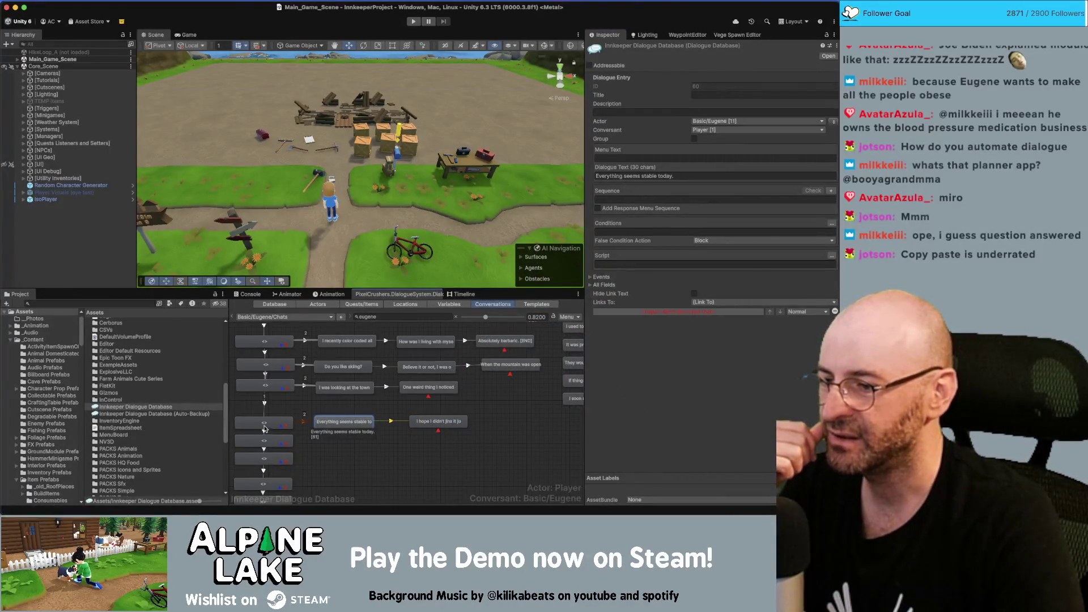
pyautogui.moveTo(264, 425); pyautogui.dragTo(265, 414)
pyautogui.moveTo(338, 424); pyautogui.dragTo(338, 418)
pyautogui.moveTo(424, 421); pyautogui.dragTo(417, 415)
pyautogui.click(424, 449)
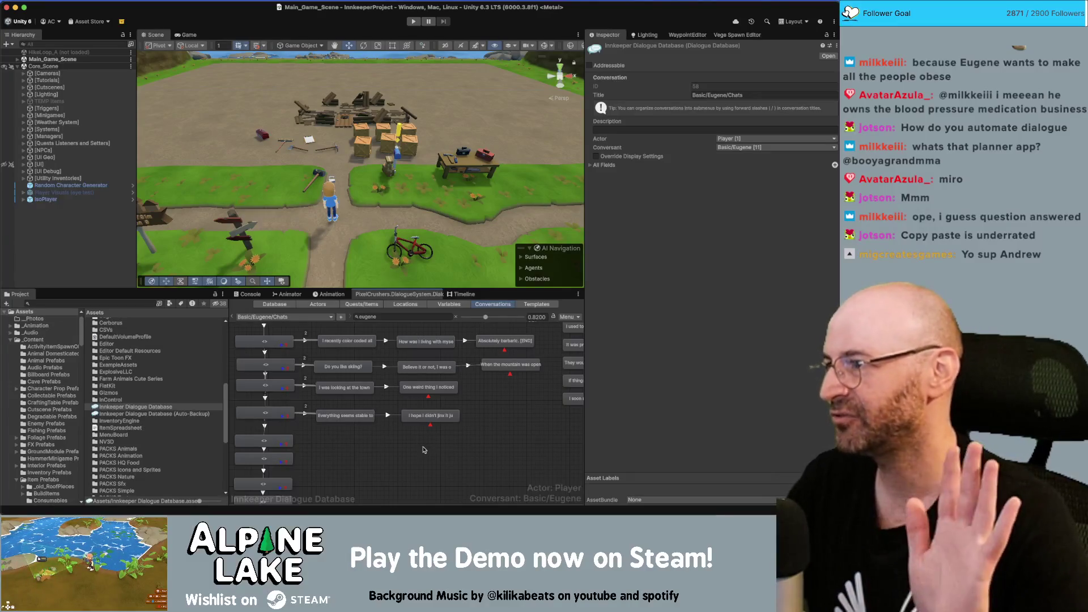
pyautogui.scroll(-3, 430, 442)
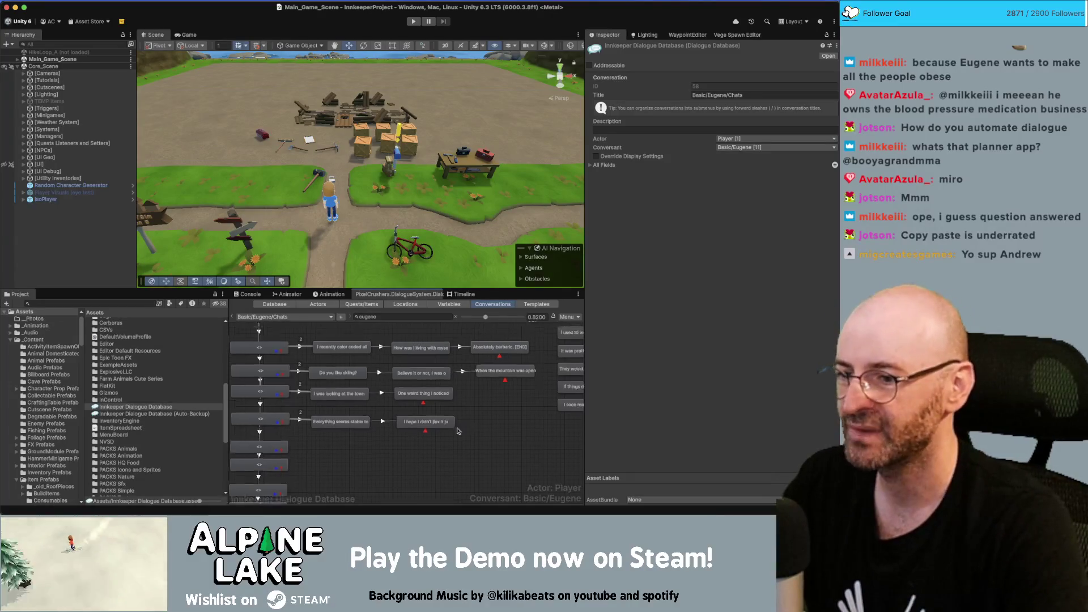
pyautogui.press('super+Tab')
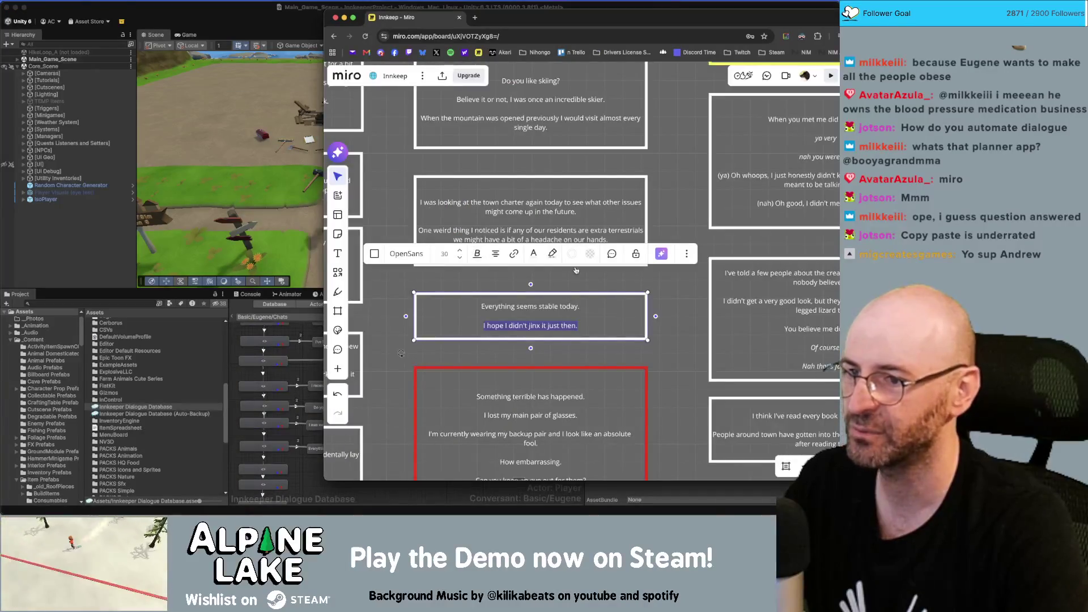
pyautogui.press('Escape')
pyautogui.scroll(-3, 674, 340)
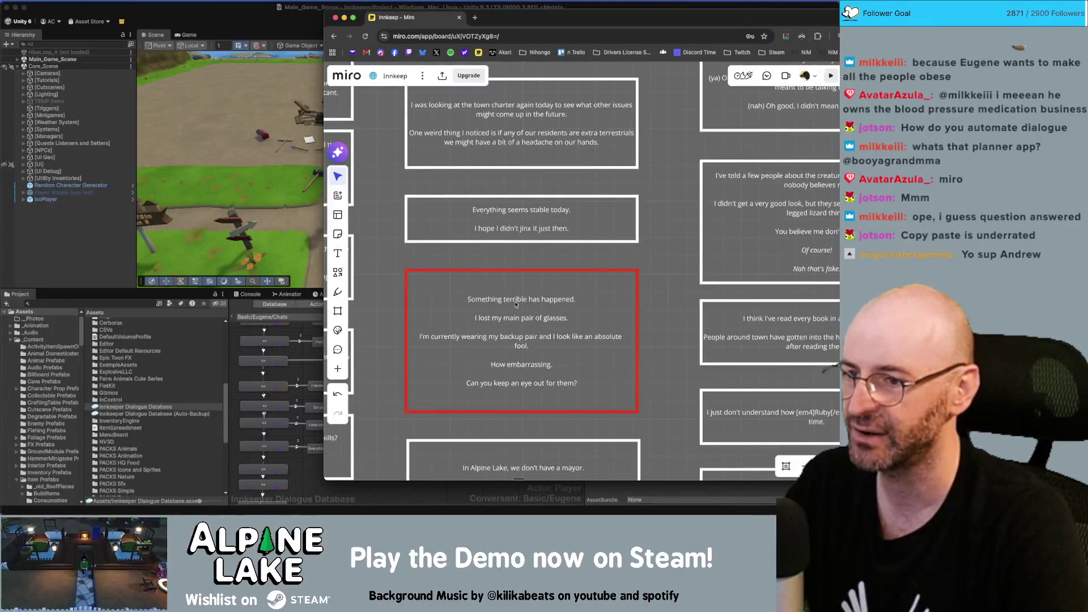
pyautogui.press('Tab')
pyautogui.scroll(-1, 673, 361)
pyautogui.scroll(-3, 673, 361)
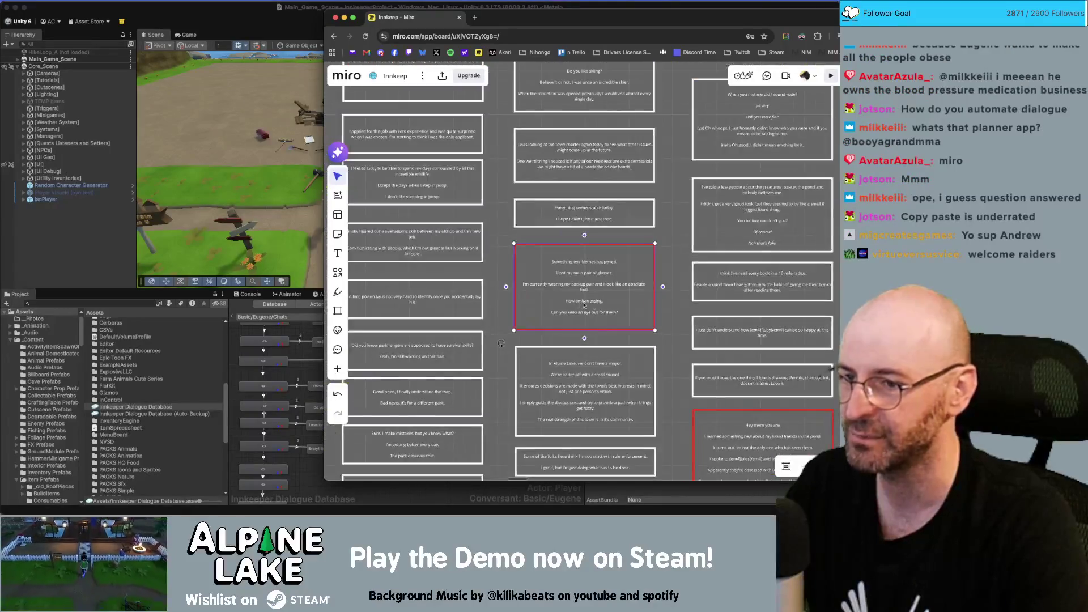
pyautogui.click(315, 470)
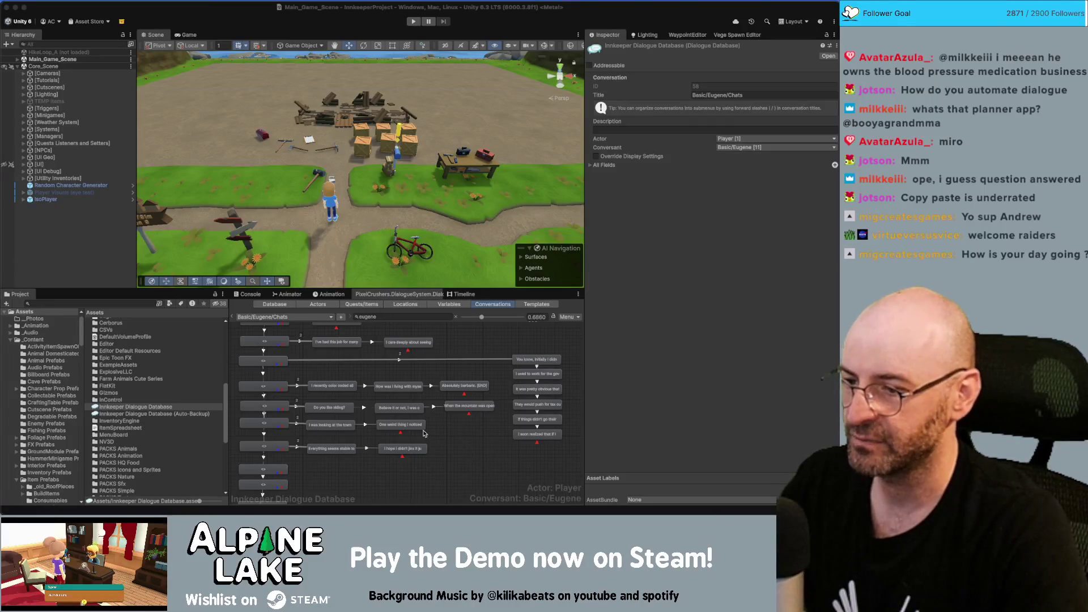
# Reword the reply node's dialogue text to 'I hope I didn't just jinx it.'.
pyautogui.hscroll(-3, 424, 433)
pyautogui.scroll(1, 371, 458)
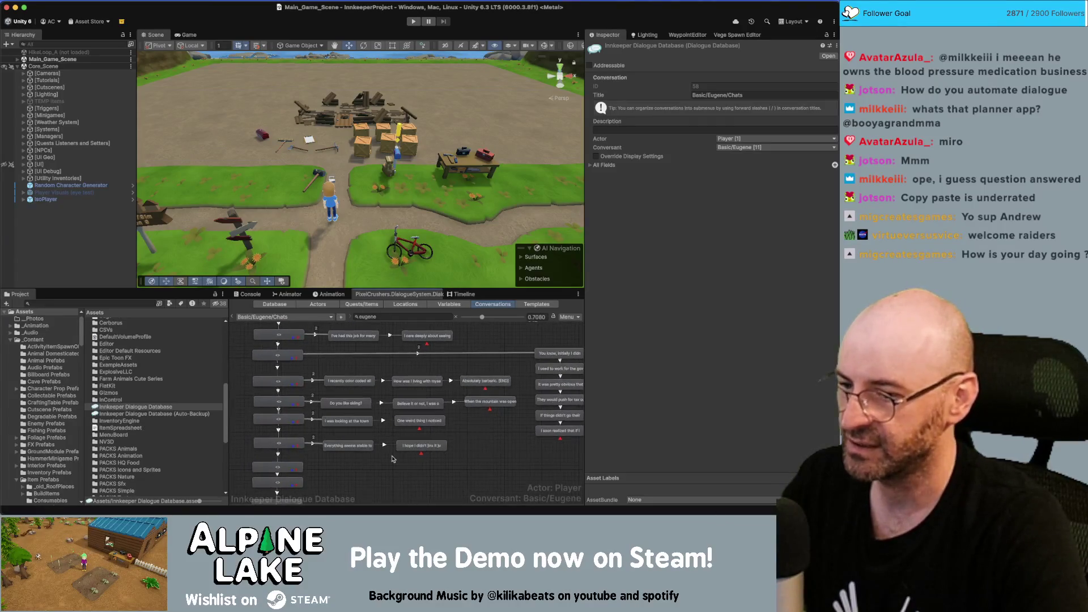
pyautogui.click(412, 447)
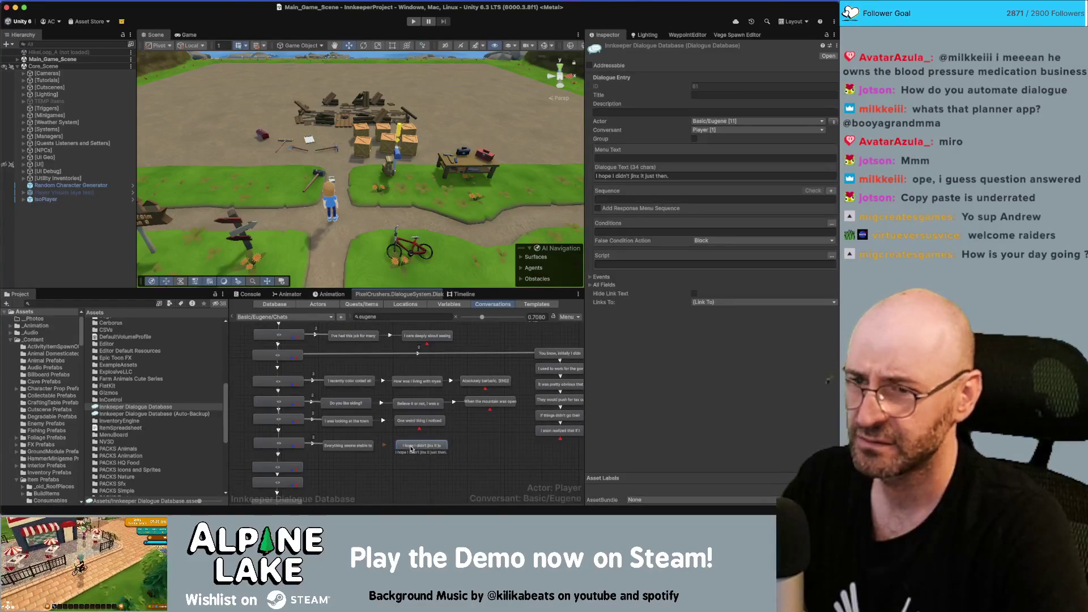
pyautogui.click(627, 176)
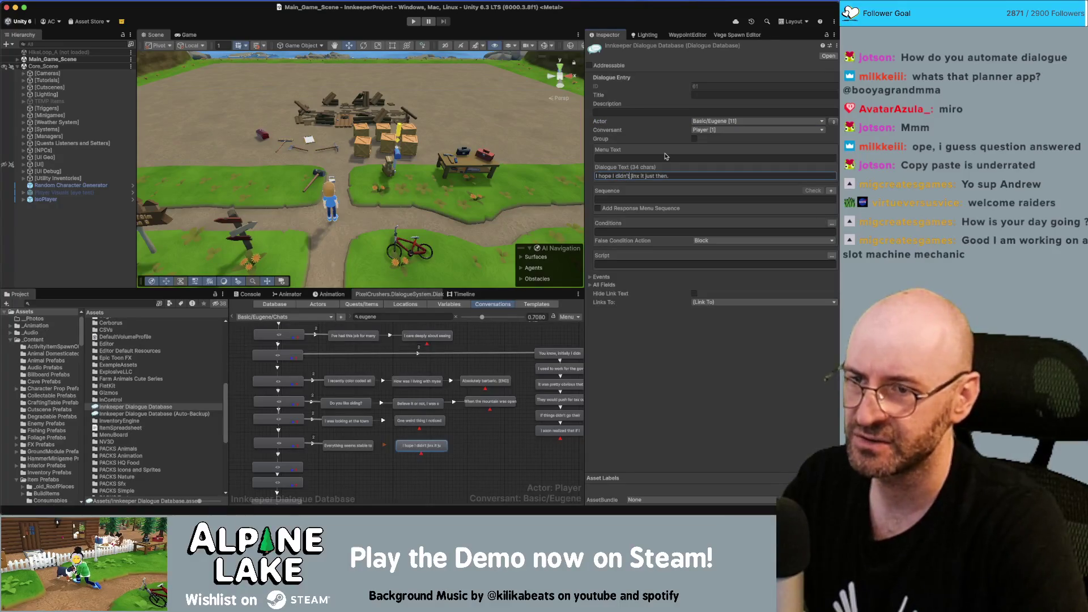
pyautogui.write('just')
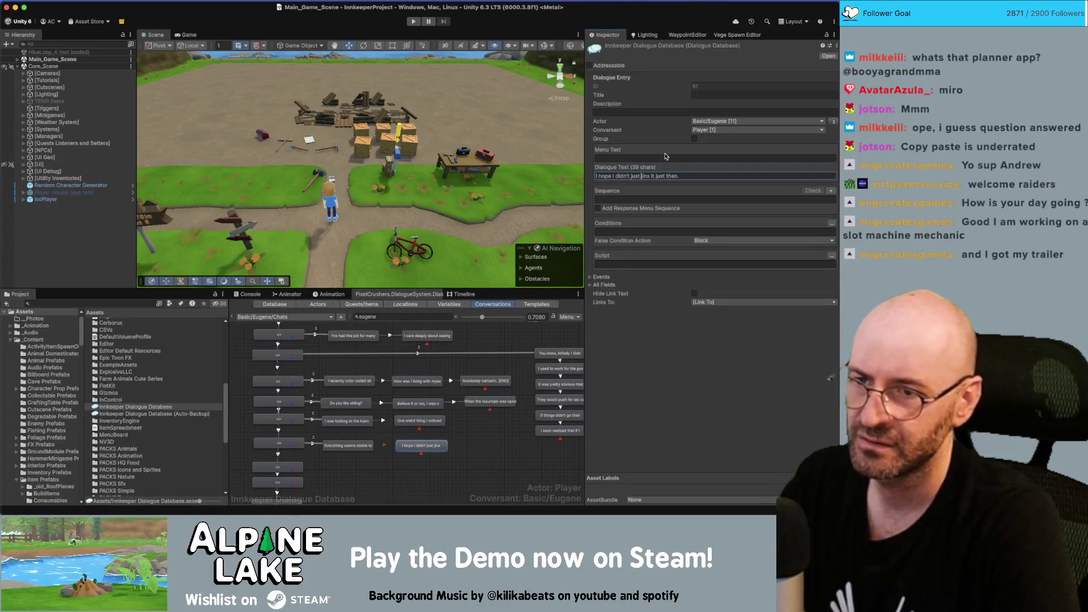
pyautogui.hotkey('shift', 'End')
pyautogui.press('BackSpace')
pyautogui.write('it.')
pyautogui.press('super+Tab')
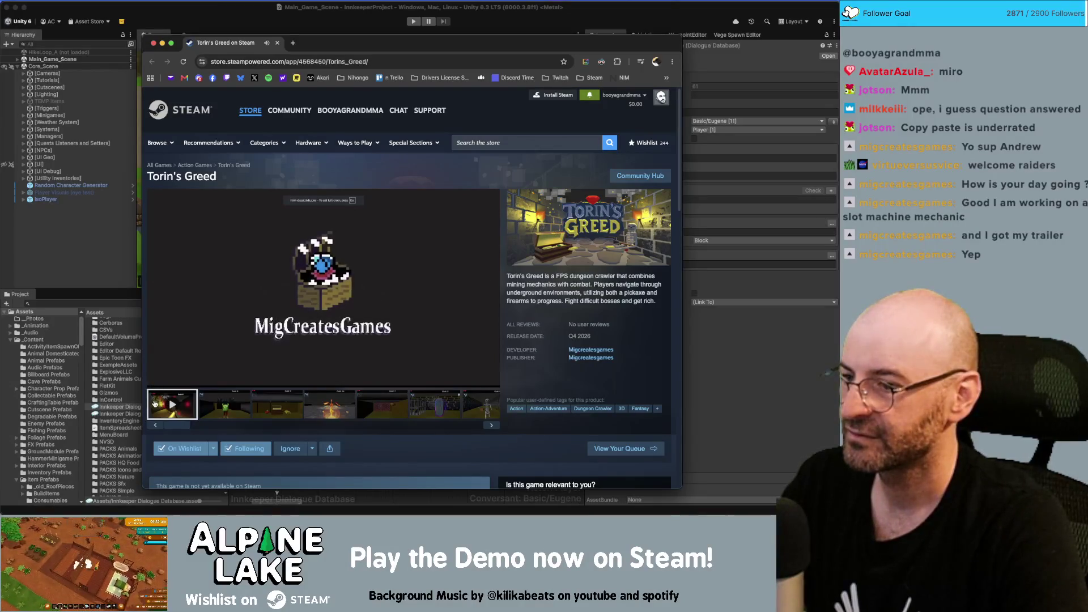
# Watch the Torin's Greed trailer full screen to its 'Wishlist On Steam!' end card.
pyautogui.click(168, 357)
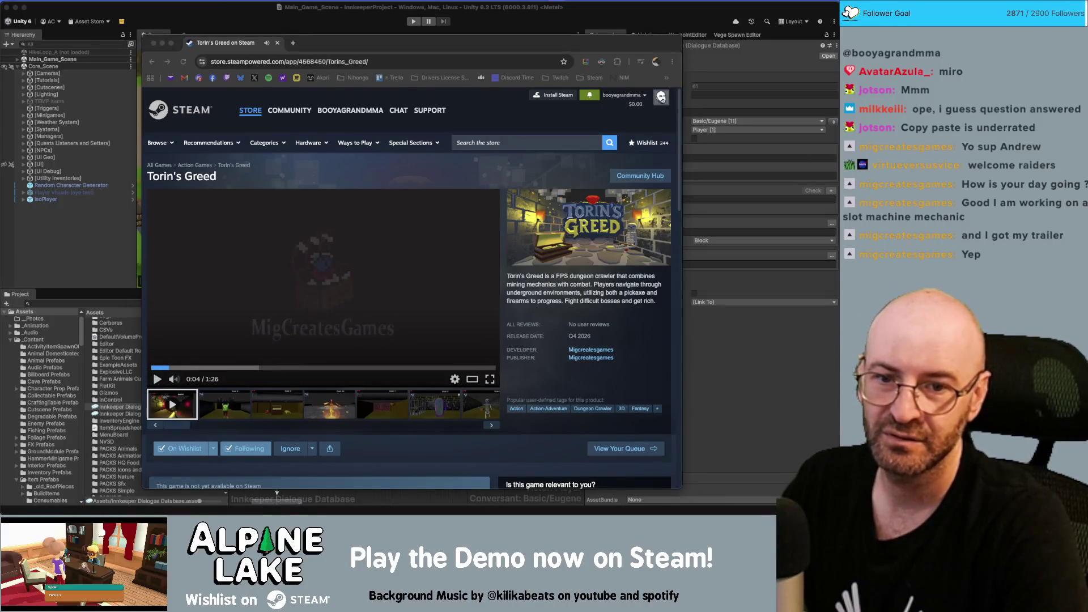
pyautogui.click(489, 381)
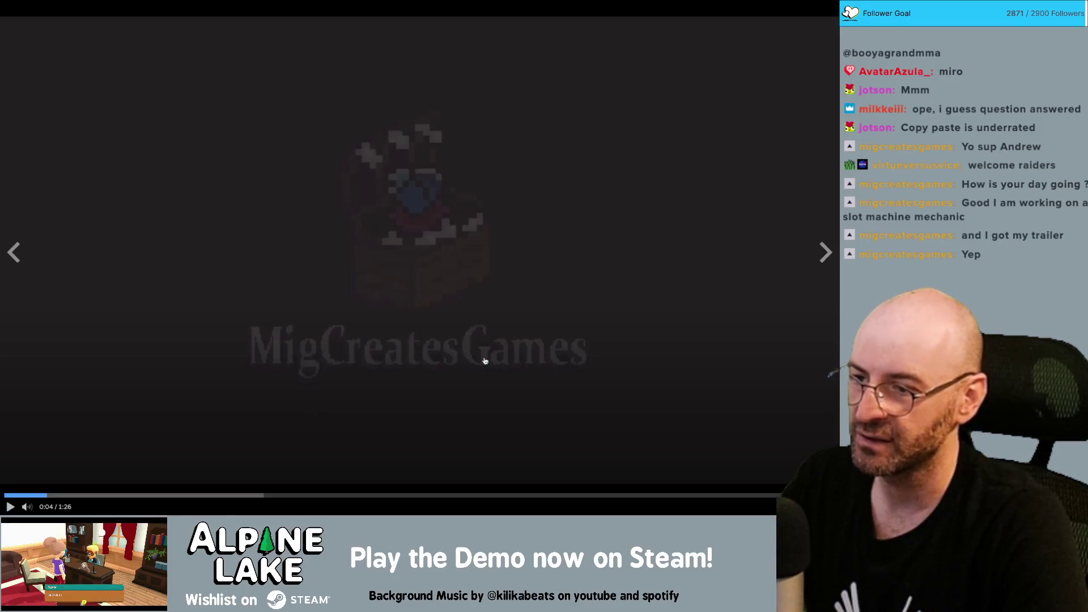
pyautogui.click(10, 507)
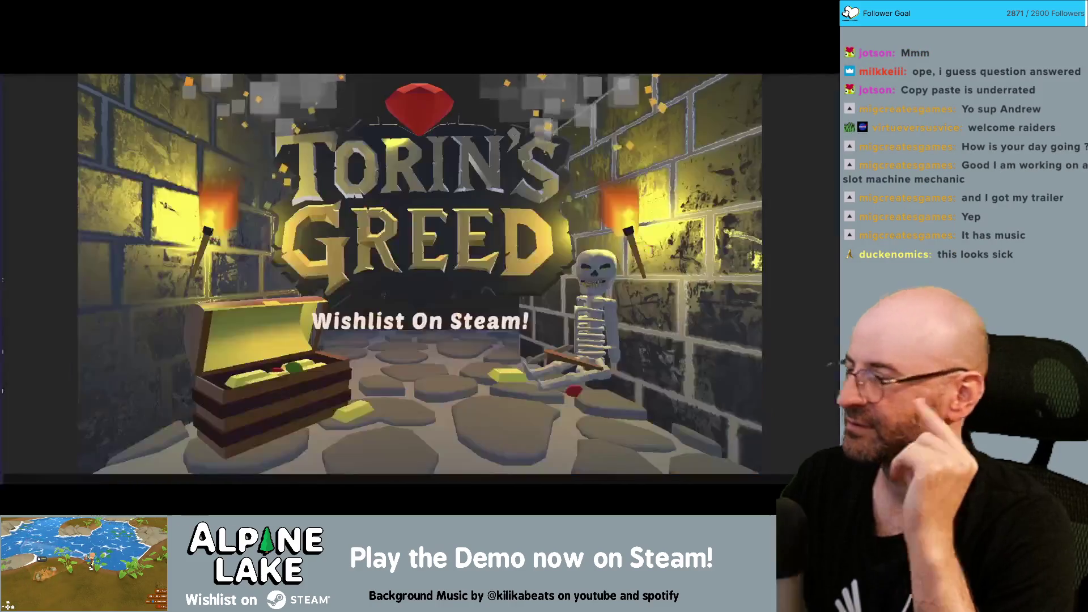
pyautogui.moveTo(55, 509)
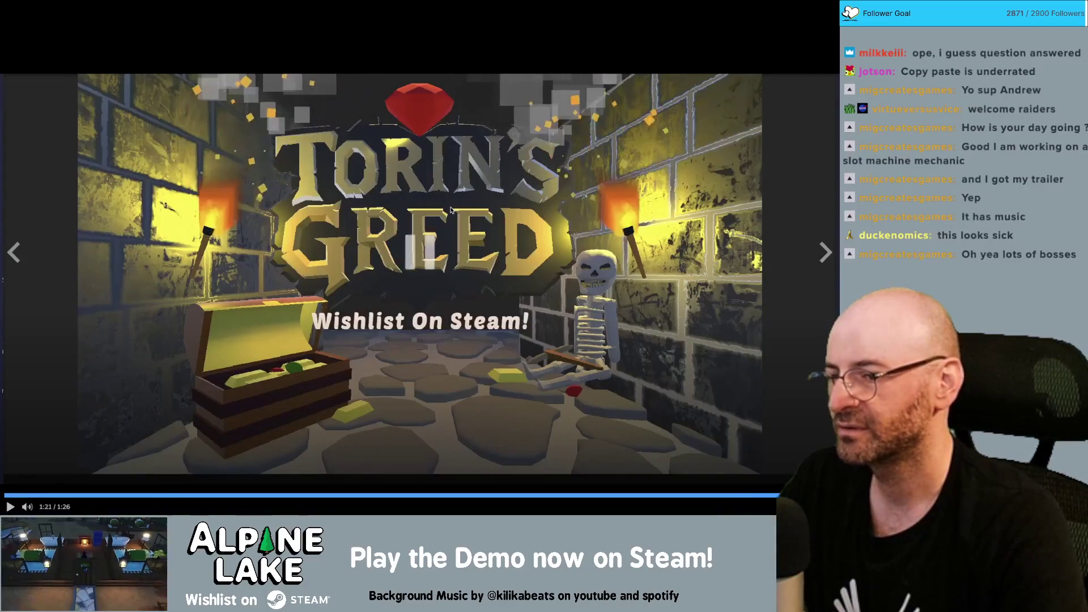
pyautogui.press('Escape')
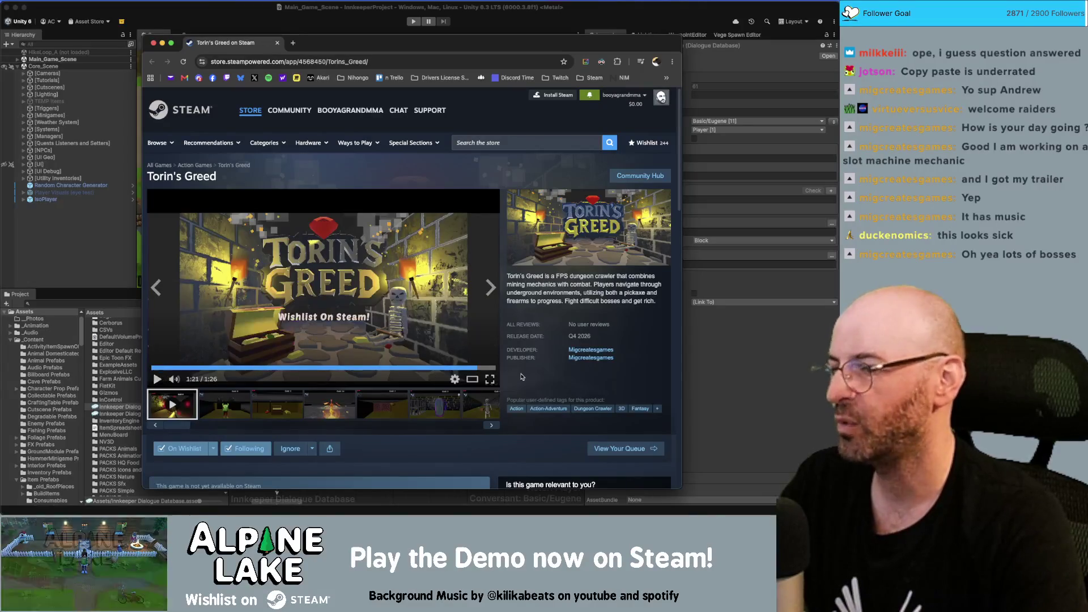
pyautogui.click(491, 379)
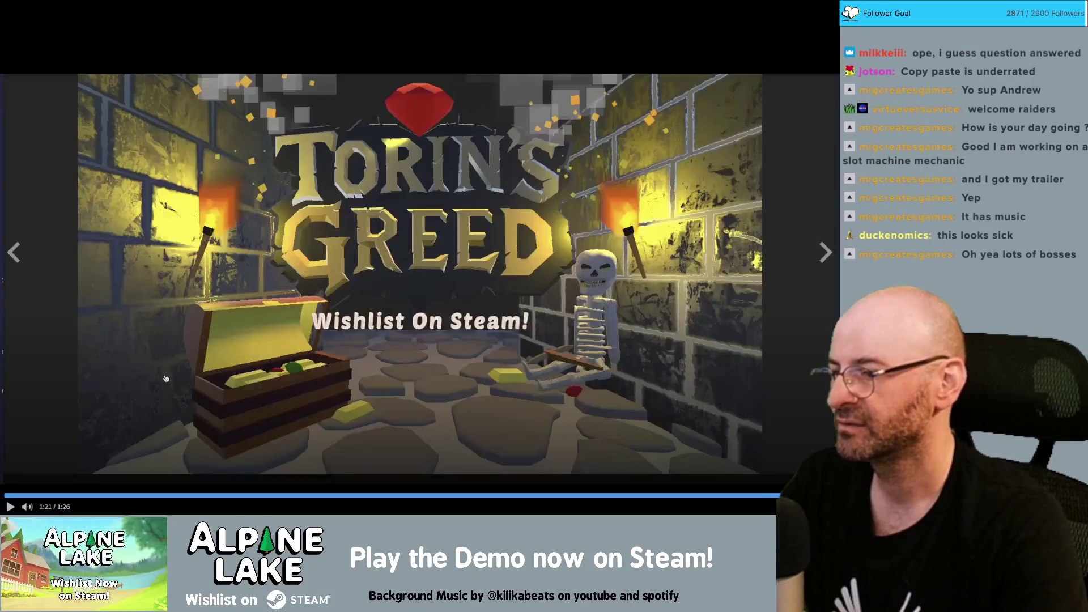
# Play and scrub the full-screen trailer, rewind it to 0:00, then exit full screen.
pyautogui.click(10, 506)
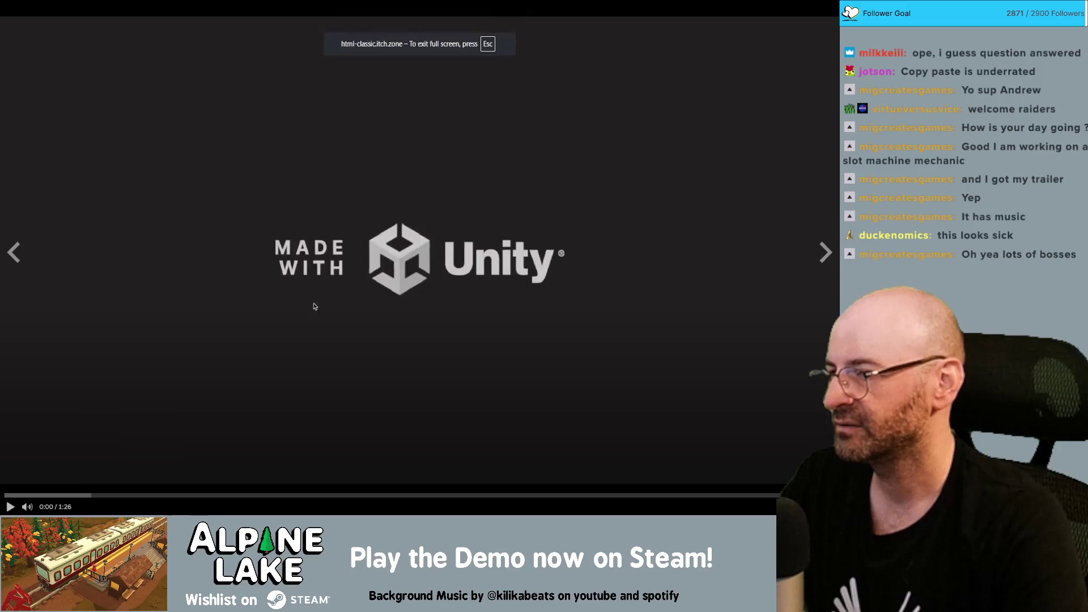
pyautogui.click(10, 507)
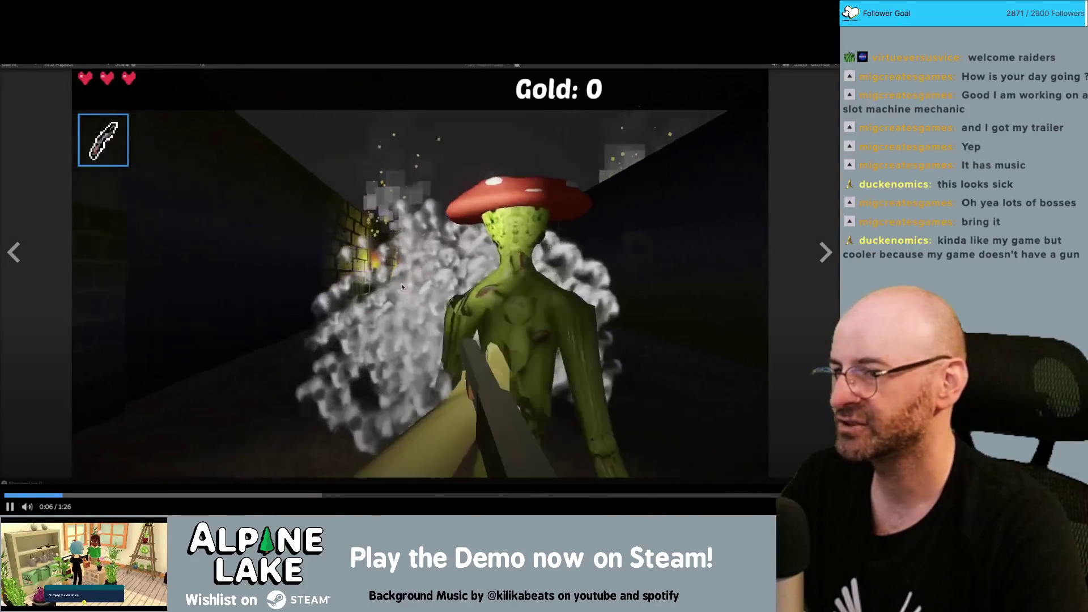
pyautogui.click(10, 506)
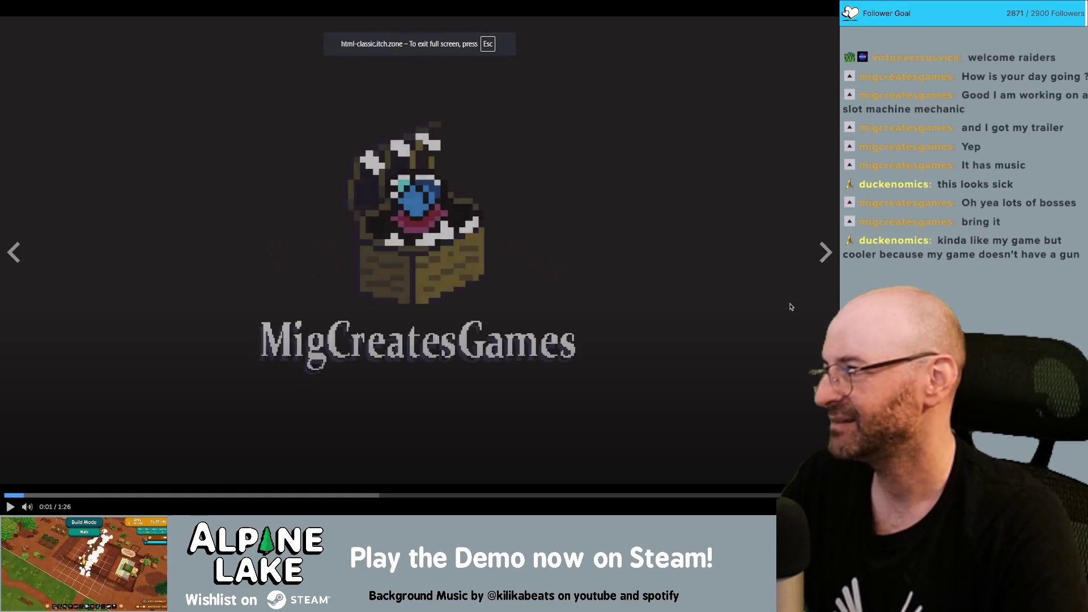
pyautogui.click(781, 495)
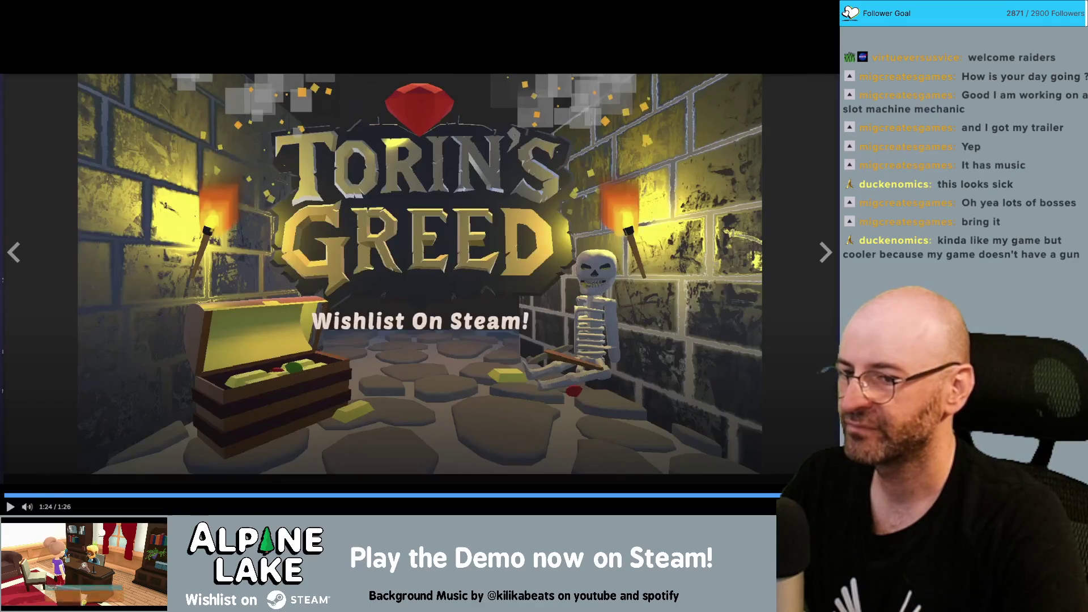
pyautogui.click(28, 496)
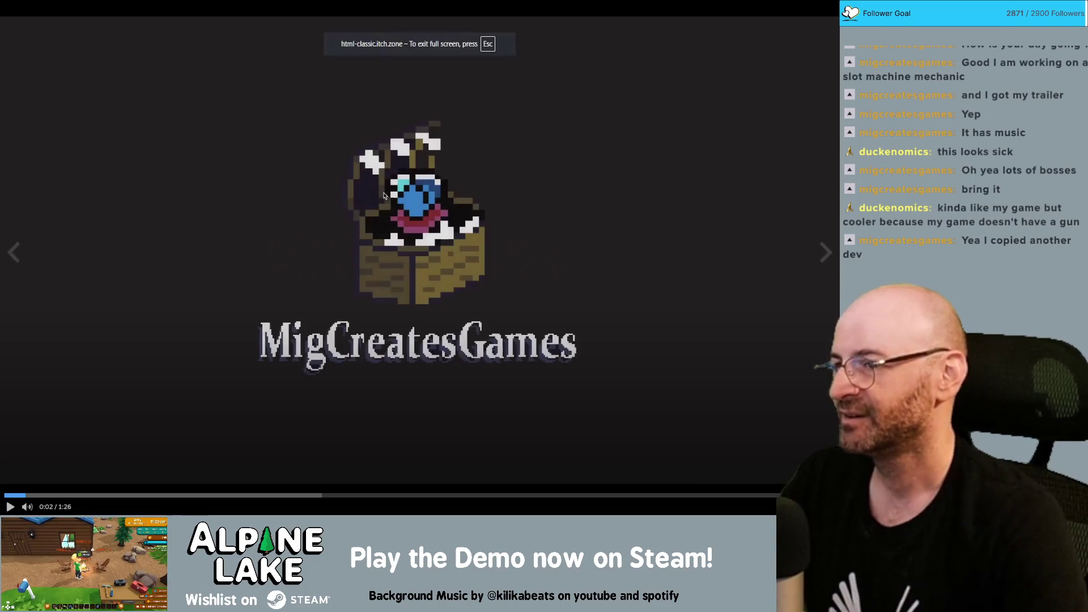
pyautogui.click(7, 494)
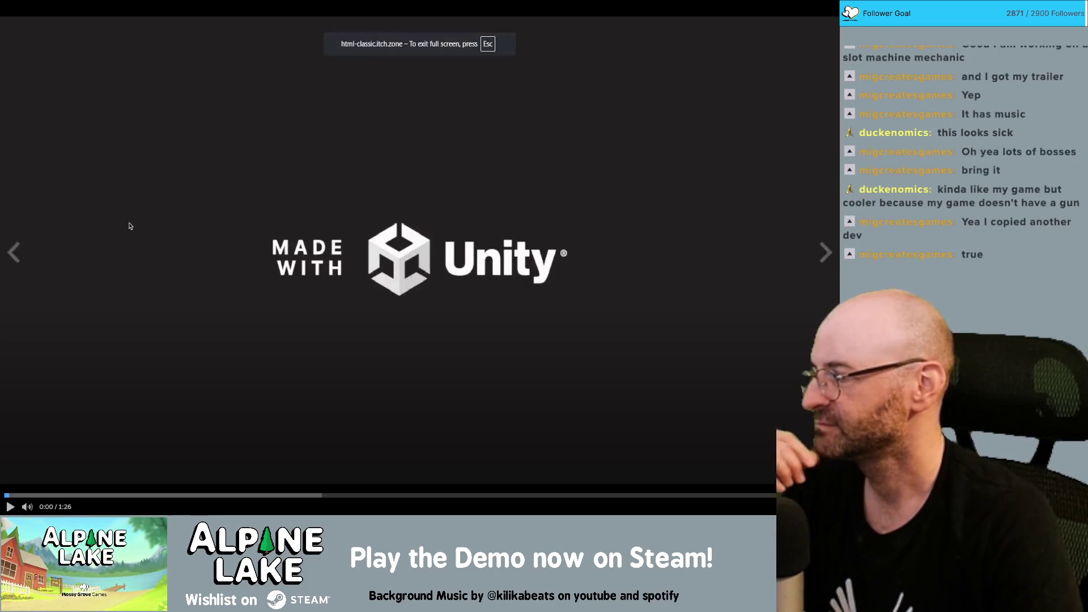
pyautogui.press('Escape')
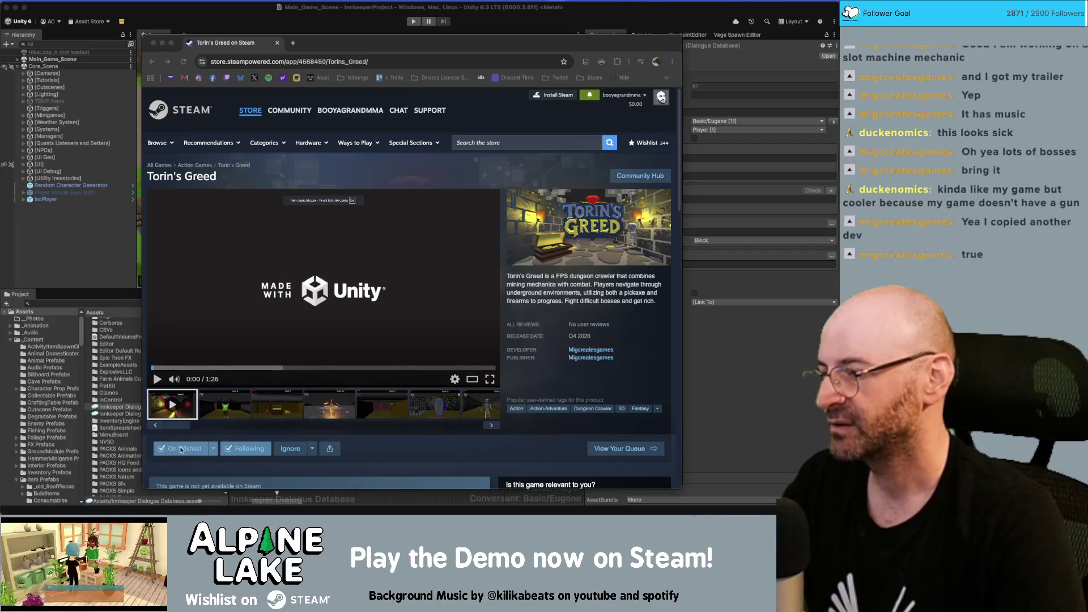
# Move the Steam store browser window up and left, and enlarge it.
pyautogui.click(326, 58)
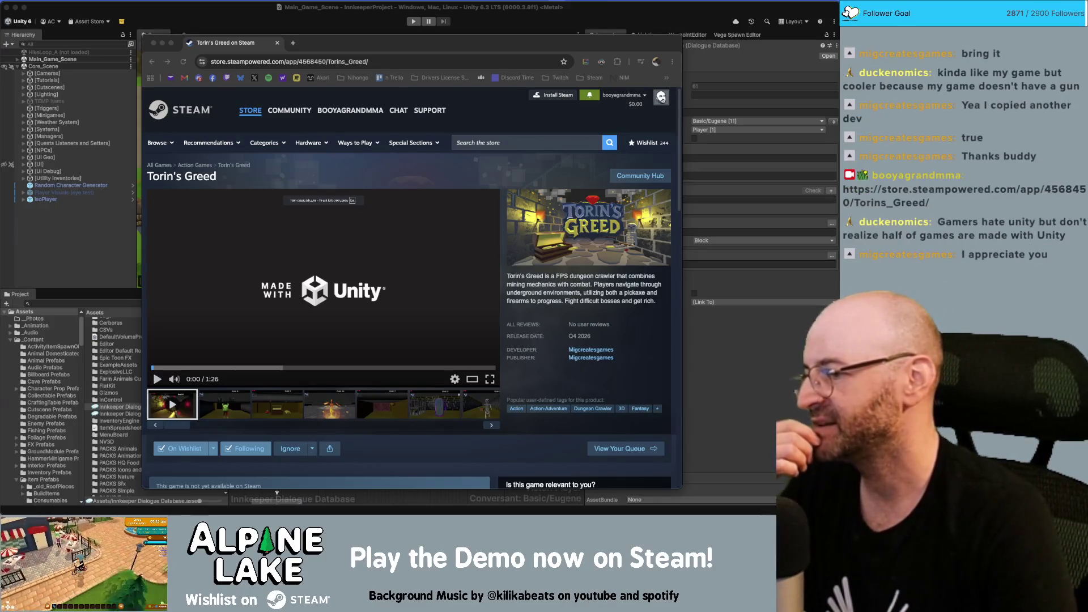
pyautogui.moveTo(335, 42); pyautogui.dragTo(336, 29)
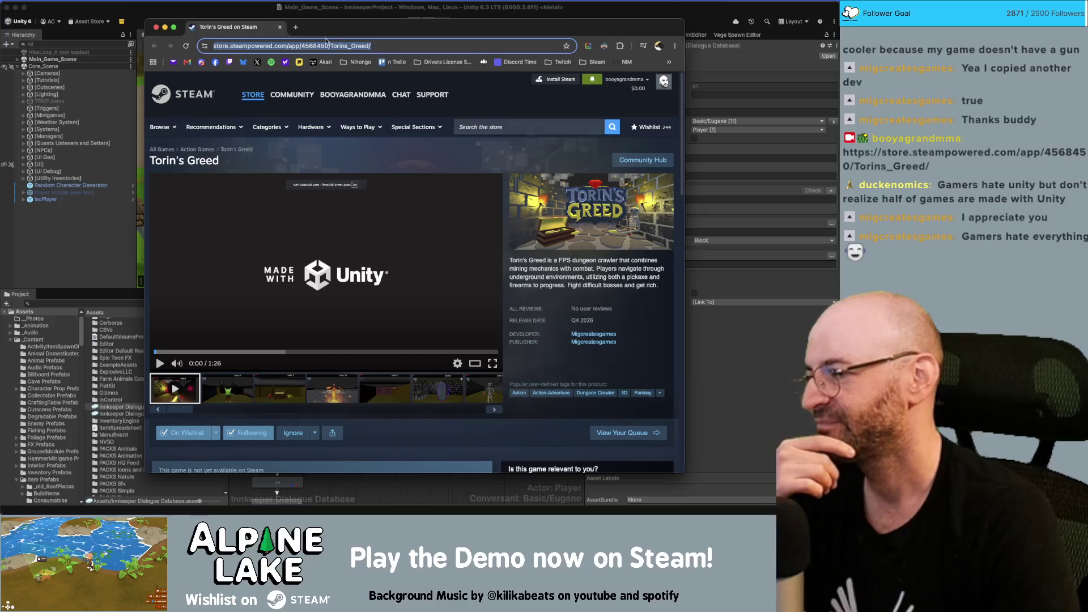
pyautogui.moveTo(624, 27)
pyautogui.mouseDown()
pyautogui.moveTo(755, 22)
pyautogui.moveTo(736, 19)
pyautogui.mouseUp()
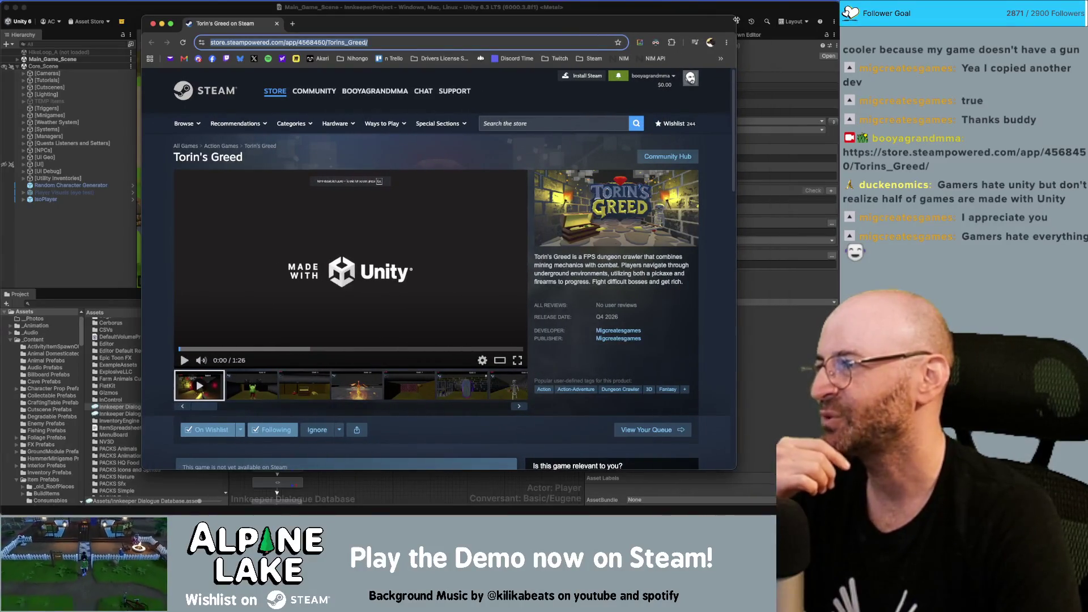
pyautogui.moveTo(734, 21)
pyautogui.mouseDown()
pyautogui.moveTo(758, 21)
pyautogui.moveTo(688, 18)
pyautogui.mouseUp()
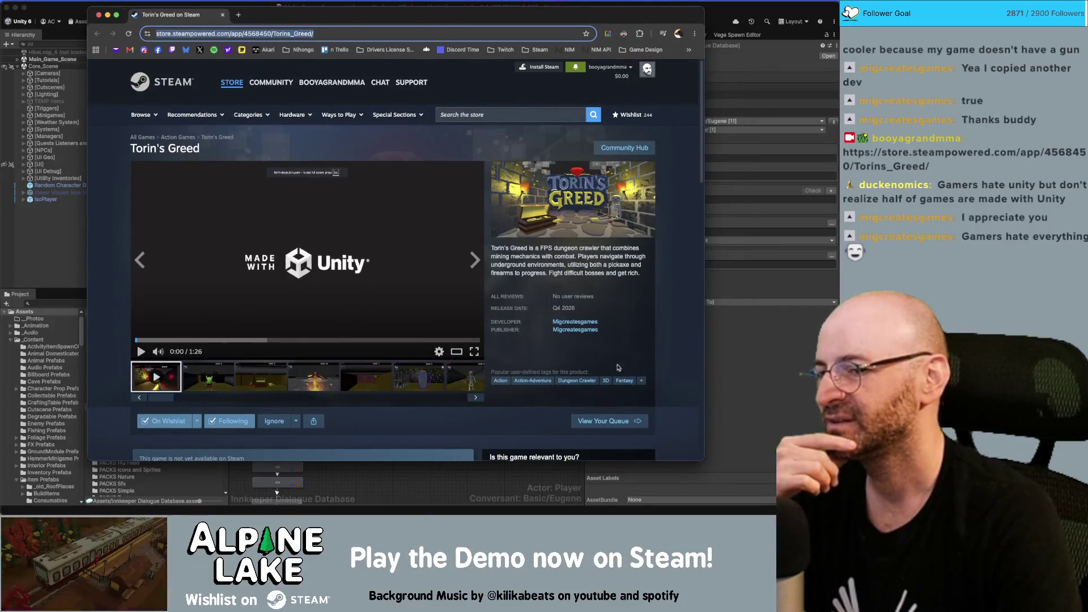
pyautogui.moveTo(699, 461)
pyautogui.mouseDown()
pyautogui.moveTo(770, 479)
pyautogui.moveTo(772, 494)
pyautogui.mouseUp()
pyautogui.moveTo(773, 504); pyautogui.dragTo(777, 504)
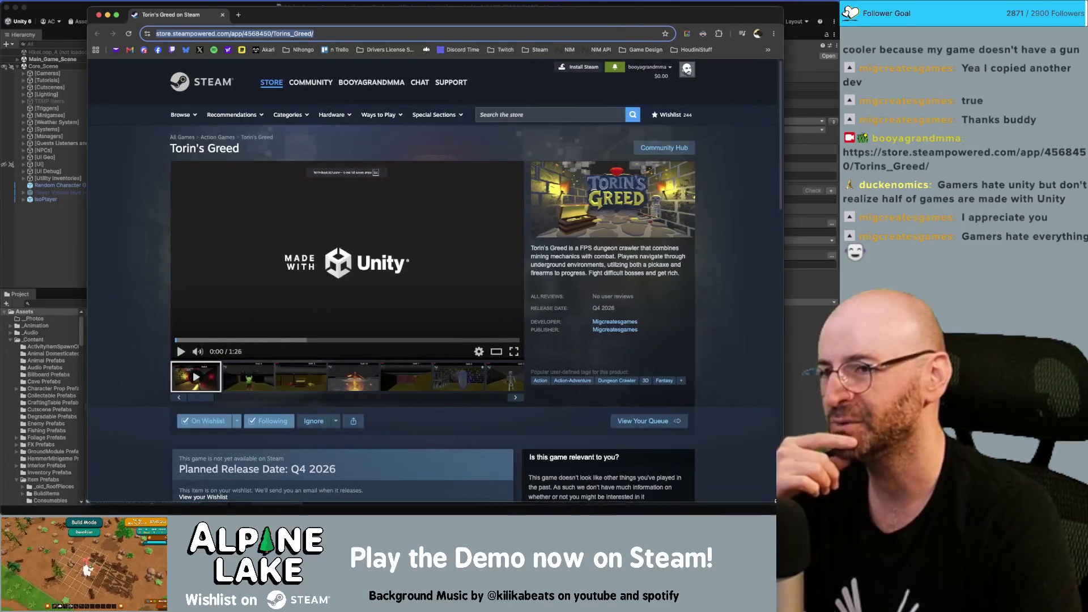
# Scroll down the Torin's Greed store page, then close the browser window.
pyautogui.scroll(-3, 654, 386)
pyautogui.scroll(-15, 655, 386)
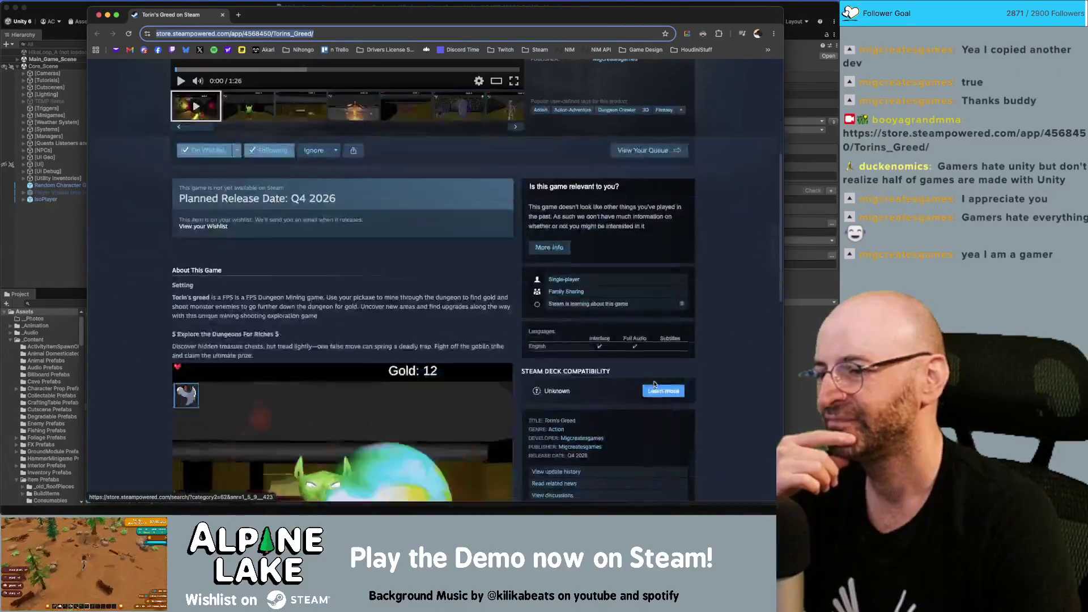
pyautogui.scroll(-5, 654, 386)
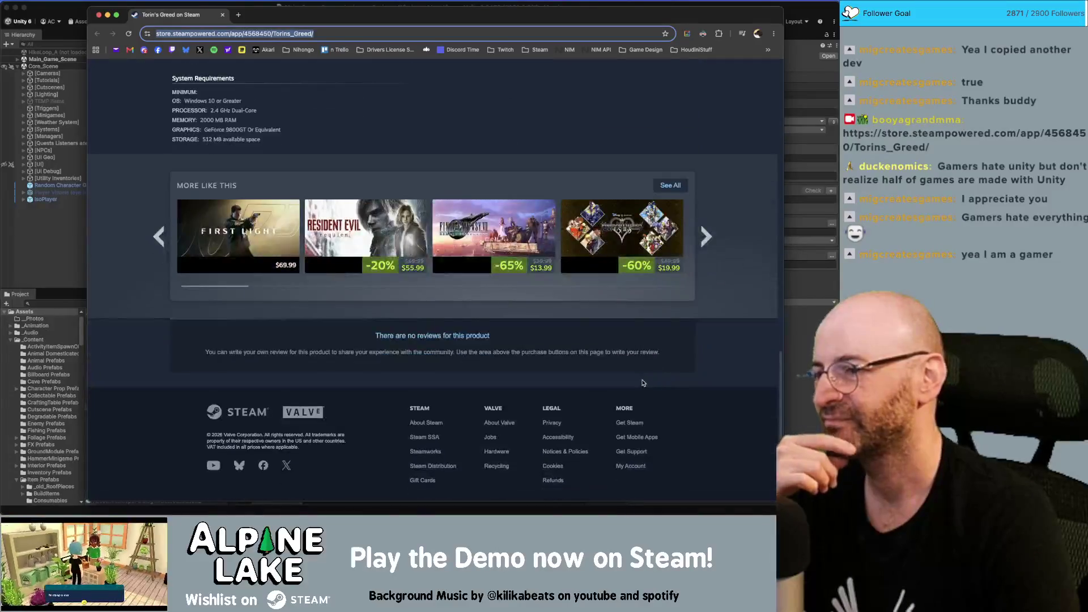
pyautogui.scroll(20, 654, 386)
pyautogui.press('super+w')
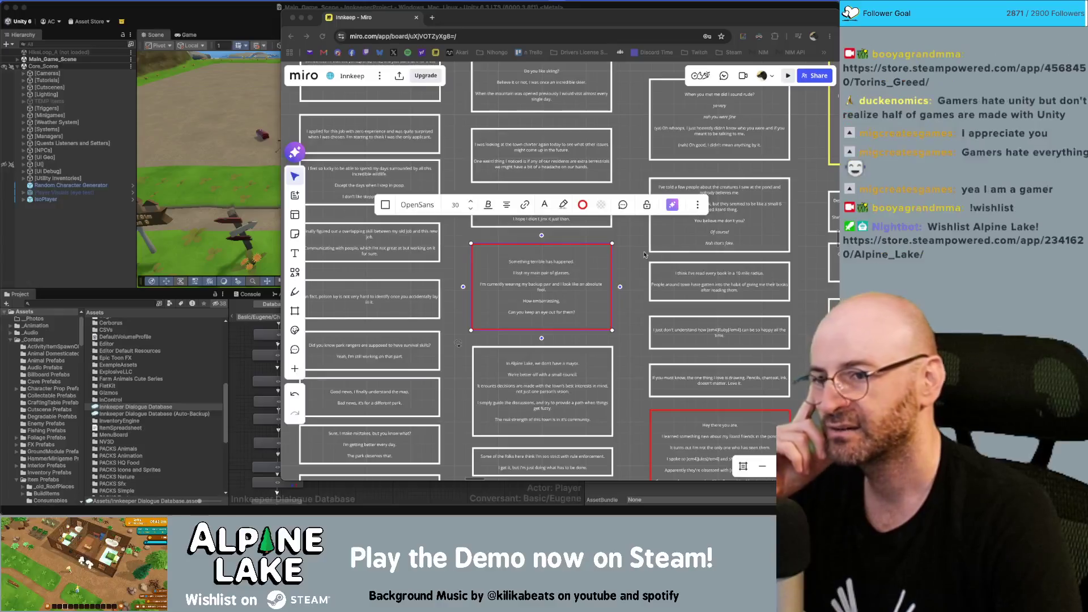
# Pan and zoom the Miro board to bring the red lost-glasses card into view.
pyautogui.moveTo(632, 236); pyautogui.dragTo(632, 283)
pyautogui.scroll(3, 632, 283)
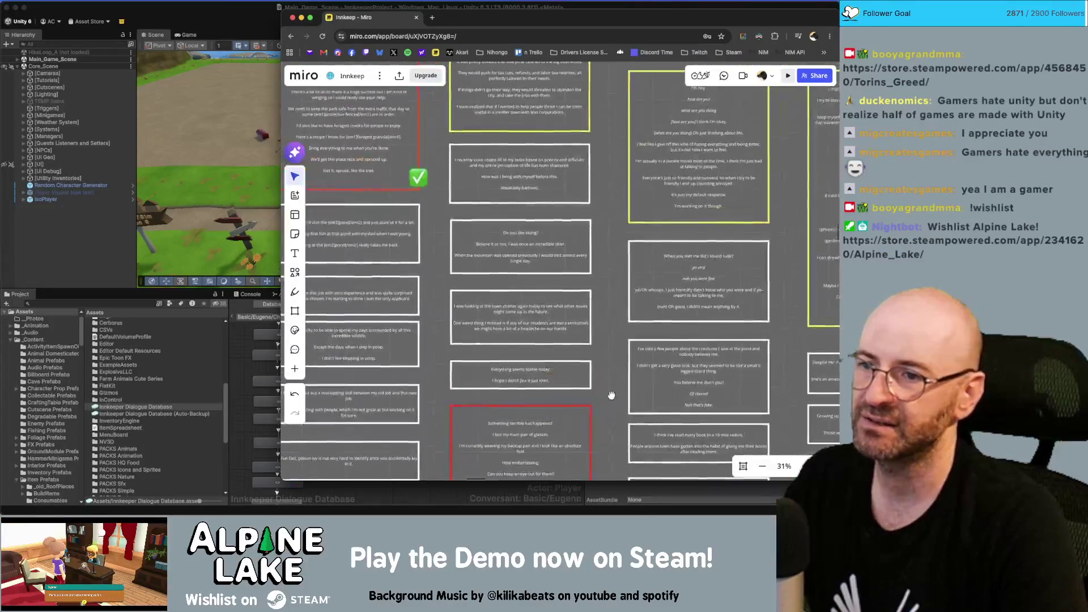
pyautogui.scroll(-5, 620, 279)
pyautogui.scroll(5, 619, 228)
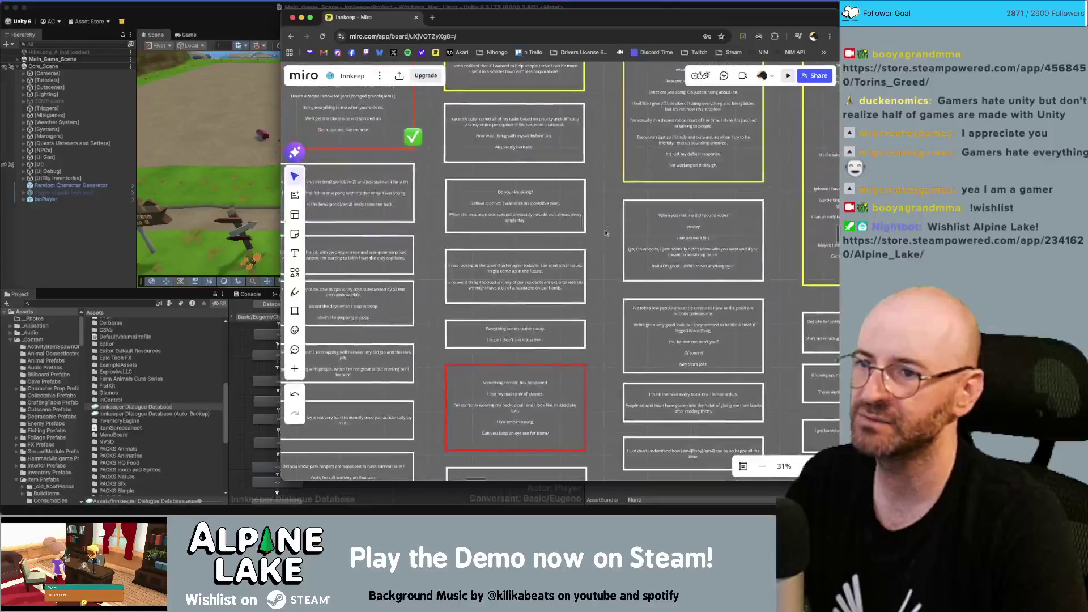
pyautogui.scroll(-3, 611, 119)
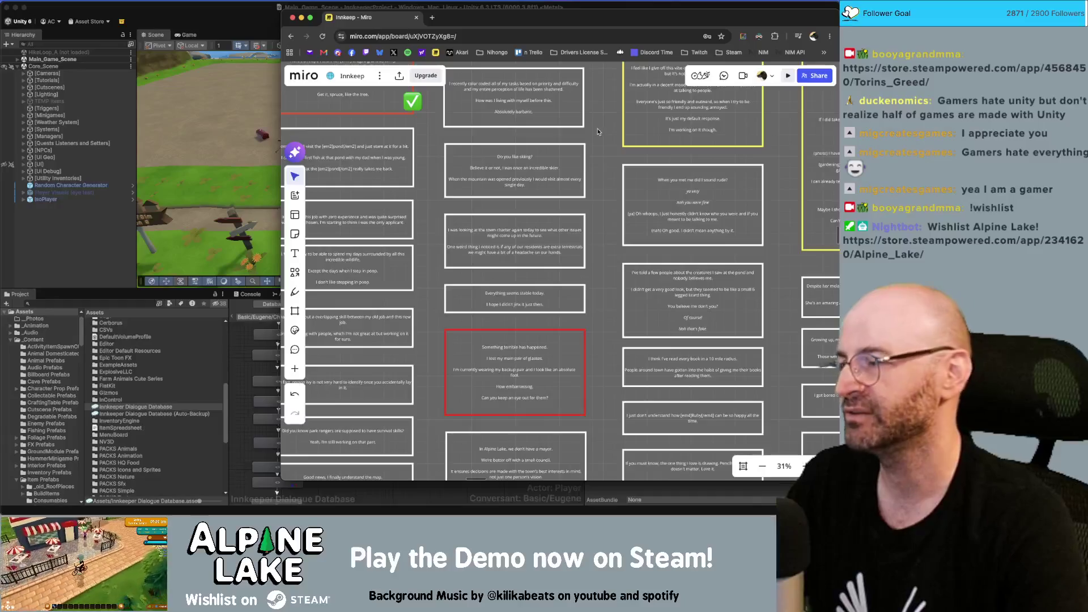
pyautogui.moveTo(606, 265); pyautogui.dragTo(597, 206)
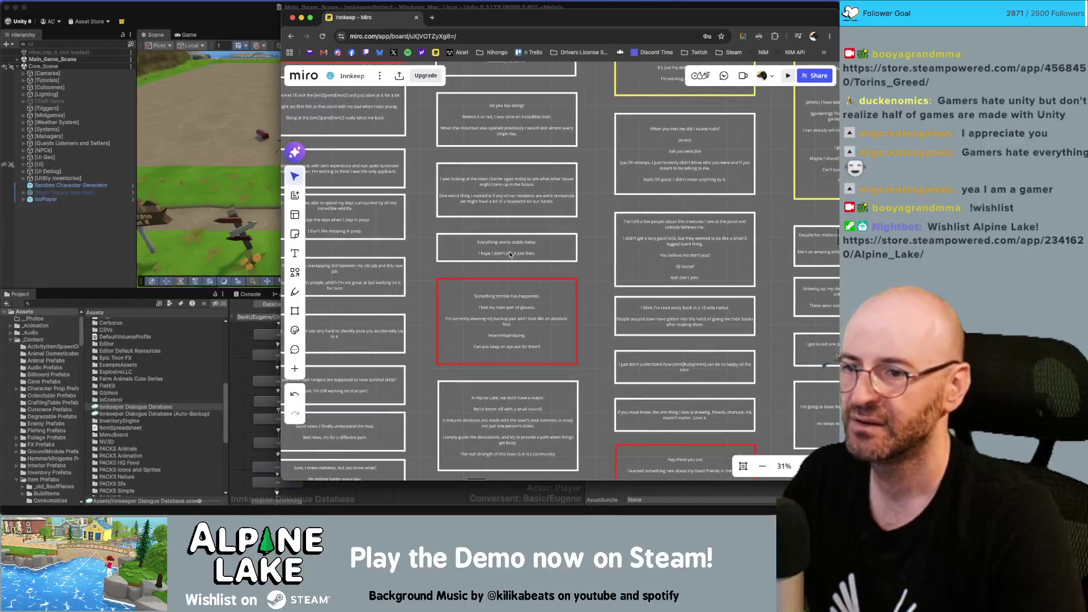
pyautogui.scroll(5, 505, 254)
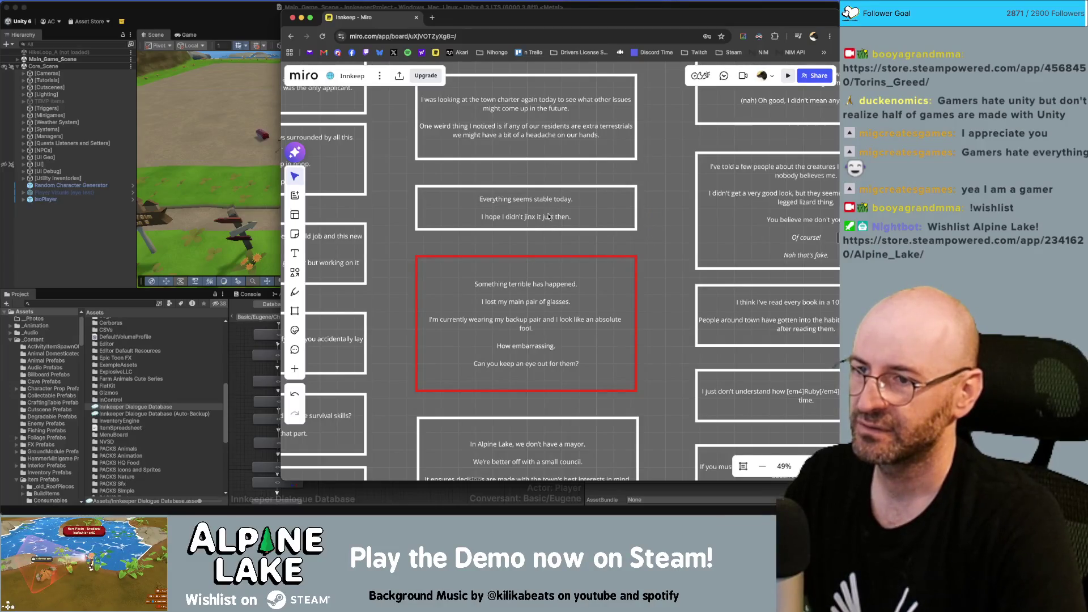
pyautogui.scroll(-2, 612, 238)
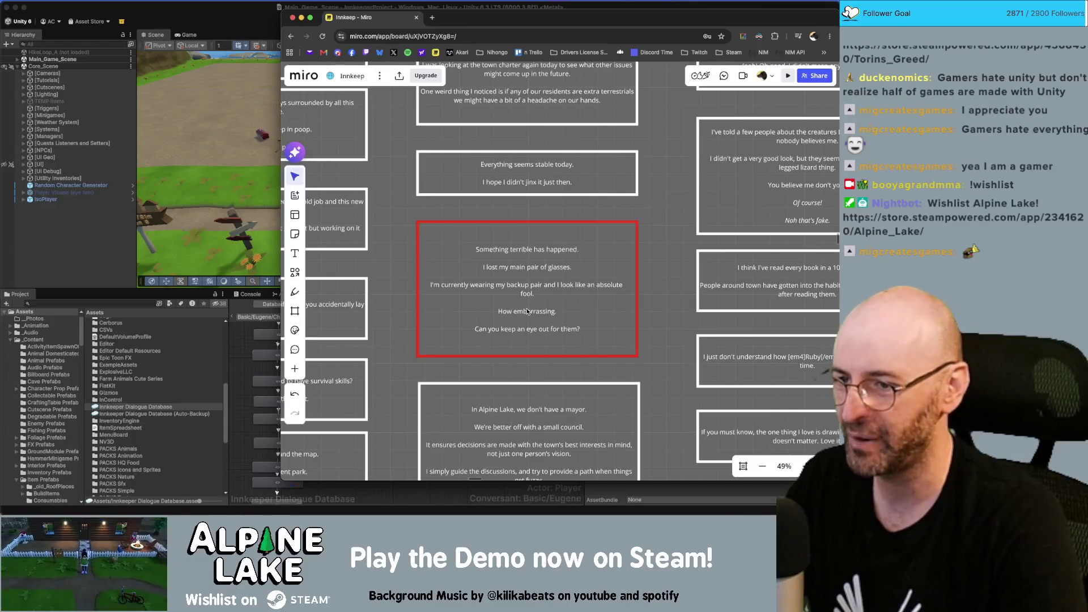
# Select all the text on the red lost-glasses card, then return to Unity.
pyautogui.doubleClick(542, 328)
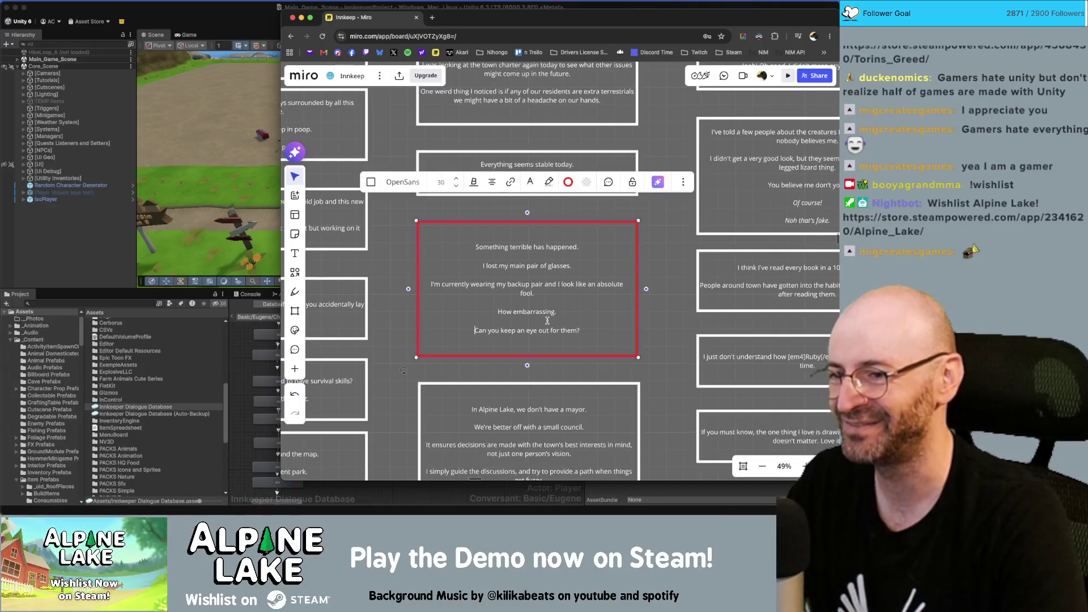
pyautogui.press('super+a')
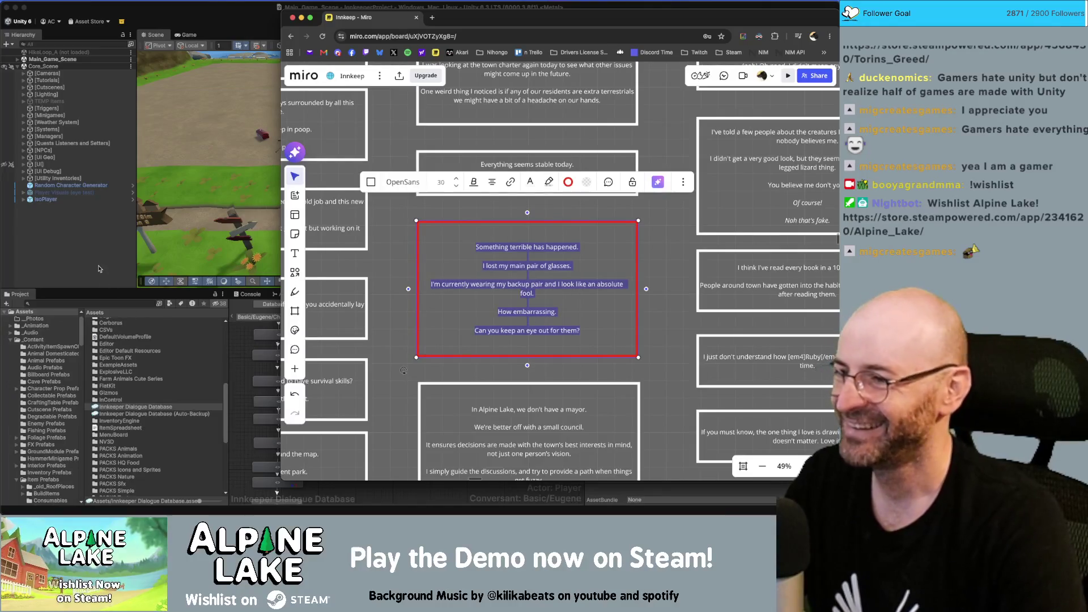
pyautogui.click(99, 269)
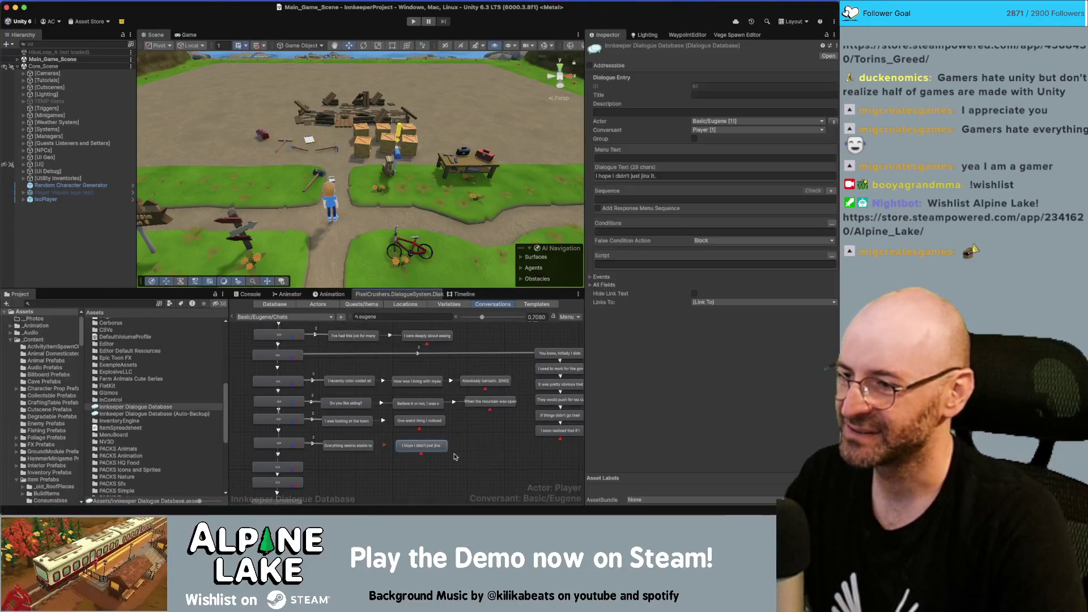
# Check the Miro board, then move a group of Eugene's chat nodes lower.
pyautogui.scroll(-5, 435, 458)
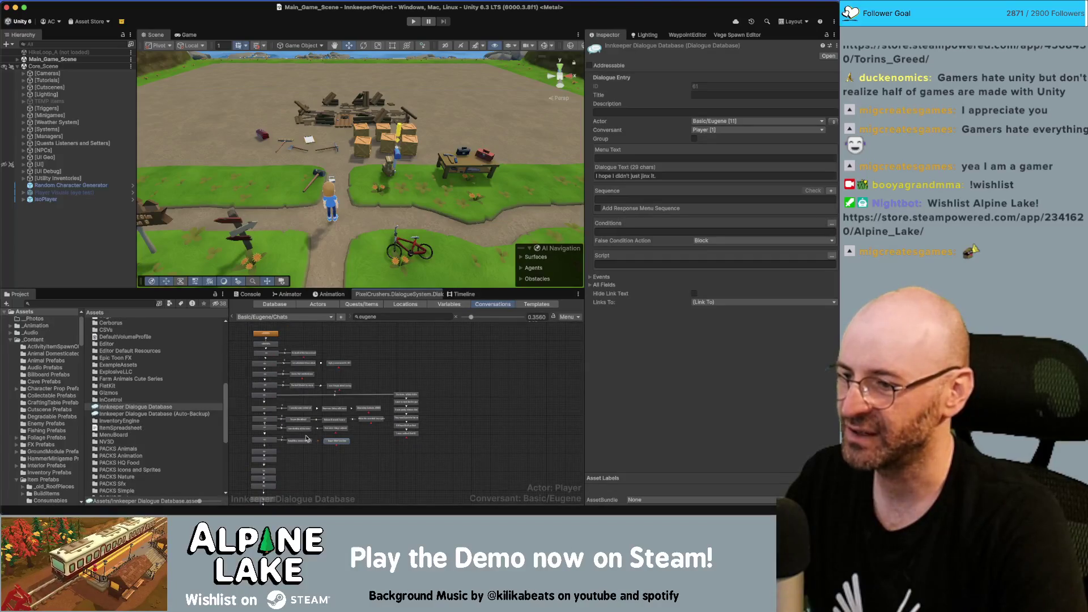
pyautogui.scroll(3, 317, 431)
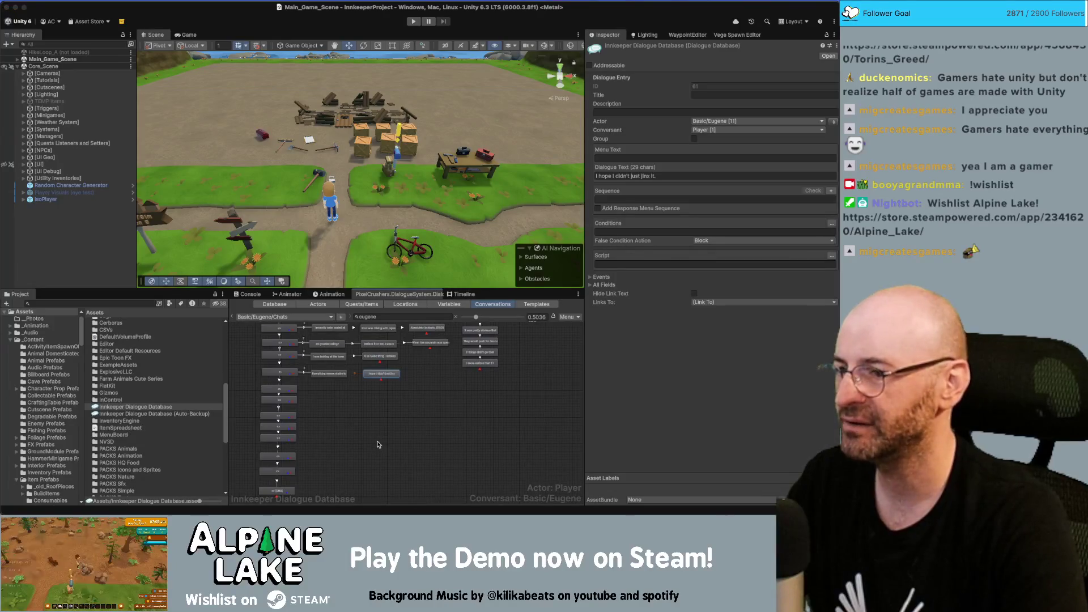
pyautogui.click(447, 408)
pyautogui.scroll(-1, 447, 408)
pyautogui.press('super+Tab')
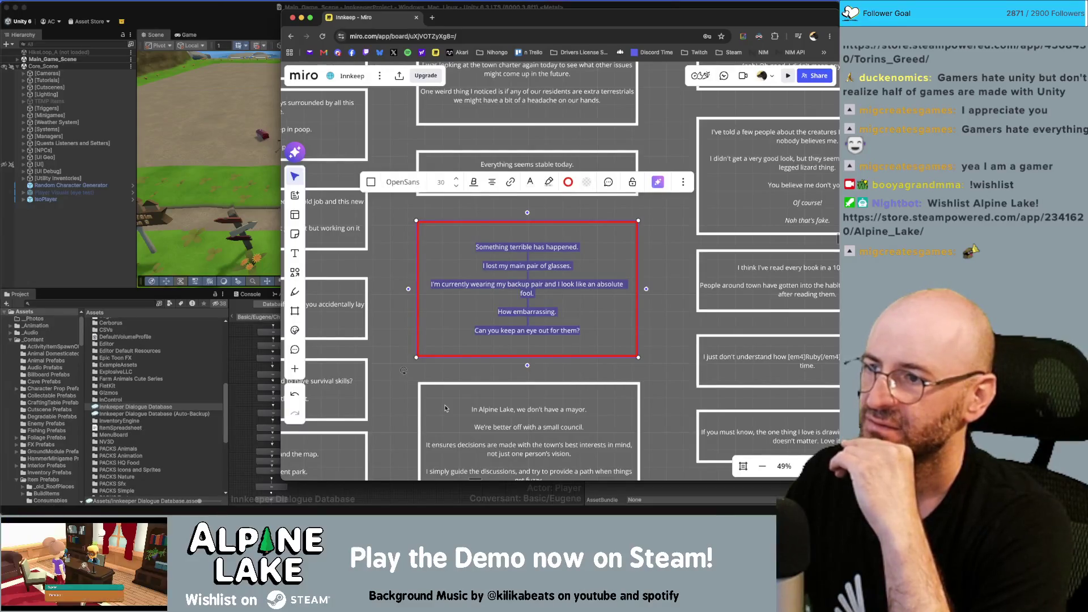
pyautogui.press('super+Tab')
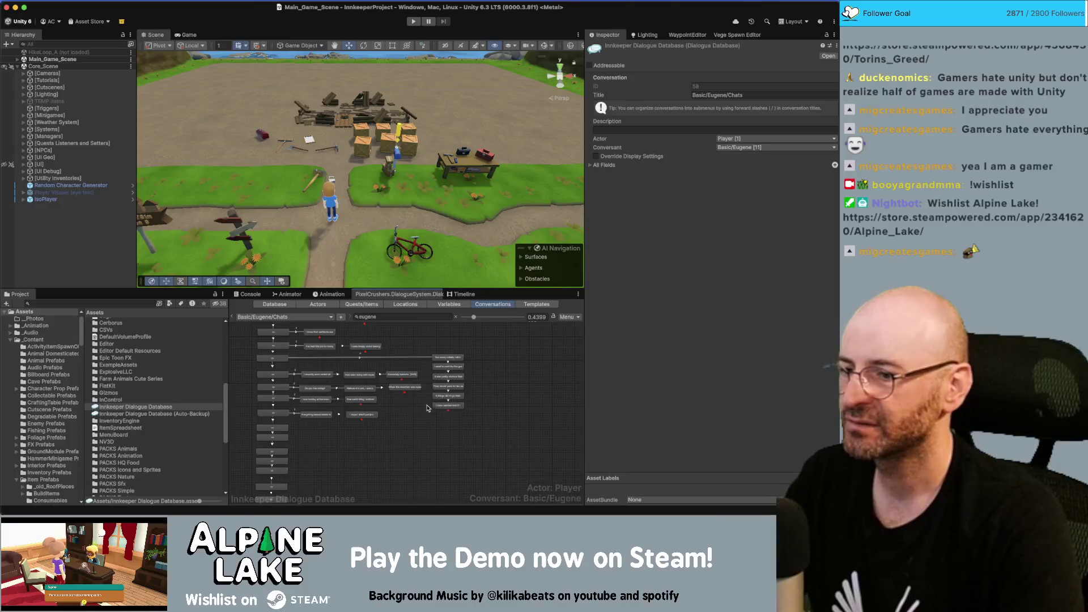
pyautogui.moveTo(408, 418)
pyautogui.mouseDown()
pyautogui.moveTo(252, 371)
pyautogui.moveTo(315, 386)
pyautogui.moveTo(307, 376)
pyautogui.moveTo(385, 417)
pyautogui.moveTo(408, 459)
pyautogui.moveTo(407, 491)
pyautogui.mouseUp()
# Shift the left nodes down and move the right-hand response column further right.
pyautogui.scroll(-2, 362, 430)
pyautogui.moveTo(242, 340); pyautogui.dragTo(358, 434)
pyautogui.moveTo(387, 349); pyautogui.dragTo(387, 368)
pyautogui.click(432, 328)
pyautogui.moveTo(432, 331); pyautogui.dragTo(478, 330)
pyautogui.click(311, 445)
pyautogui.scroll(1, 311, 446)
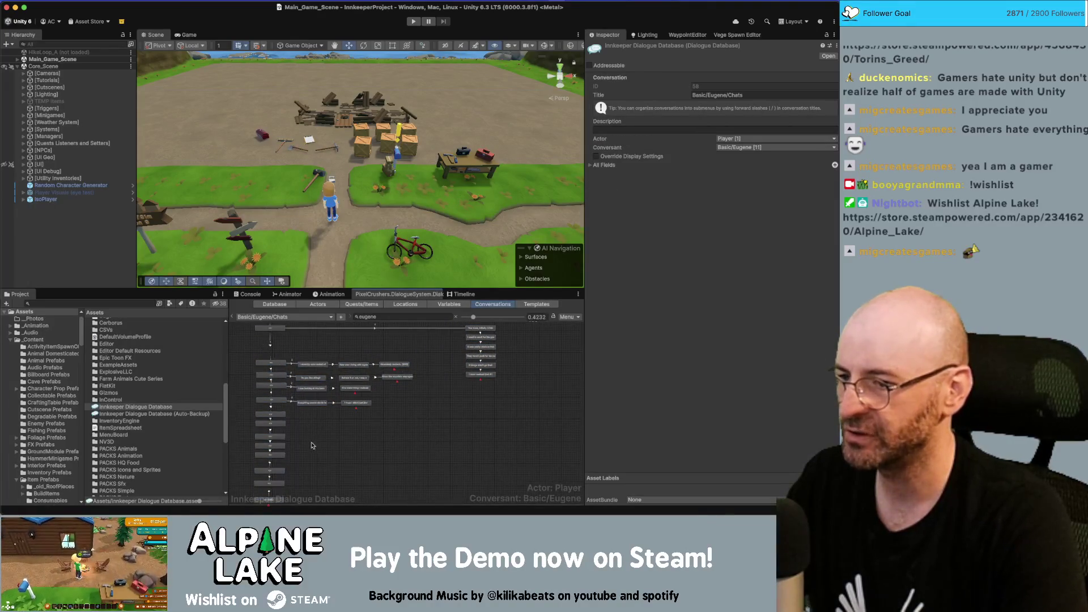
pyautogui.scroll(5, 340, 357)
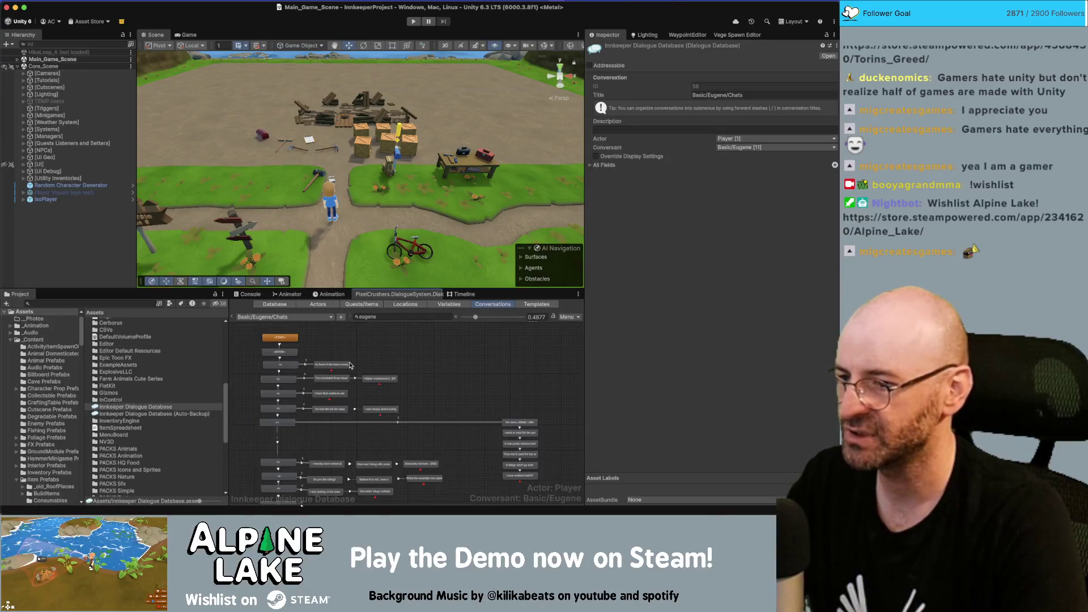
pyautogui.rightClick(284, 407)
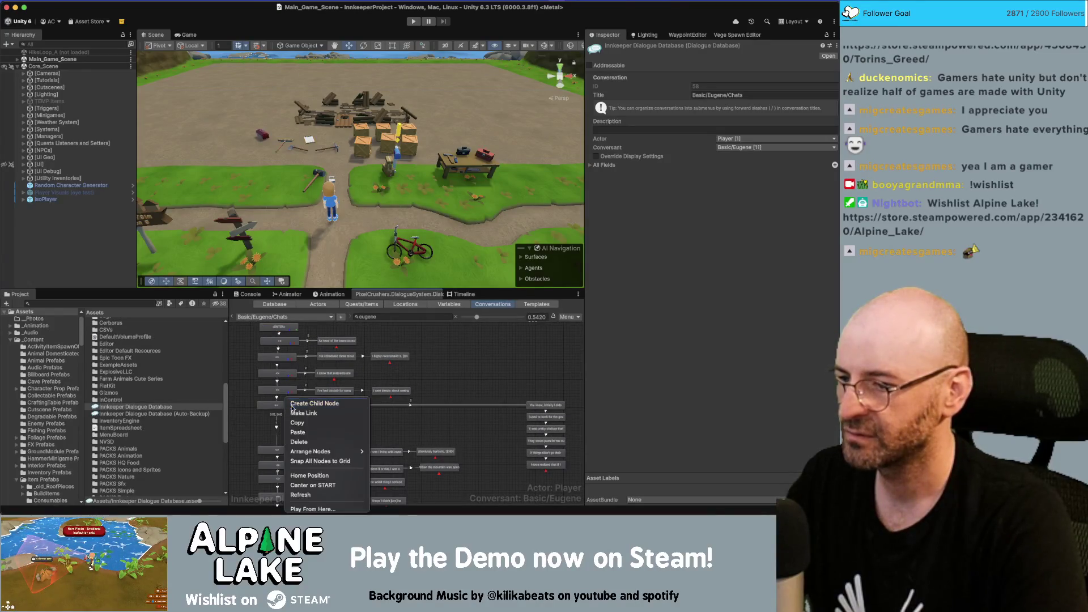
# Create child entry 62 under Eugene's chat node and link it to the lower red node.
pyautogui.click(306, 412)
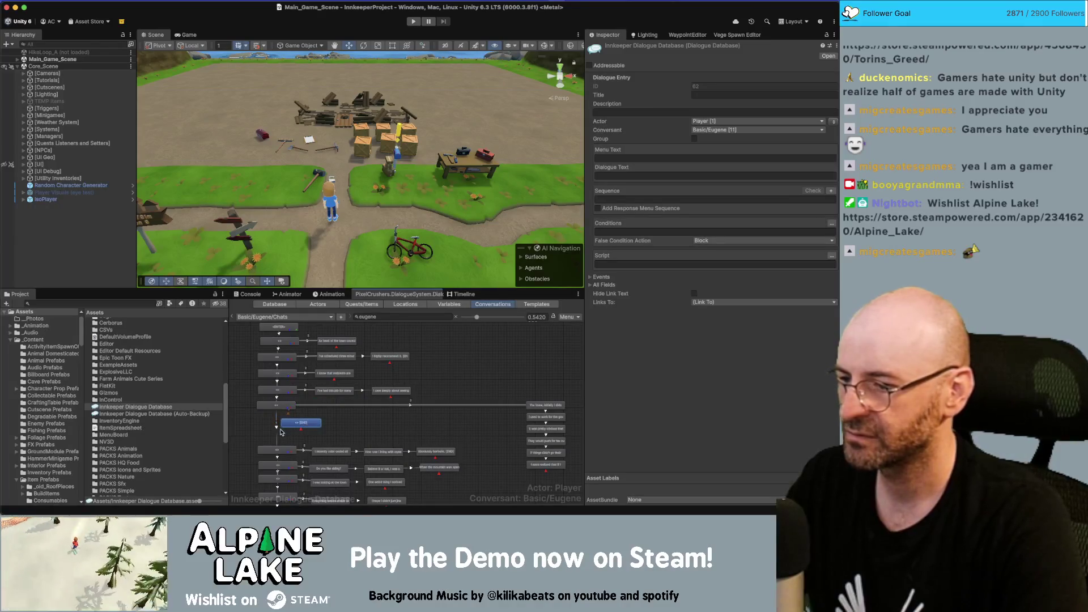
pyautogui.click(279, 426)
pyautogui.rightClick(301, 400)
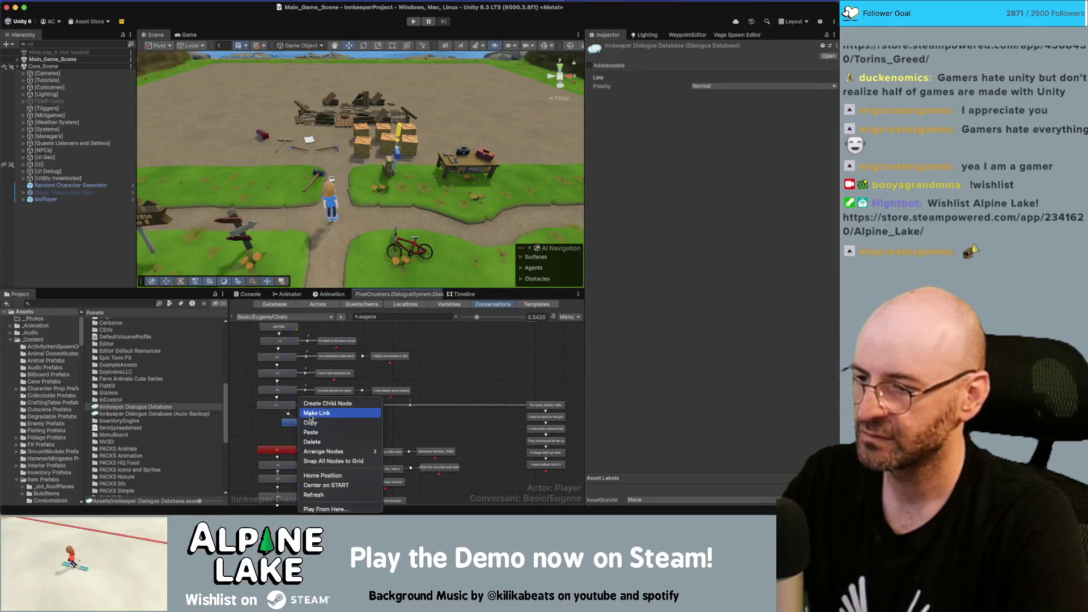
pyautogui.click(310, 413)
pyautogui.click(285, 448)
pyautogui.moveTo(297, 426); pyautogui.dragTo(274, 430)
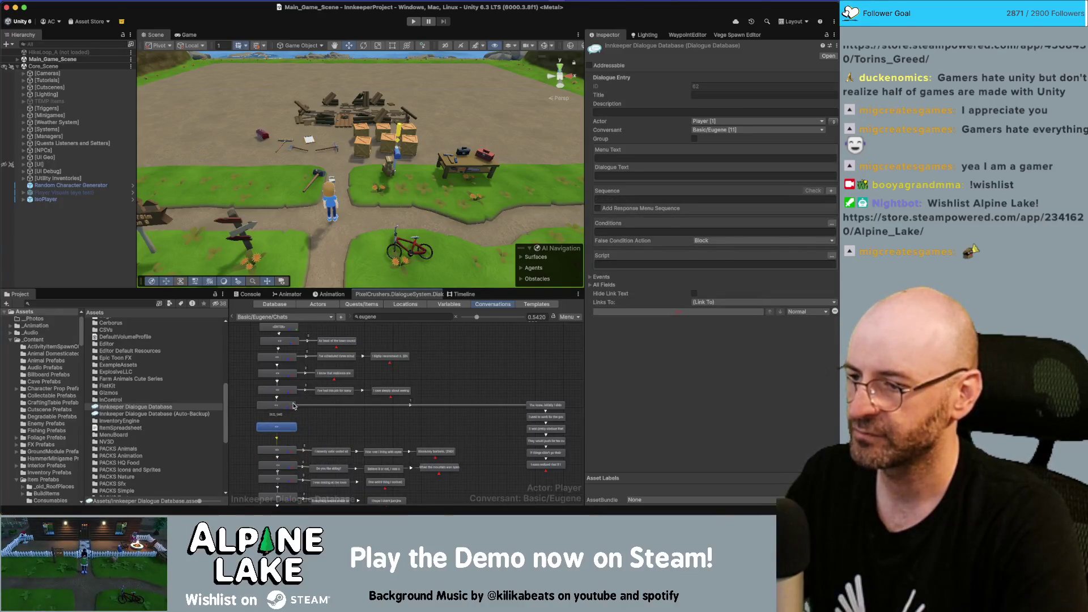
# Give entry 62 entry 30's condition, Eugene as speaker, and a Continue() sequence.
pyautogui.click(293, 406)
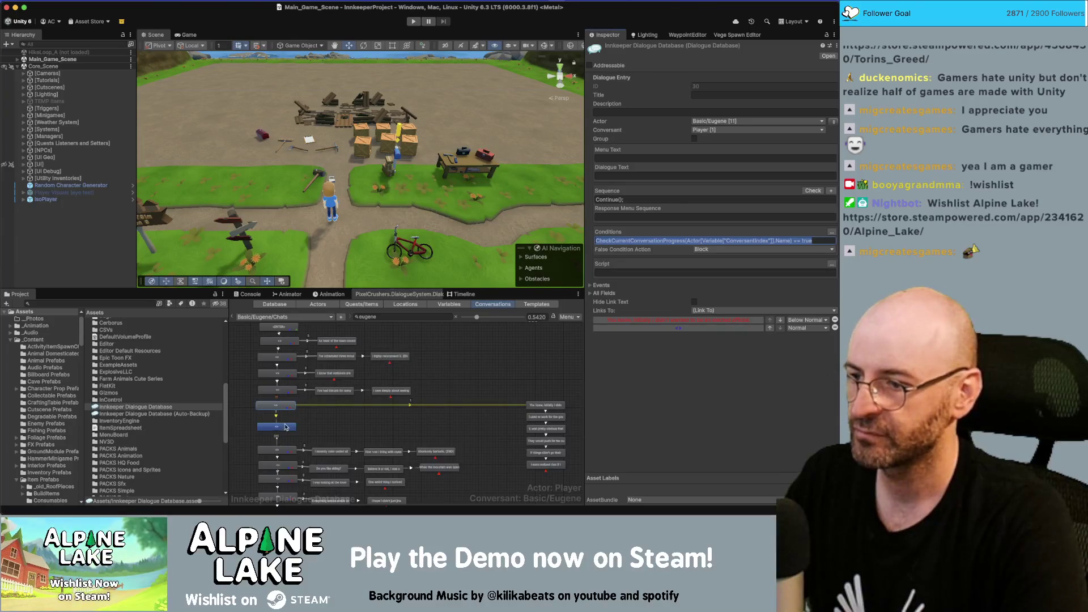
pyautogui.click(286, 427)
pyautogui.click(782, 232)
pyautogui.press('super+v')
pyautogui.click(832, 124)
pyautogui.click(675, 199)
pyautogui.write('Continue')
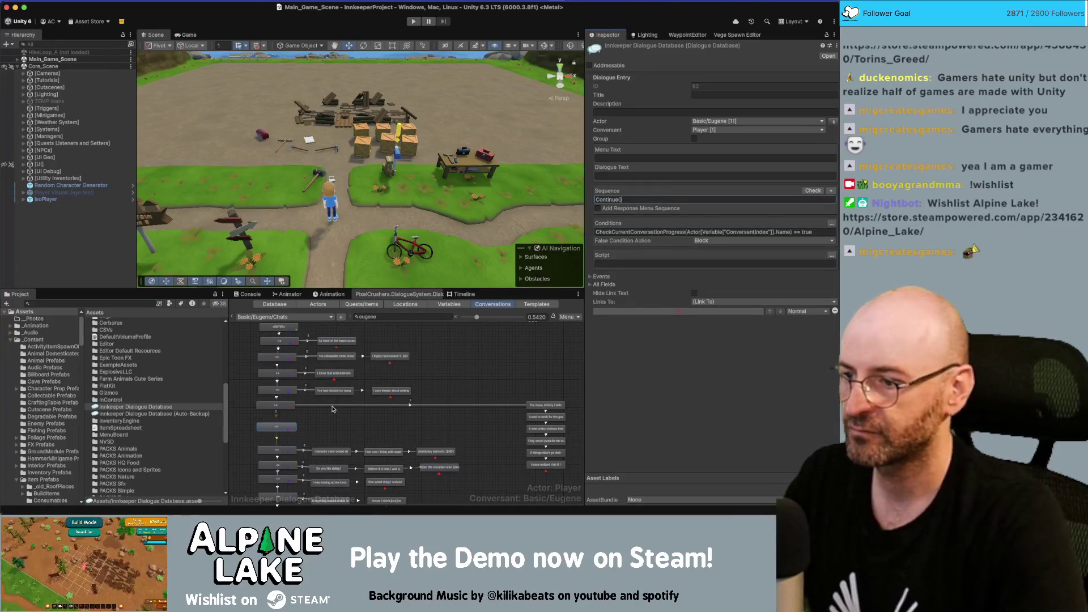
pyautogui.click(360, 423)
pyautogui.scroll(1, 306, 421)
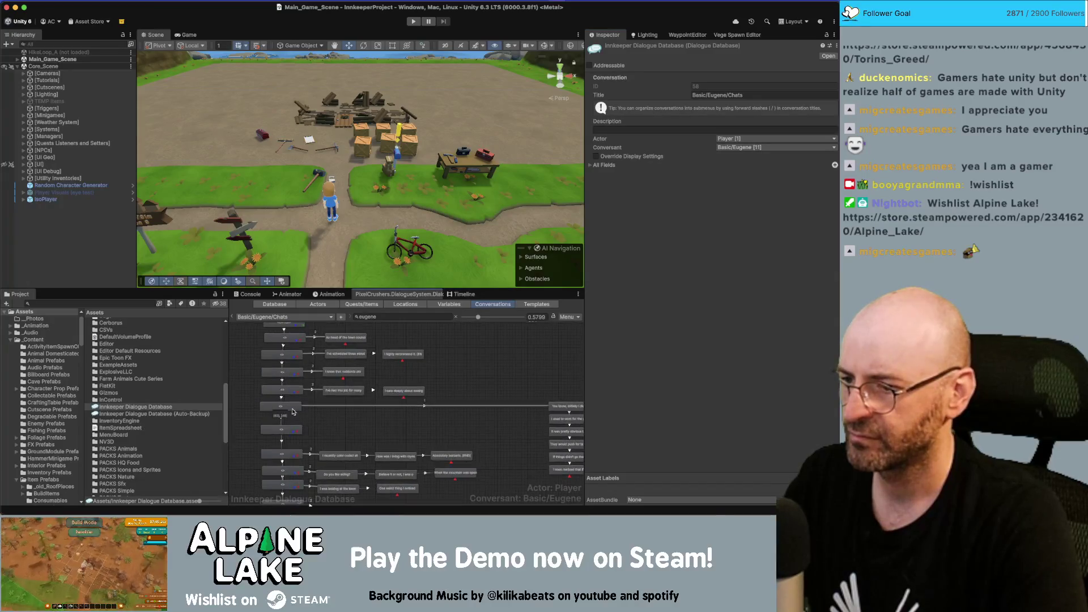
# Box-select several dialogue nodes and nudge them slightly right.
pyautogui.click(282, 407)
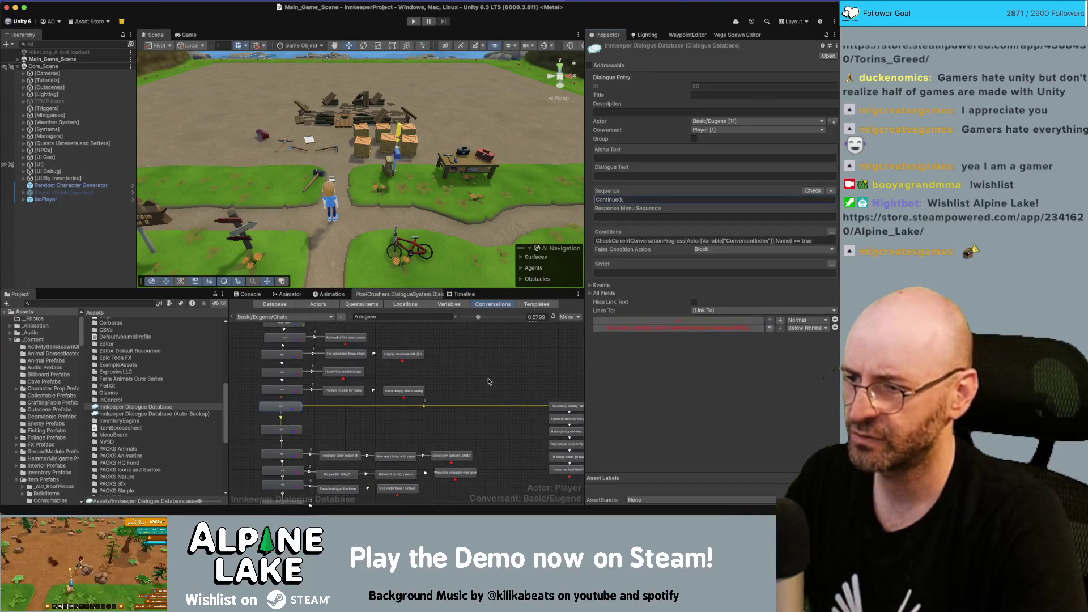
pyautogui.click(459, 406)
pyautogui.scroll(-4, 453, 426)
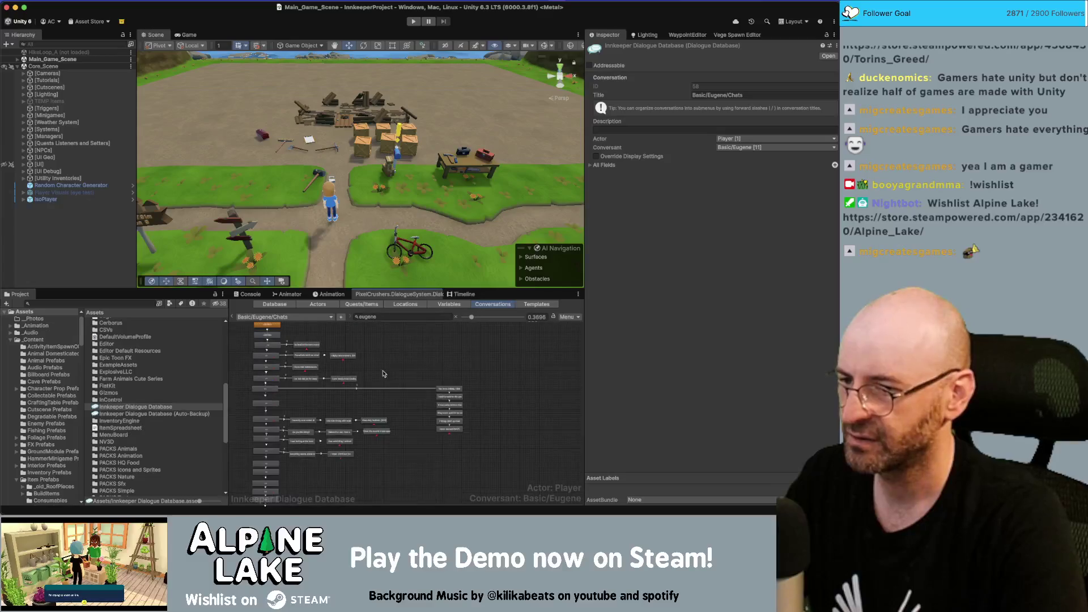
pyautogui.scroll(1, 385, 343)
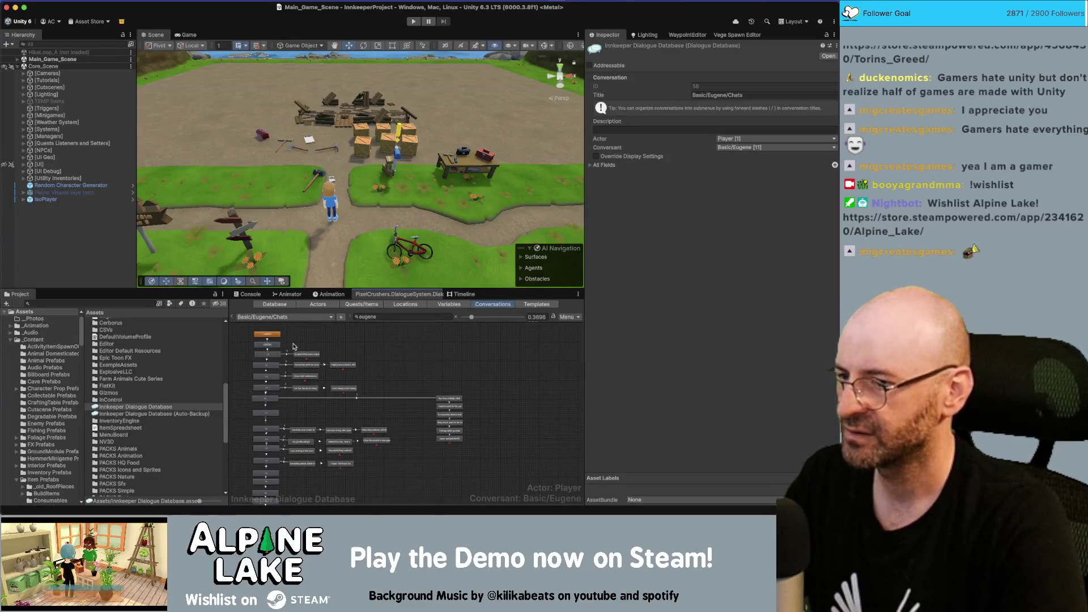
pyautogui.scroll(-1, 269, 353)
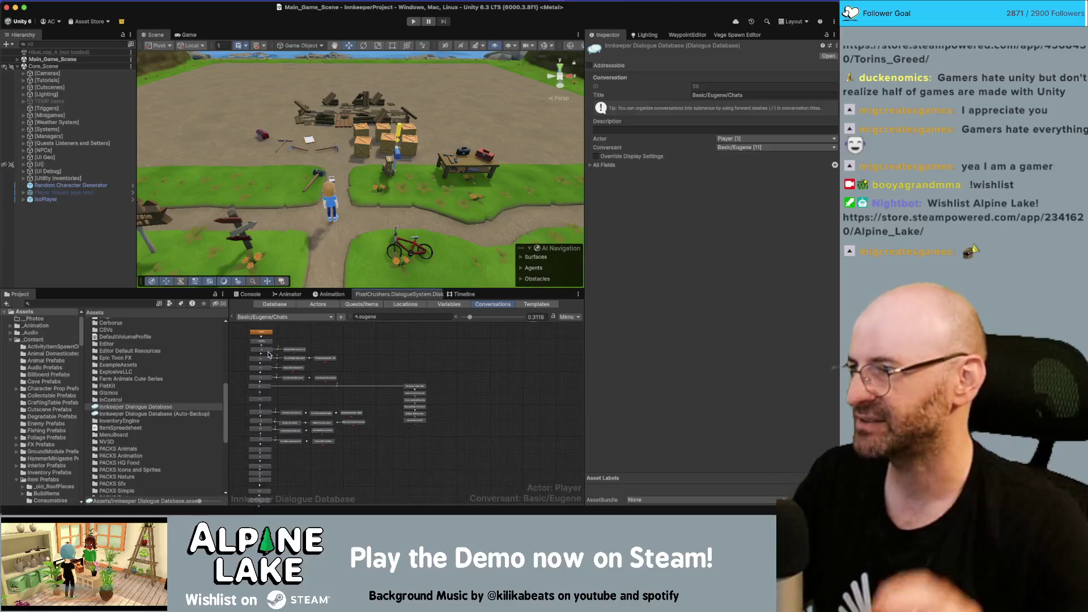
pyautogui.moveTo(445, 375)
pyautogui.mouseDown()
pyautogui.moveTo(427, 430)
pyautogui.moveTo(421, 393)
pyautogui.moveTo(433, 391)
pyautogui.mouseUp()
pyautogui.click(429, 377)
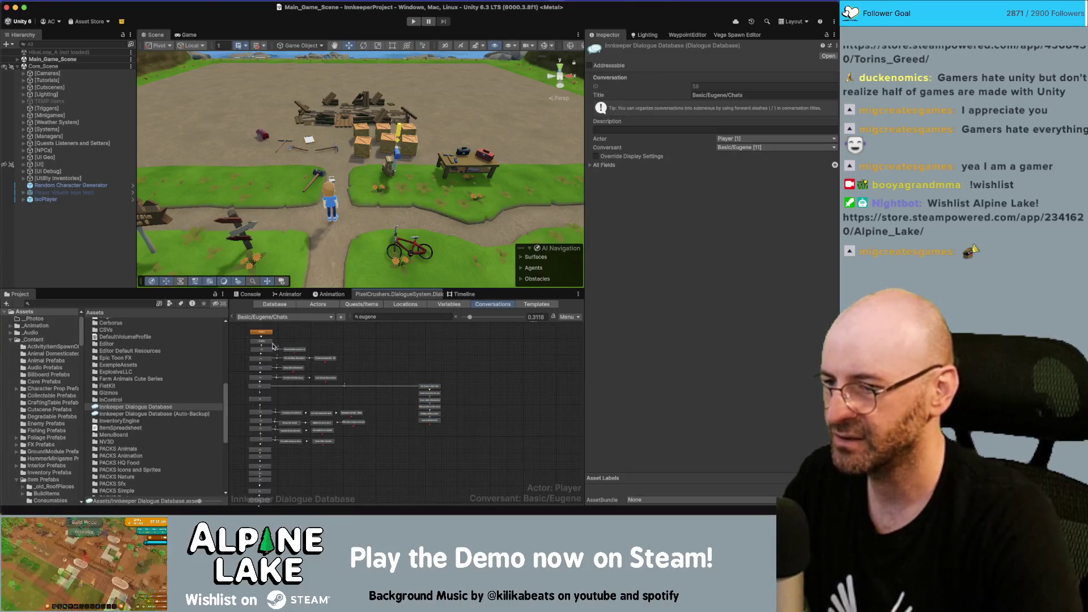
# Inspect the council-head opening line and the lowest node in the column.
pyautogui.scroll(3, 260, 355)
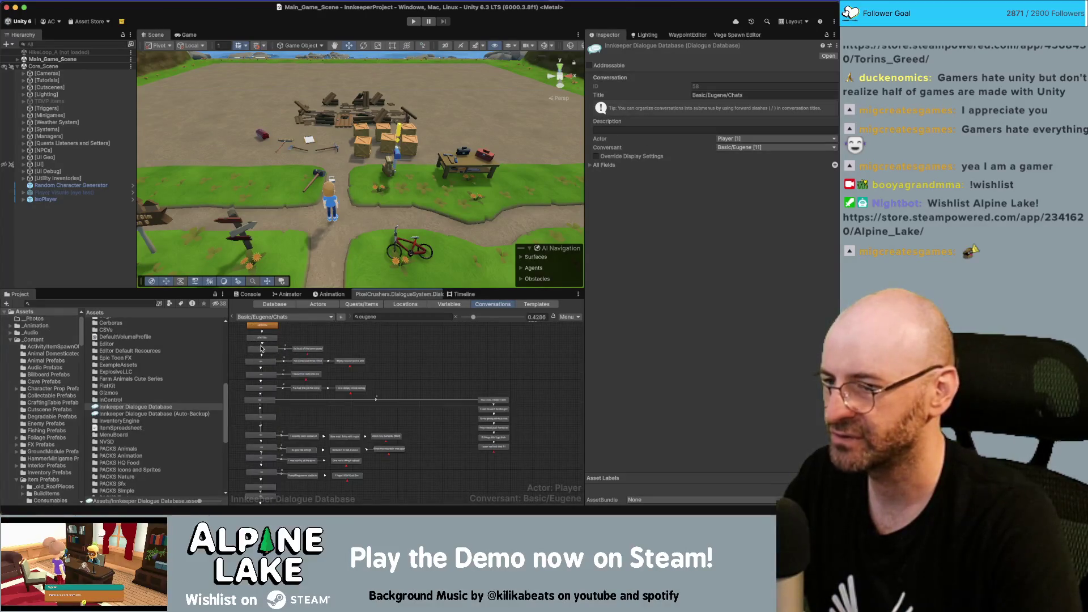
pyautogui.click(262, 348)
pyautogui.click(306, 348)
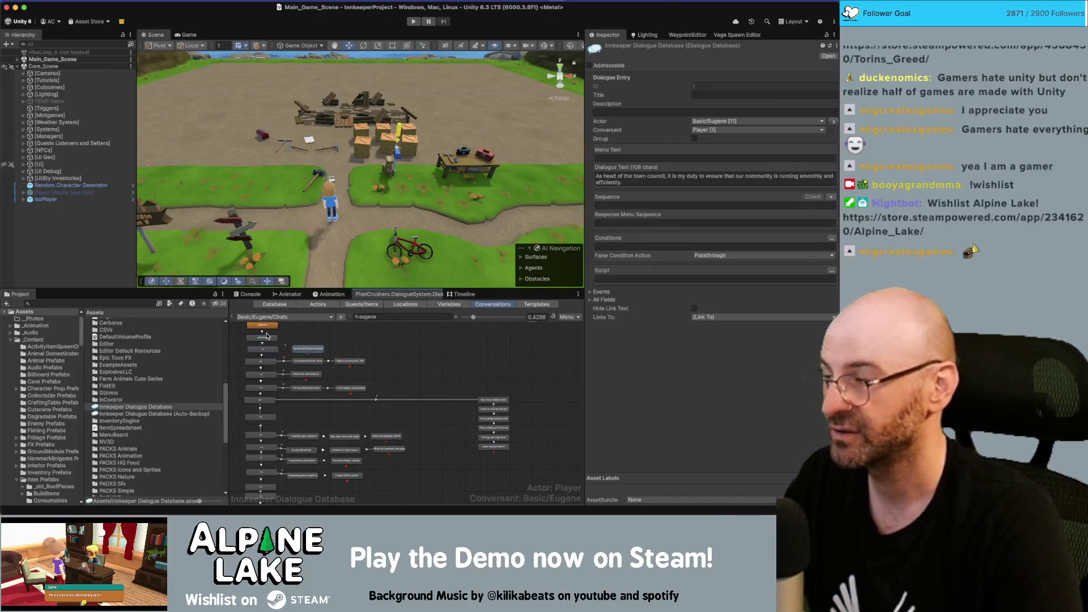
pyautogui.click(301, 361)
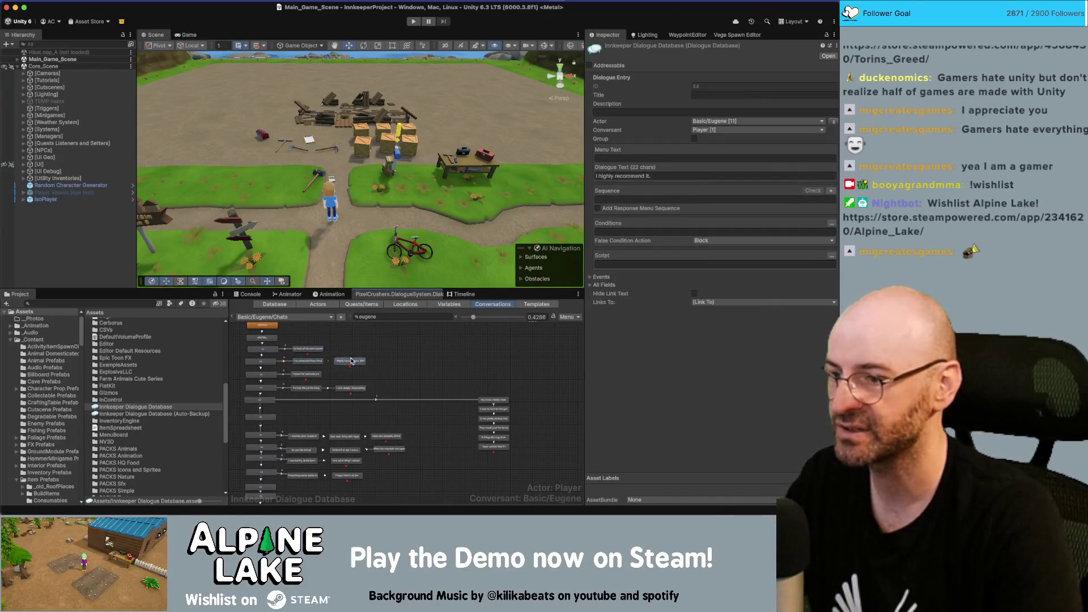
pyautogui.click(372, 384)
pyautogui.scroll(-2, 414, 424)
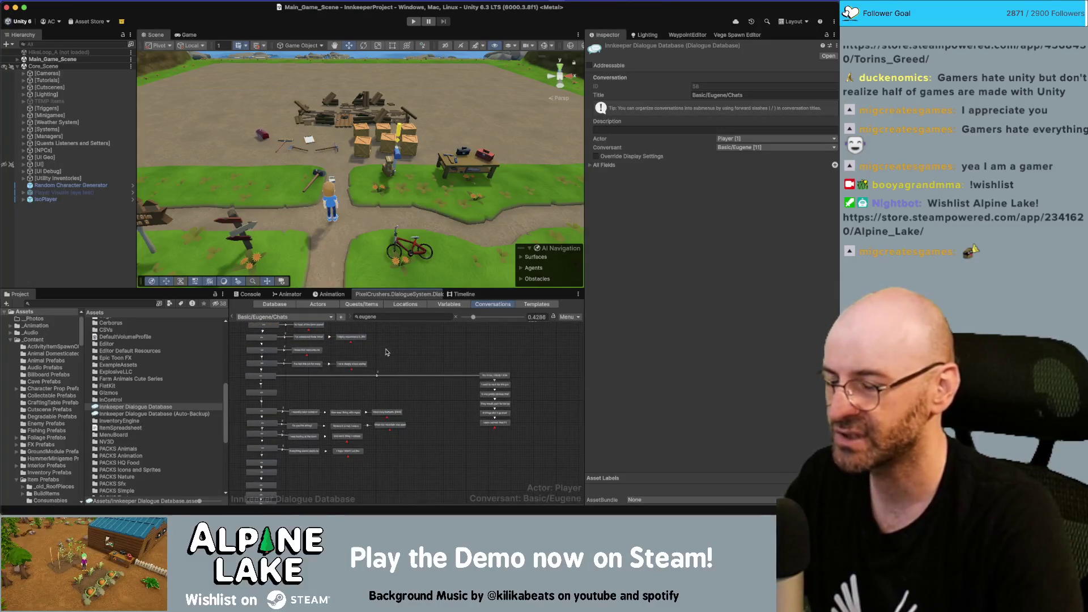
pyautogui.scroll(1, 325, 367)
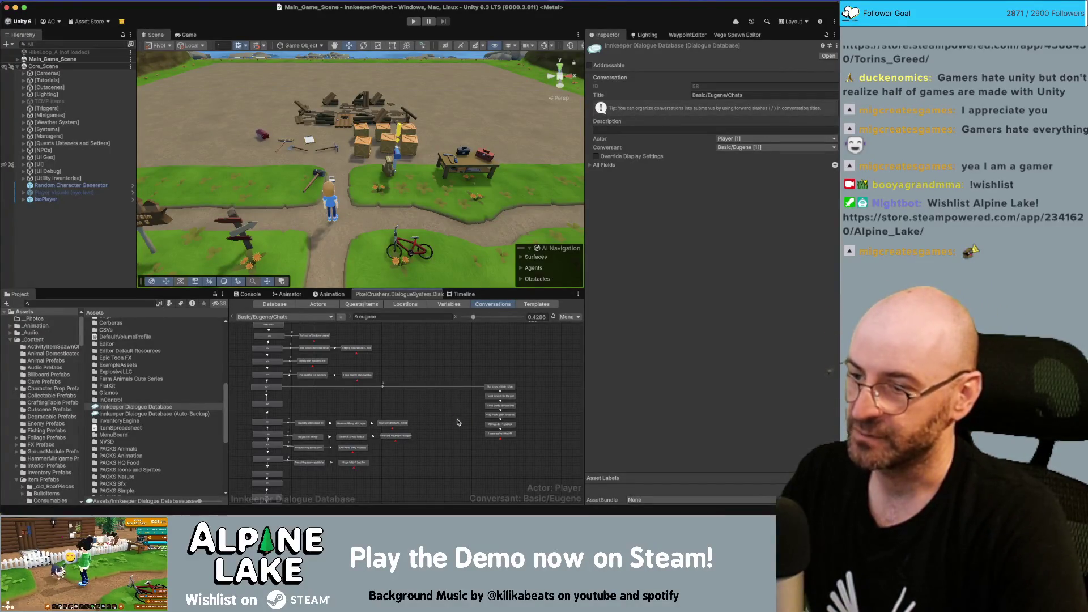
pyautogui.scroll(3, 458, 422)
pyautogui.scroll(3, 425, 419)
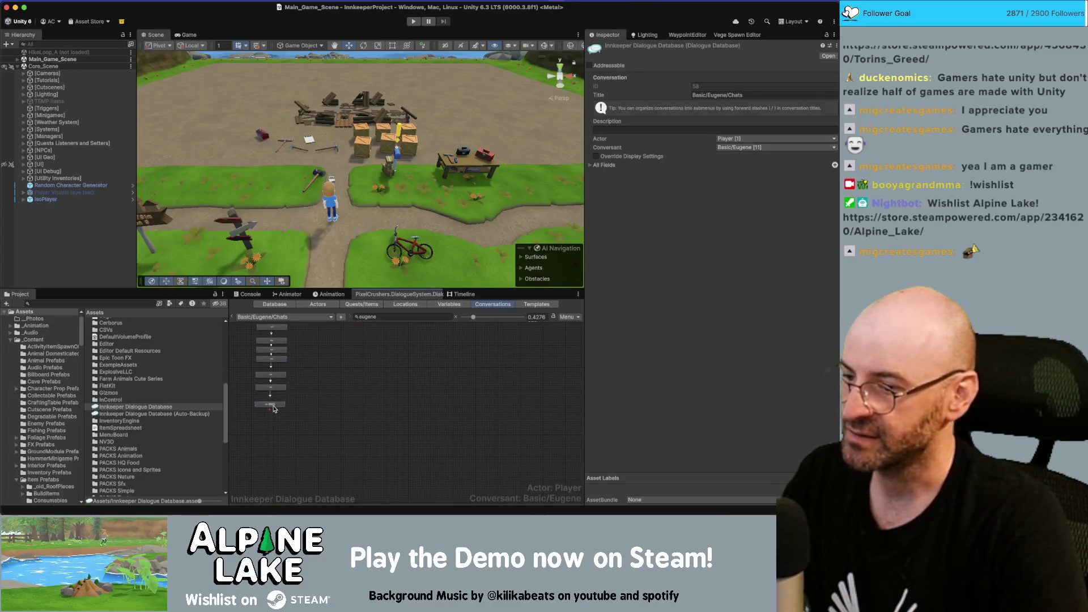
pyautogui.click(272, 406)
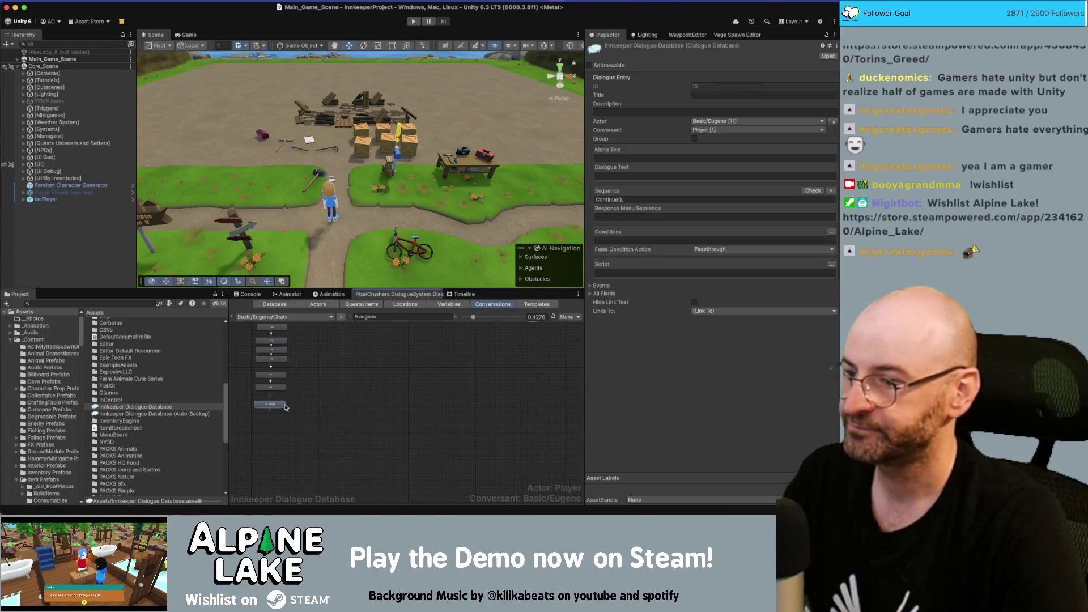
# Box-select the six right-column response nodes, then bring the Miro board forward.
pyautogui.scroll(2, 391, 373)
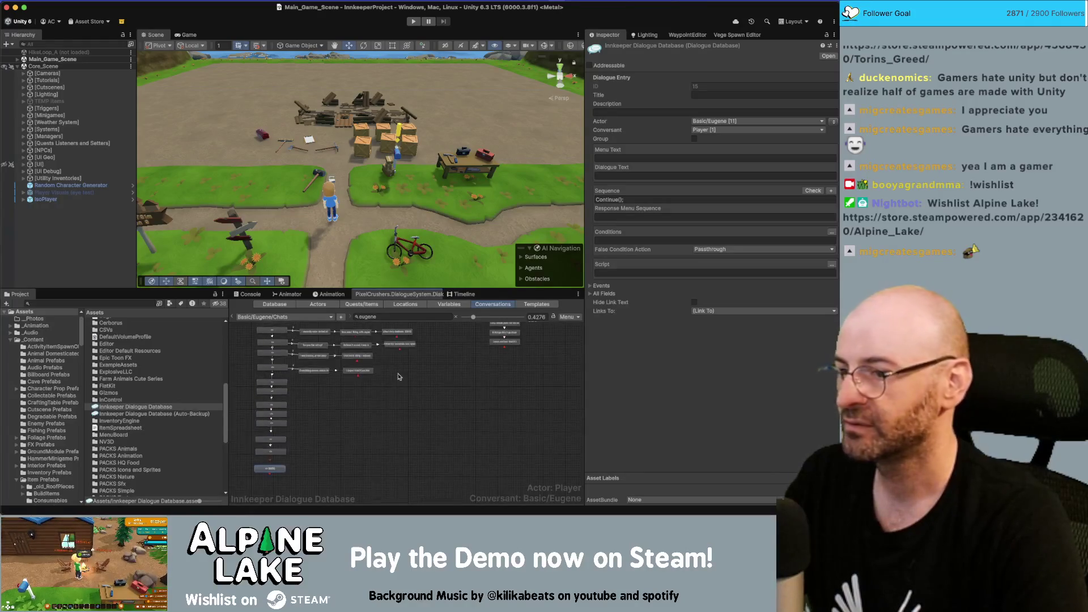
pyautogui.scroll(2, 374, 377)
pyautogui.scroll(1, 311, 369)
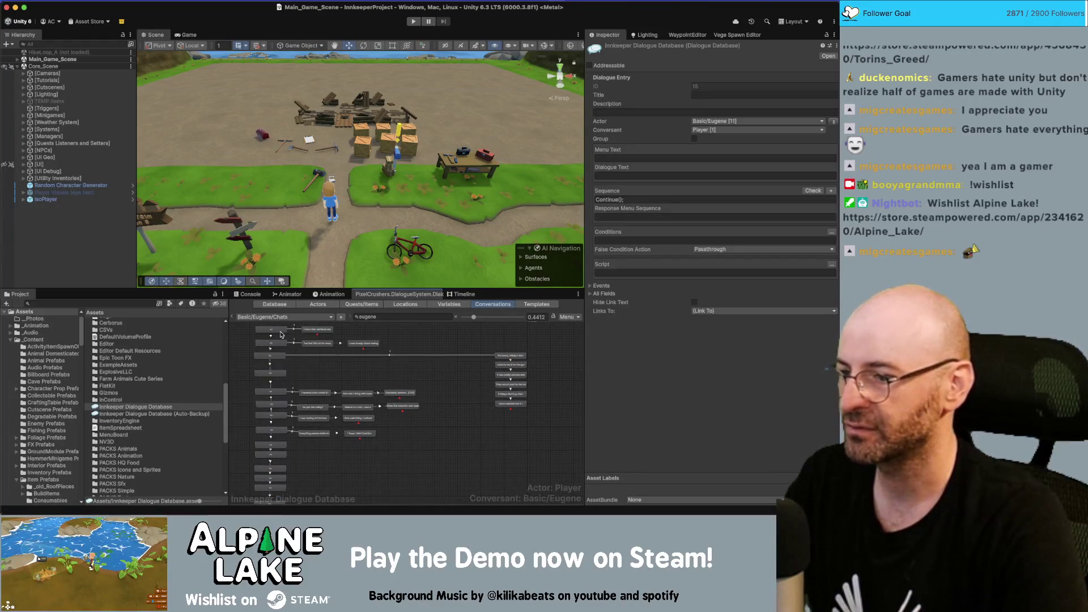
pyautogui.moveTo(558, 336); pyautogui.dragTo(520, 447)
pyautogui.moveTo(472, 367); pyautogui.dragTo(451, 387)
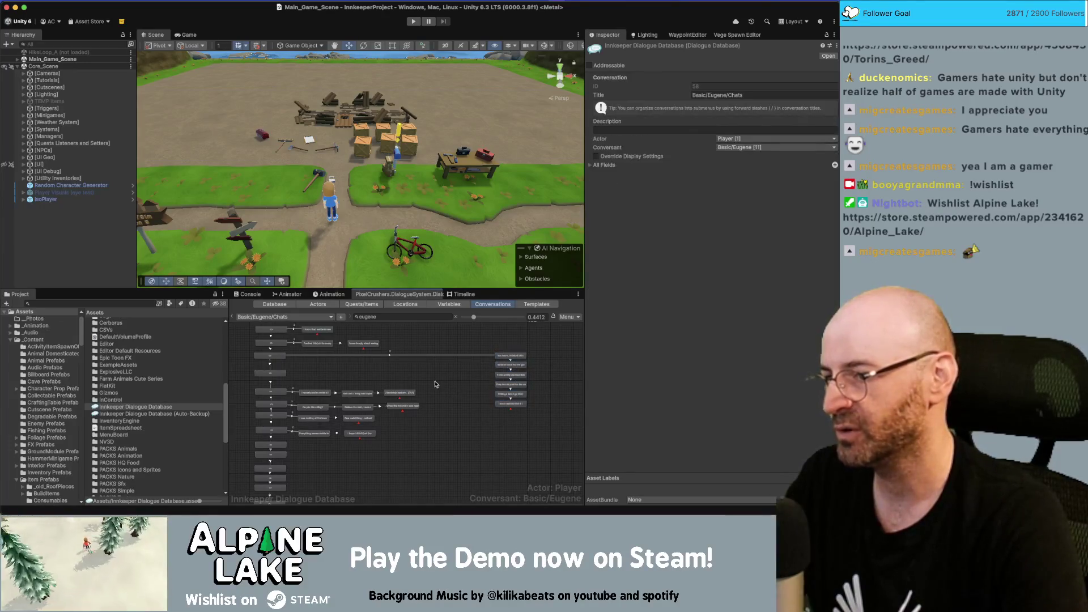
pyautogui.scroll(1, 334, 368)
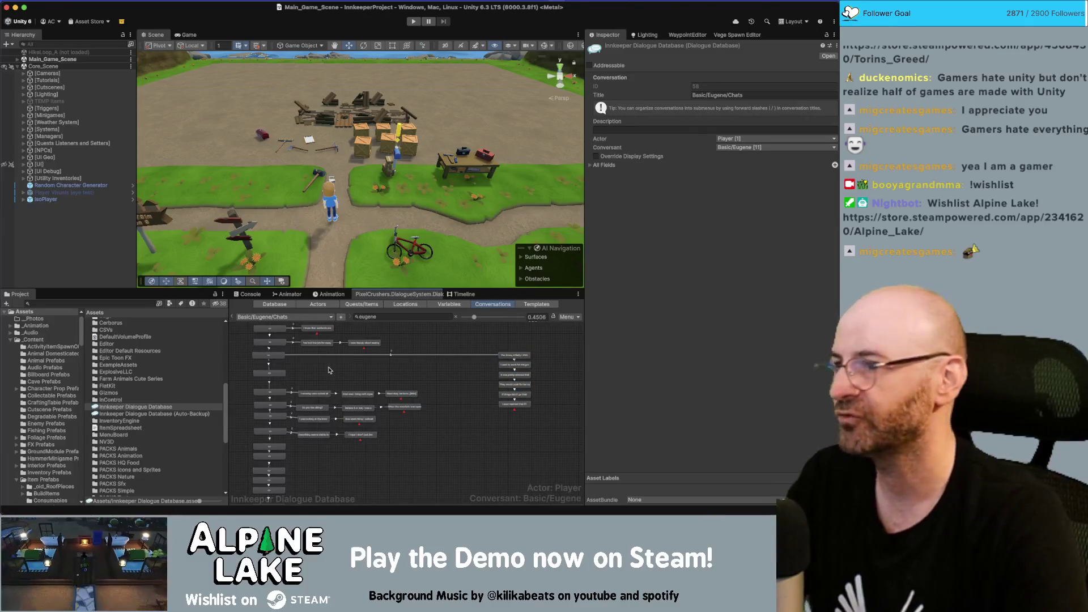
pyautogui.press('super+Tab')
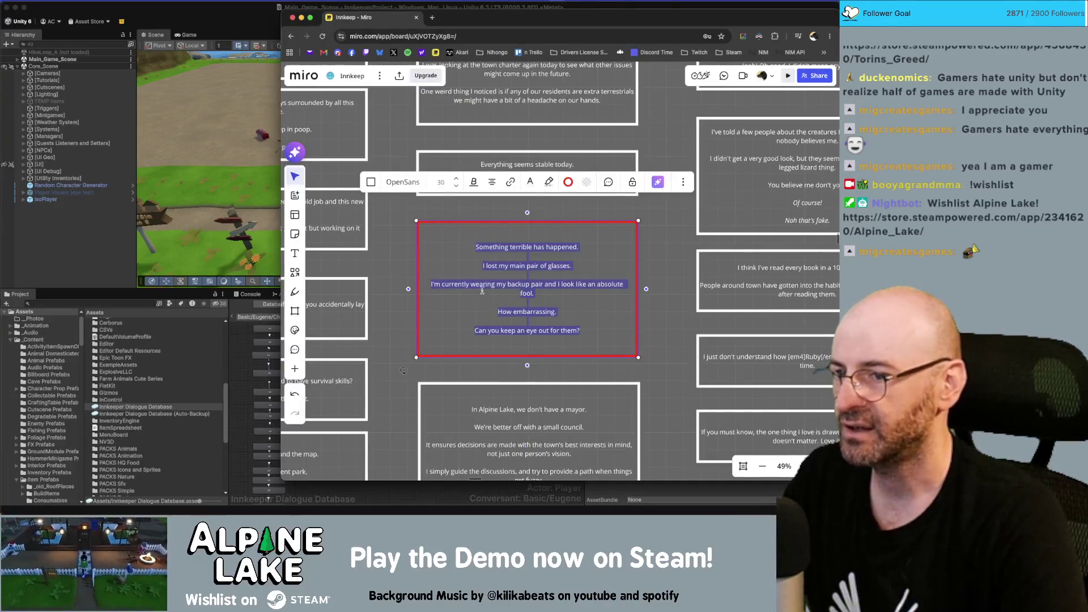
# Return to Unity and zoom the Basic/Eugene/Chats node graph in.
pyautogui.press('super+Tab')
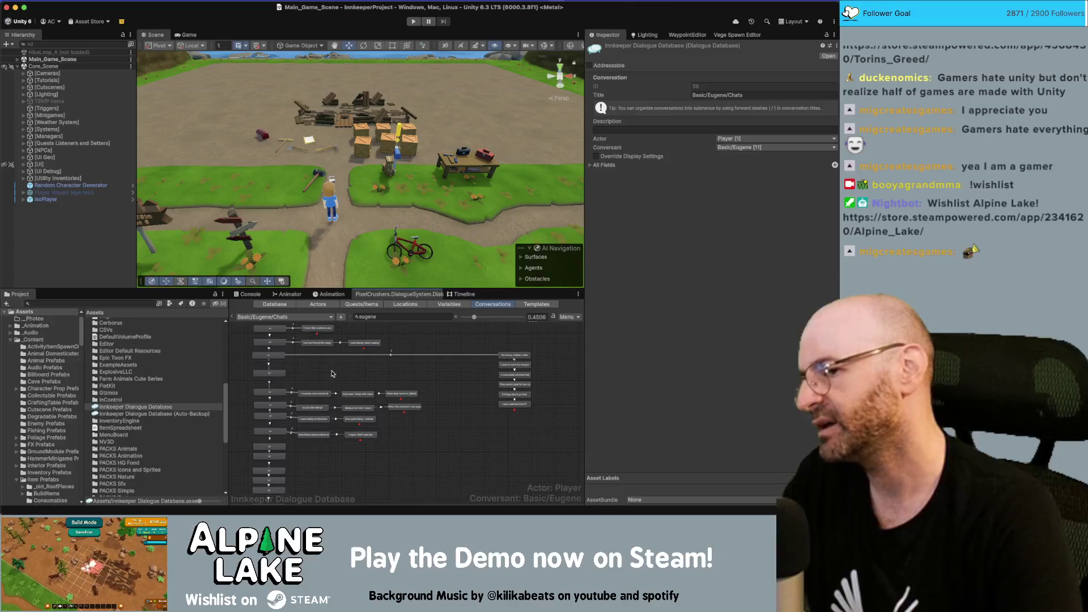
pyautogui.scroll(5, 332, 373)
pyautogui.scroll(-1, 352, 422)
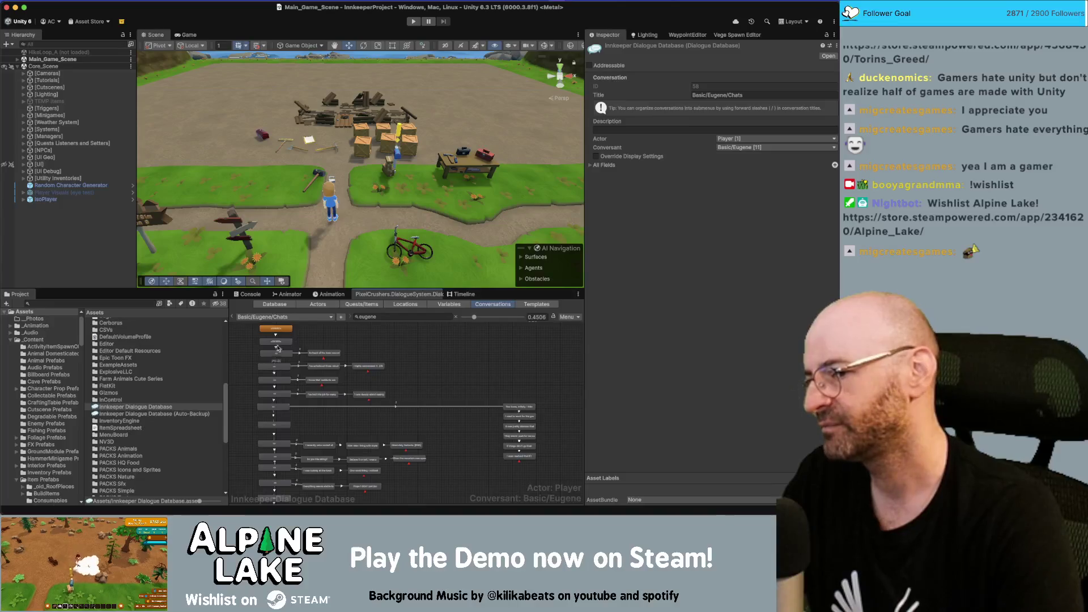
pyautogui.scroll(-4, 287, 420)
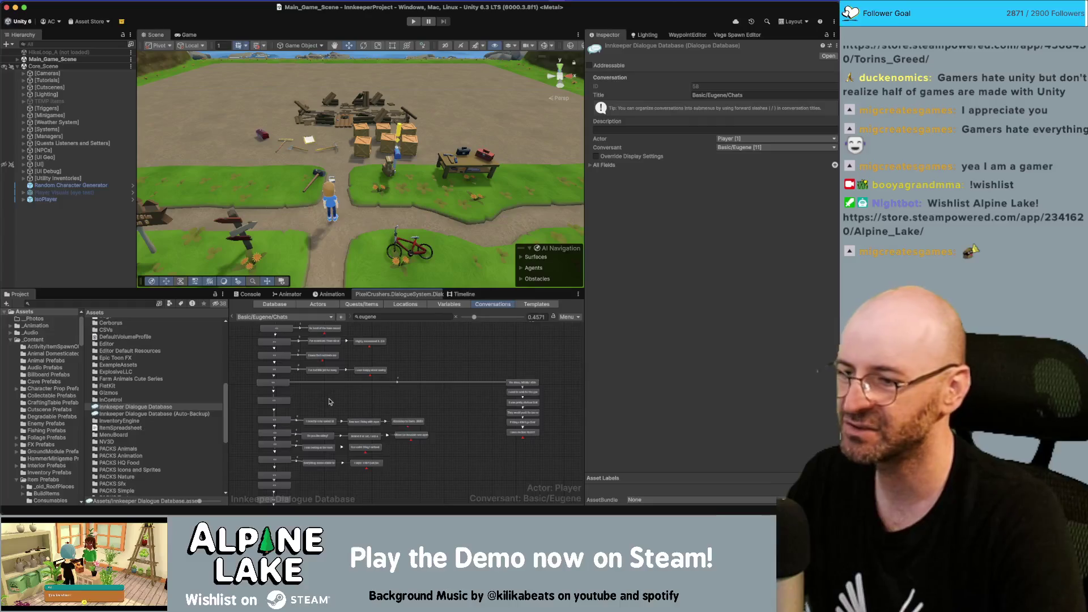
pyautogui.scroll(5, 302, 404)
pyautogui.rightClick(270, 399)
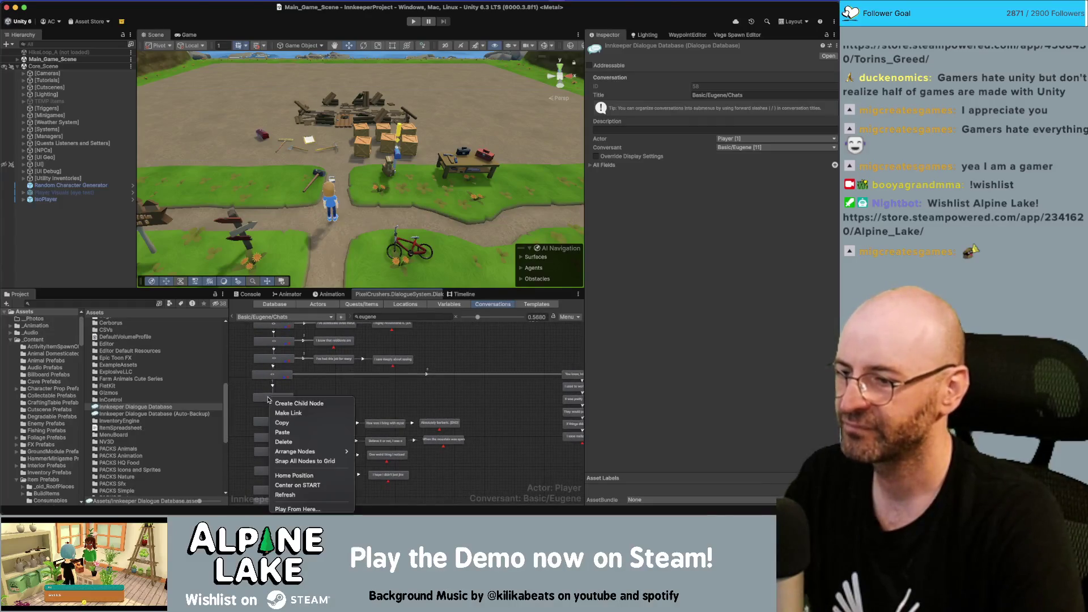
# Add a Below Normal priority child entry reading 'Something terrible has happened.'.
pyautogui.click(300, 405)
pyautogui.moveTo(274, 407); pyautogui.dragTo(499, 398)
pyautogui.click(407, 400)
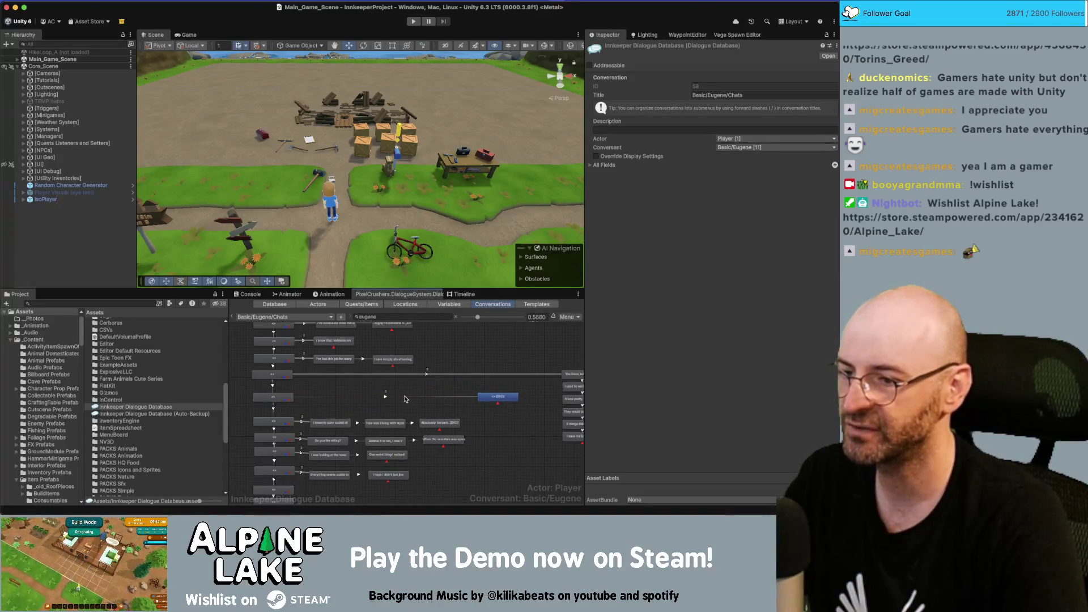
pyautogui.click(406, 398)
pyautogui.click(744, 87)
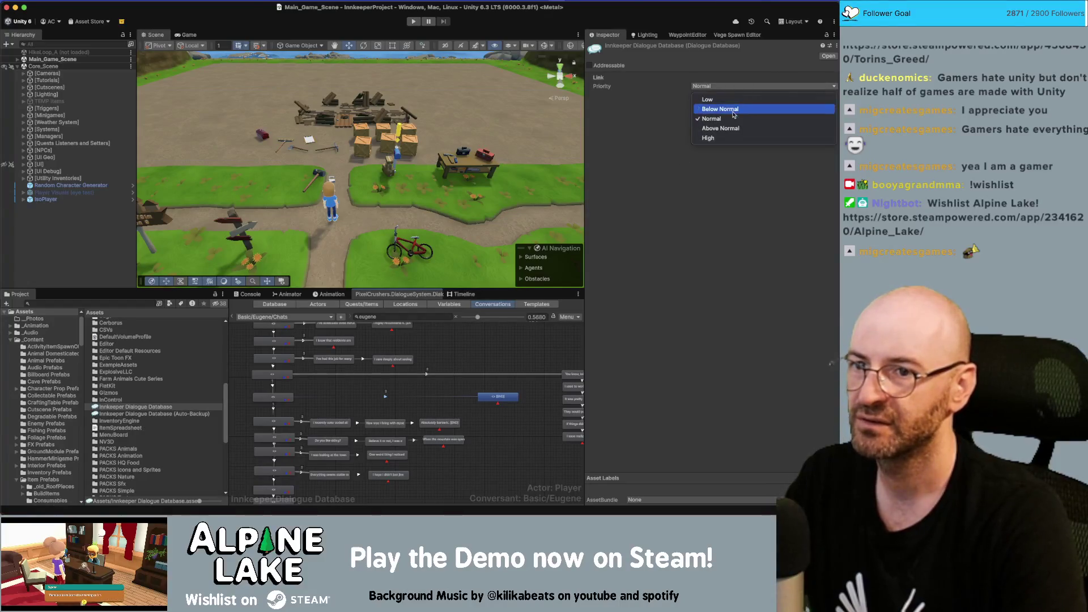
pyautogui.click(733, 111)
pyautogui.hscroll(3, 420, 404)
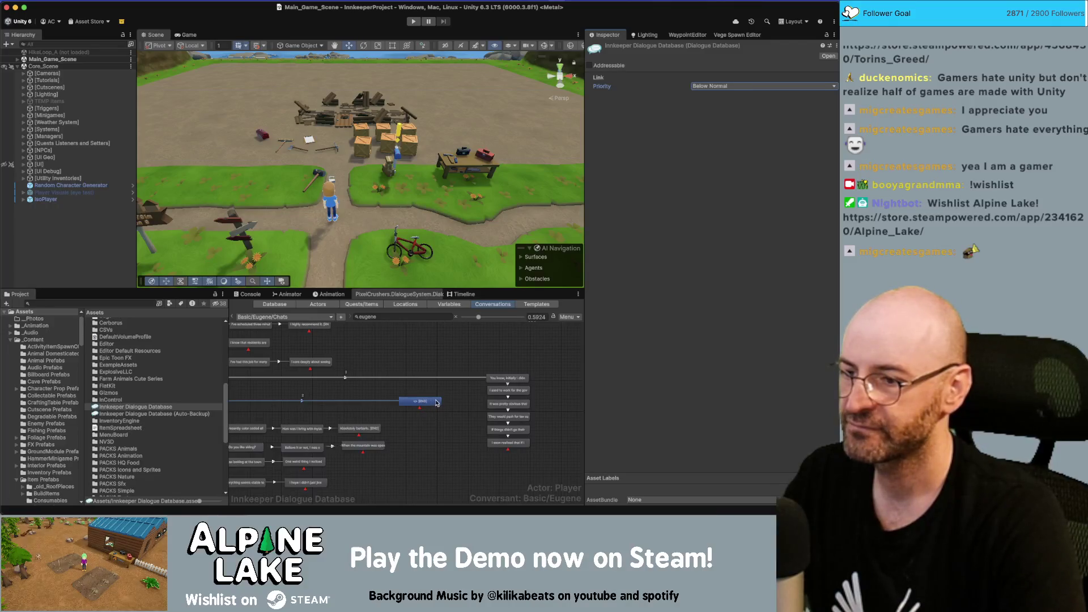
pyautogui.moveTo(437, 402); pyautogui.dragTo(447, 401)
pyautogui.click(701, 176)
pyautogui.press('super+v')
pyautogui.hotkey('shift', 'Up')
pyautogui.hotkey('shift', 'Up')
pyautogui.hotkey('shift', 'Up')
pyautogui.press('super+c')
pyautogui.press('BackSpace')
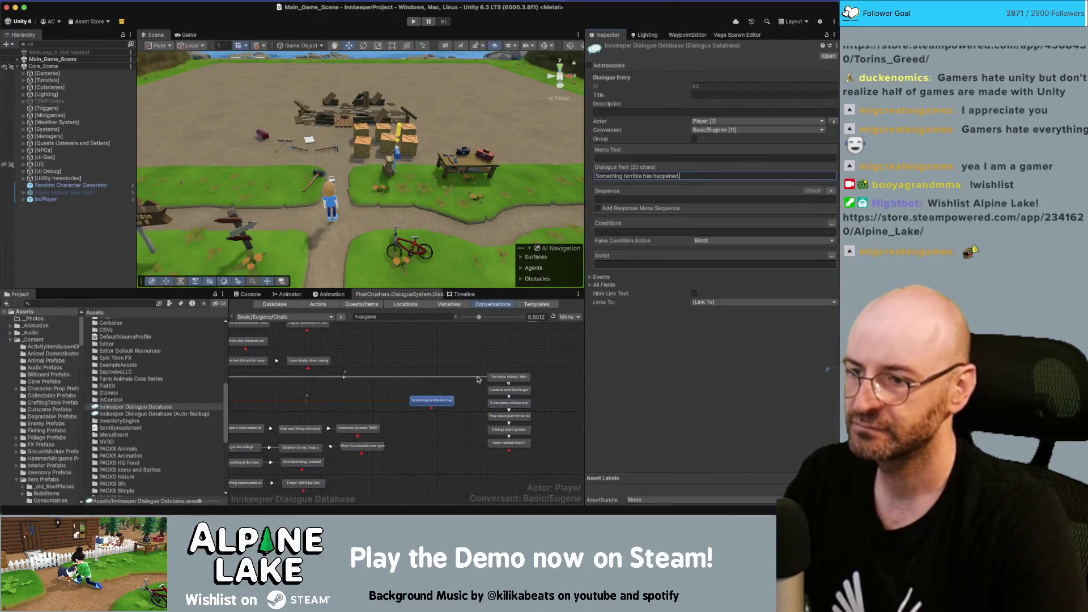
# Chain two pasted entries: the lost-glasses line and the backup-pair line.
pyautogui.rightClick(428, 400)
pyautogui.click(453, 401)
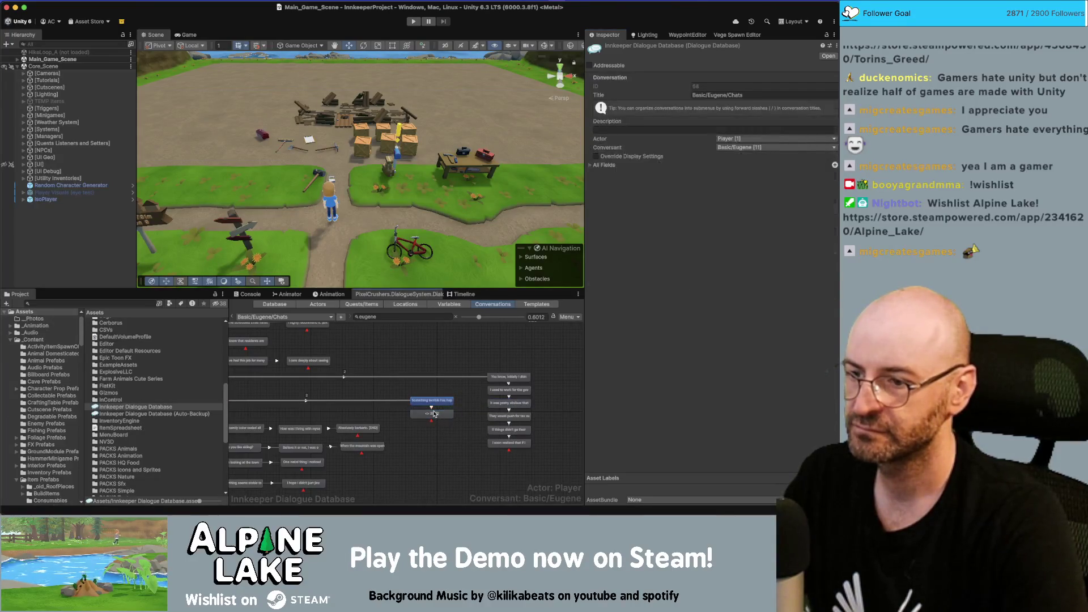
pyautogui.click(686, 175)
pyautogui.press('super+v')
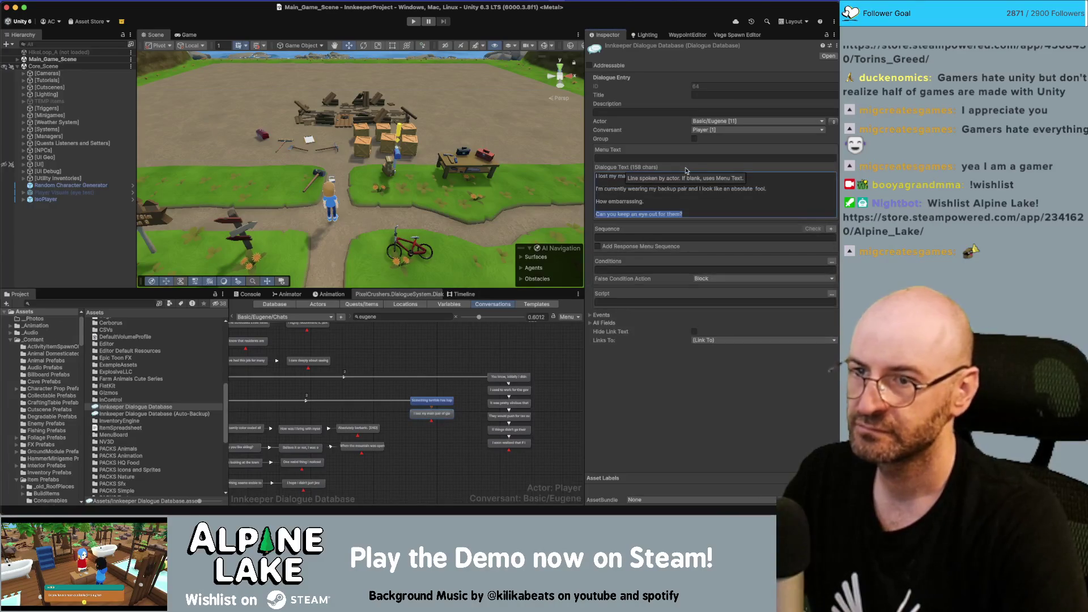
pyautogui.rightClick(432, 413)
pyautogui.click(445, 401)
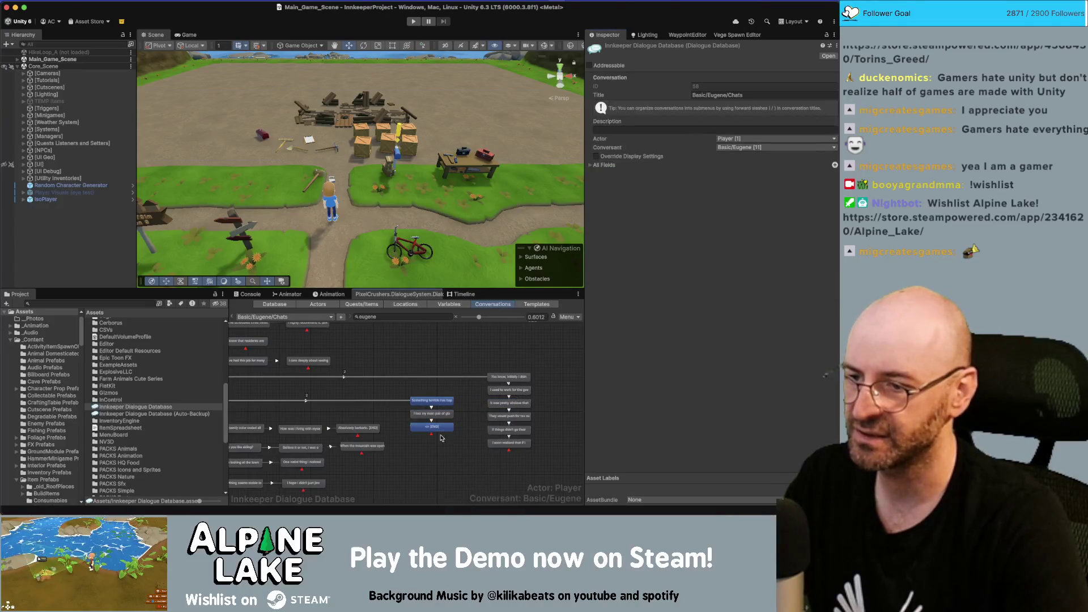
pyautogui.click(619, 176)
pyautogui.press('super+v')
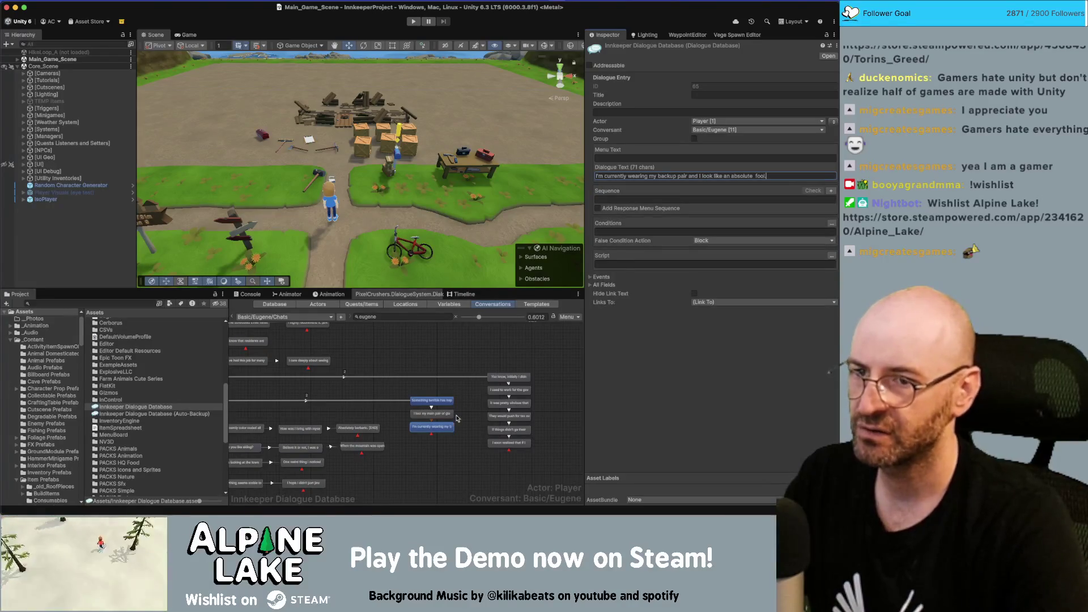
# Add a reply entry 'How embarrassing.' under the backup-pair line.
pyautogui.click(443, 458)
pyautogui.click(436, 428)
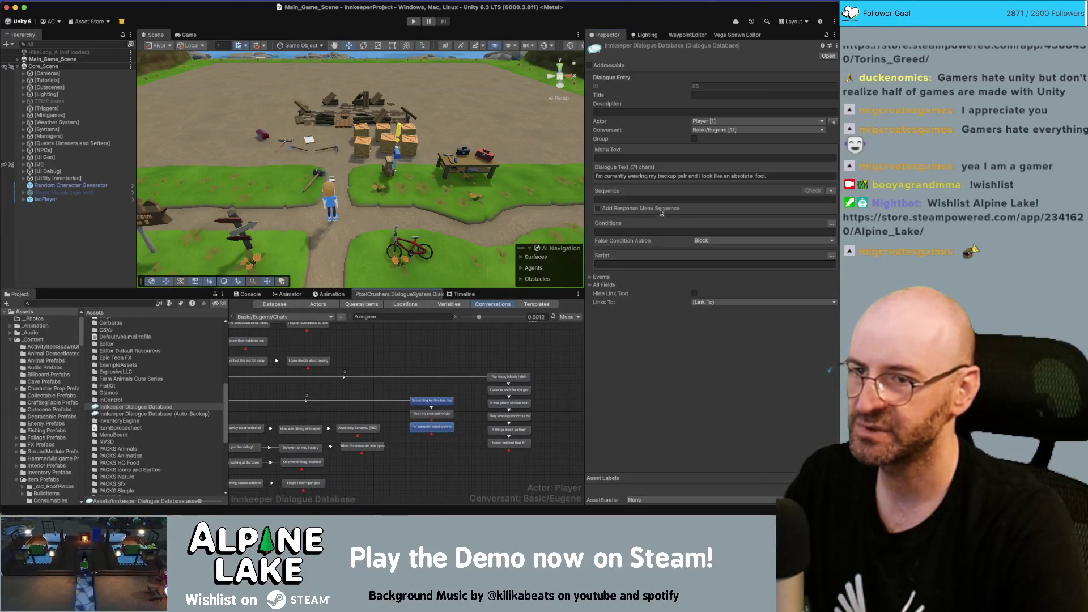
pyautogui.rightClick(438, 432)
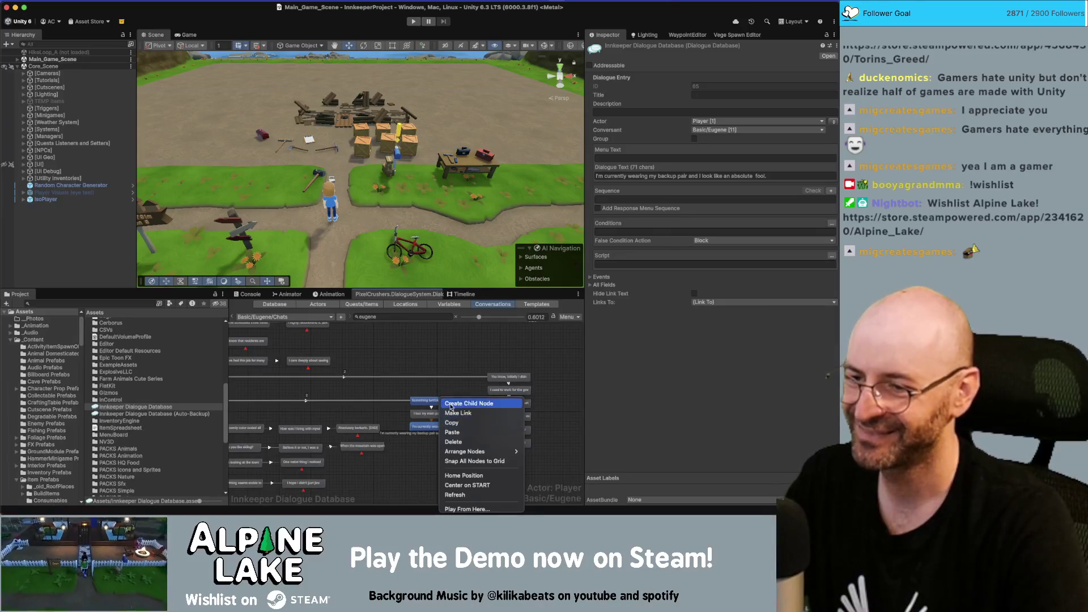
pyautogui.click(470, 402)
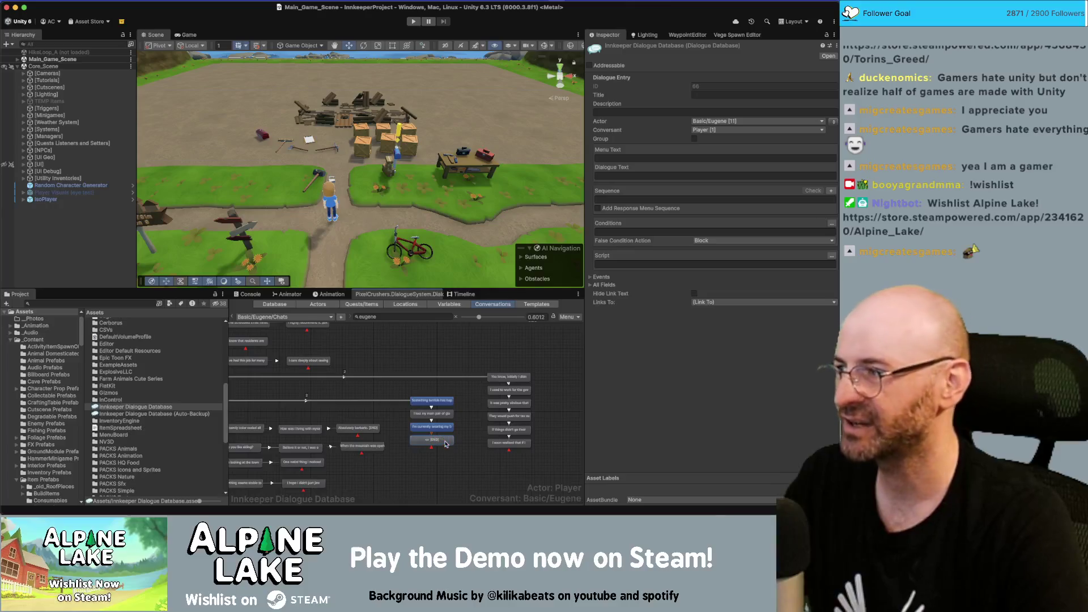
pyautogui.click(444, 442)
pyautogui.click(443, 441)
pyautogui.click(694, 177)
pyautogui.write('How embarrassing.')
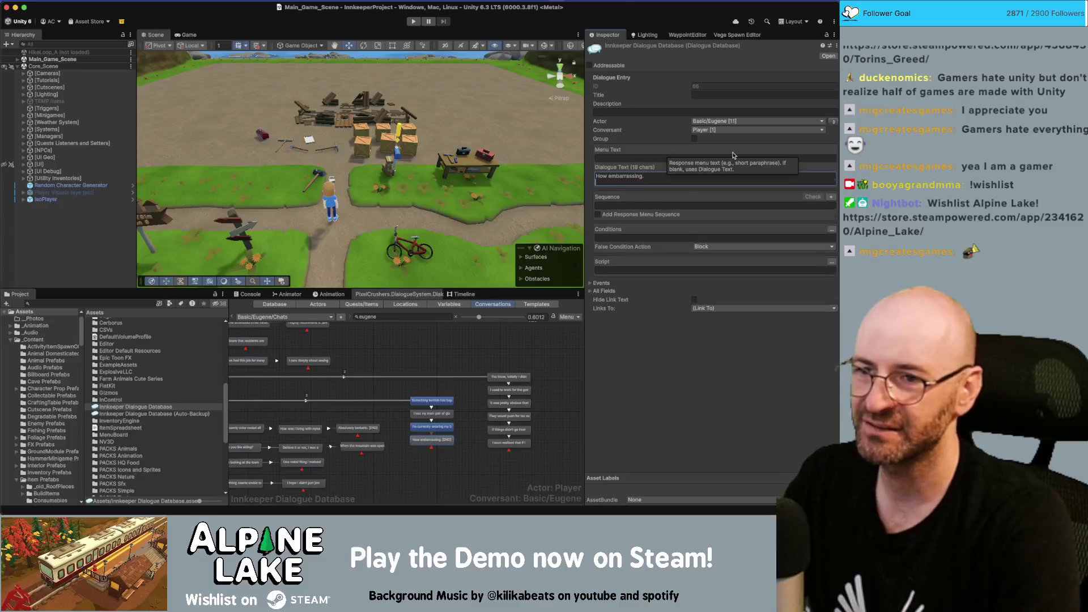
# Add the final entry 'Can you keep an eye out for them?' under it.
pyautogui.rightClick(456, 404)
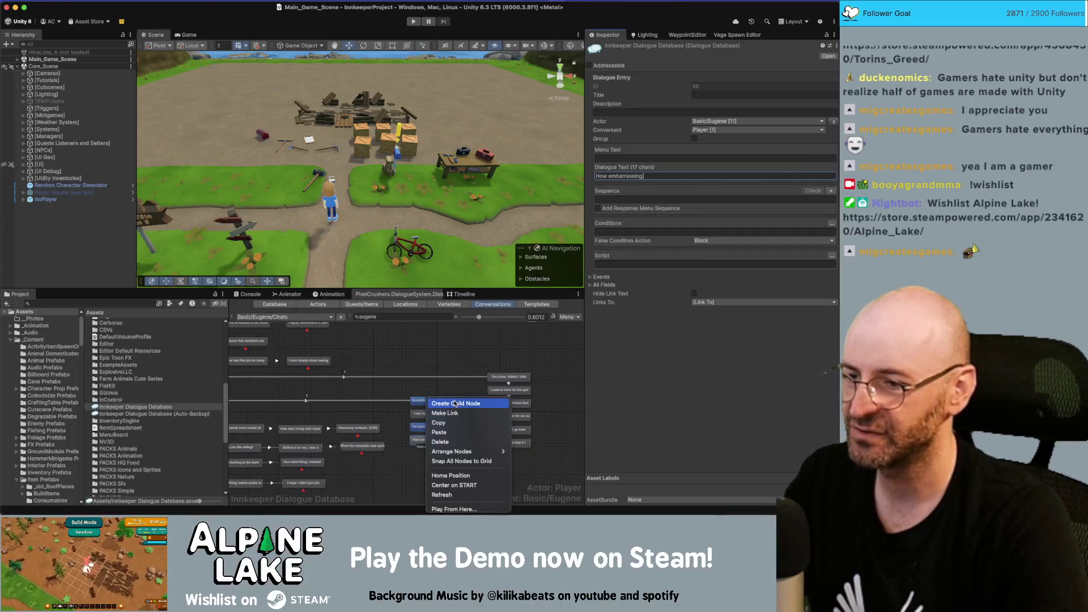
pyautogui.click(473, 404)
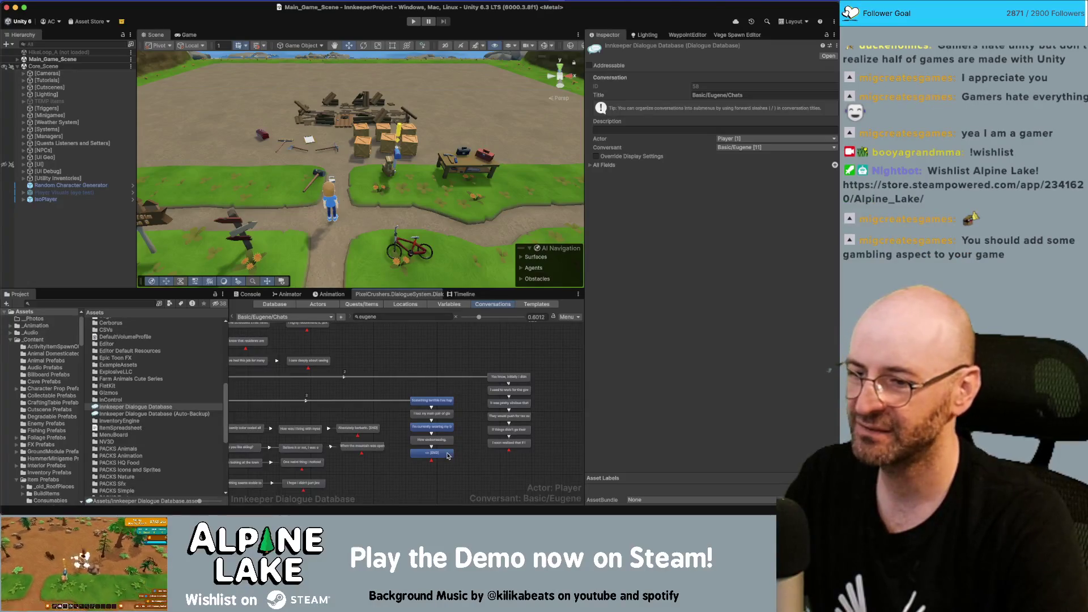
pyautogui.click(448, 454)
pyautogui.click(625, 177)
pyautogui.write('Can you keep an eye out for them?')
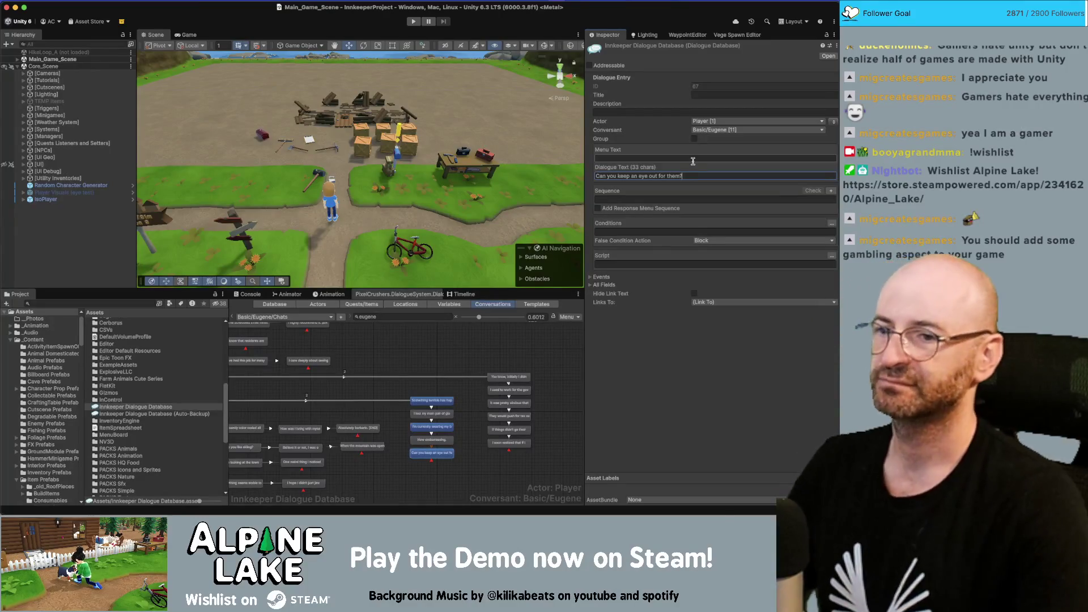
pyautogui.click(450, 457)
pyautogui.moveTo(403, 466)
pyautogui.mouseDown()
pyautogui.moveTo(453, 430)
pyautogui.moveTo(499, 356)
pyautogui.mouseUp()
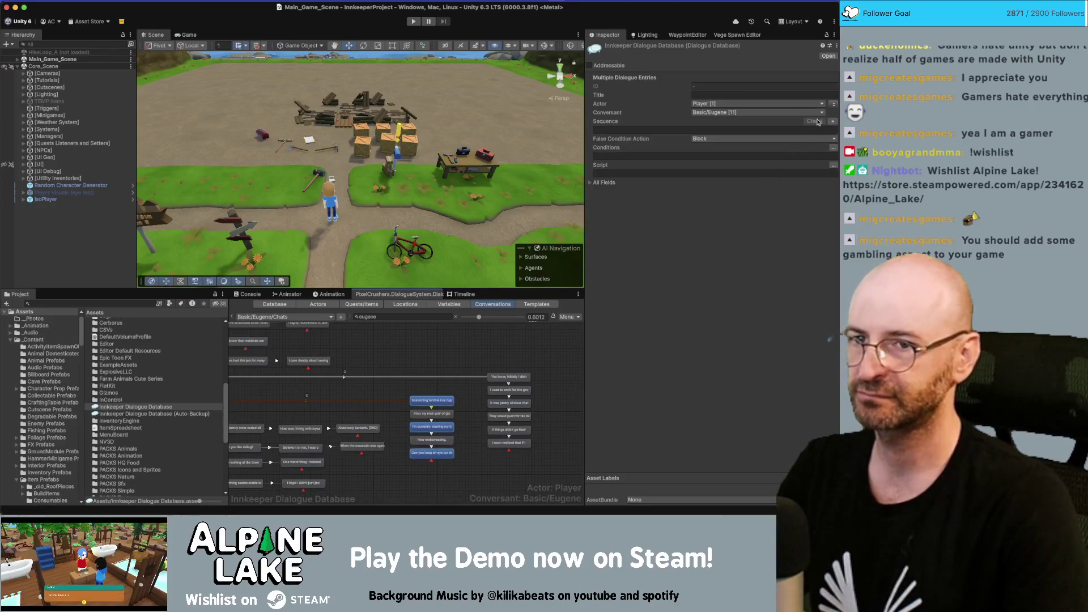
pyautogui.click(415, 370)
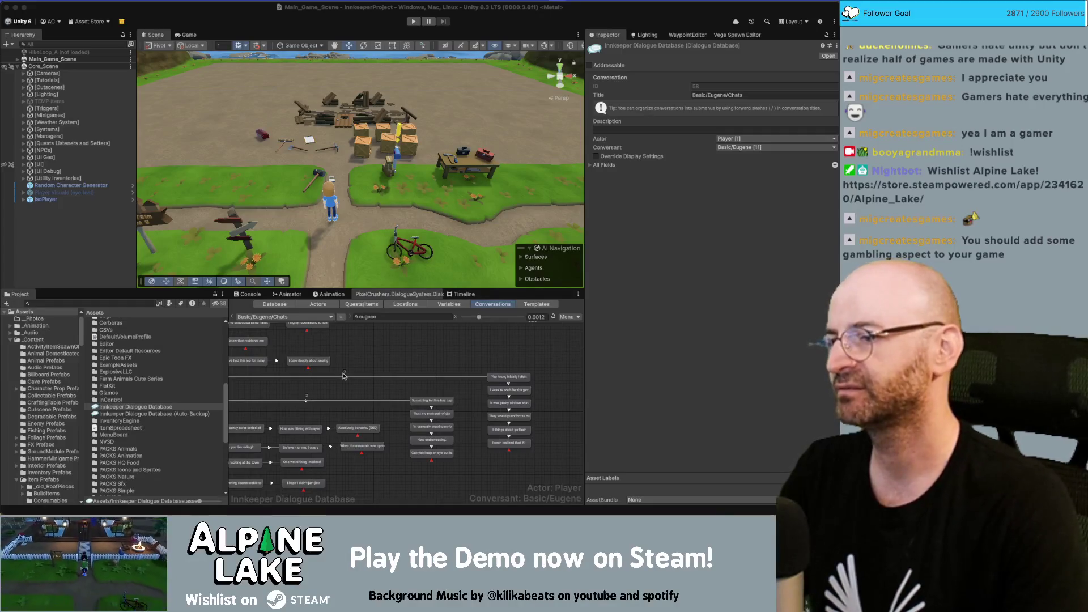
pyautogui.click(401, 357)
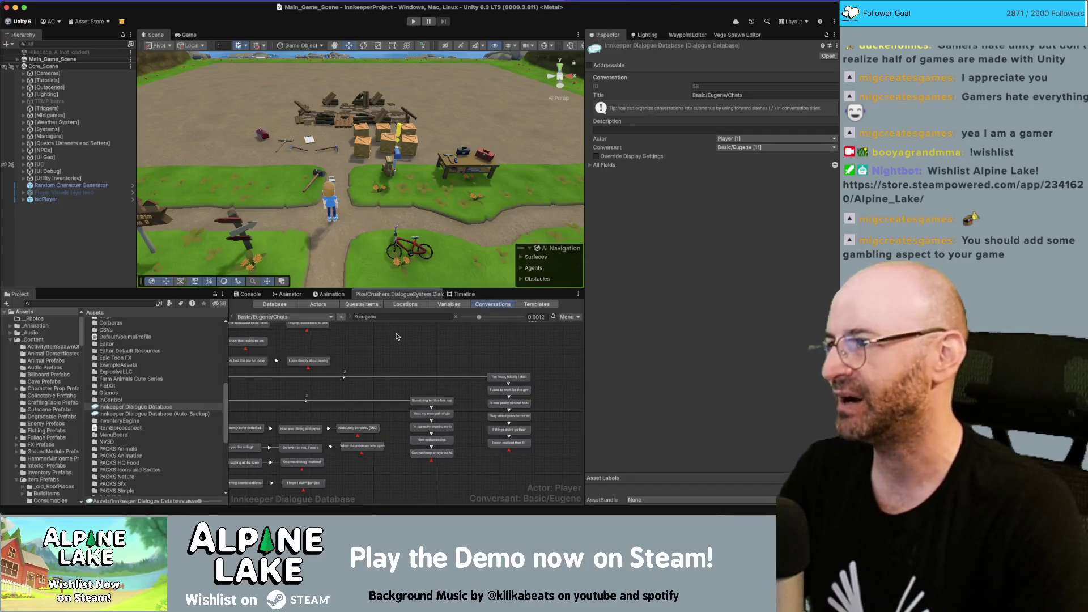
pyautogui.moveTo(387, 332); pyautogui.dragTo(412, 353)
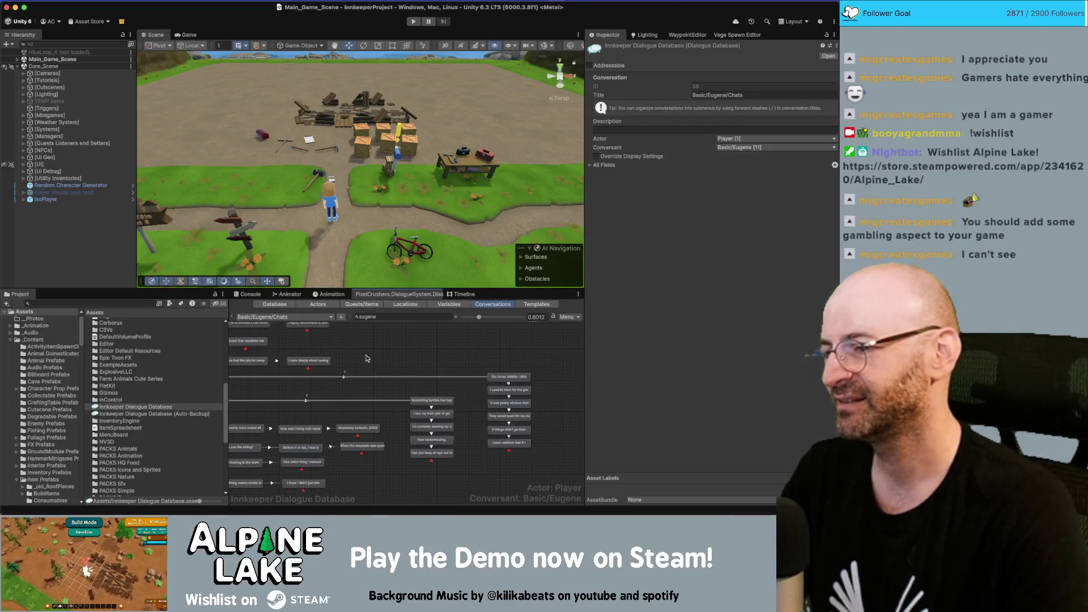
pyautogui.click(334, 319)
pyautogui.click(386, 342)
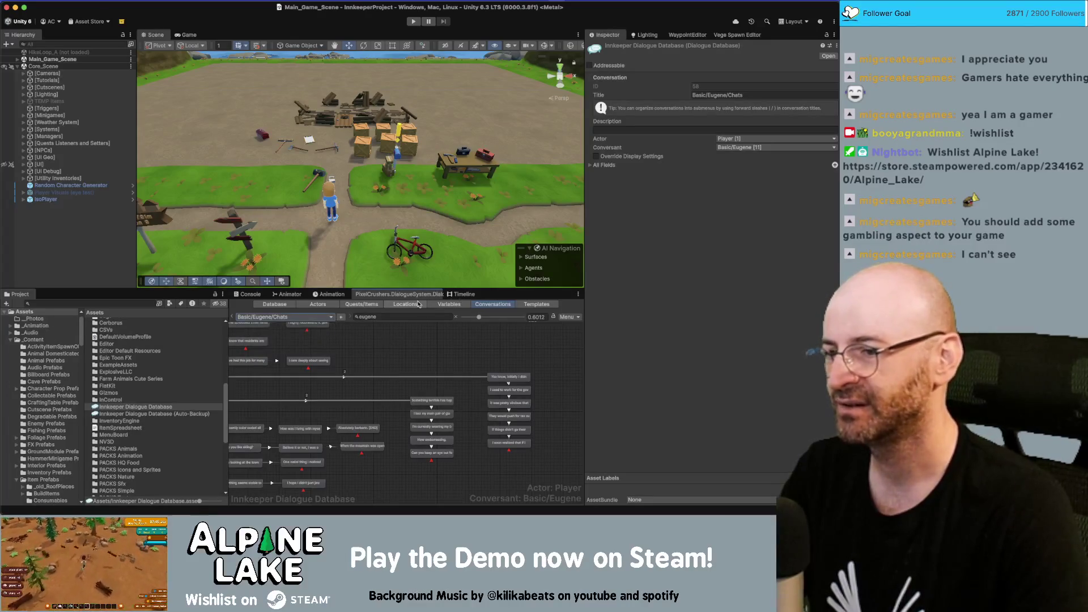
# Add New Quest 65 to the dialogue database's quest list.
pyautogui.click(361, 305)
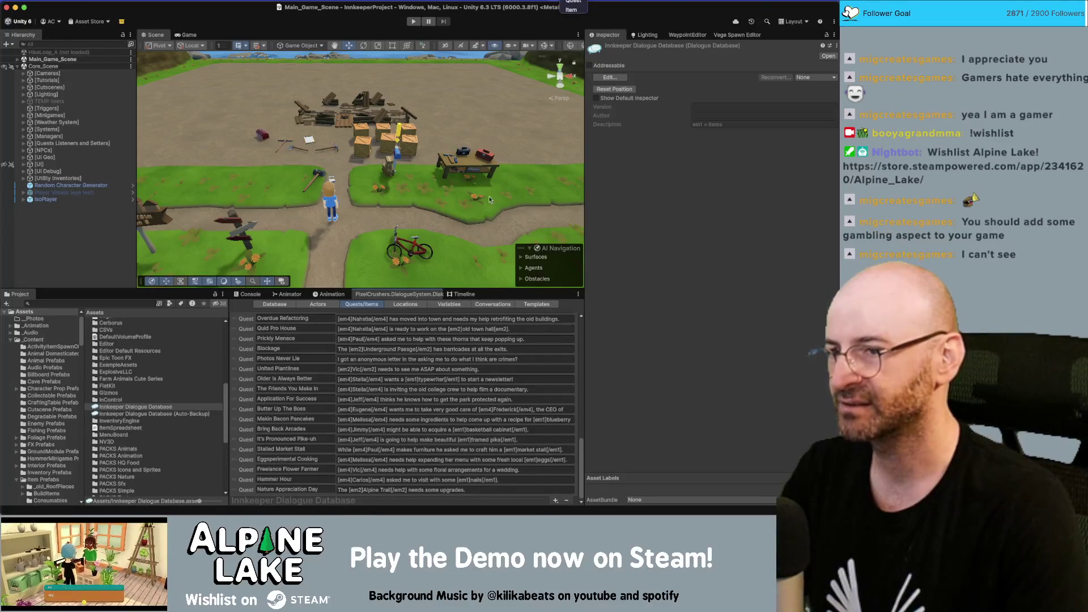
pyautogui.click(555, 501)
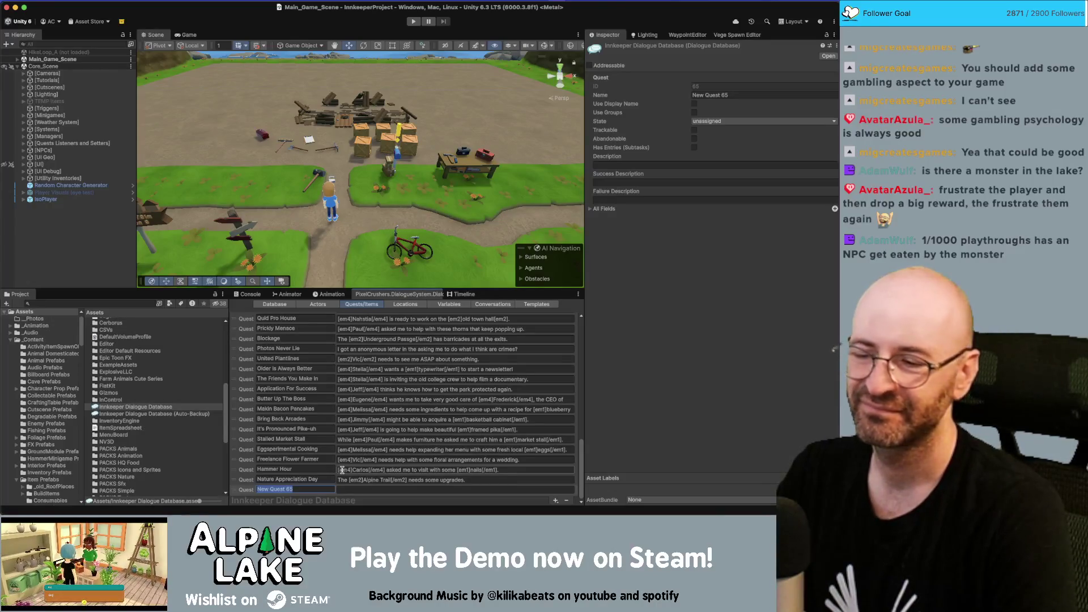
# Rename the new quest to 'Missing Specs'.
pyautogui.write('Glasses')
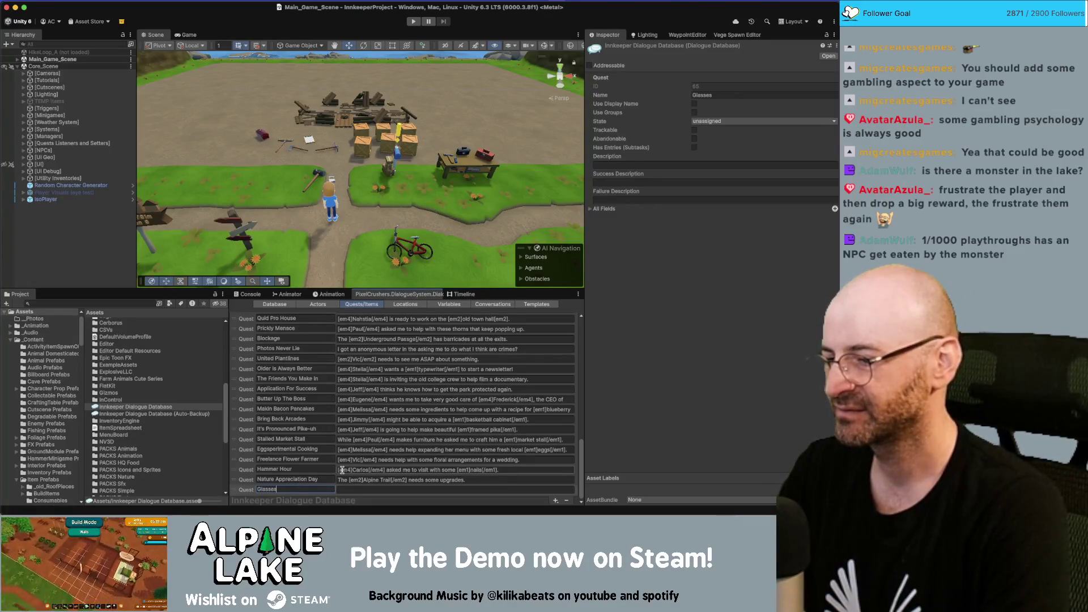
pyautogui.press('Home')
pyautogui.write('Missing Glasses')
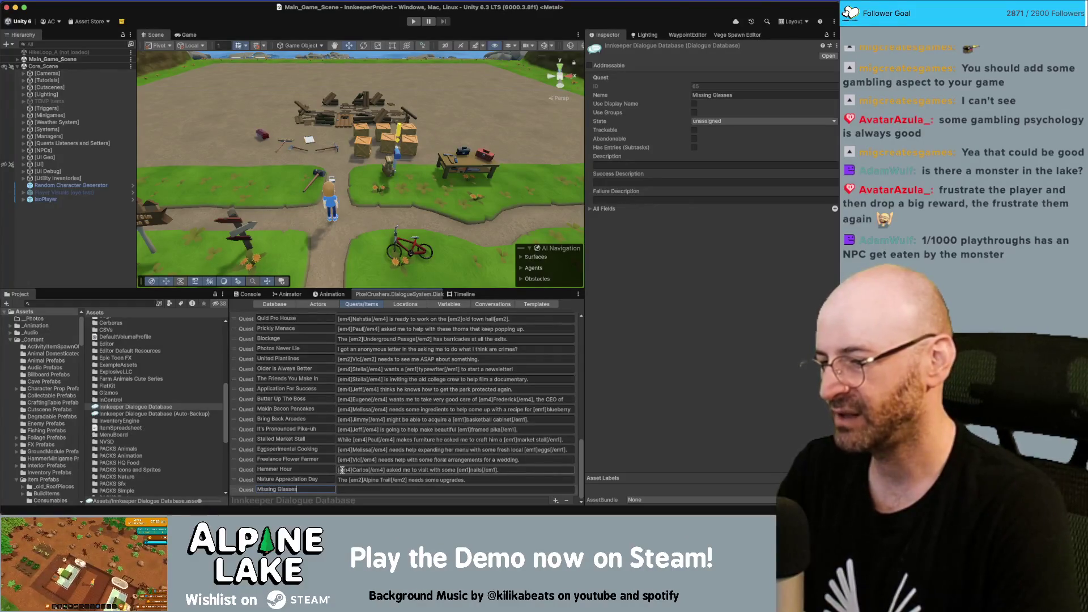
pyautogui.write('==')
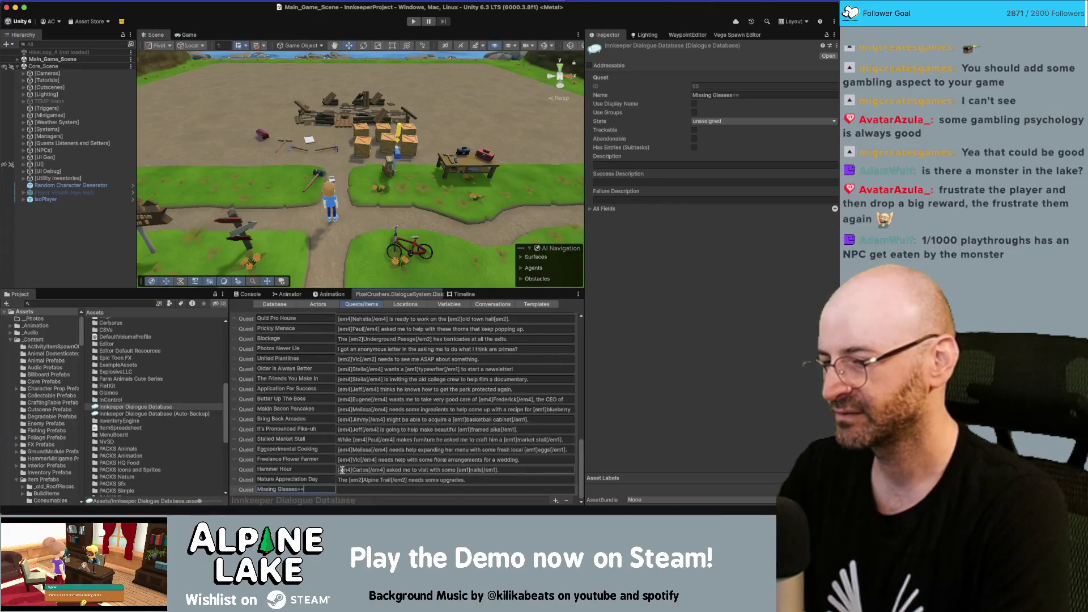
pyautogui.press('BackSpace')
pyautogui.press('BackSpace')
pyautogui.press('BackSpace')
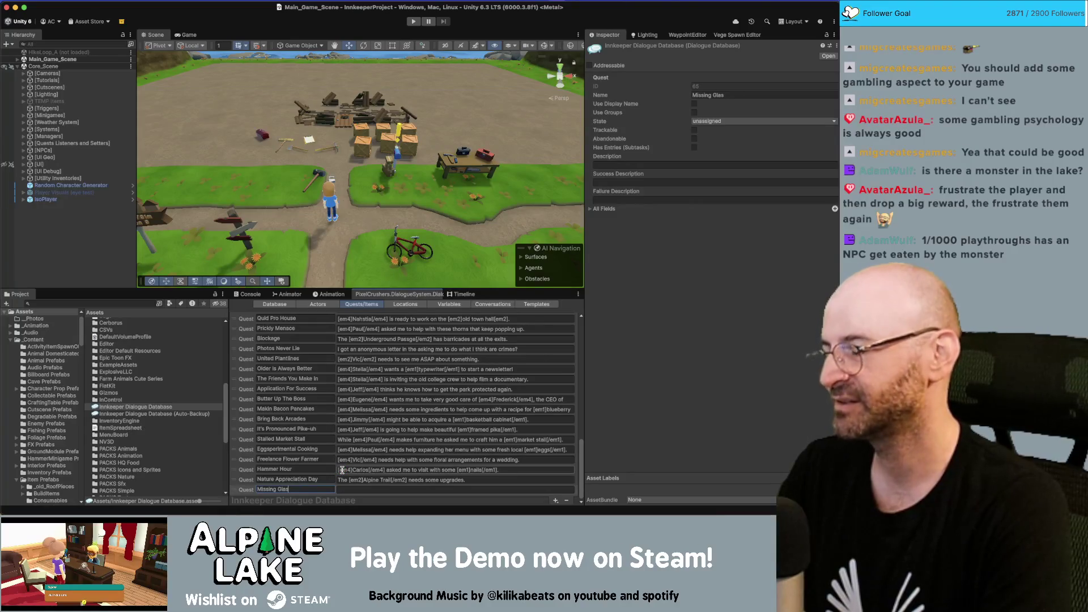
pyautogui.write('S')
pyautogui.press('BackSpace')
pyautogui.press('BackSpace')
pyautogui.press('BackSpace')
pyautogui.write('Specs')
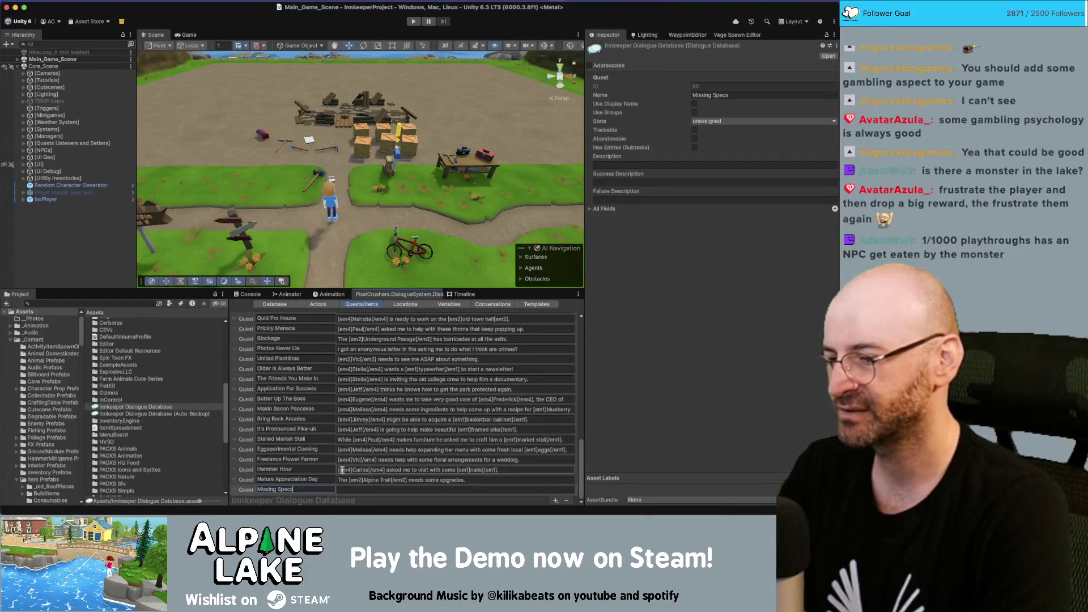
# Describe the quest as 'Keep an eye out for [em4]Eugene's[/em4] glasses.' and mark it trackable.
pyautogui.click(391, 489)
pyautogui.write('[em')
pyautogui.press('BackSpace')
pyautogui.press('BackSpace')
pyautogui.press('BackSpace')
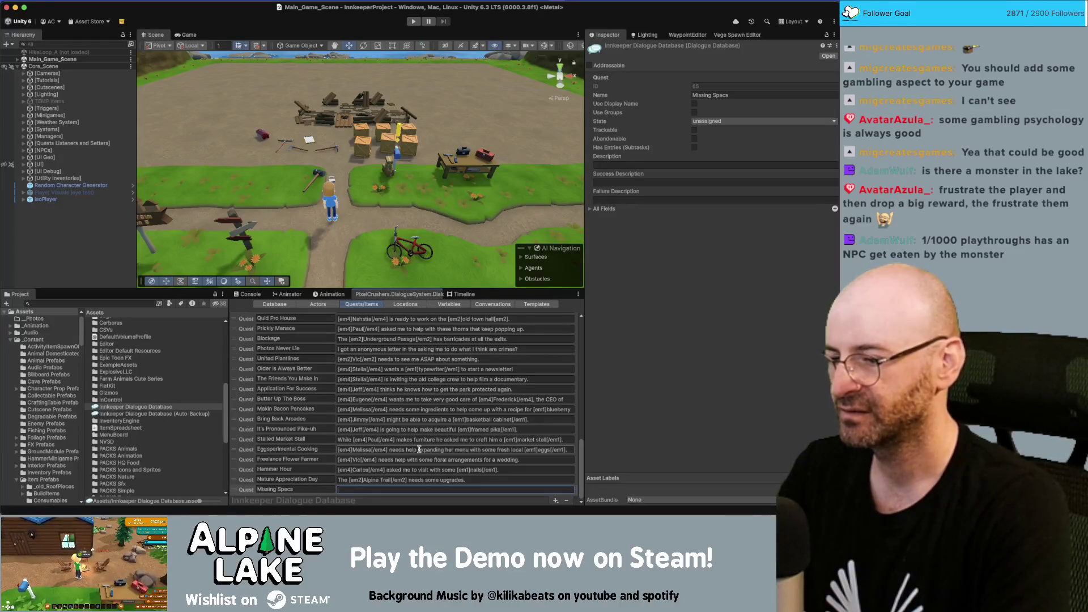
pyautogui.write('Keep an eye out for [e/m4')
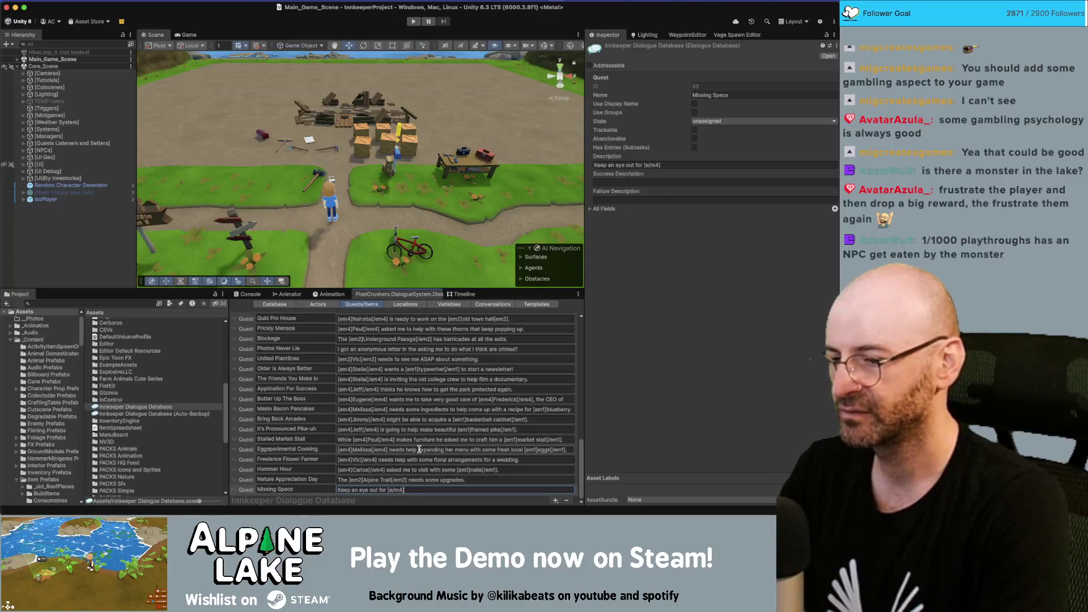
pyautogui.press('BackSpace')
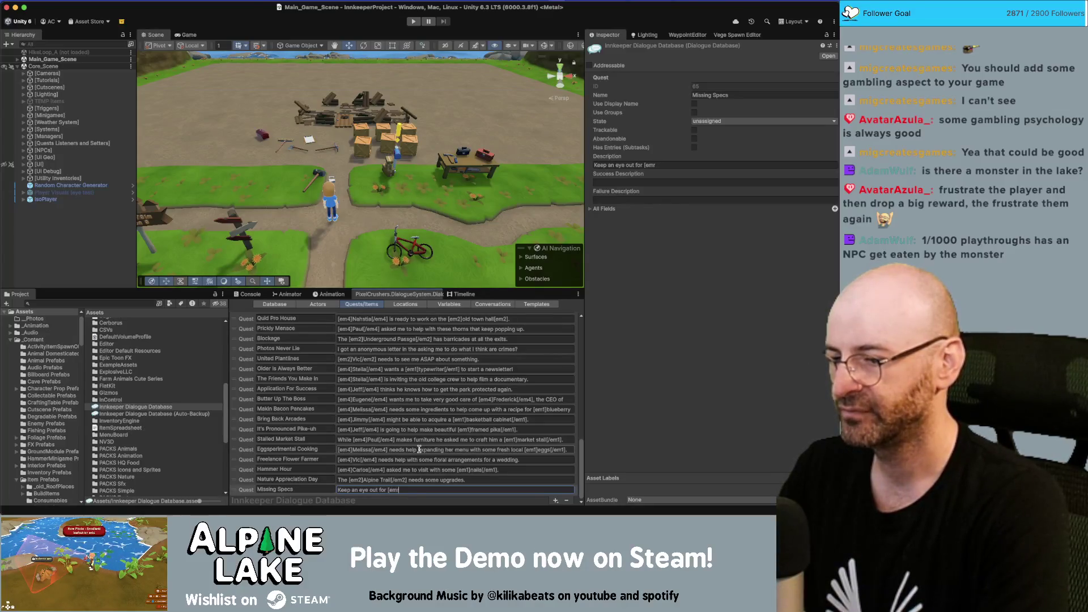
pyautogui.write("]Eugene's[/e")
pyautogui.press('BackSpace')
pyautogui.press('BackSpace')
pyautogui.write('4] glasses.')
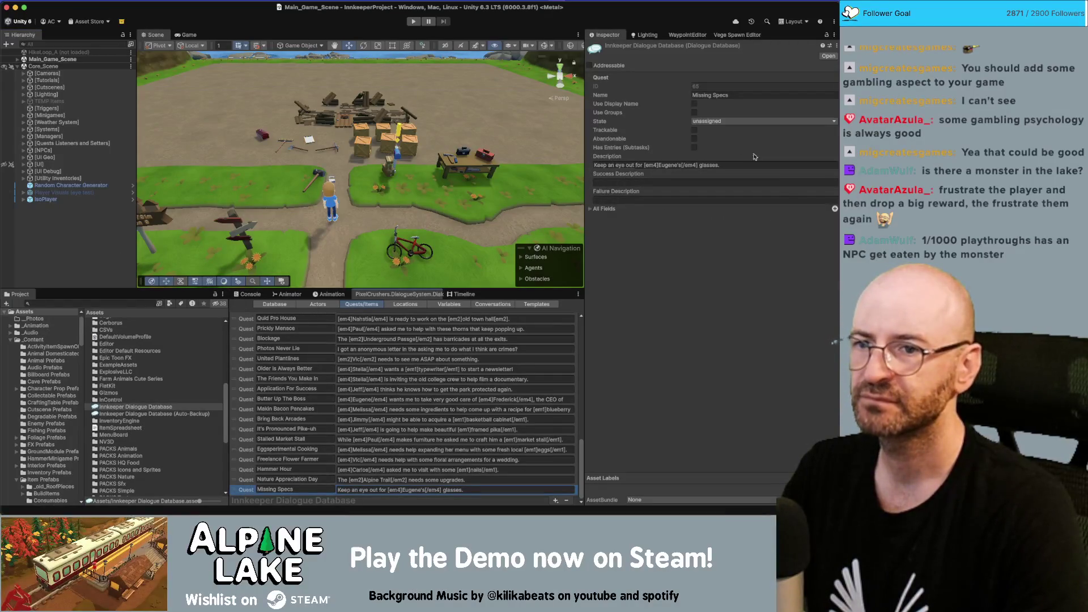
pyautogui.click(695, 131)
# Enable Has Entries and add two quest entries, beginning the Entry 1 text.
pyautogui.click(694, 157)
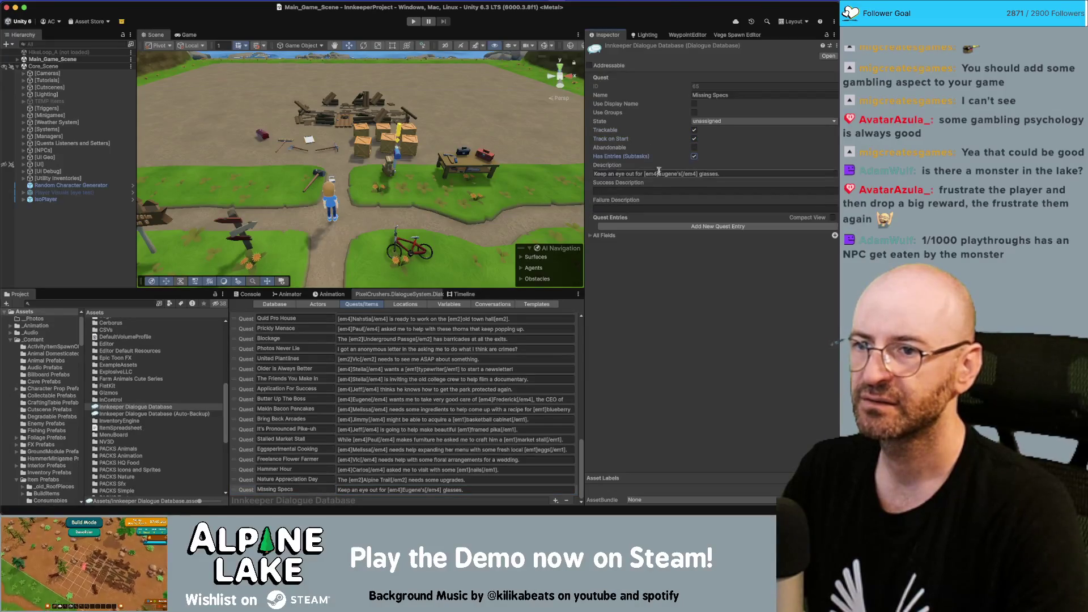
pyautogui.click(640, 226)
pyautogui.click(718, 244)
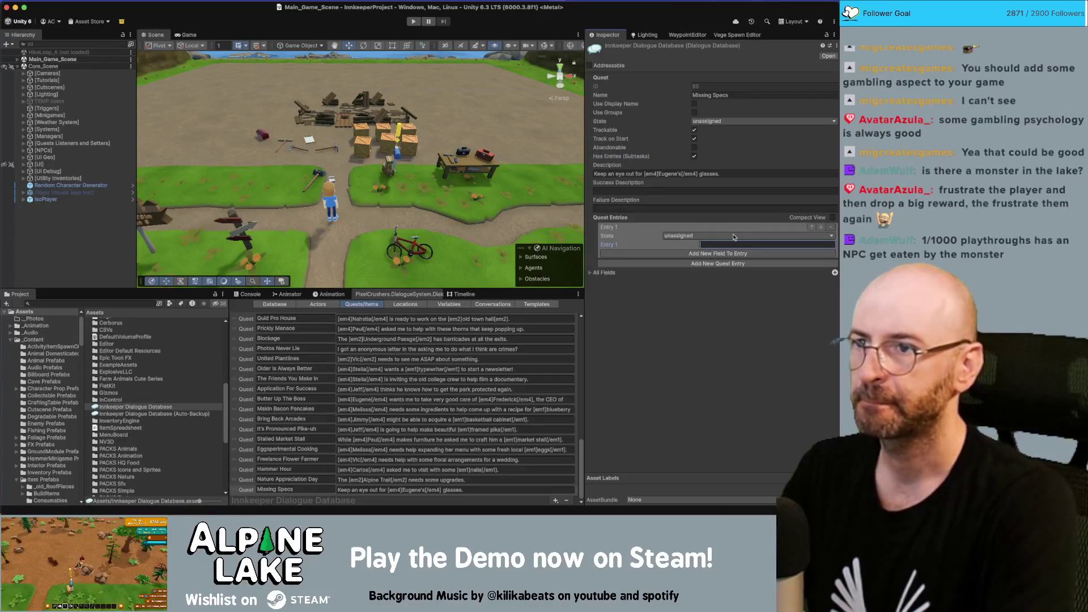
pyautogui.write("Find [em4]Eugene's[")
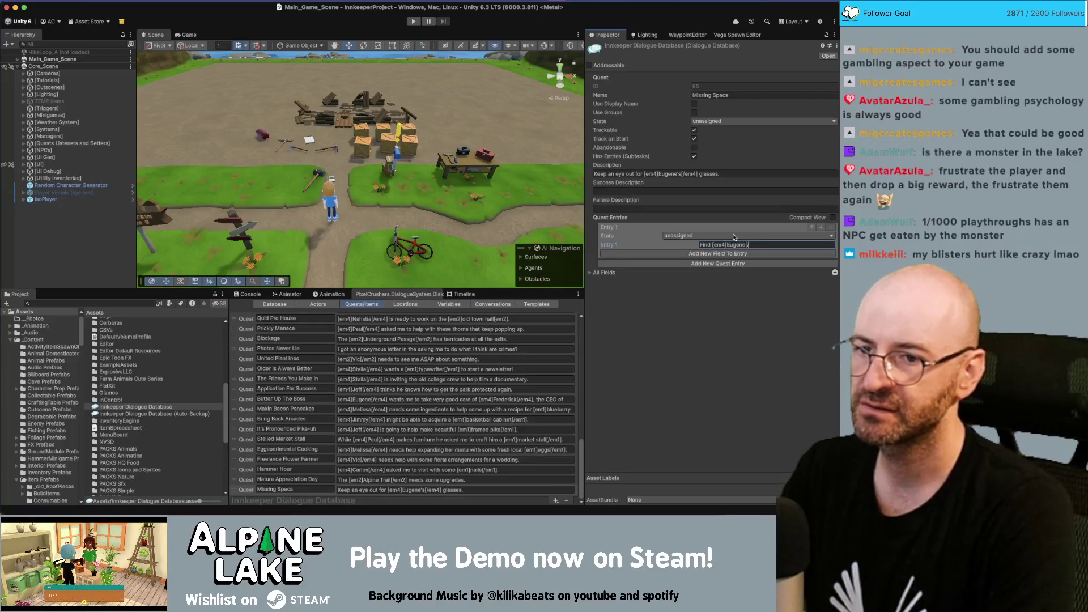
pyautogui.write('/em4]')
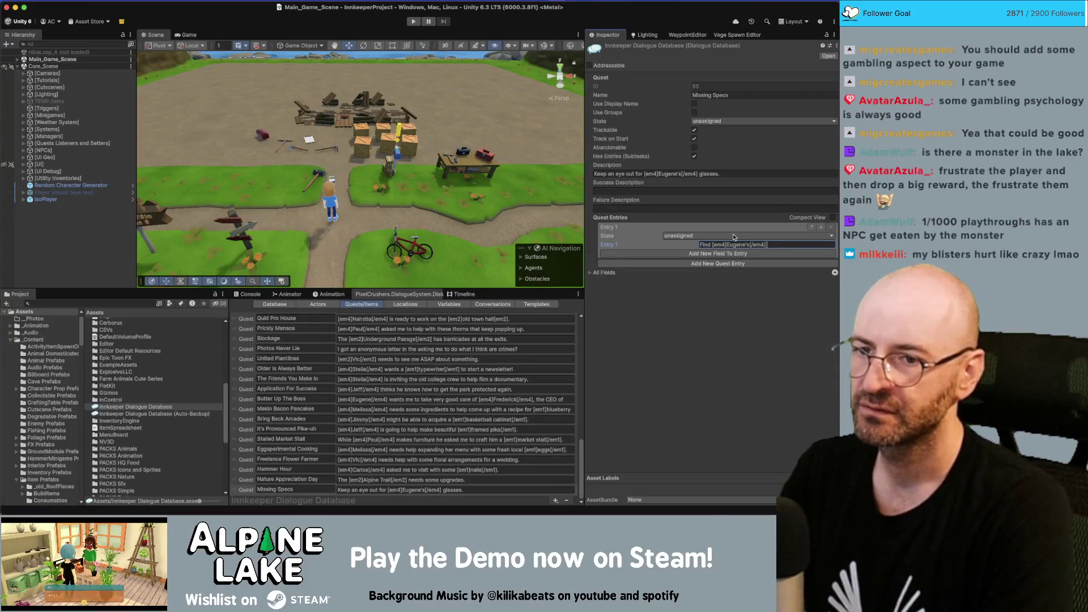
pyautogui.write(' glasses')
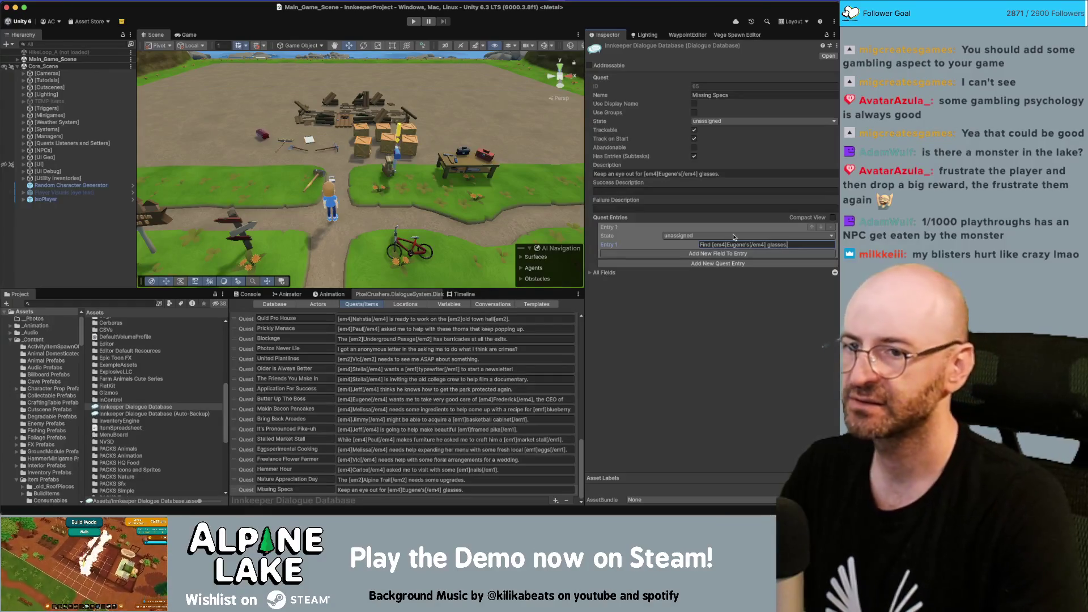
pyautogui.click(657, 263)
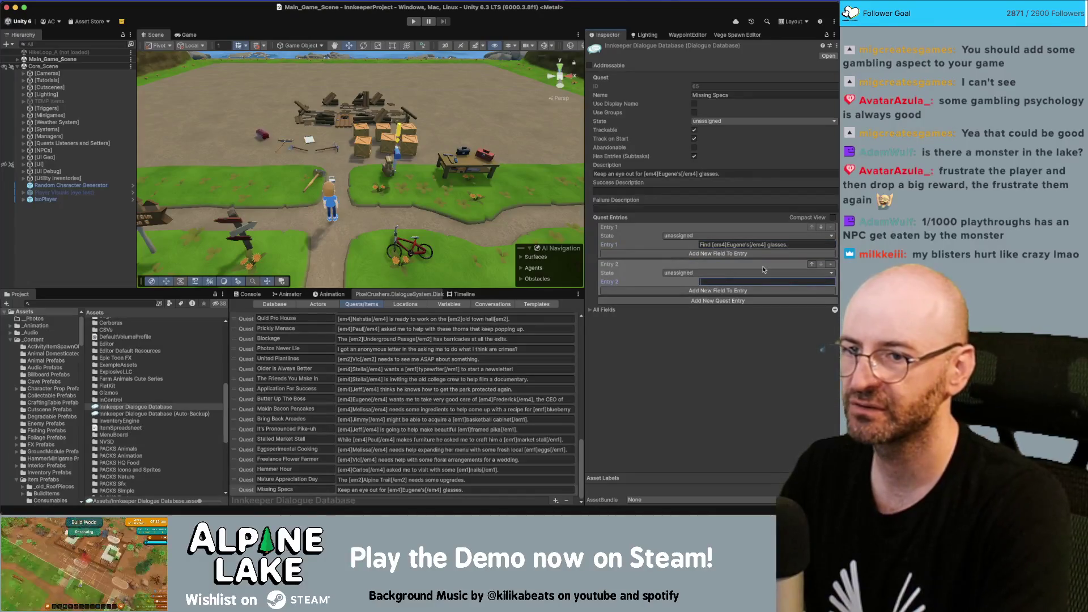
pyautogui.write('Return')
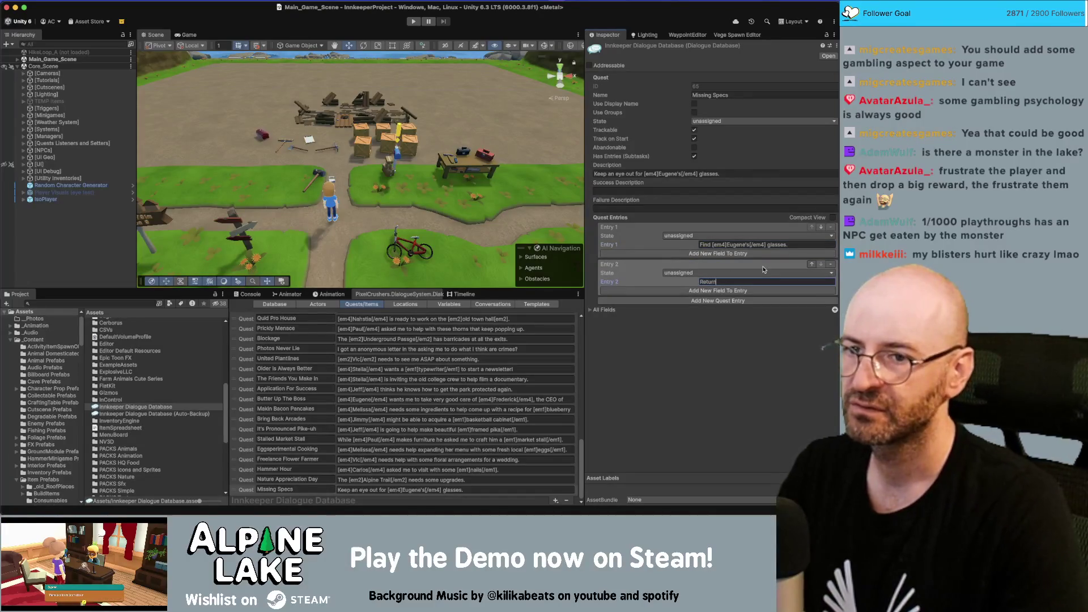
# Complete Entry 1 so it reads 'Find [em1]Eugene's glasses[/em1].'.
pyautogui.click(765, 253)
pyautogui.click(769, 244)
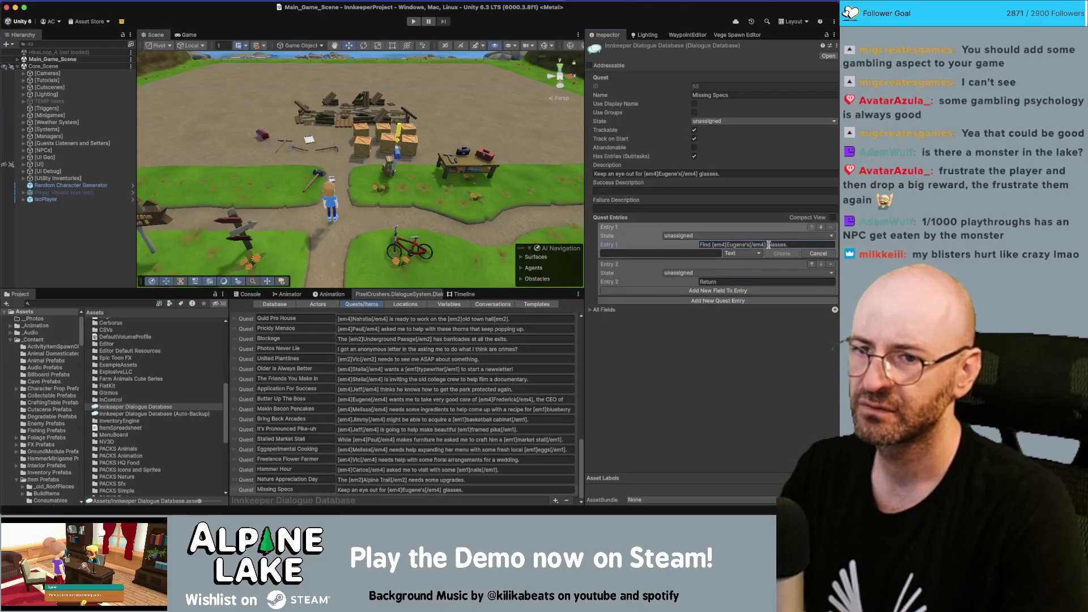
pyautogui.click(818, 253)
pyautogui.write('.')
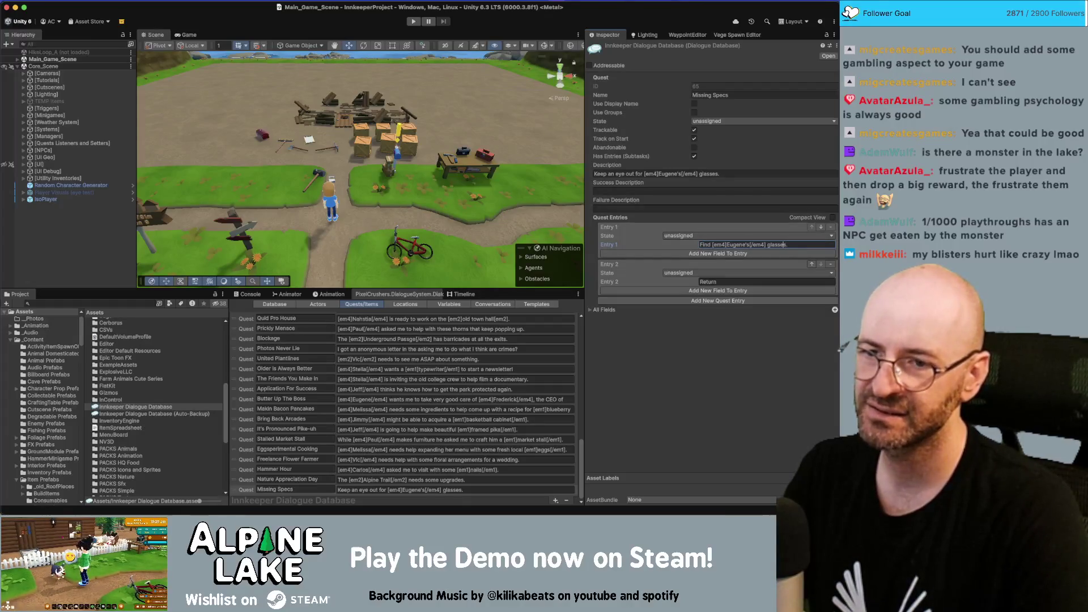
pyautogui.write('[em1]')
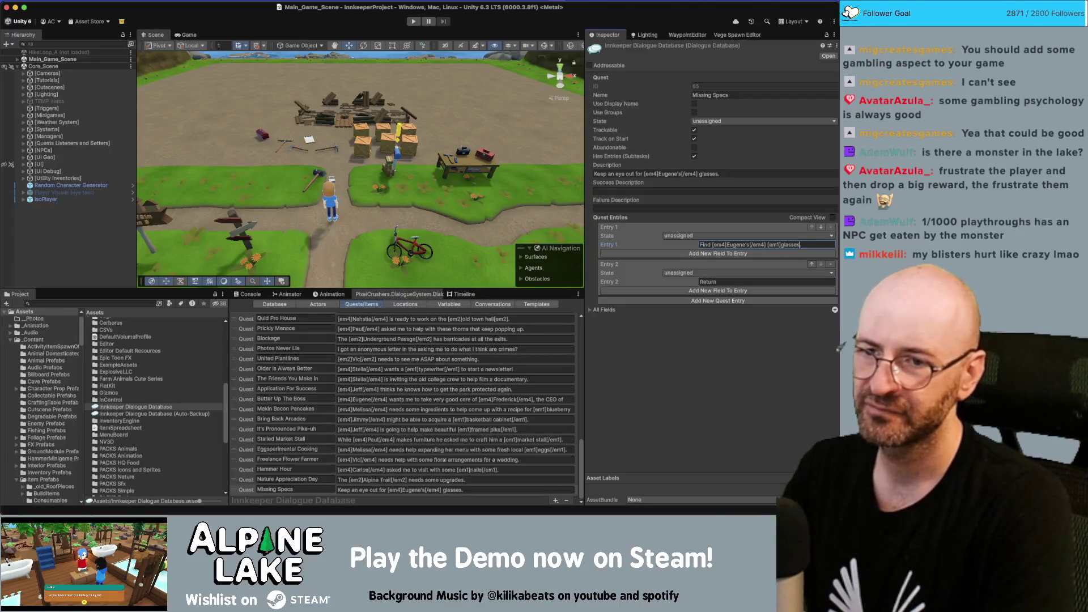
pyautogui.press('BackSpace')
pyautogui.press('BackSpace')
pyautogui.press('BackSpace')
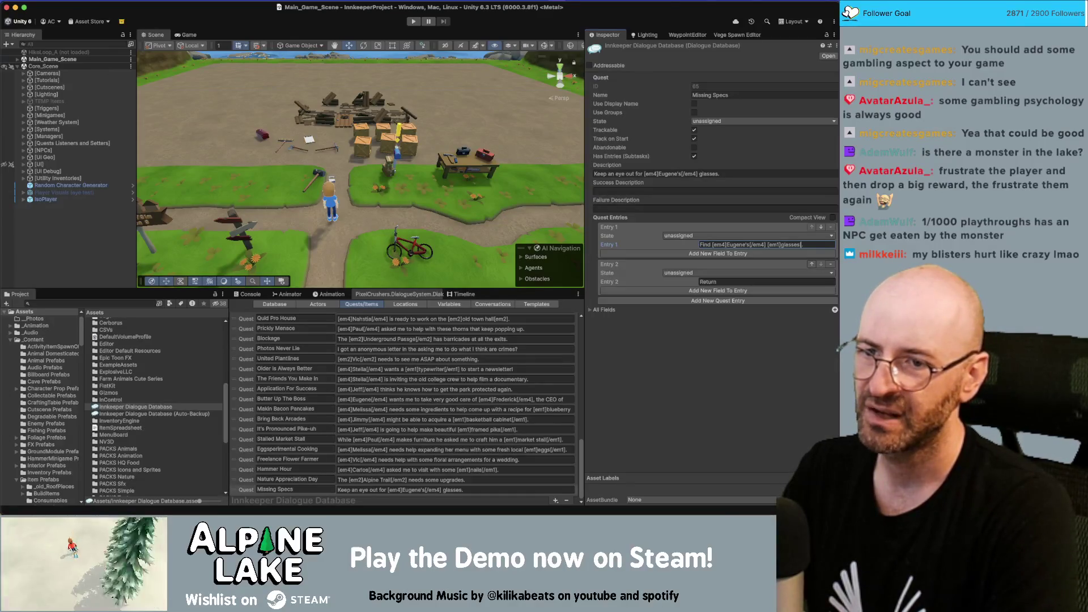
pyautogui.write('glasses')
pyautogui.hotkey('shift', 'End')
pyautogui.press('Delete')
pyautogui.write('.')
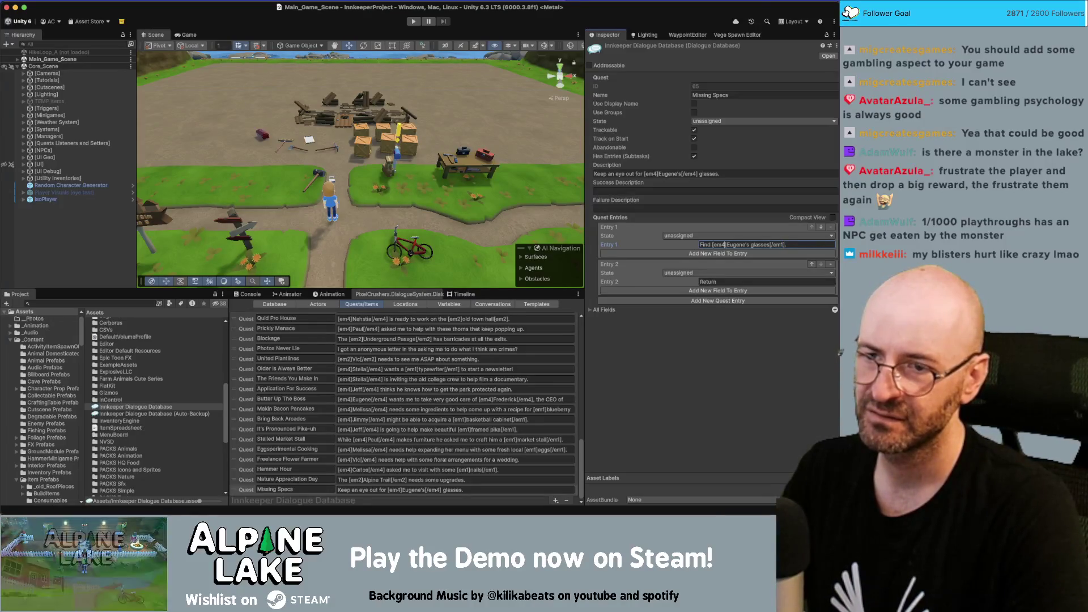
pyautogui.hotkey('ctrl', 'z')
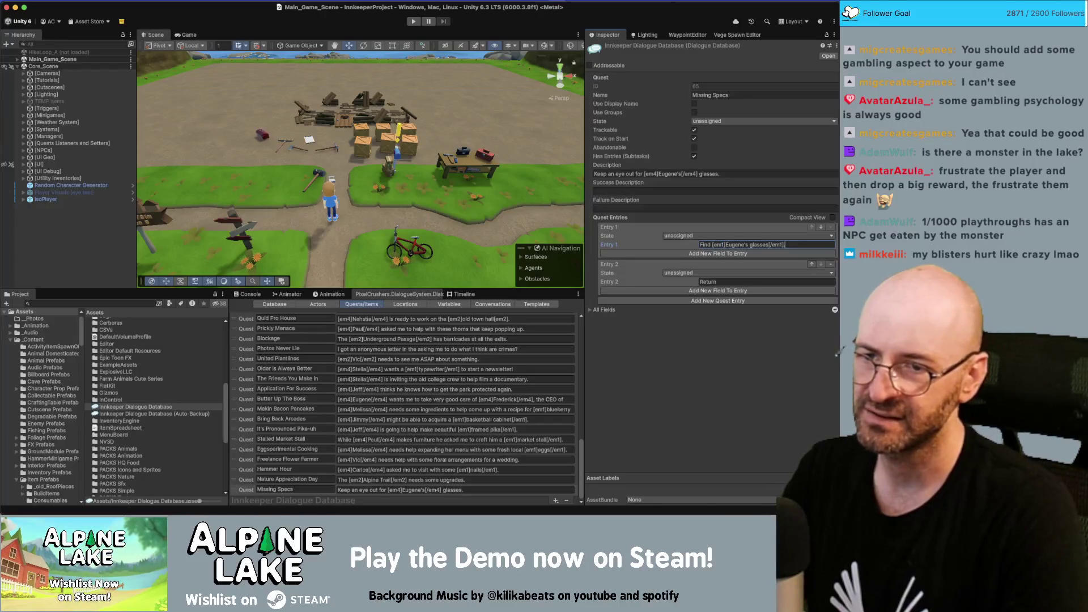
pyautogui.write('.')
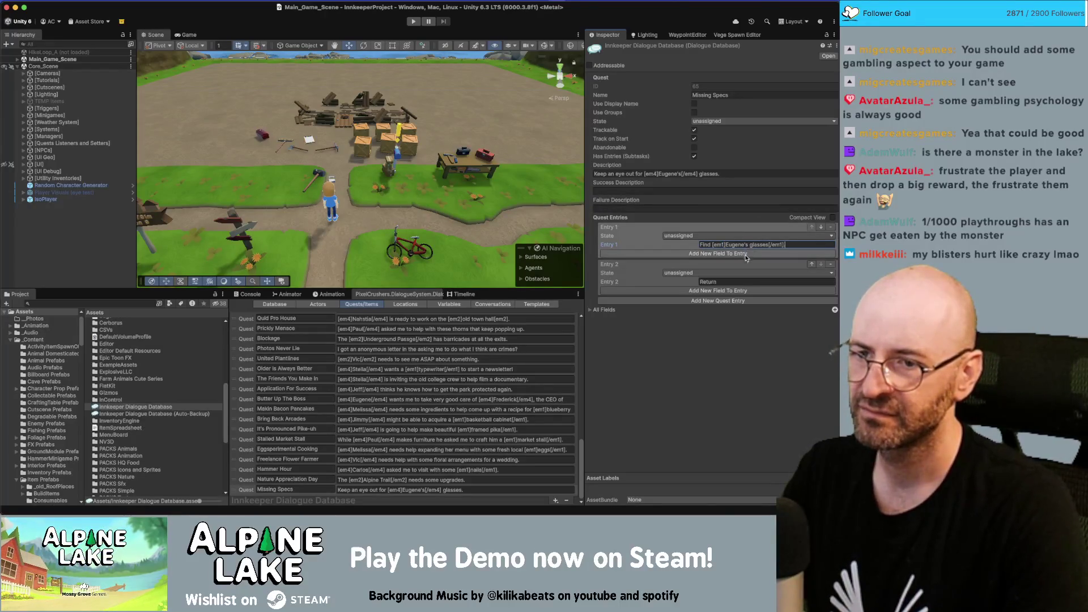
# Write Entry 2 as 'Return the [em1]glasses[/em1] to [em4]Eugene[/em4]'.
pyautogui.click(746, 282)
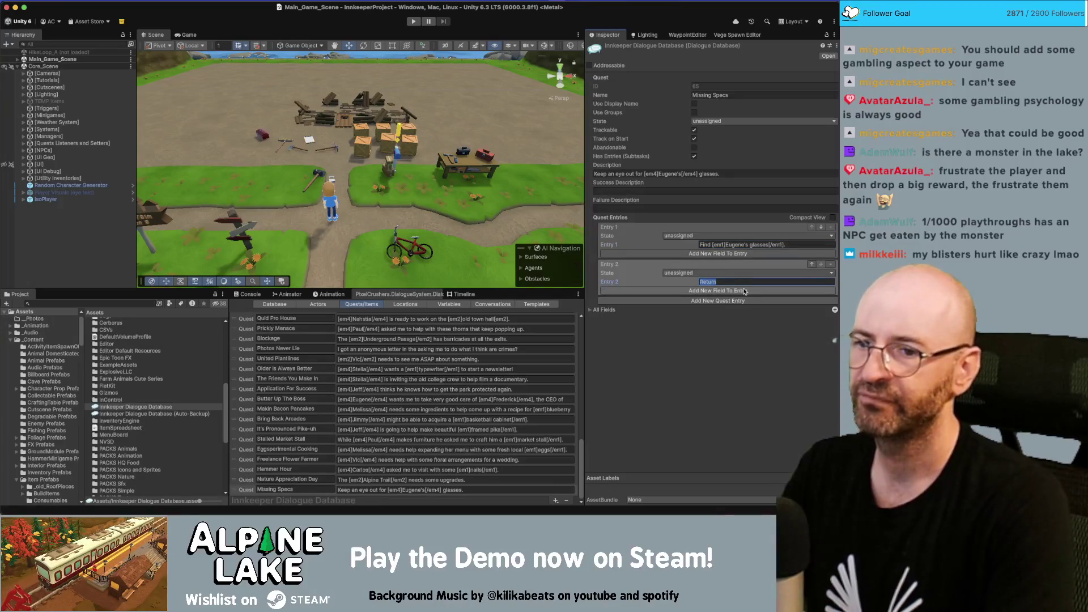
pyautogui.press('Right')
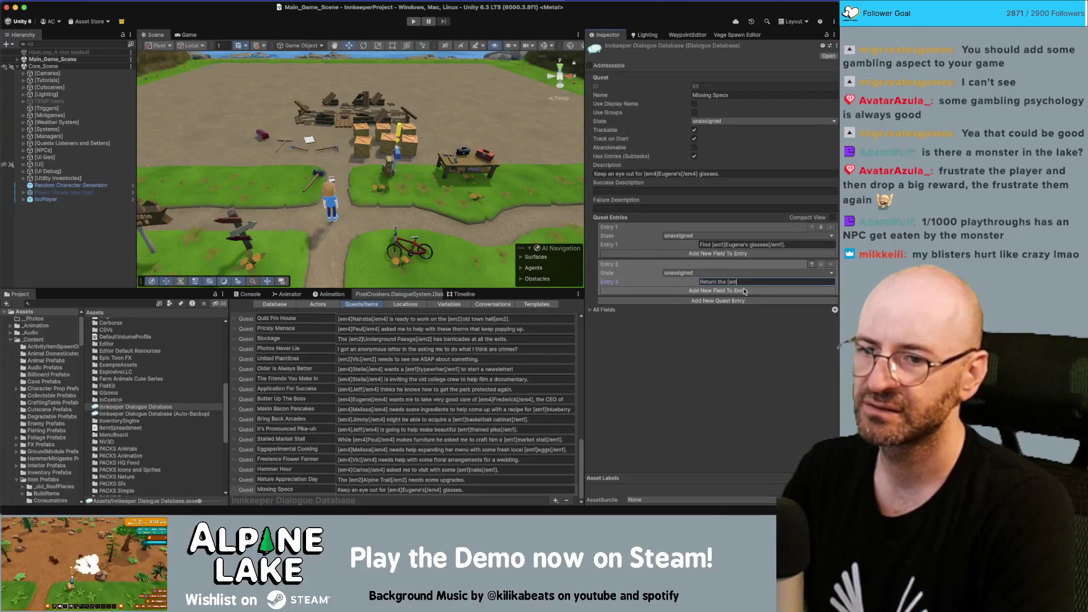
pyautogui.write('[/em1] to [em4')
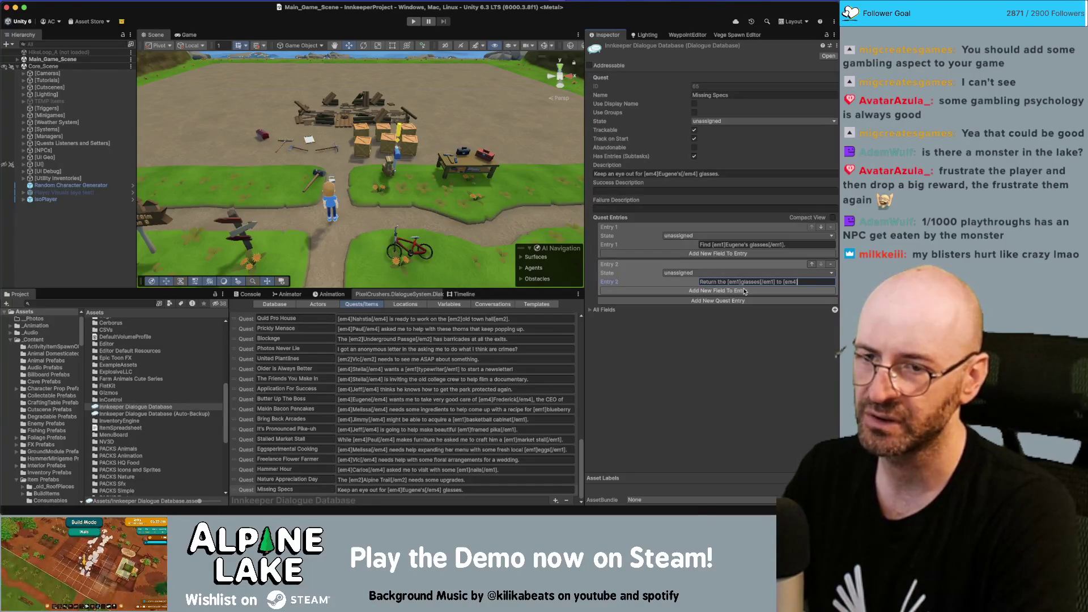
pyautogui.write('Eugene[/em4].')
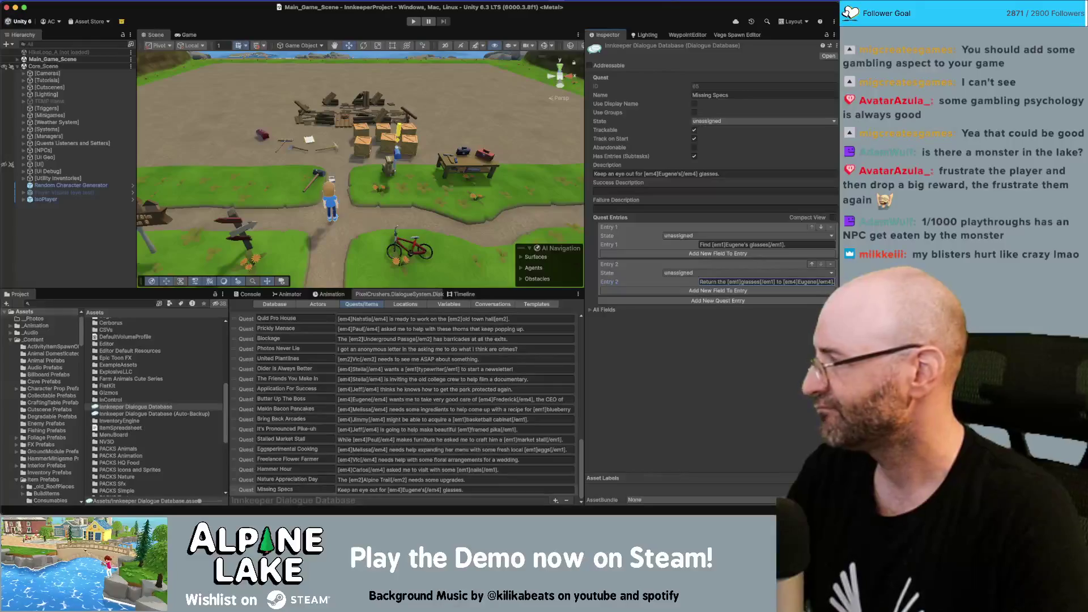
pyautogui.press('super+Tab')
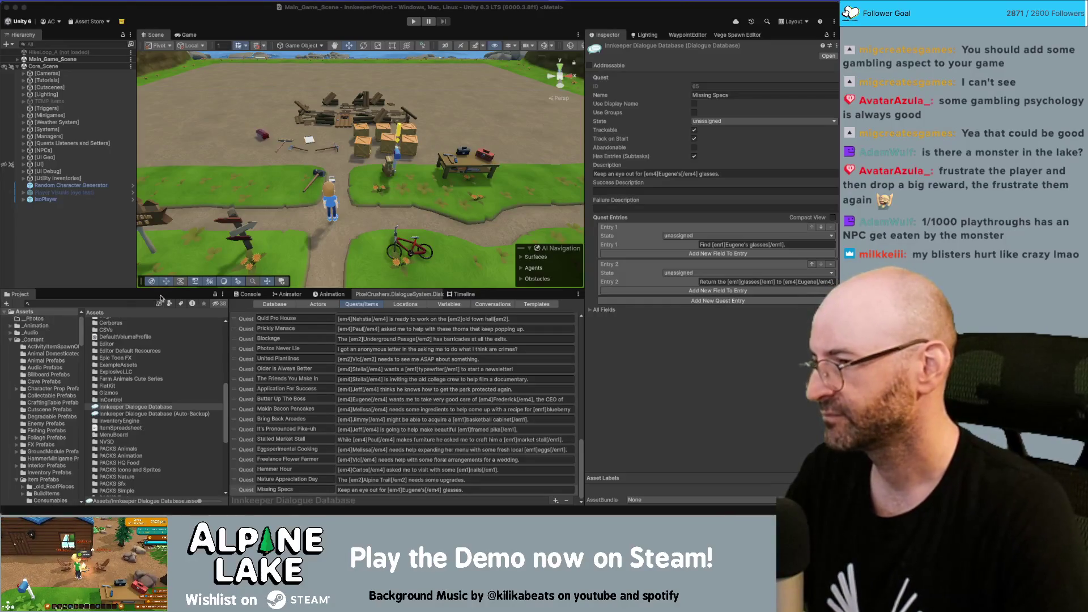
pyautogui.click(119, 305)
pyautogui.write('scarf')
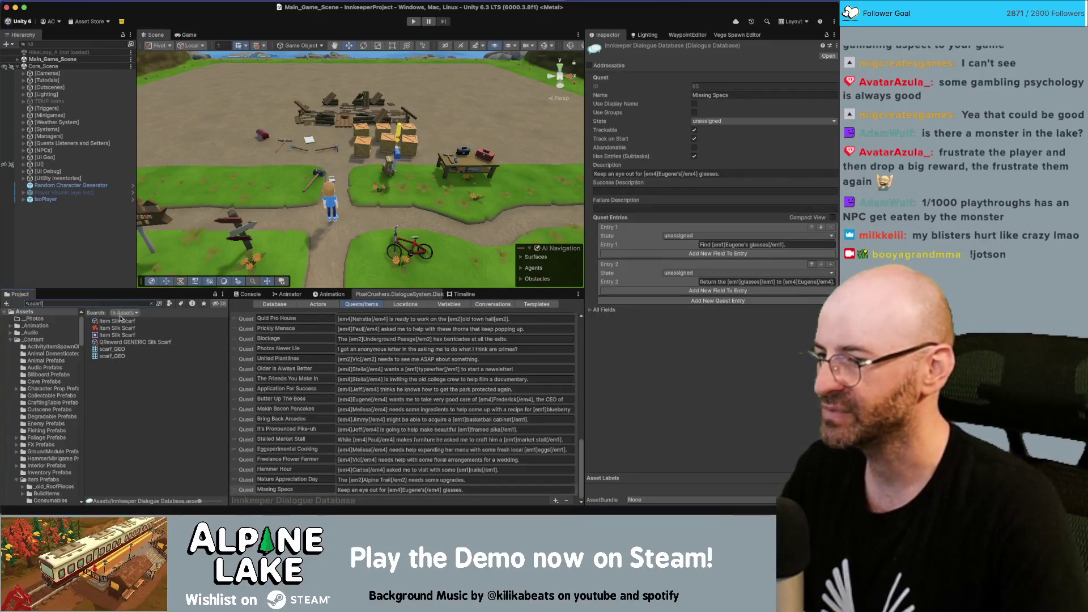
# Select Item Silk Scarf from the 'scarf' search results and scroll through its Inspector settings.
pyautogui.click(122, 321)
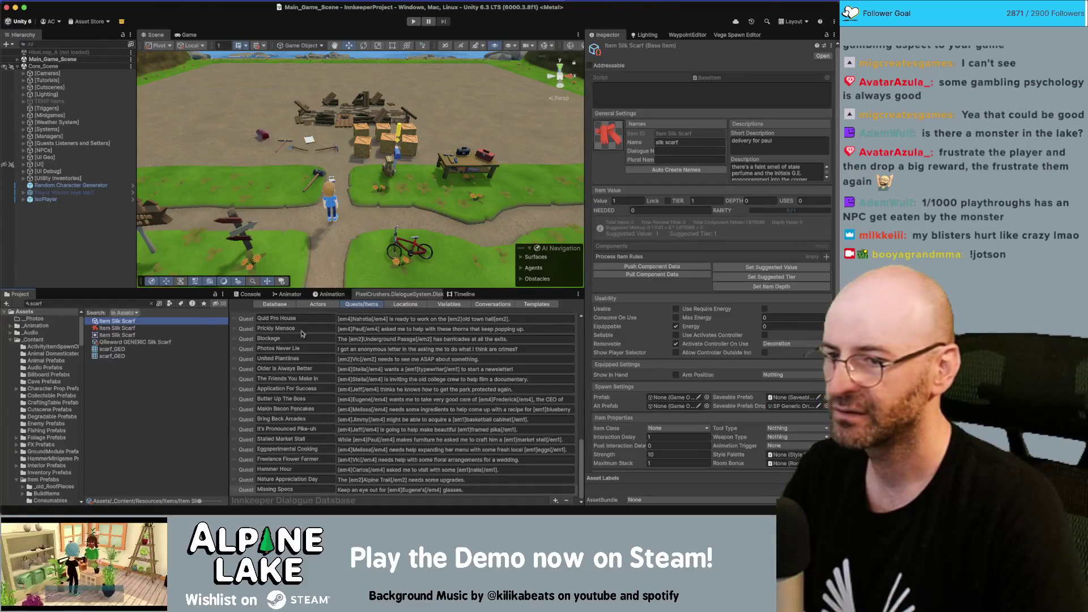
pyautogui.scroll(-3, 649, 394)
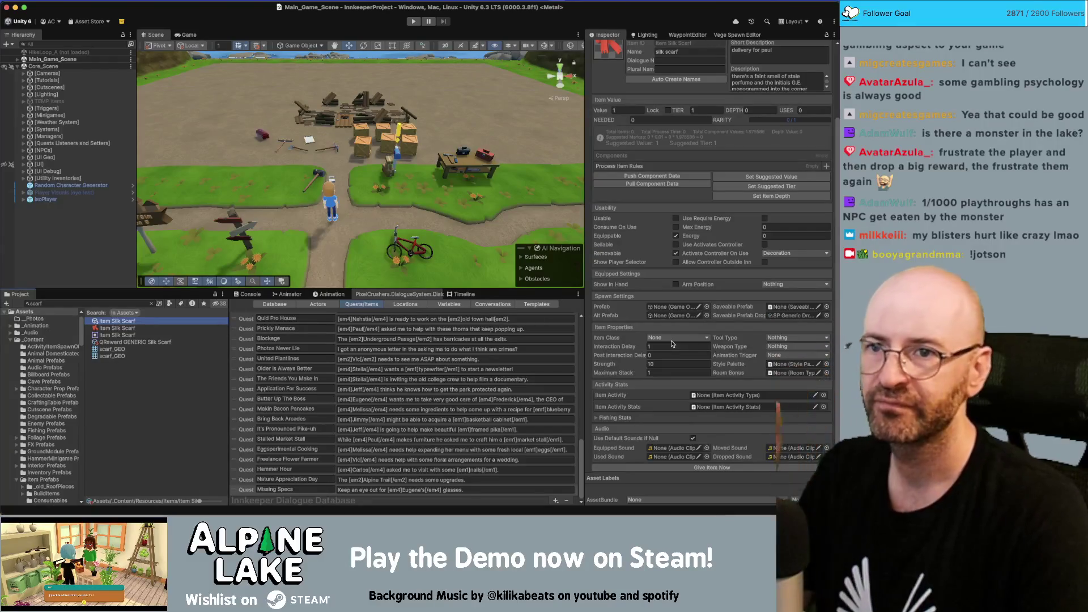
pyautogui.scroll(3, 673, 344)
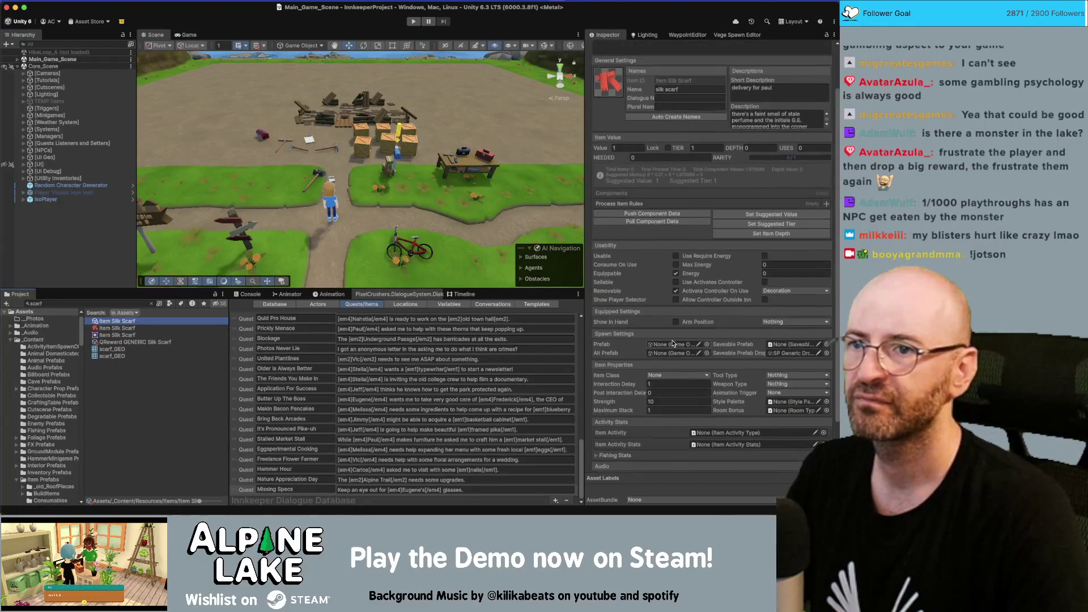
pyautogui.scroll(1, 673, 343)
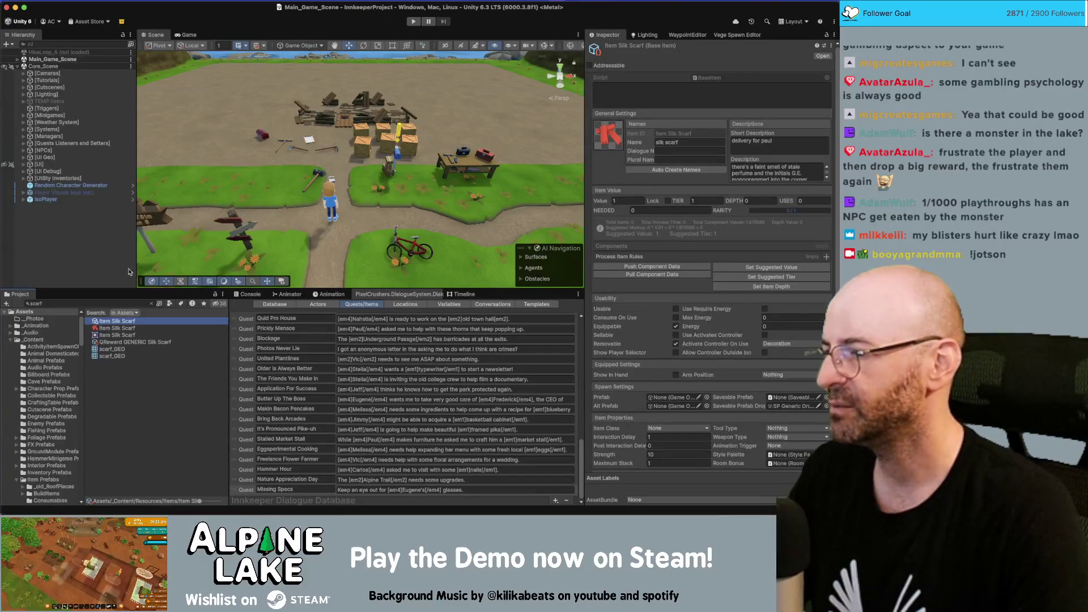
# Search for resource and 'resource wood' assets, inspecting Resource Rope and the Strong Wood Plank prefabs.
pyautogui.click(118, 304)
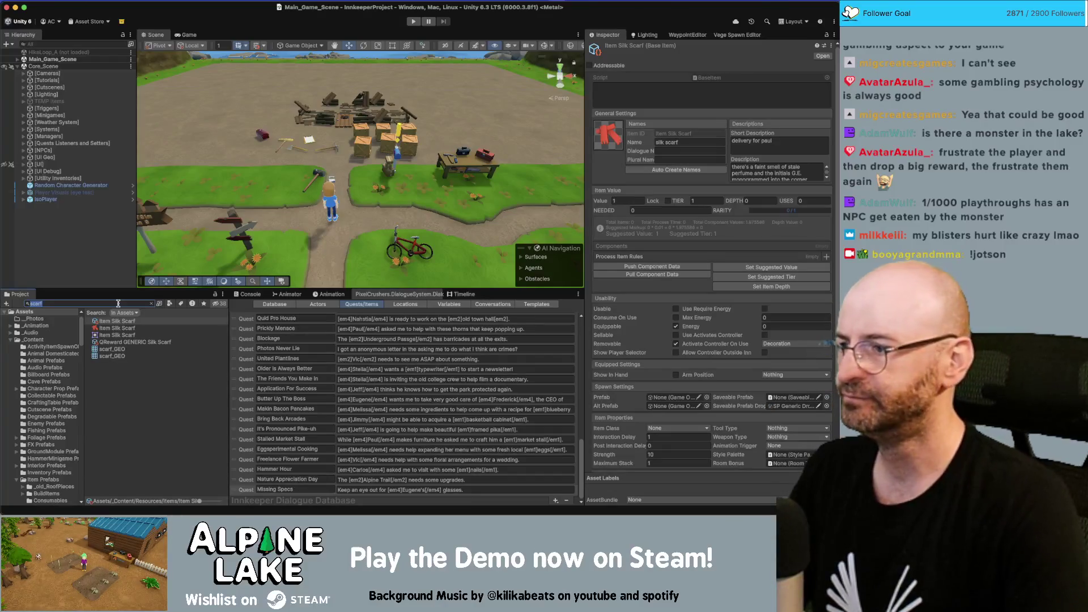
pyautogui.write('resource')
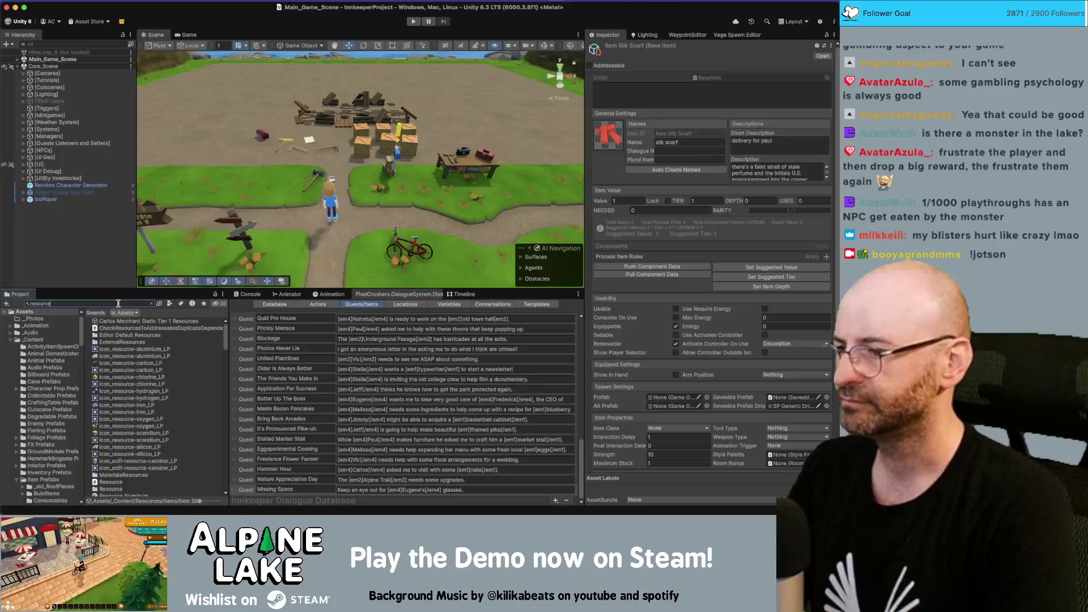
pyautogui.scroll(-10, 152, 366)
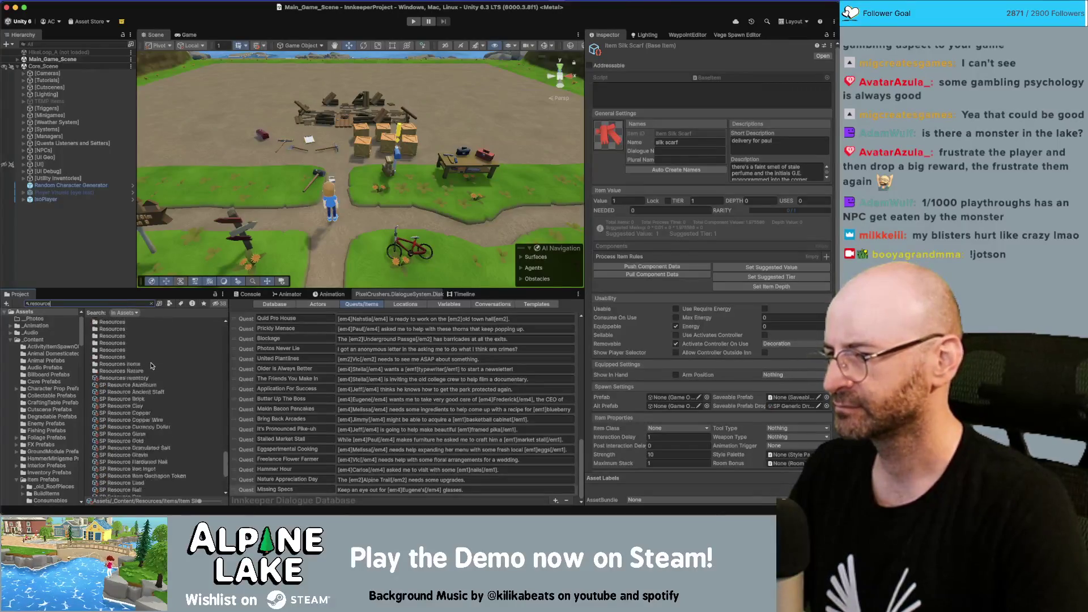
pyautogui.click(145, 335)
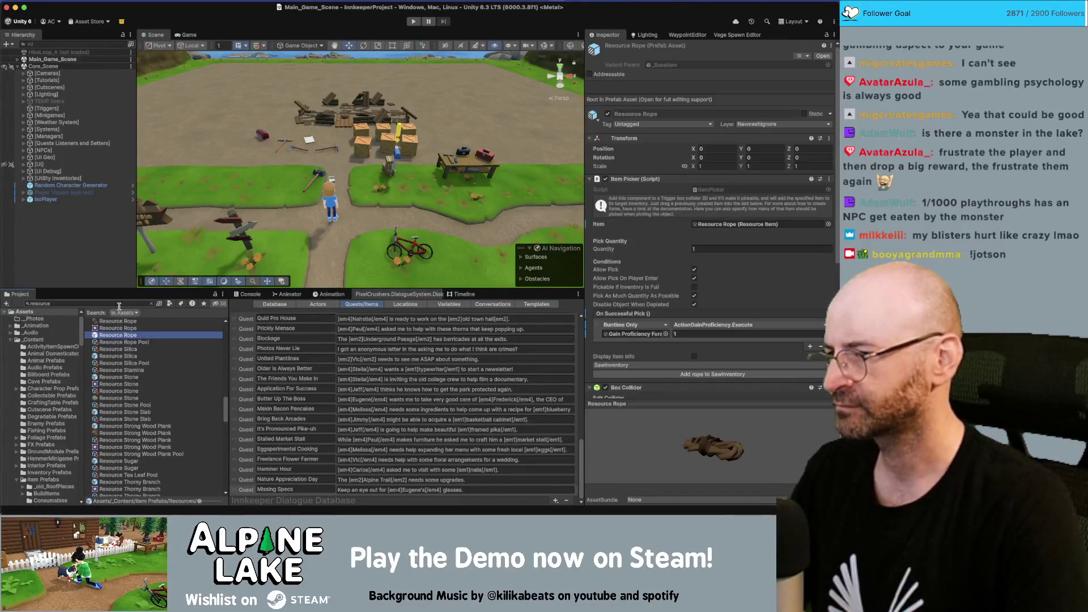
pyautogui.click(118, 303)
pyautogui.write('resource wood')
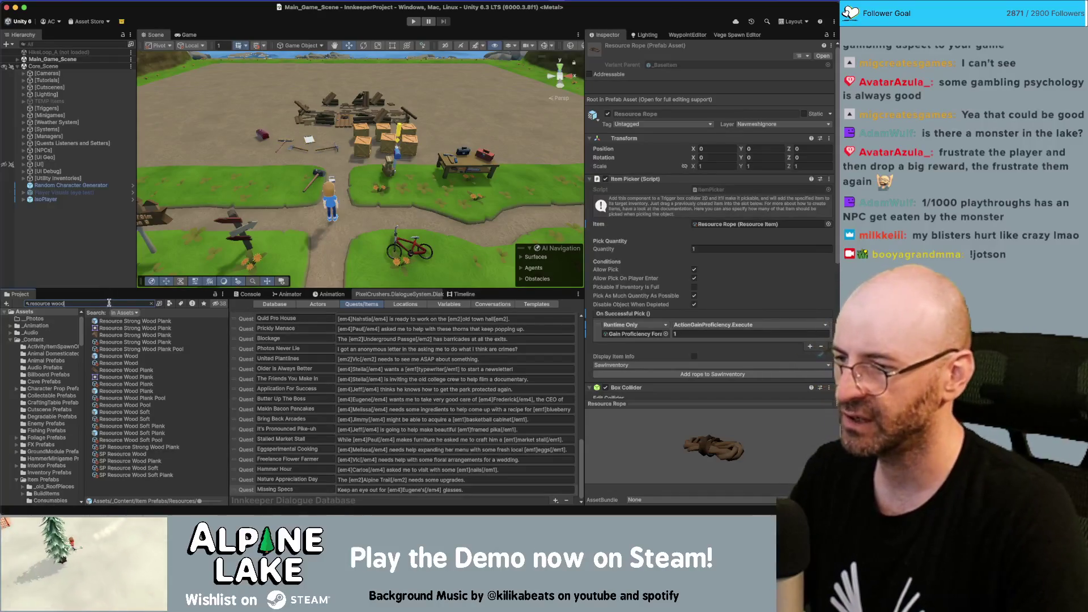
pyautogui.click(116, 321)
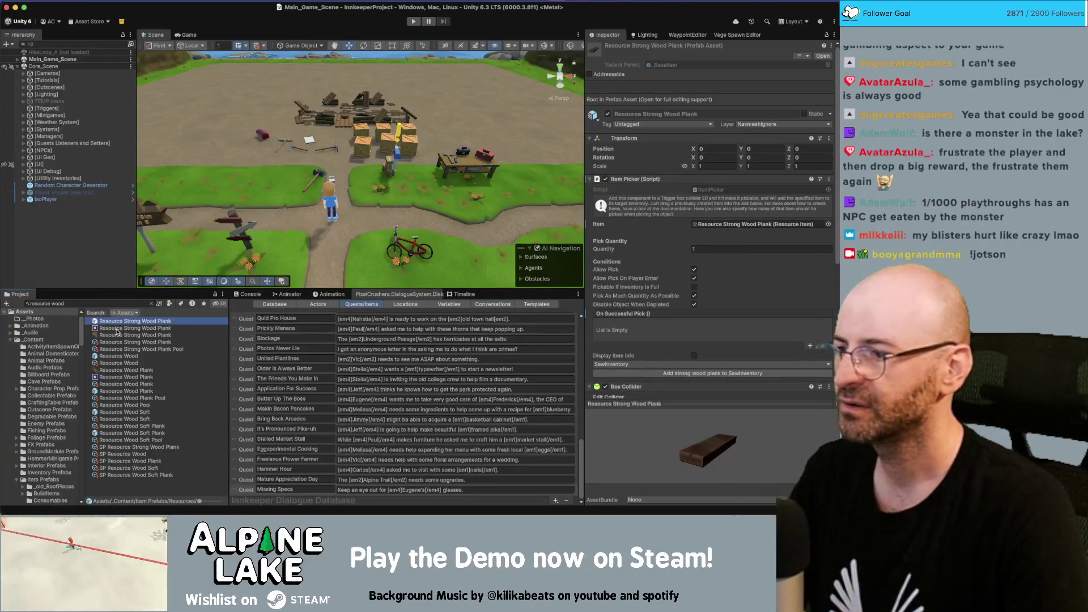
pyautogui.click(118, 342)
pyautogui.click(118, 349)
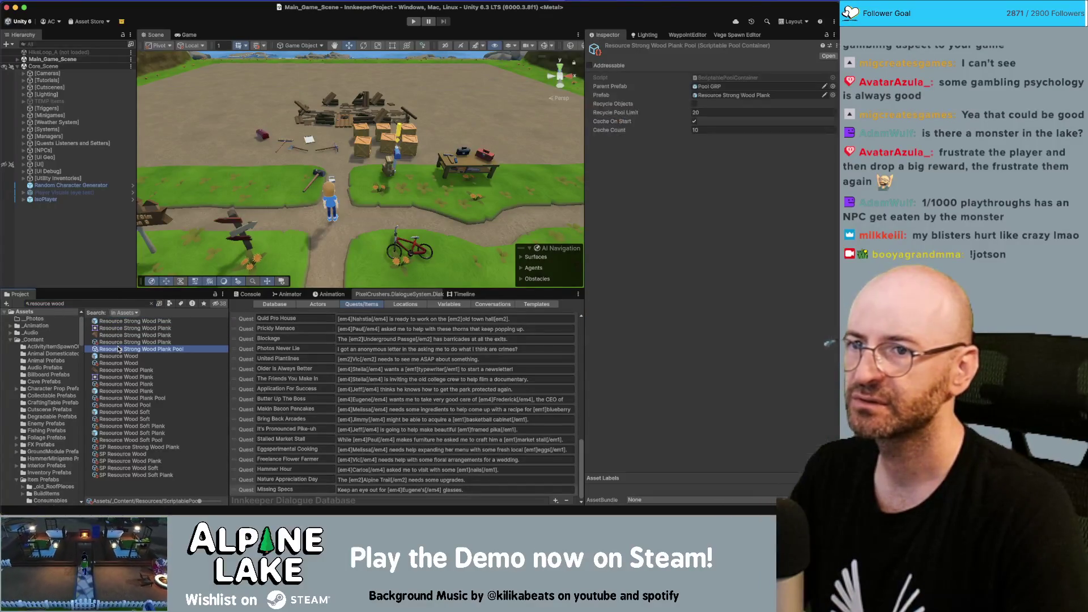
# Search the project for 'silk scarf' and select Item Silk Scarf.
pyautogui.click(121, 301)
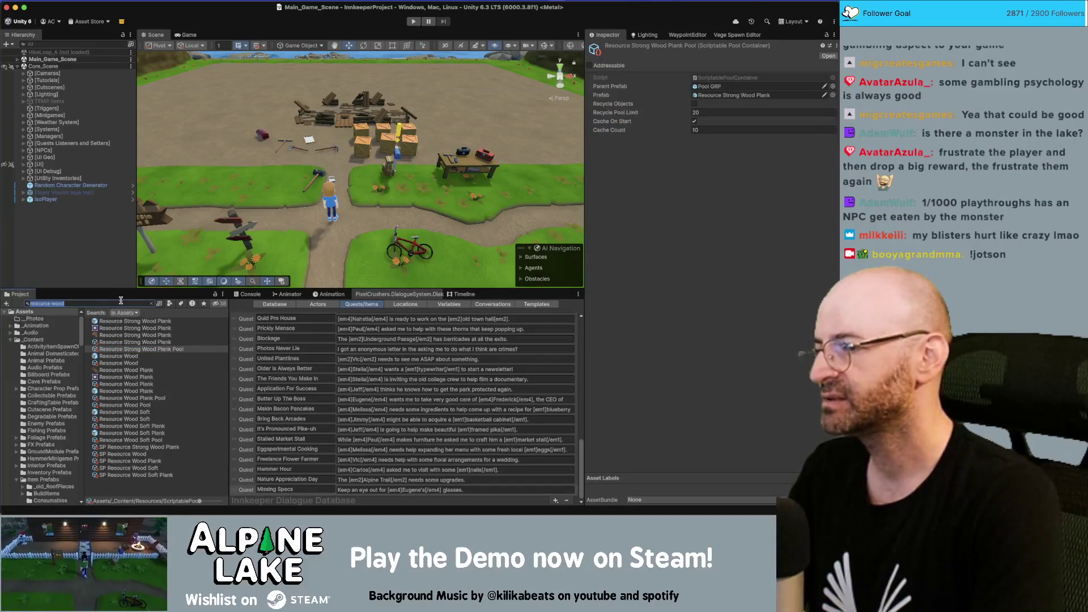
pyautogui.write('silk scarf')
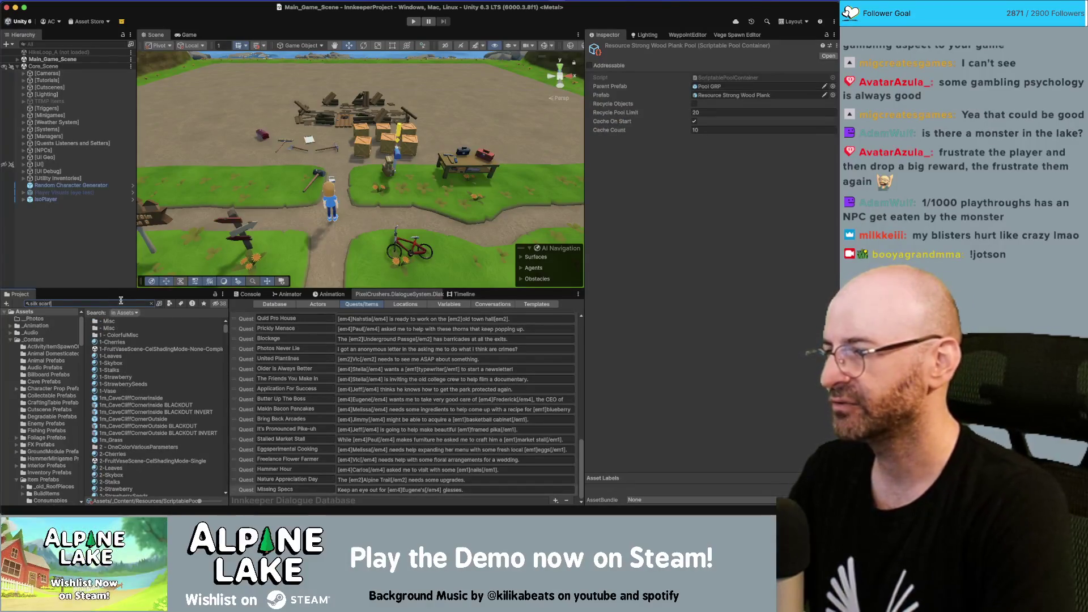
pyautogui.click(118, 321)
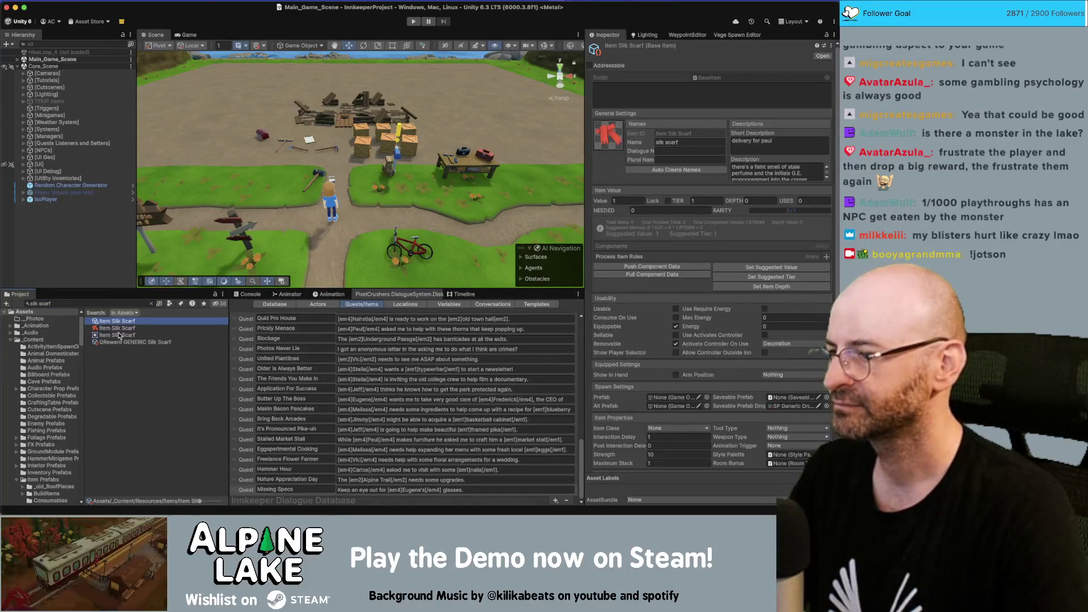
# Duplicate Item Silk Scarf and rename the copy 'Item Eugenes Glasses'.
pyautogui.press('super+d')
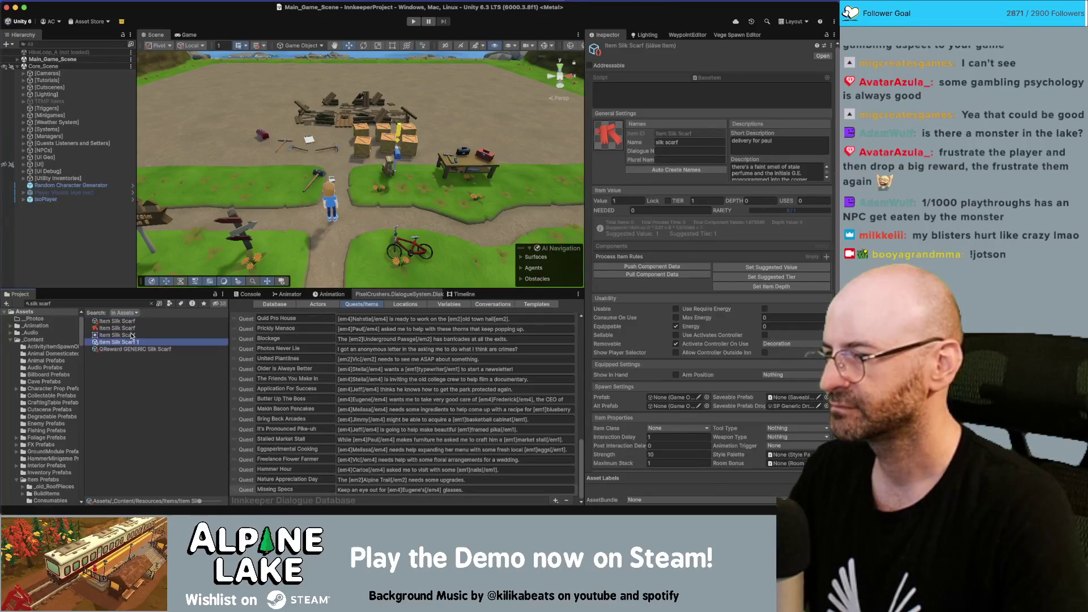
pyautogui.click(160, 339)
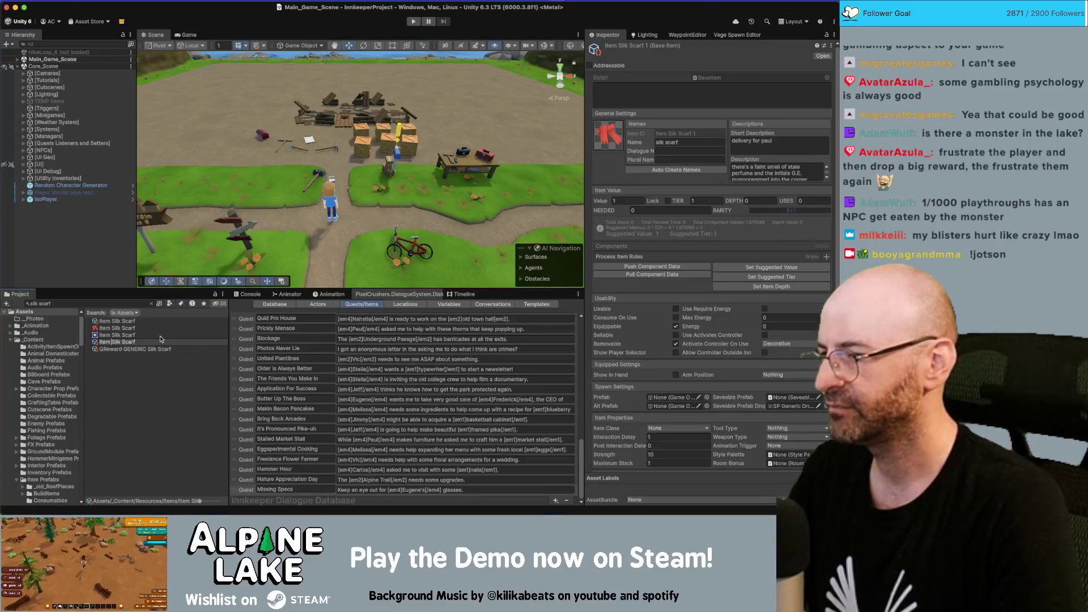
pyautogui.hotkey('shift', 'alt', 'Left')
pyautogui.hotkey('shift', 'alt', 'Left')
pyautogui.write('Eu')
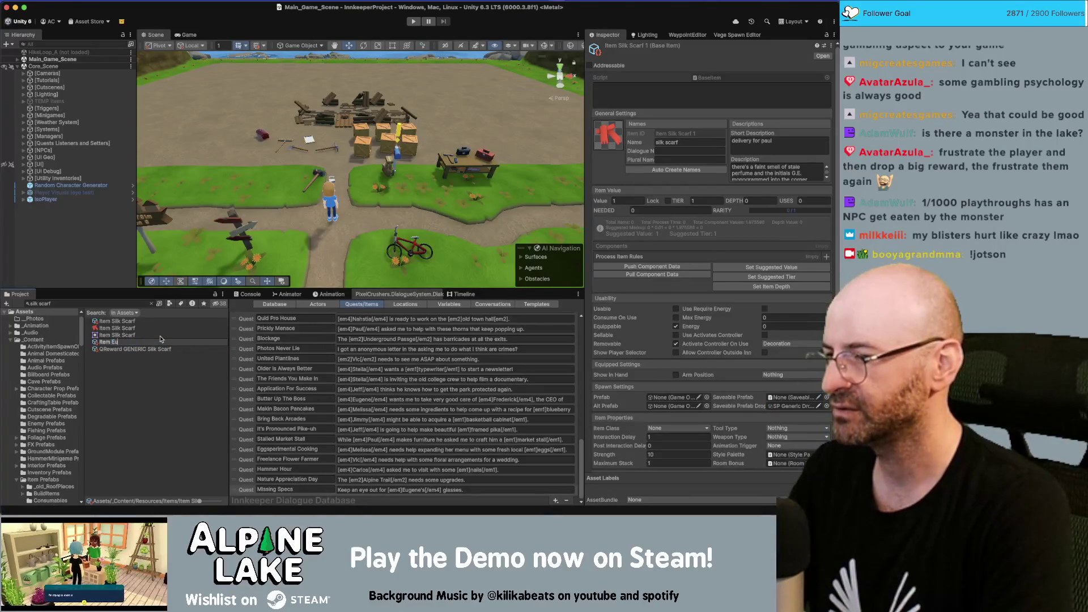
pyautogui.write('genes Glasses')
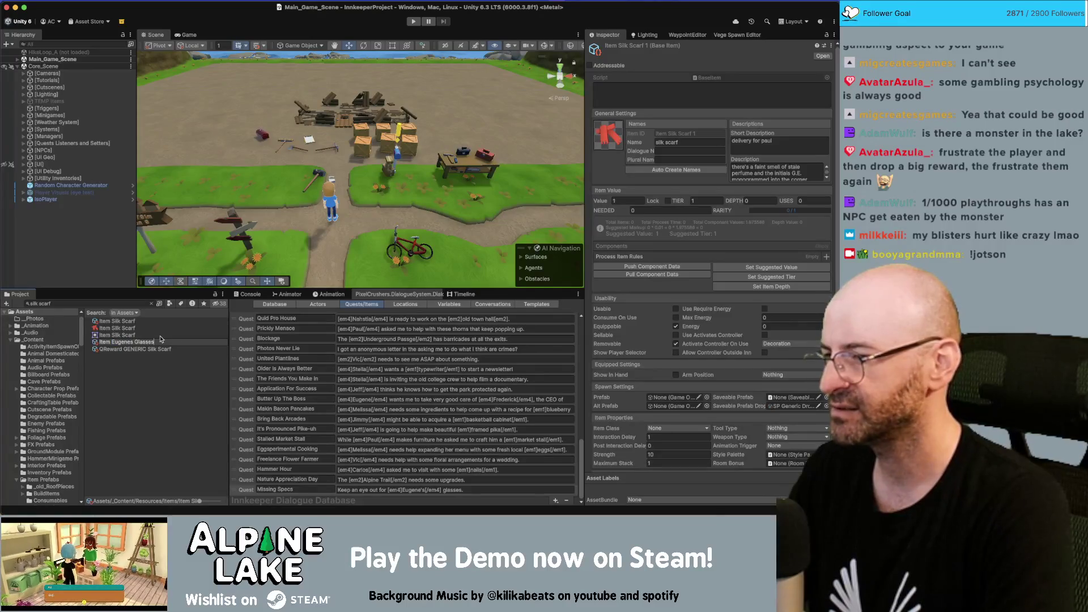
pyautogui.press('Return')
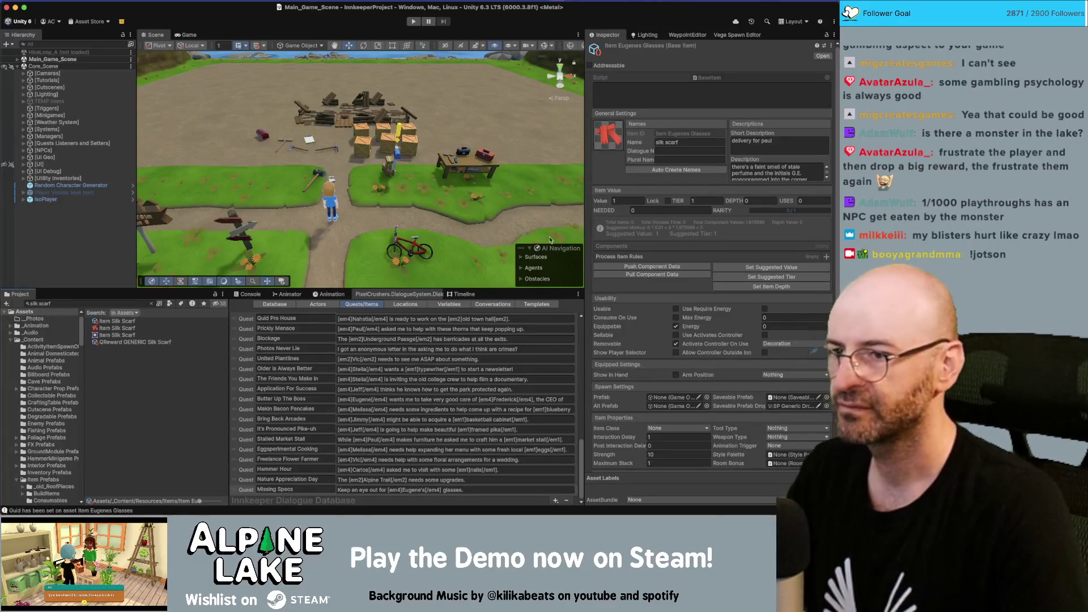
# Set the new item's display name to 'Eugene's glasses'.
pyautogui.click(105, 303)
pyautogui.write('eugenes glasses')
pyautogui.click(663, 142)
pyautogui.write('Eugene')
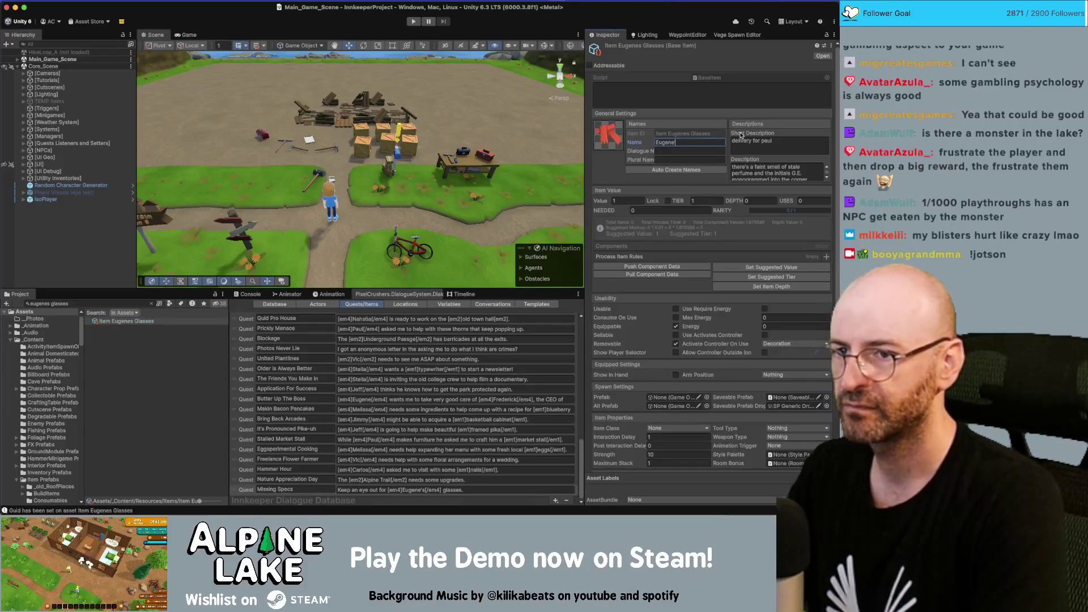
pyautogui.write("'s glasses")
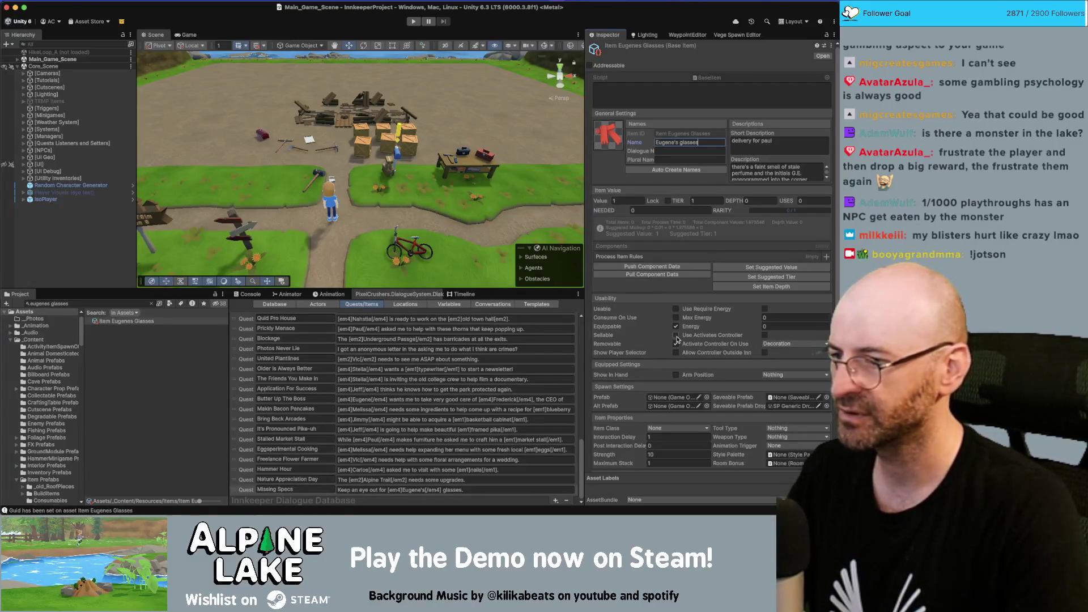
pyautogui.click(675, 343)
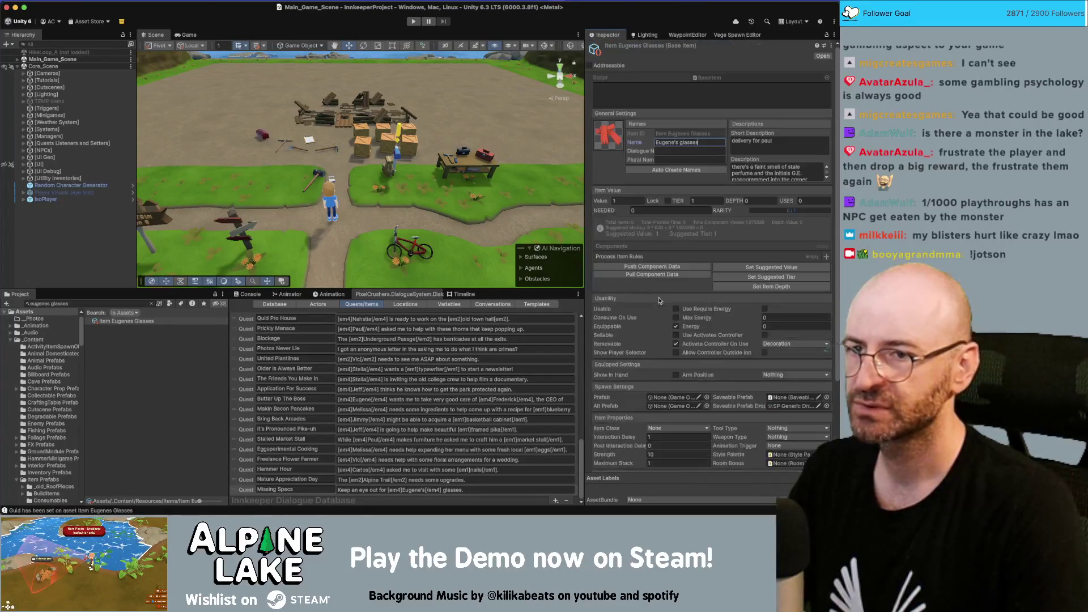
pyautogui.click(614, 139)
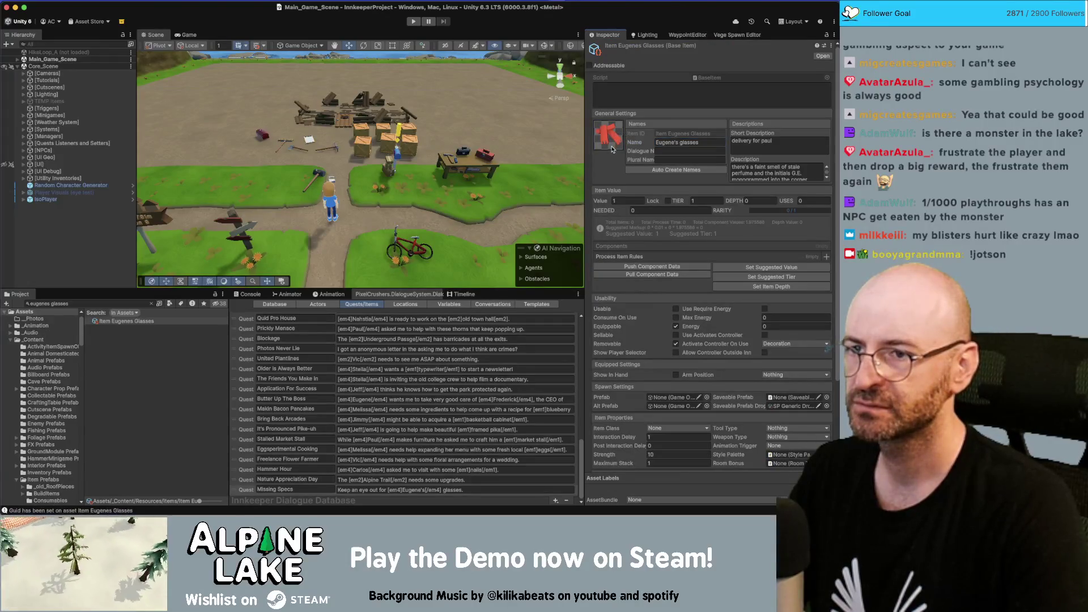
# Give Item Eugenes Glasses the Glasses_22 sprite as its icon, then search the project for 'eugene'.
pyautogui.click(612, 149)
pyautogui.write('g')
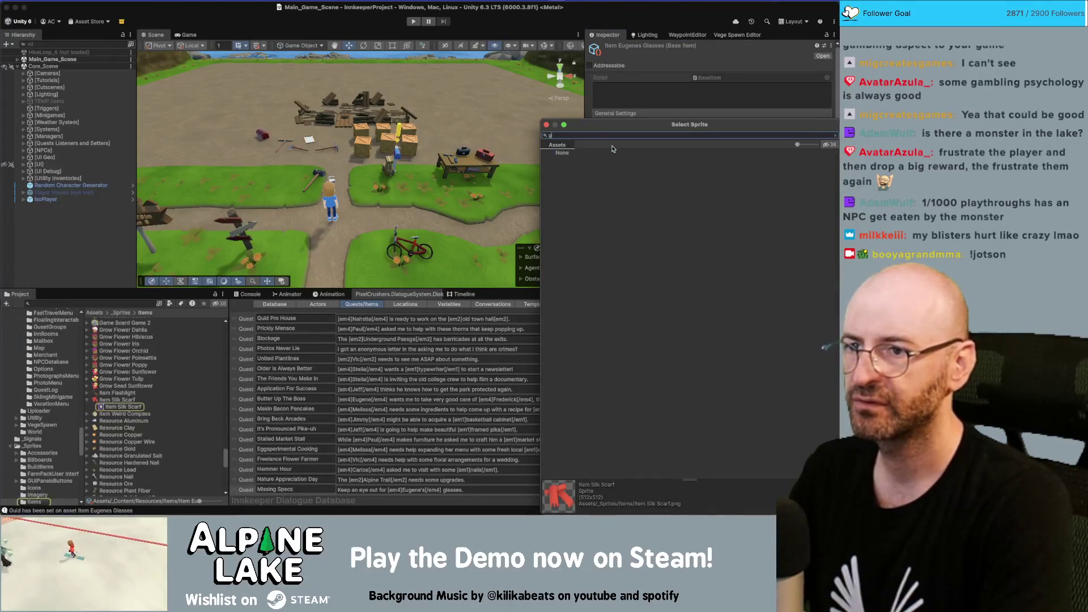
pyautogui.write('lasses')
pyautogui.press('Down')
pyautogui.press('Down')
pyautogui.press('Down')
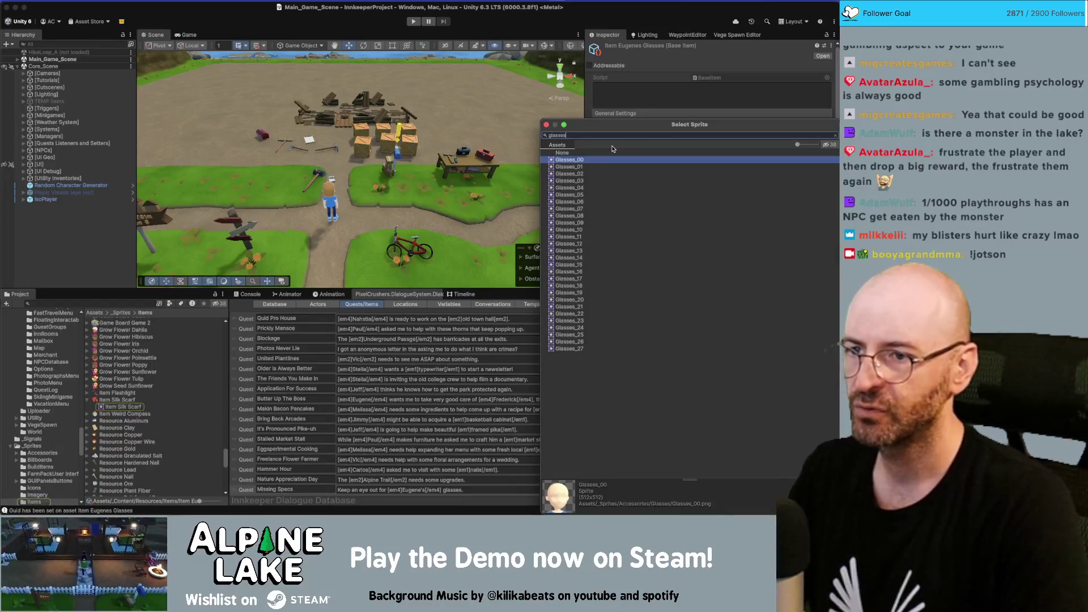
pyautogui.press('Down')
pyautogui.press('Down')
pyautogui.press('Down')
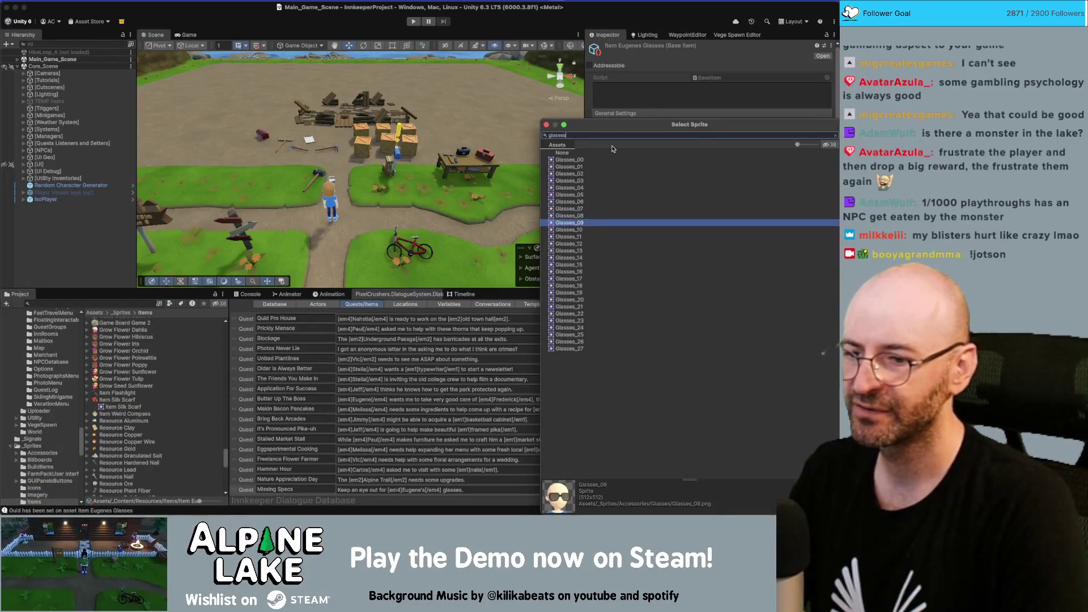
pyautogui.press('Down')
pyautogui.press('Down')
pyautogui.press('Down')
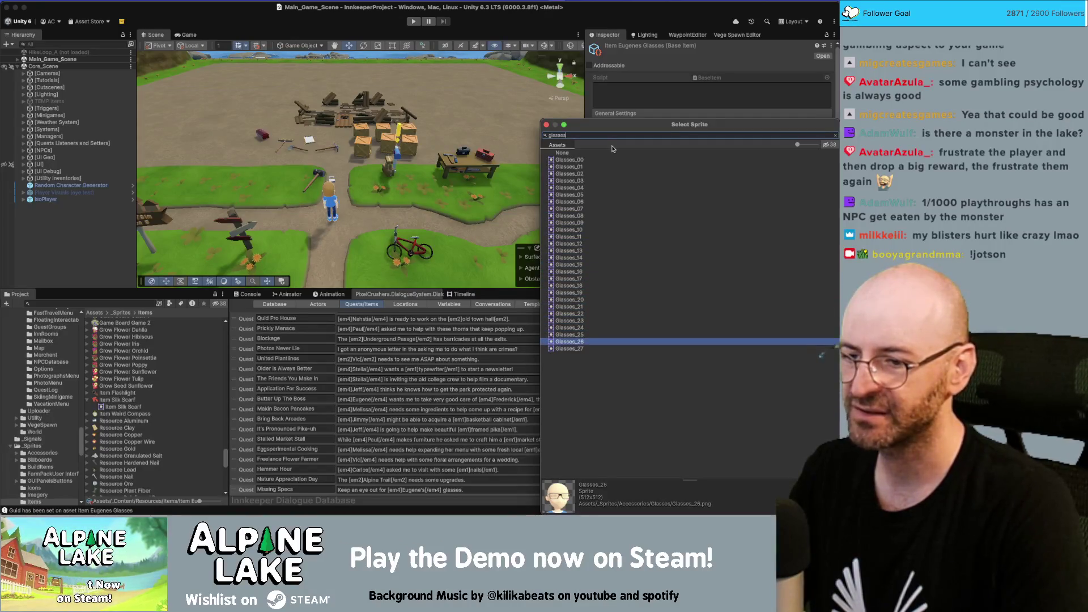
pyautogui.press('Up')
pyautogui.press('Up')
pyautogui.press('Up')
pyautogui.hotkey('alt', 'BackSpace')
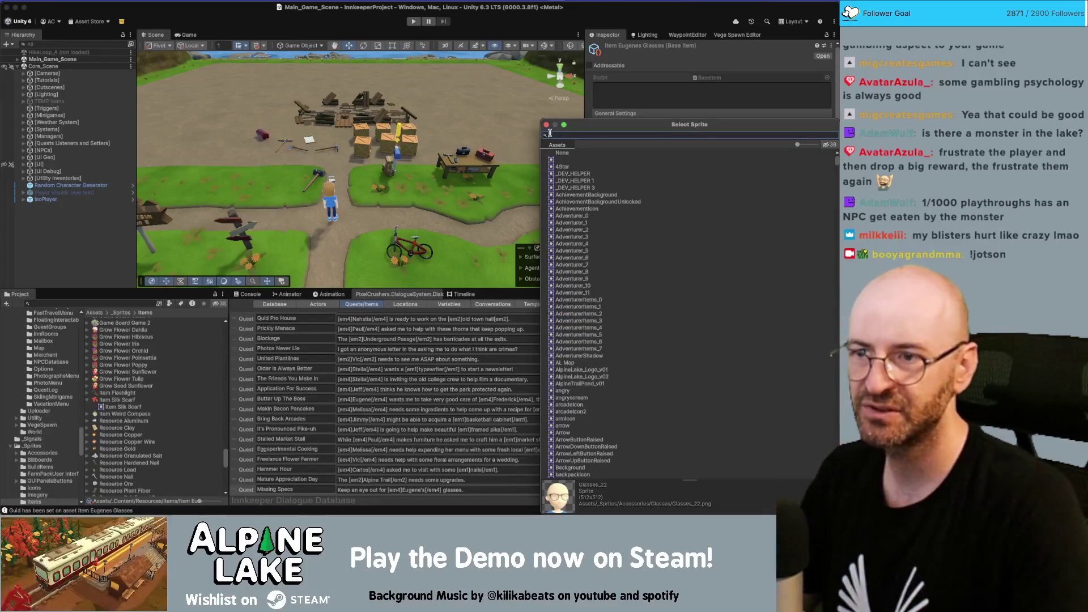
pyautogui.press('Return')
pyautogui.click(85, 301)
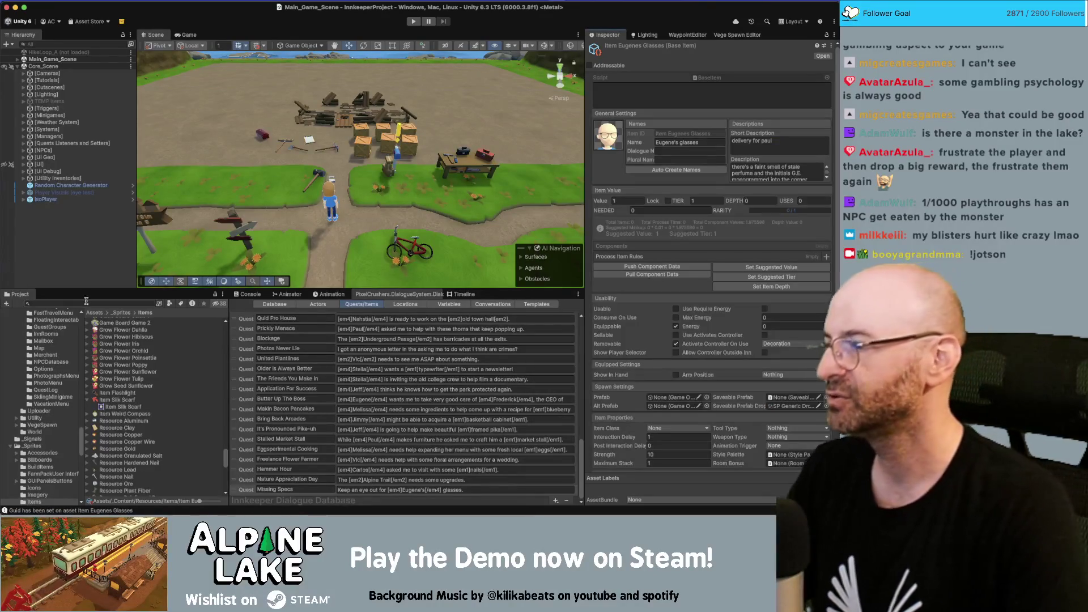
pyautogui.write('eugene')
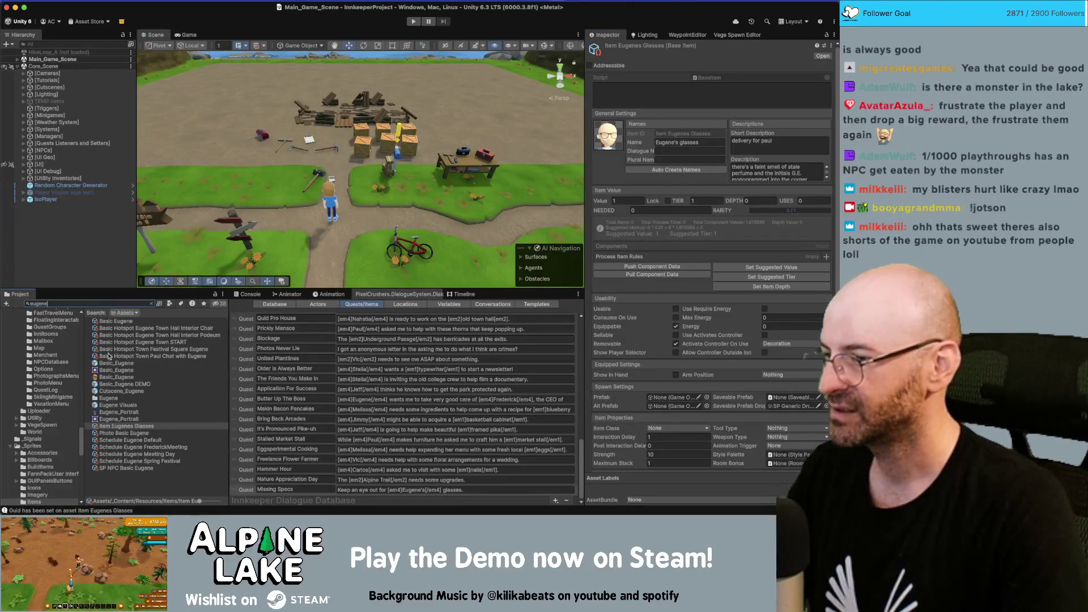
# Select the Basic_Eugene portrait texture to view its 512x512 Sprite (2D and UI) import settings.
pyautogui.click(110, 377)
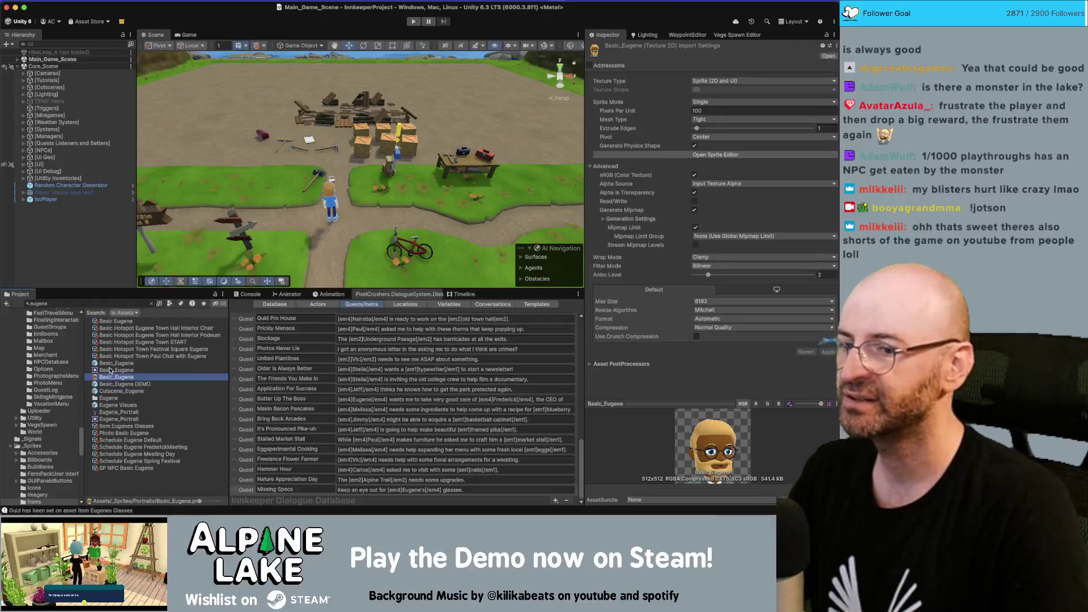
pyautogui.click(91, 304)
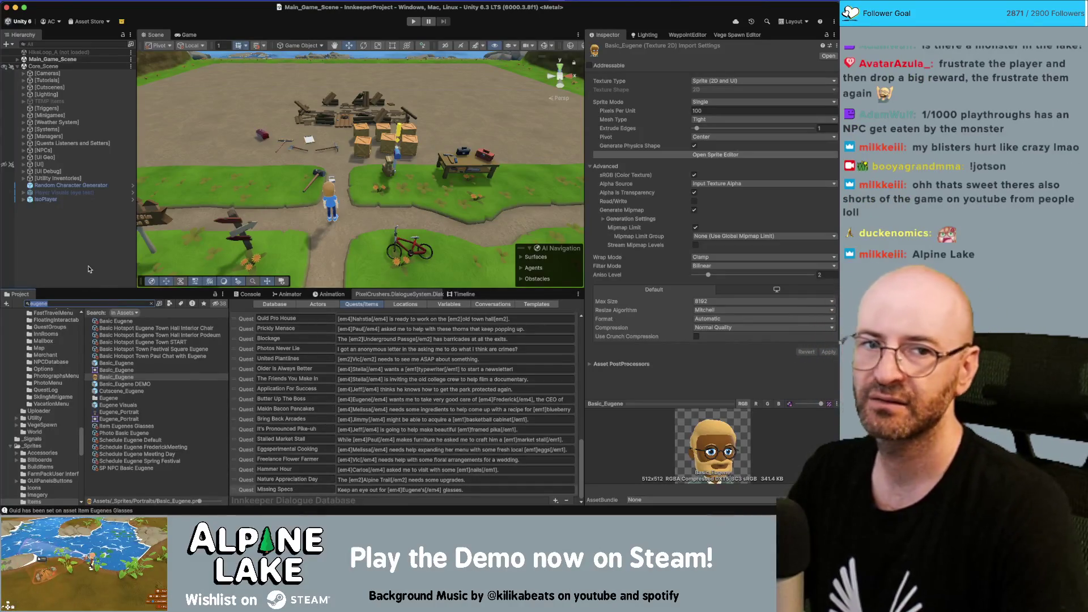
pyautogui.press('super+Tab')
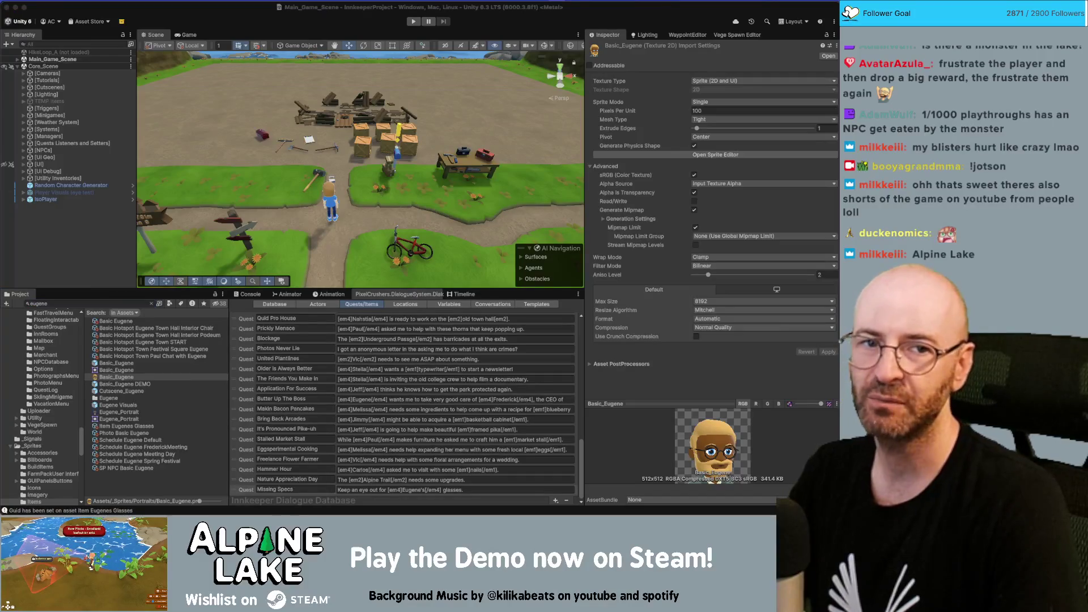
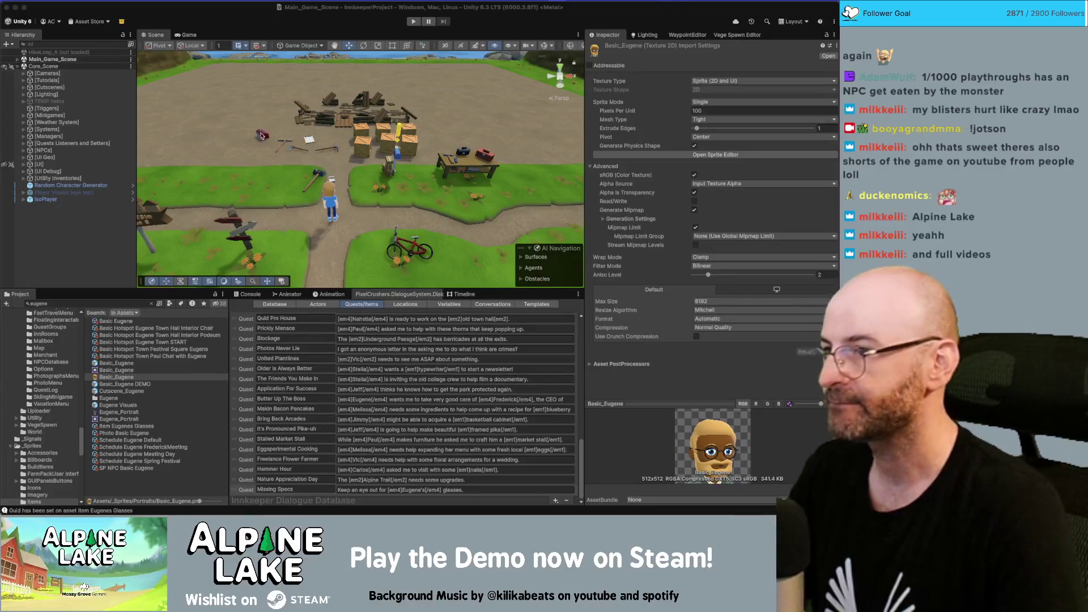
# Clear the Basic_Eugene sprite selection and toggle the AI Navigation options off and on.
pyautogui.click(78, 234)
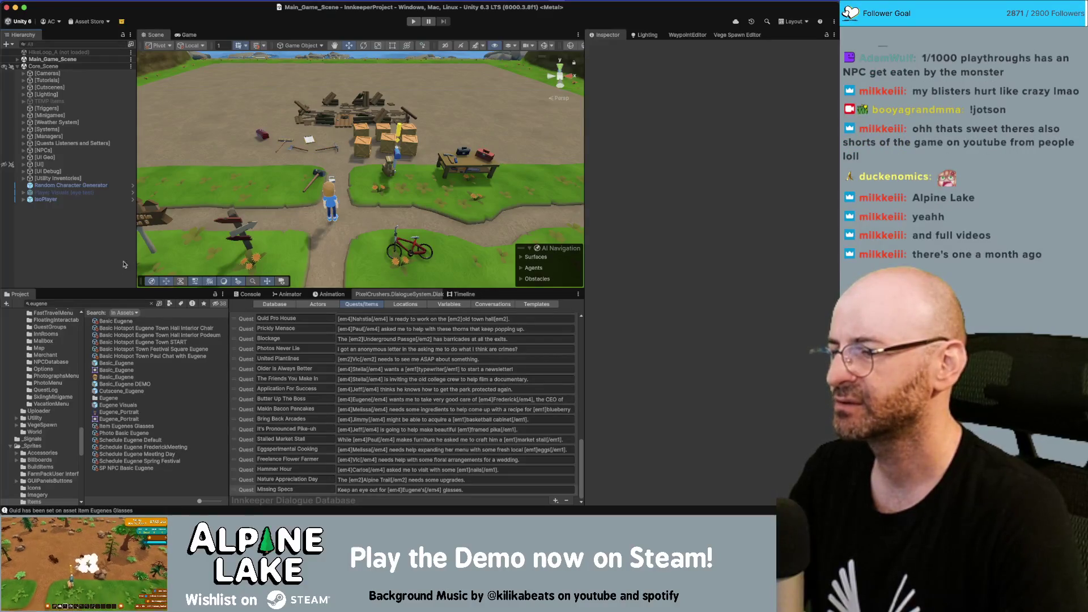
pyautogui.scroll(15, 346, 404)
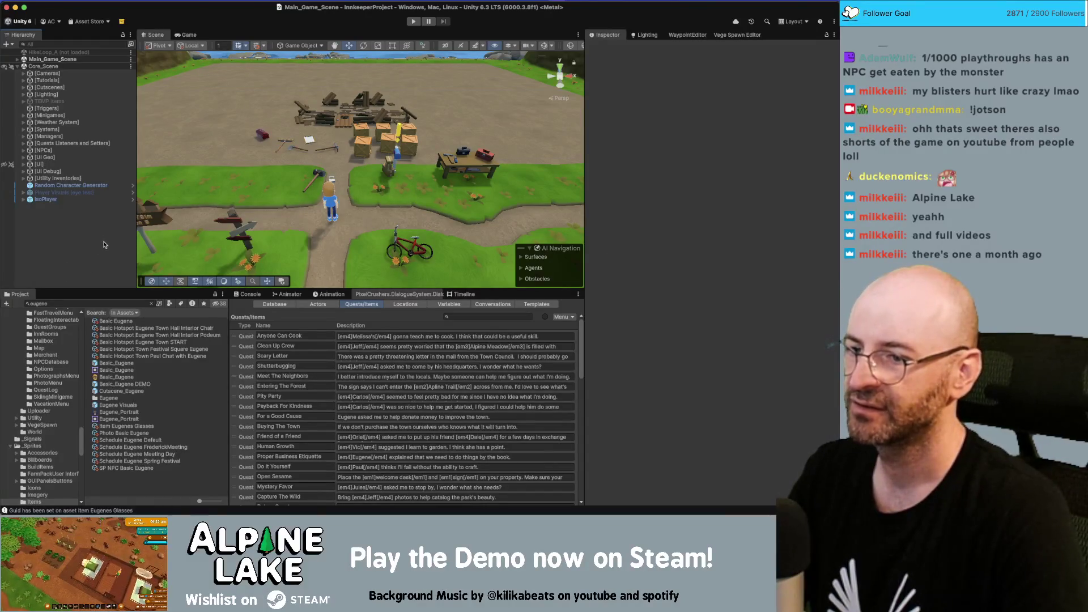
pyautogui.scroll(-10, 263, 386)
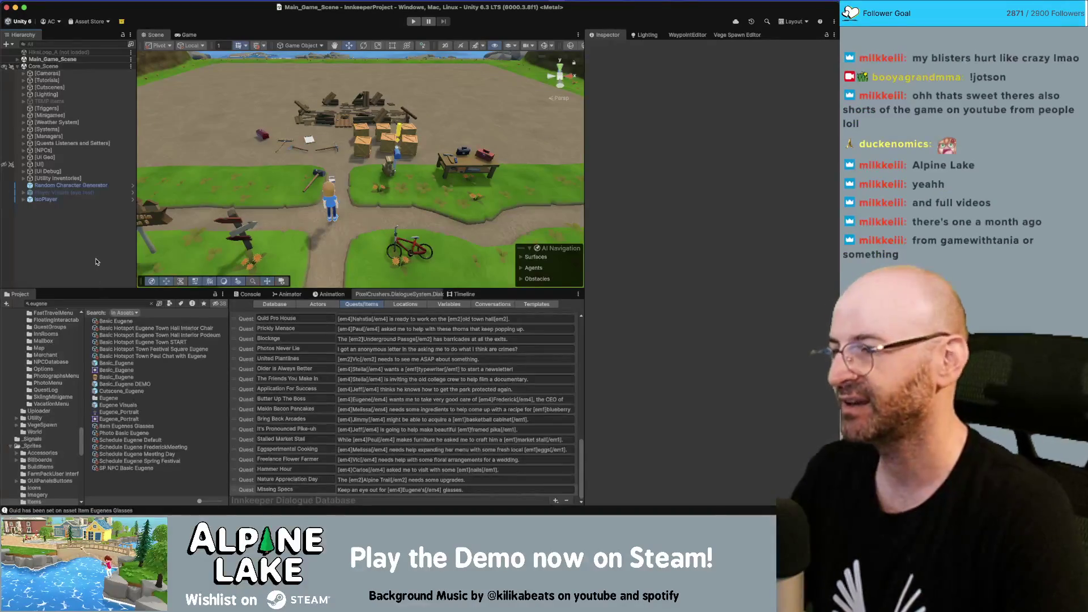
pyautogui.click(530, 250)
pyautogui.click(530, 282)
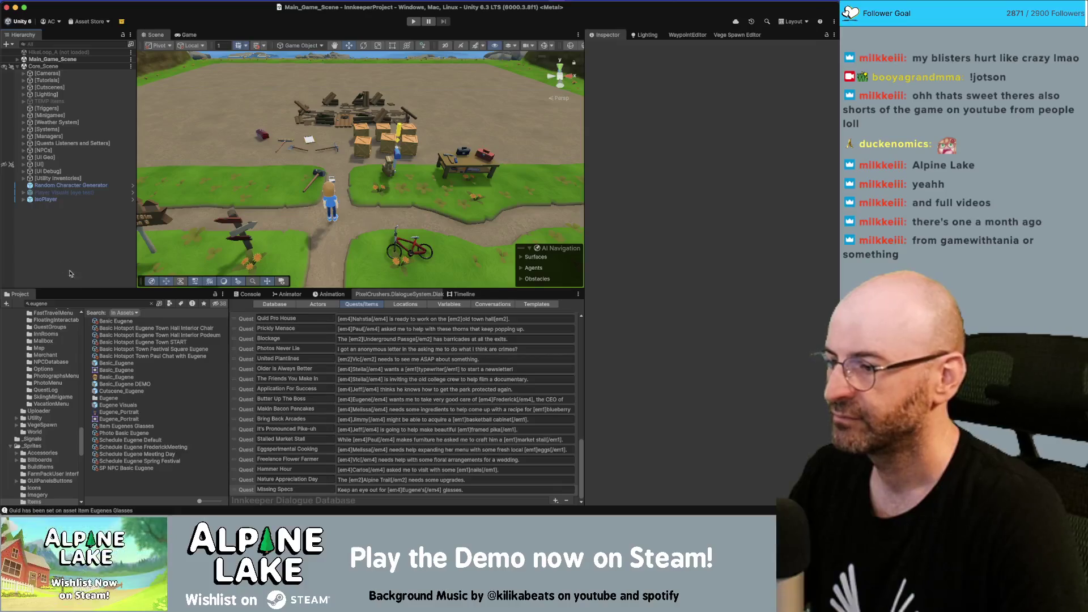
# Search for _BaseItem and browse to the Generics item prefabs folder.
pyautogui.click(95, 301)
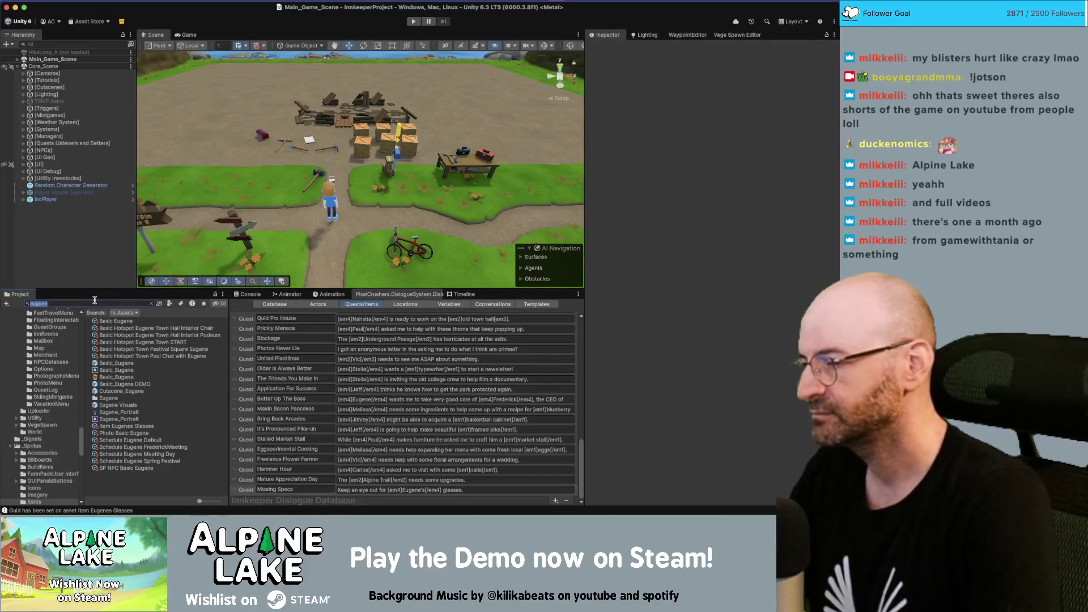
pyautogui.write('-')
pyautogui.write('baseitem')
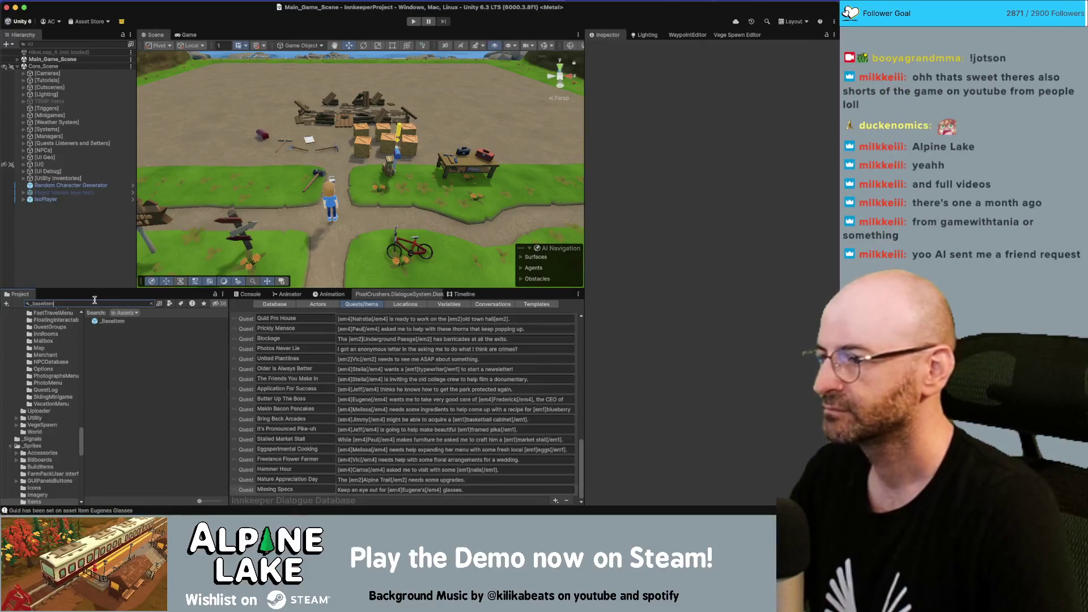
pyautogui.click(107, 321)
pyautogui.click(152, 306)
pyautogui.click(152, 305)
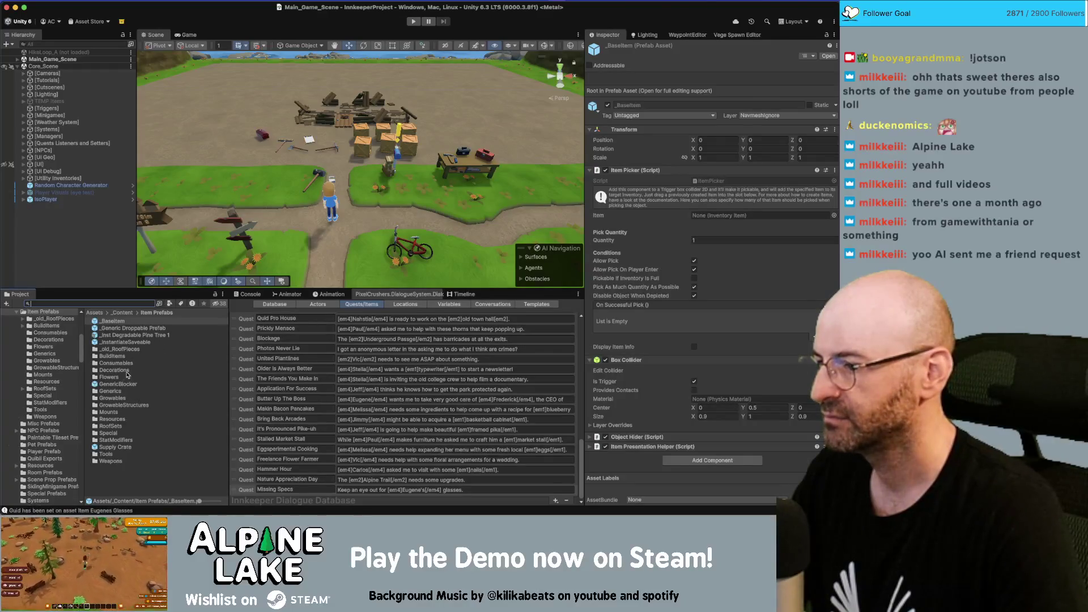
pyautogui.click(119, 426)
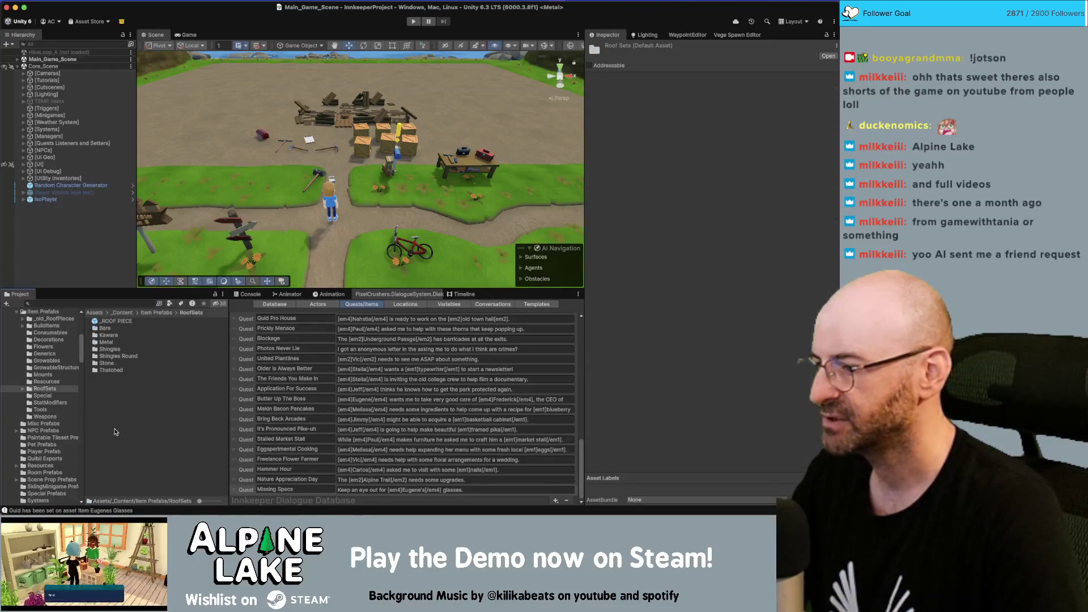
pyautogui.doubleClick(111, 433)
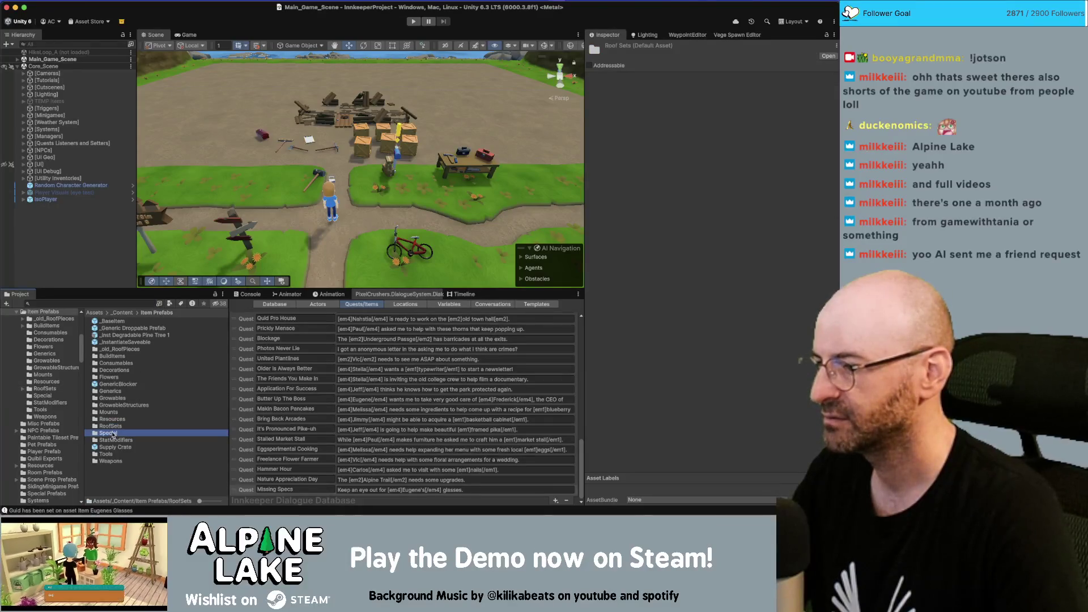
pyautogui.click(156, 312)
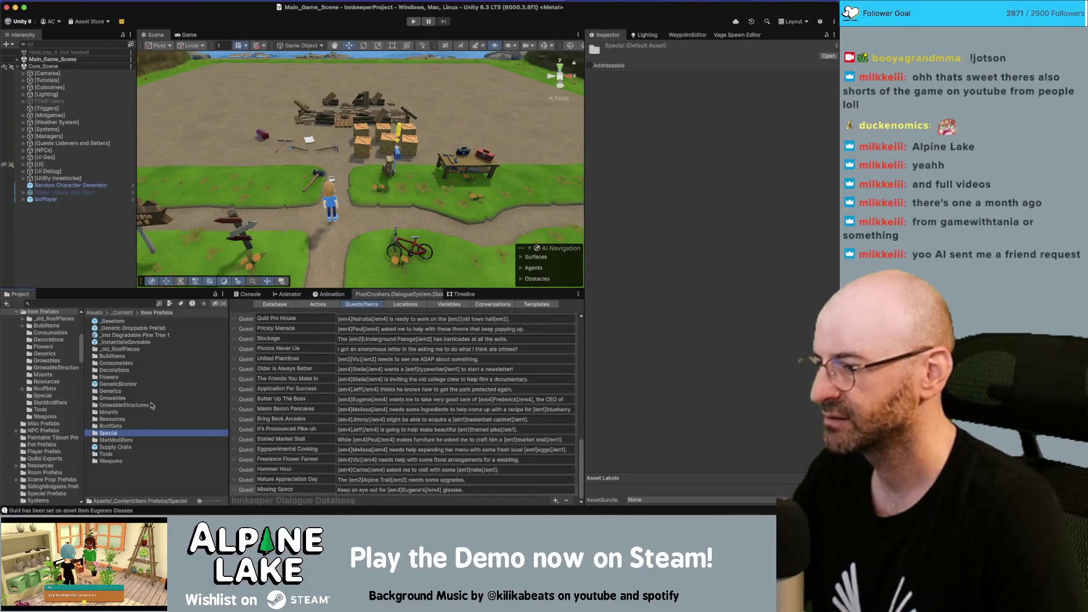
pyautogui.doubleClick(119, 392)
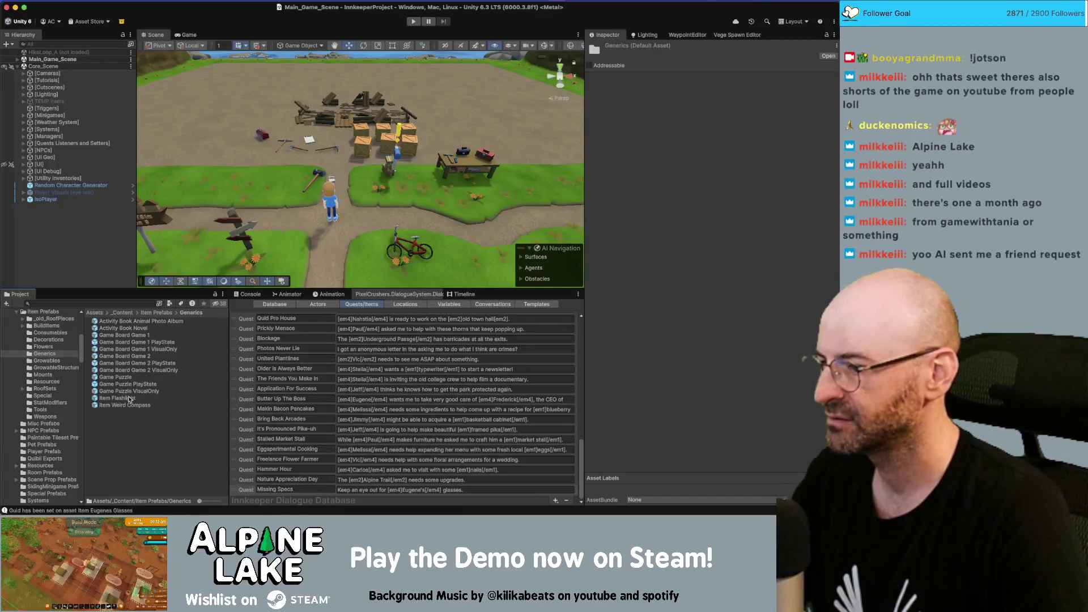
# Duplicate Item Flashlight and rename the copy Item Eugenes Glasses.
pyautogui.click(129, 399)
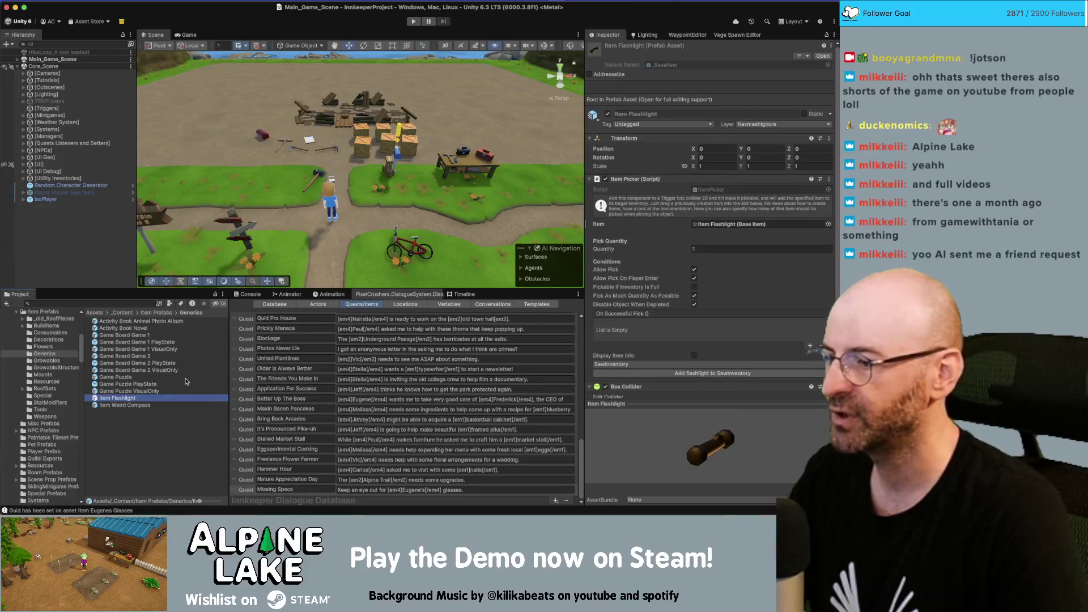
pyautogui.hotkey('ctrl', 'd')
pyautogui.press('Return')
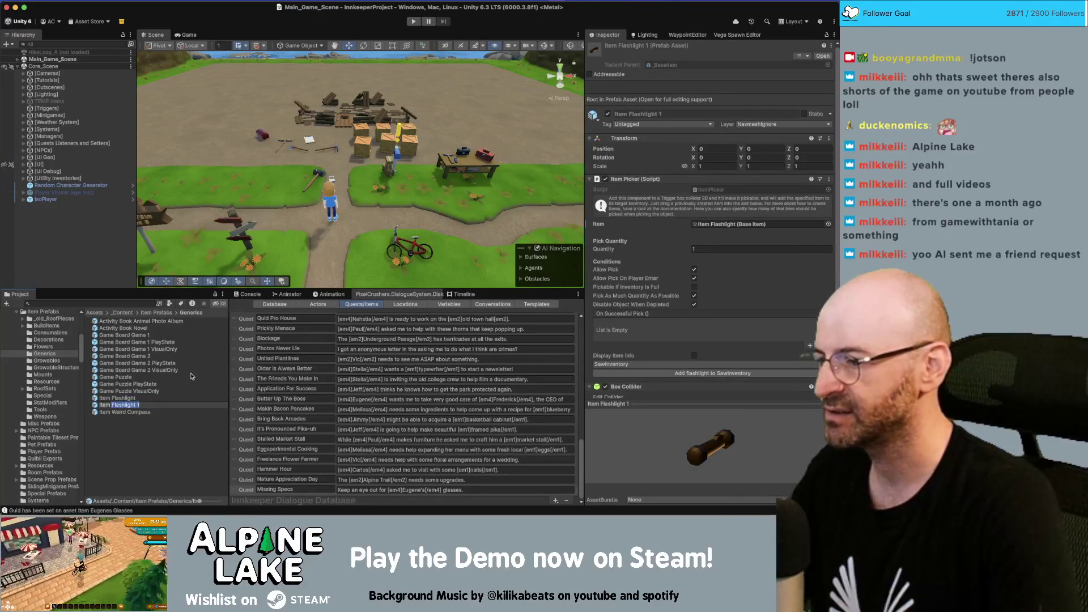
pyautogui.write('Eugenes Glasses')
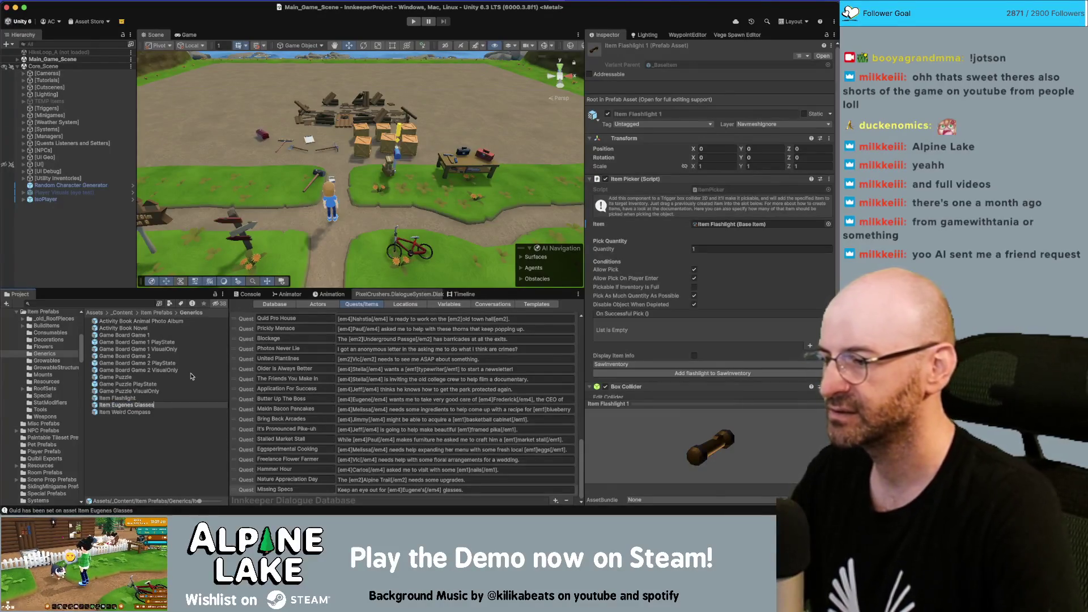
pyautogui.press('Return')
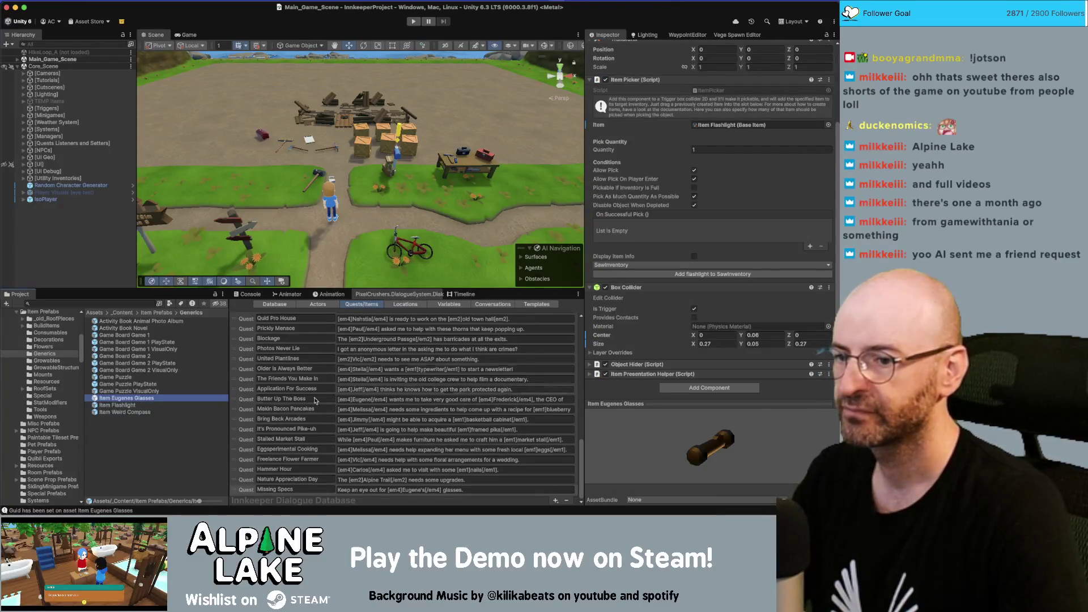
# In the Item Eugenes Glasses prefab, add the Glasses_03 model after previewing the glasses options.
pyautogui.doubleClick(131, 398)
pyautogui.click(74, 300)
pyautogui.write('glasses')
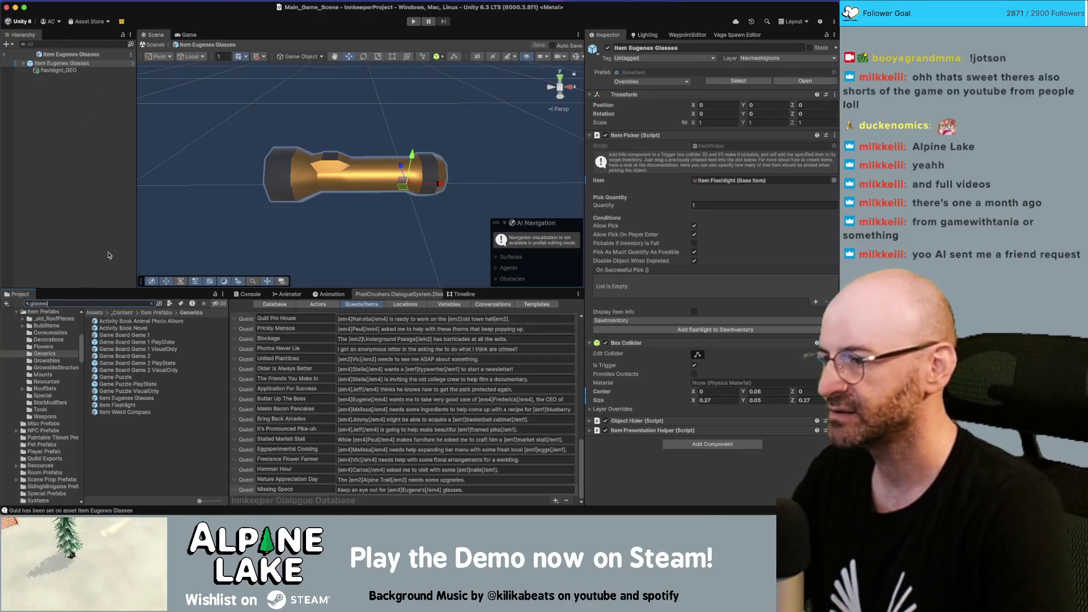
pyautogui.click(131, 343)
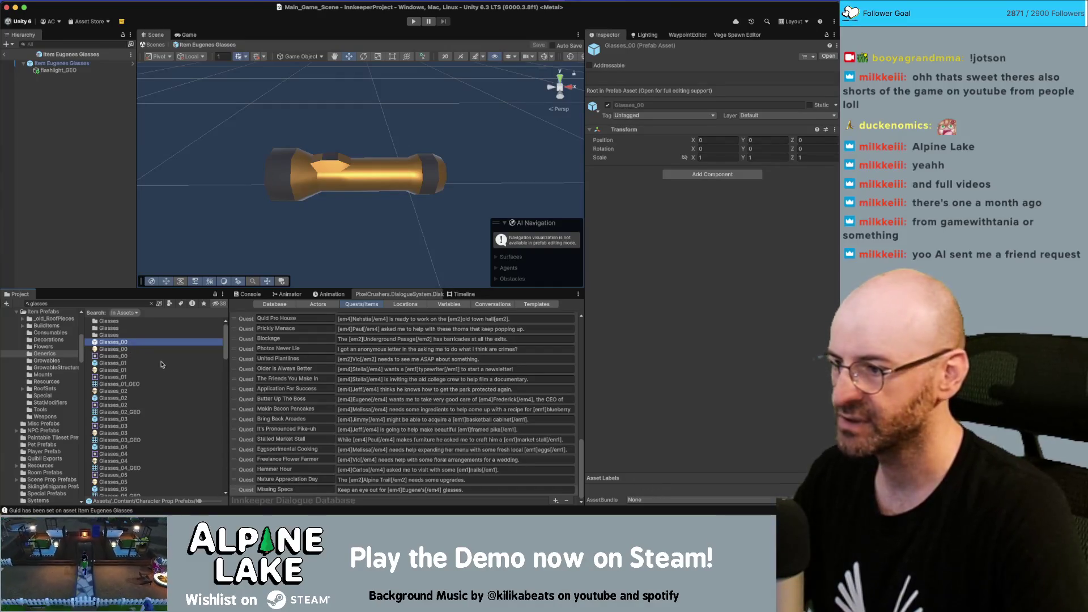
pyautogui.click(113, 362)
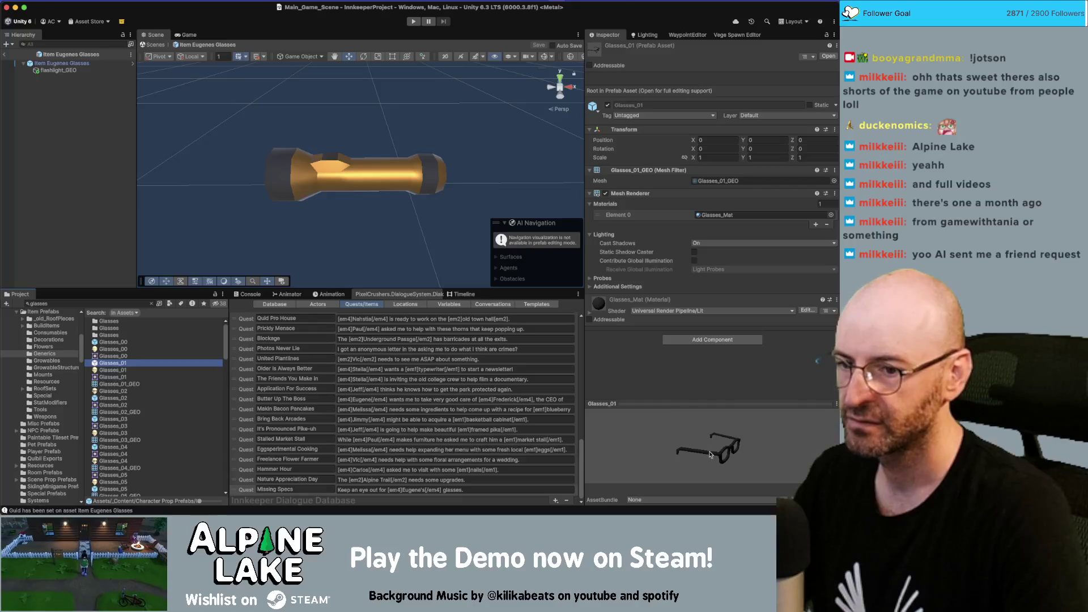
pyautogui.click(110, 398)
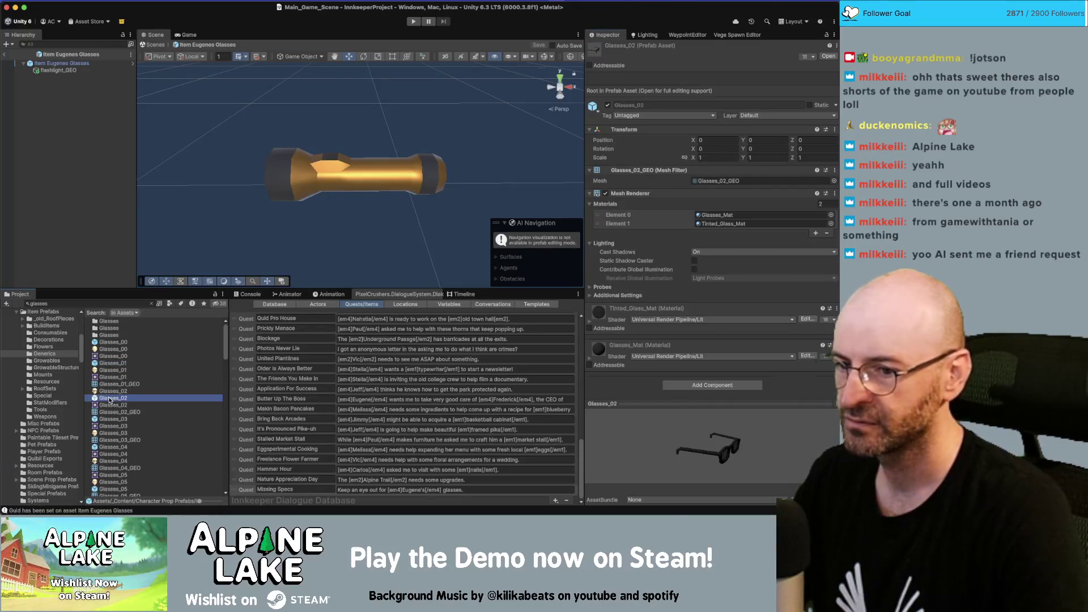
pyautogui.click(114, 420)
pyautogui.click(152, 304)
pyautogui.click(135, 343)
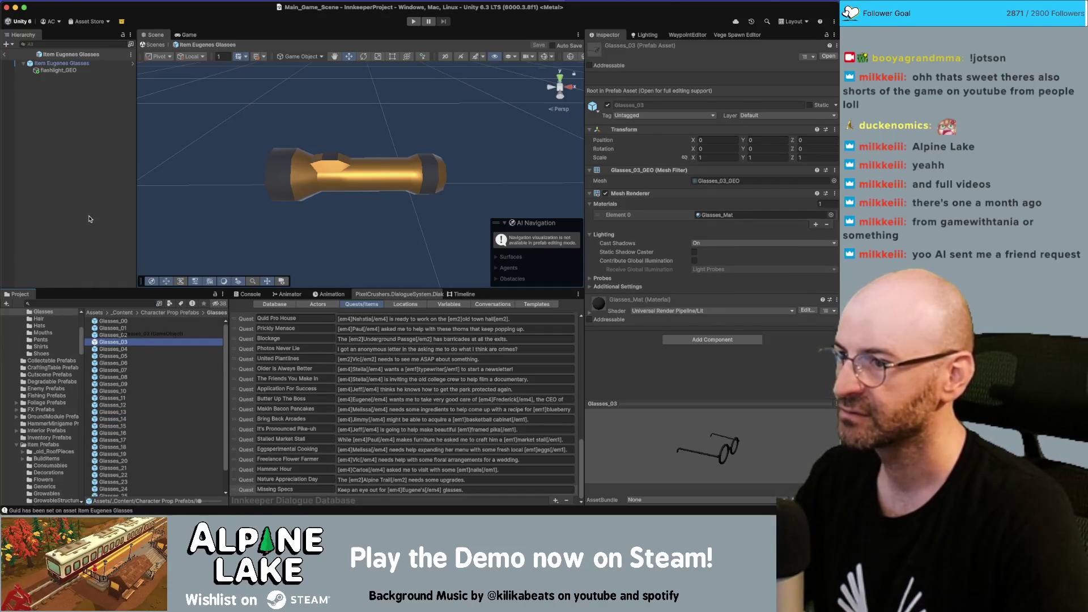
pyautogui.moveTo(89, 219); pyautogui.dragTo(92, 222)
# Zero Glasses_03's position values and set the gizmo pivot to the object's centre.
pyautogui.click(736, 105)
pyautogui.write('0')
pyautogui.press('Tab')
pyautogui.press('Tab')
pyautogui.write('0')
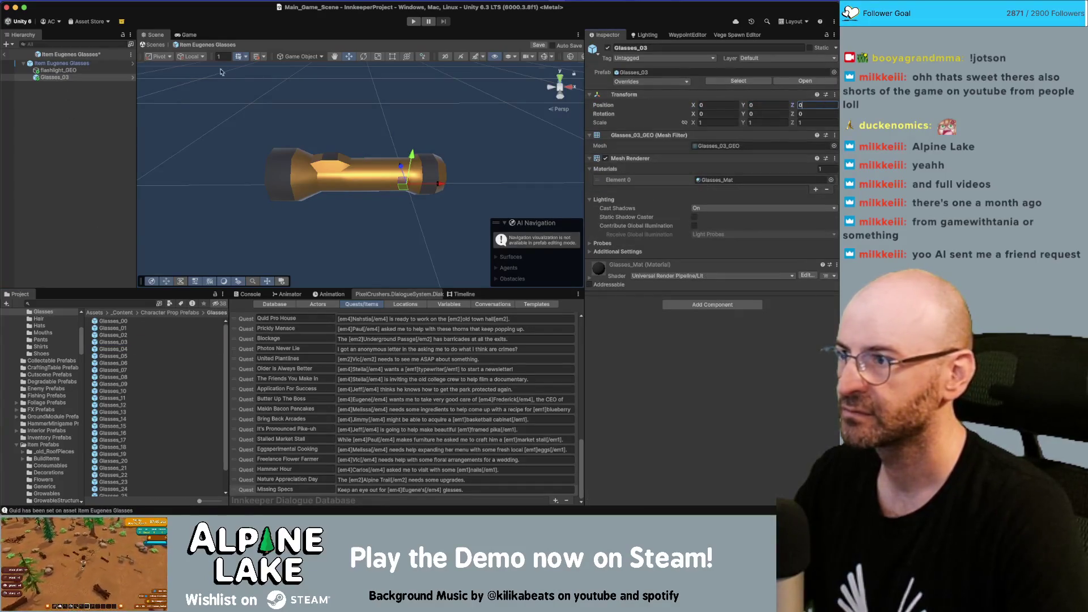
pyautogui.click(79, 71)
pyautogui.click(55, 77)
pyautogui.scroll(-3, 318, 134)
pyautogui.moveTo(299, 143); pyautogui.dragTo(417, 131)
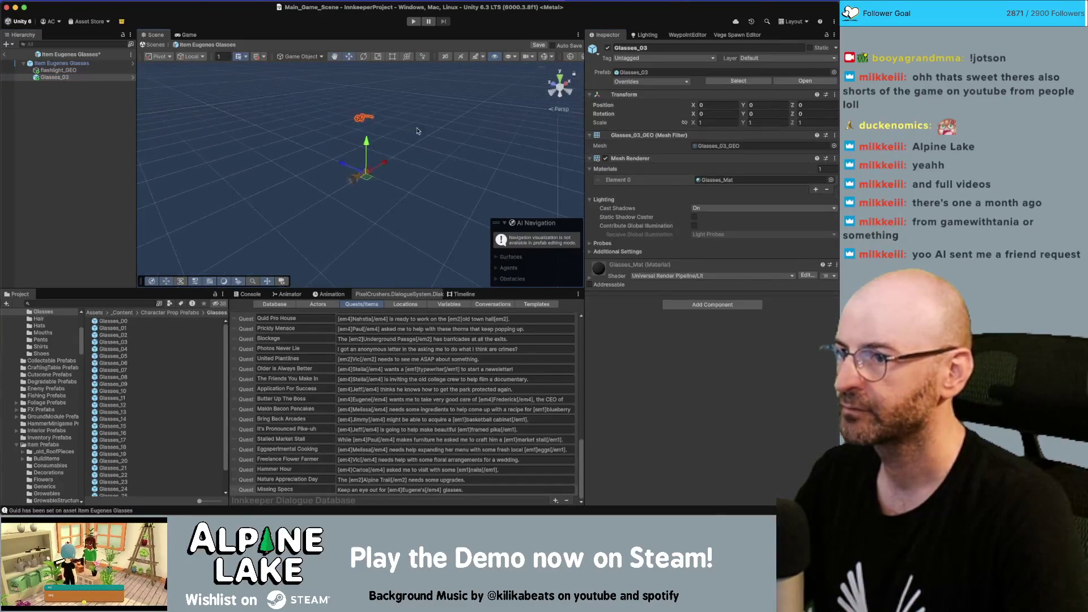
pyautogui.click(157, 56)
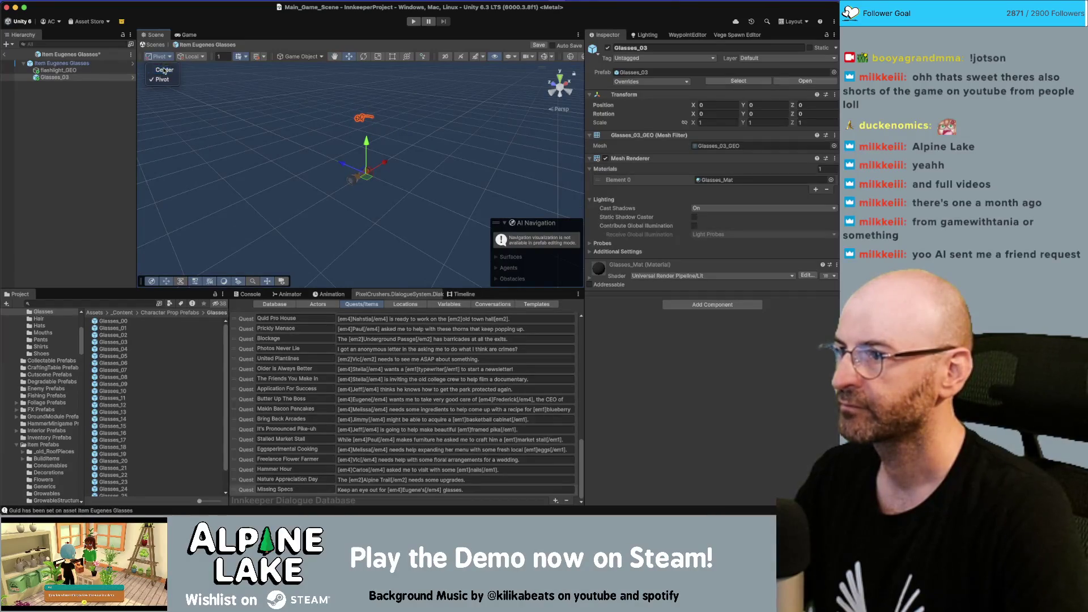
pyautogui.click(162, 67)
# Lower, tilt and scale the glasses to about 1.28, then delete the flashlight_GEO mesh.
pyautogui.moveTo(364, 102); pyautogui.dragTo(363, 150)
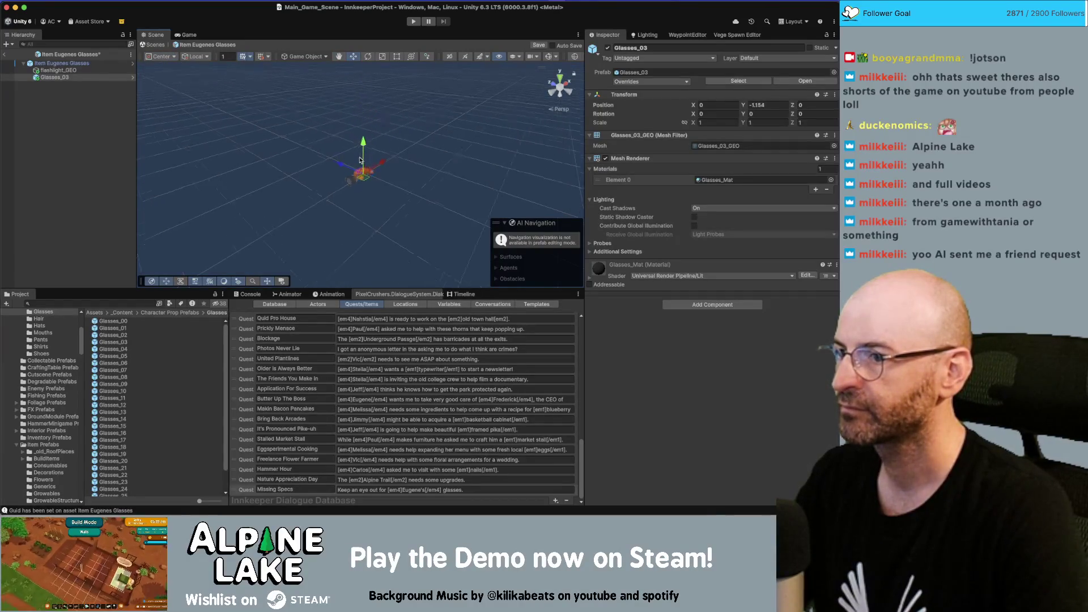
pyautogui.press('f')
pyautogui.moveTo(272, 157); pyautogui.dragTo(404, 161)
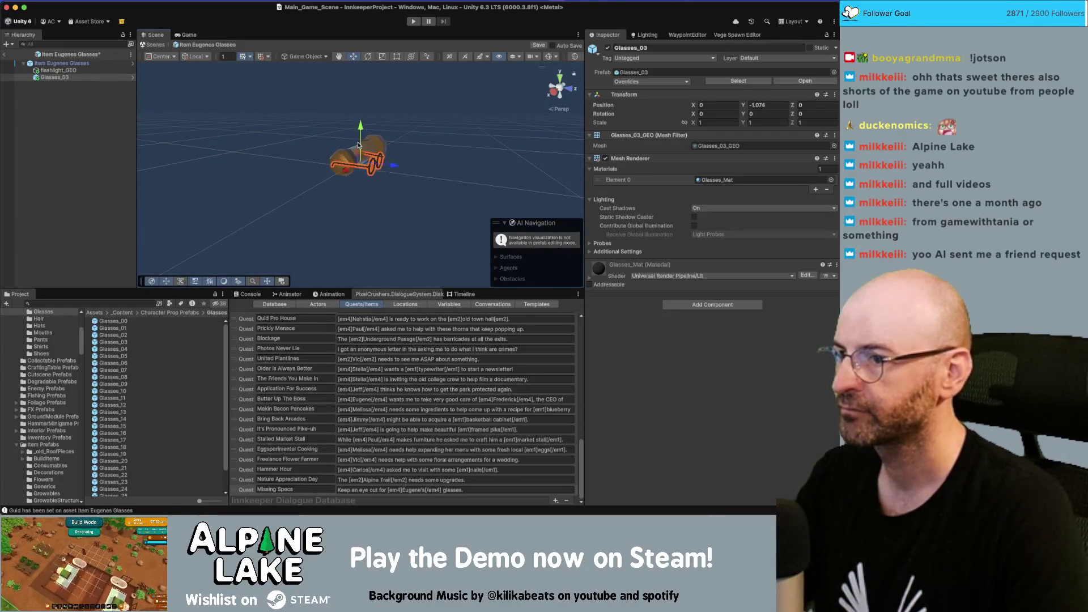
pyautogui.scroll(5, 358, 145)
pyautogui.moveTo(358, 146)
pyautogui.mouseDown()
pyautogui.moveTo(317, 159)
pyautogui.moveTo(347, 167)
pyautogui.moveTo(325, 182)
pyautogui.moveTo(351, 183)
pyautogui.moveTo(332, 186)
pyautogui.moveTo(353, 179)
pyautogui.mouseUp()
pyautogui.press('e')
pyautogui.press('w')
pyautogui.press('r')
pyautogui.moveTo(374, 232)
pyautogui.mouseDown()
pyautogui.moveTo(413, 267)
pyautogui.moveTo(459, 235)
pyautogui.mouseUp()
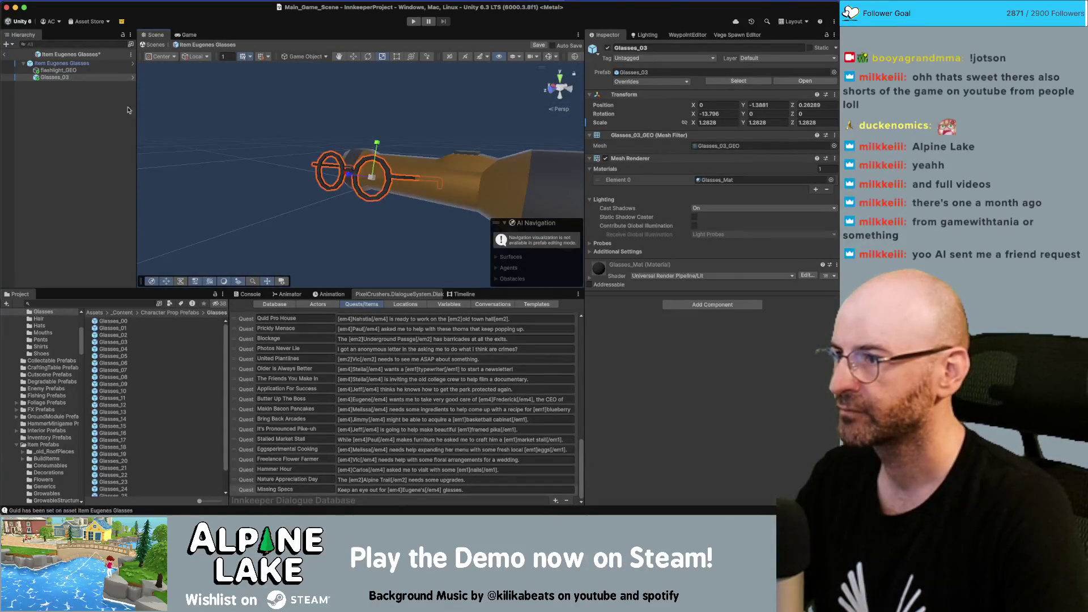
pyautogui.click(62, 70)
pyautogui.press('Delete')
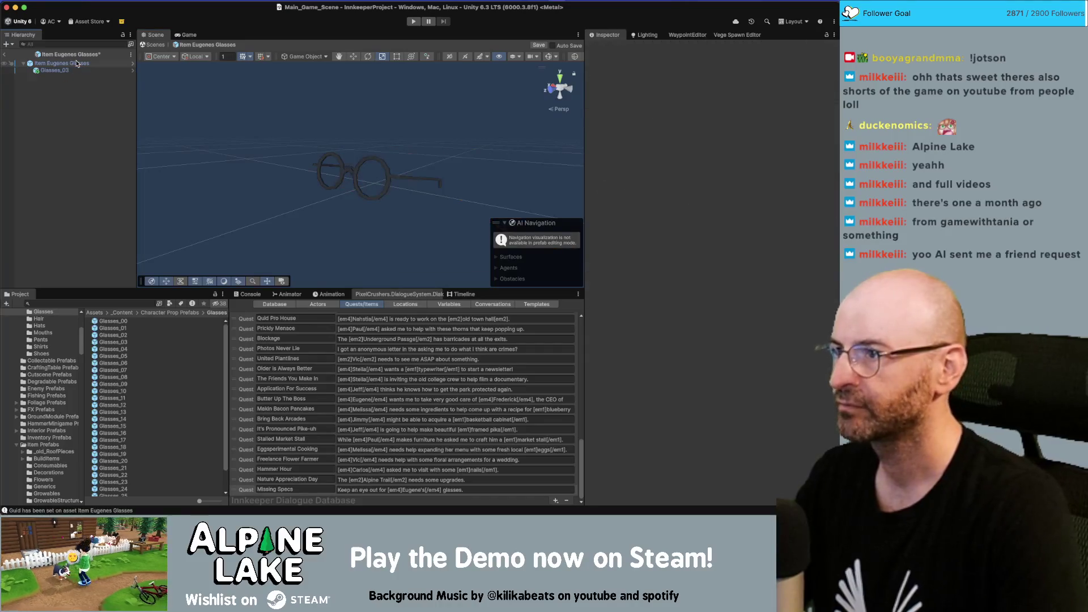
# Set the prefab's pickup item to Item Eugenes Glasses, save it, and return to the scene.
pyautogui.click(77, 63)
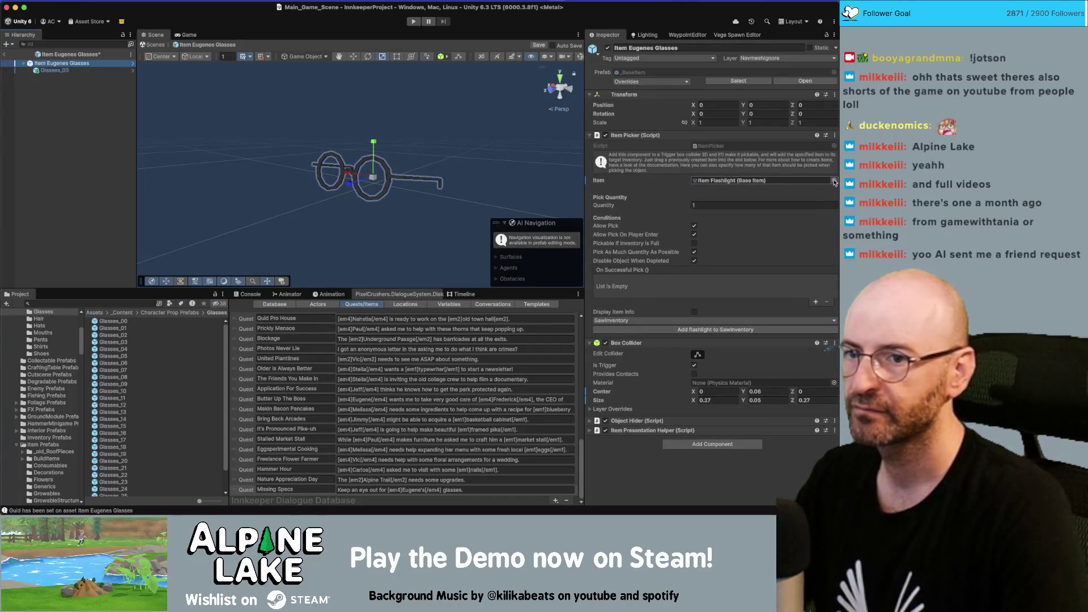
pyautogui.click(834, 181)
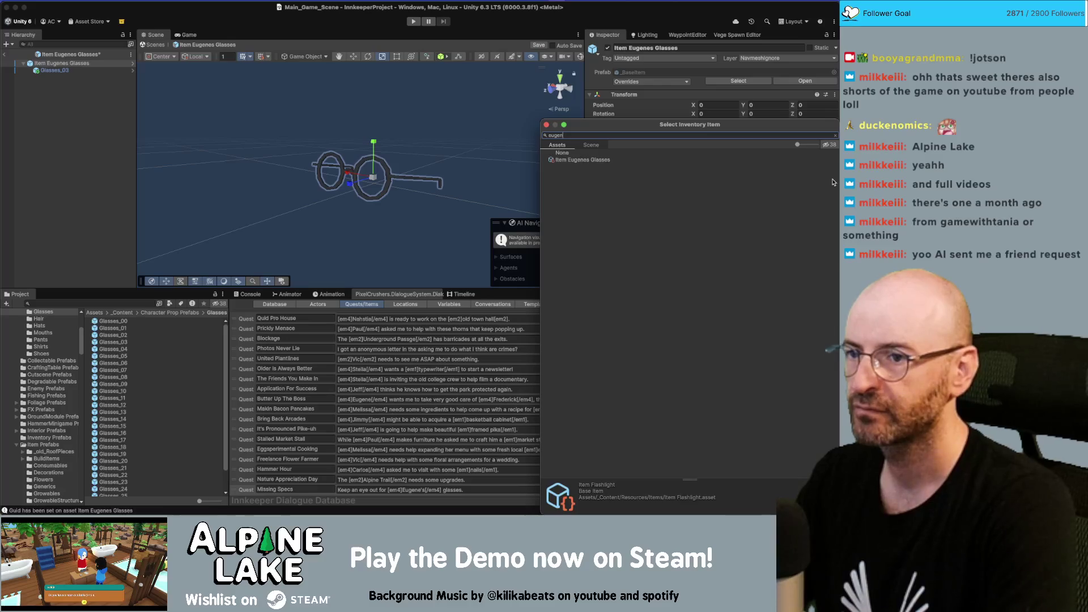
pyautogui.press('Down')
pyautogui.press('Return')
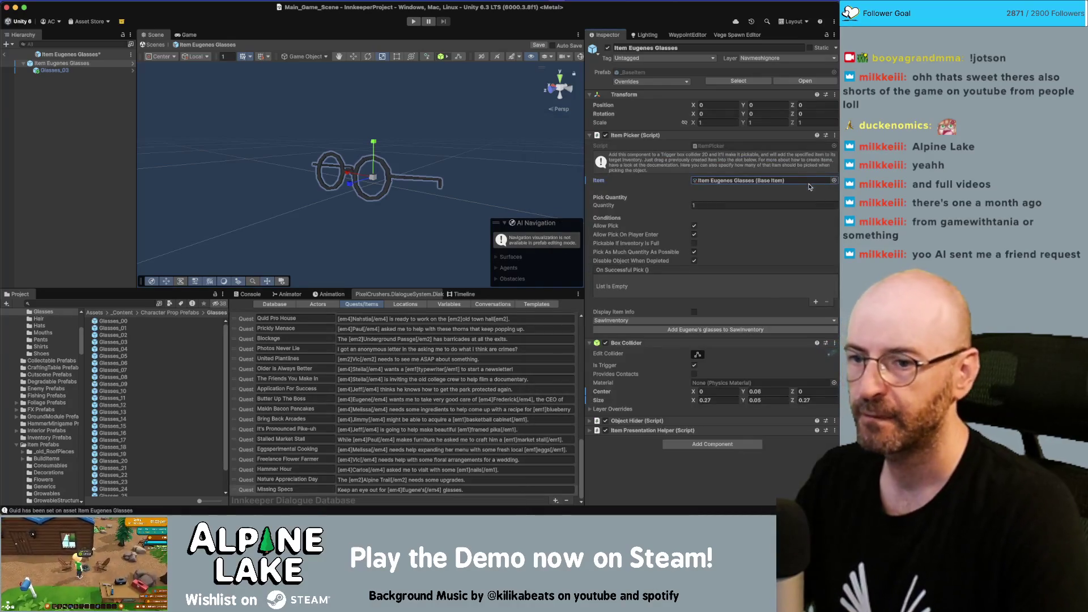
pyautogui.click(50, 106)
pyautogui.hotkey('ctrl', 's')
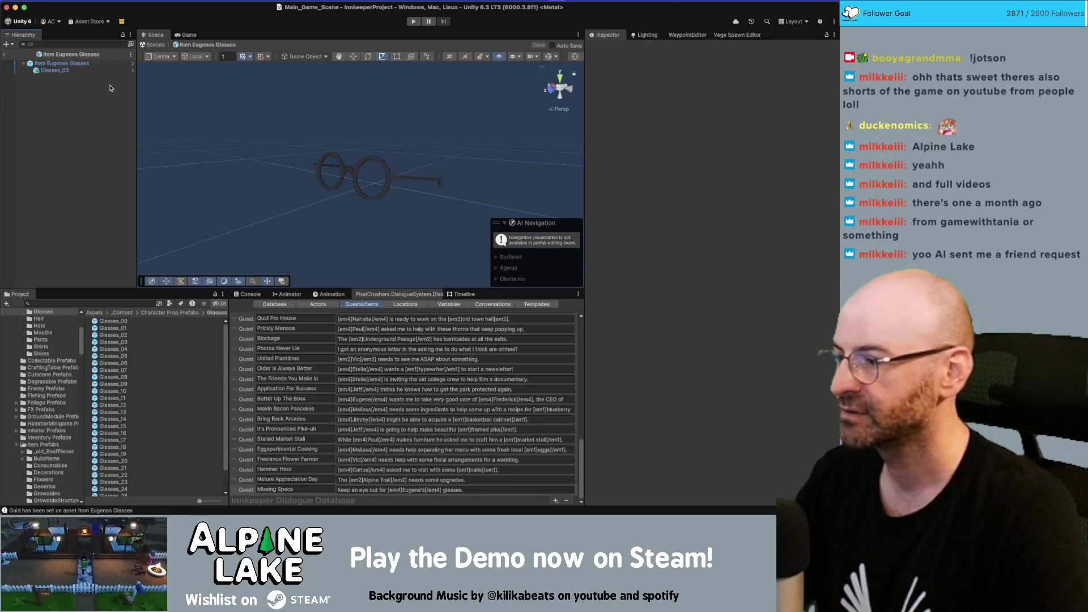
pyautogui.press('Escape')
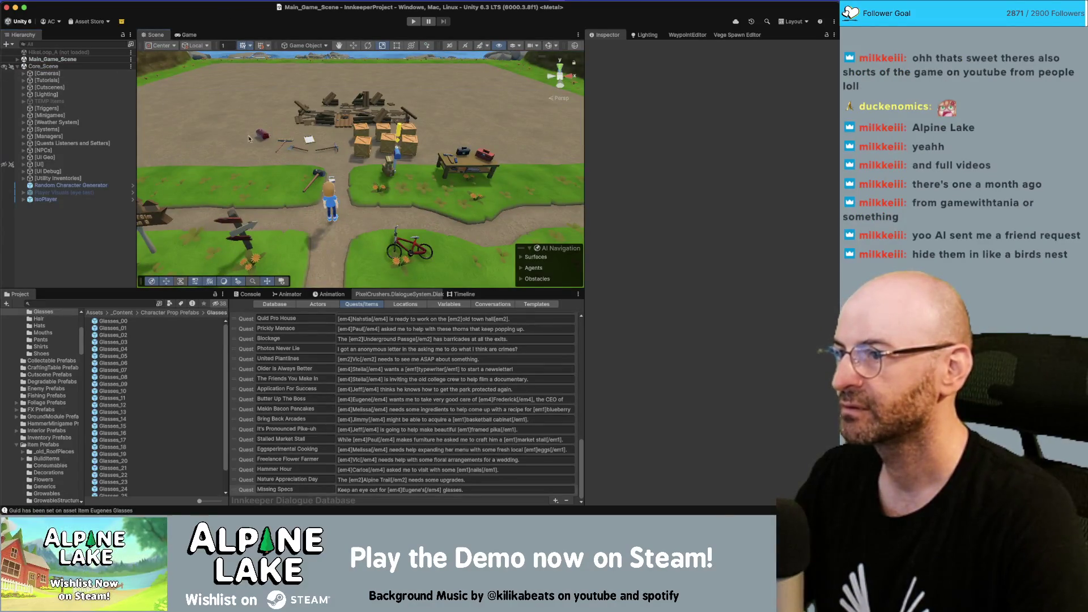
# Fly the view over the flower field and search the Project for 'base station'.
pyautogui.scroll(-10, 250, 139)
pyautogui.moveTo(173, 261)
pyautogui.mouseDown()
pyautogui.moveTo(255, 202)
pyautogui.moveTo(462, 182)
pyautogui.mouseUp()
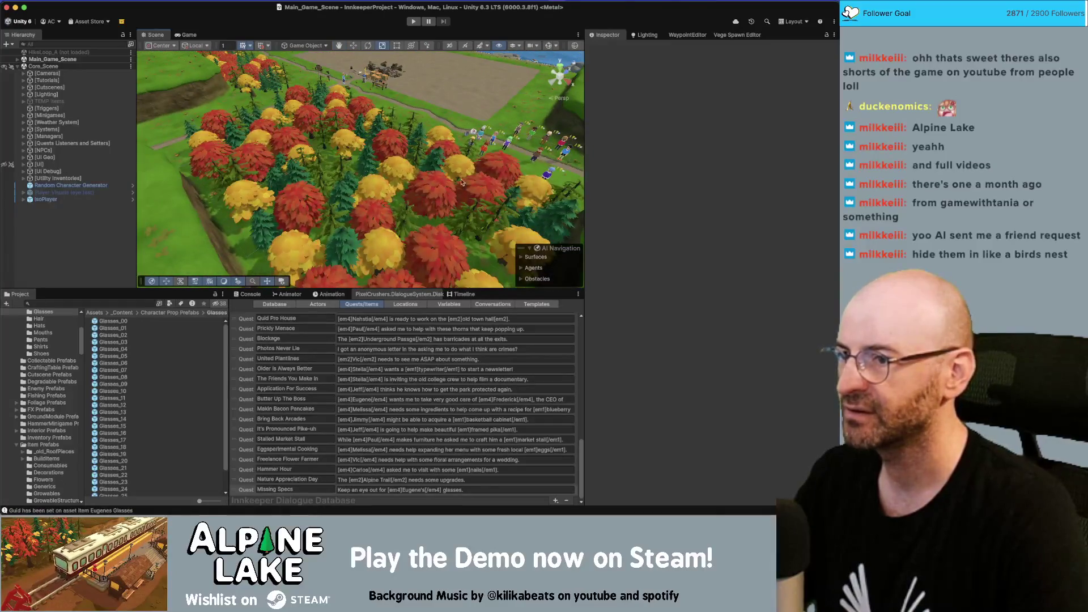
pyautogui.moveTo(366, 132)
pyautogui.mouseDown()
pyautogui.moveTo(630, 138)
pyautogui.moveTo(626, 105)
pyautogui.mouseUp()
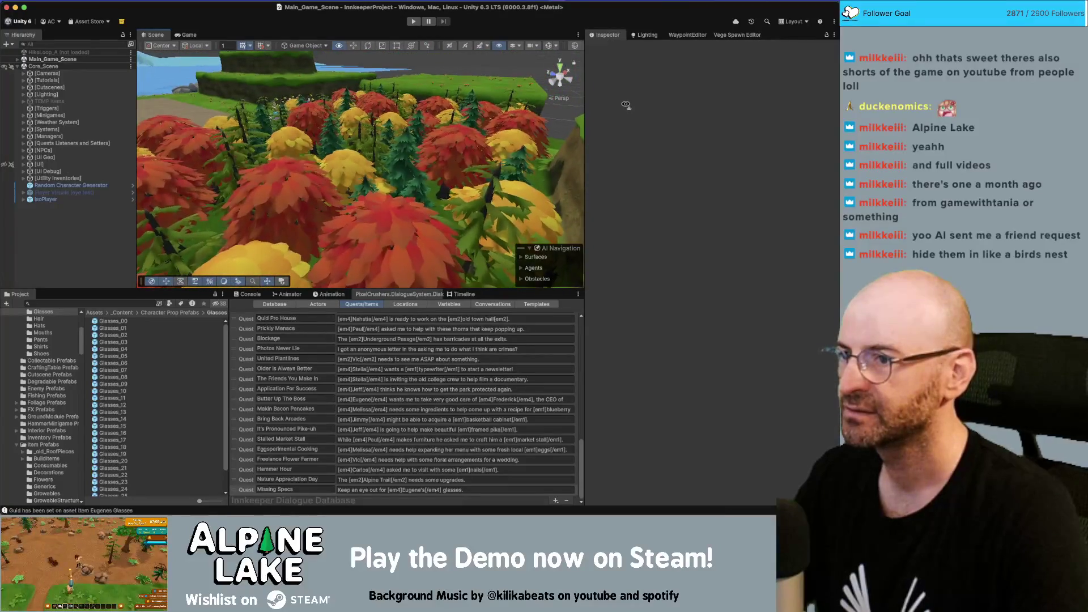
pyautogui.moveTo(626, 104)
pyautogui.mouseDown()
pyautogui.moveTo(472, 114)
pyautogui.moveTo(450, 139)
pyautogui.mouseUp()
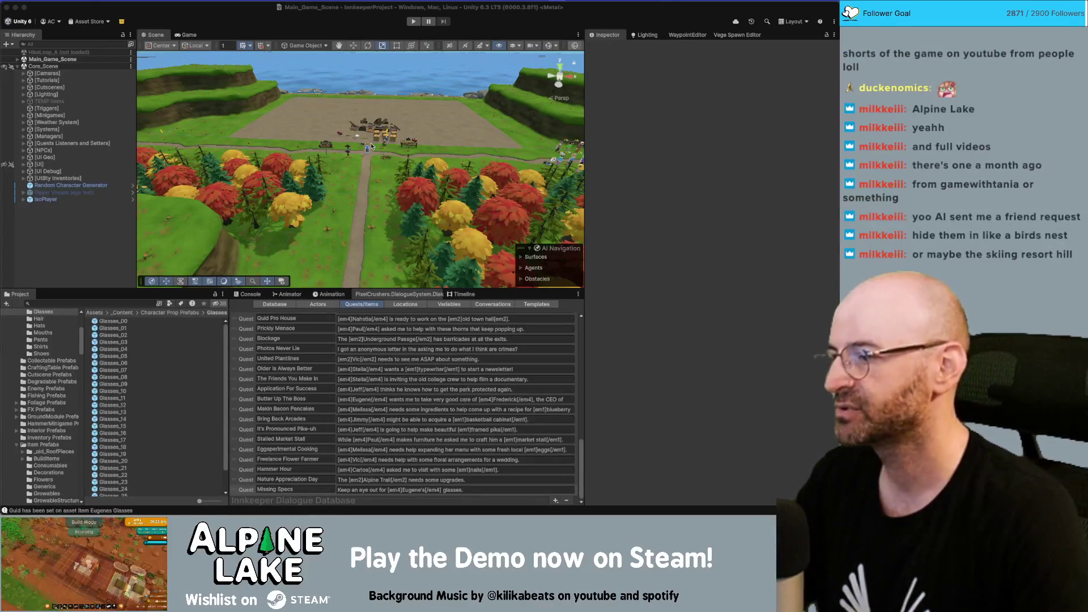
pyautogui.click(88, 303)
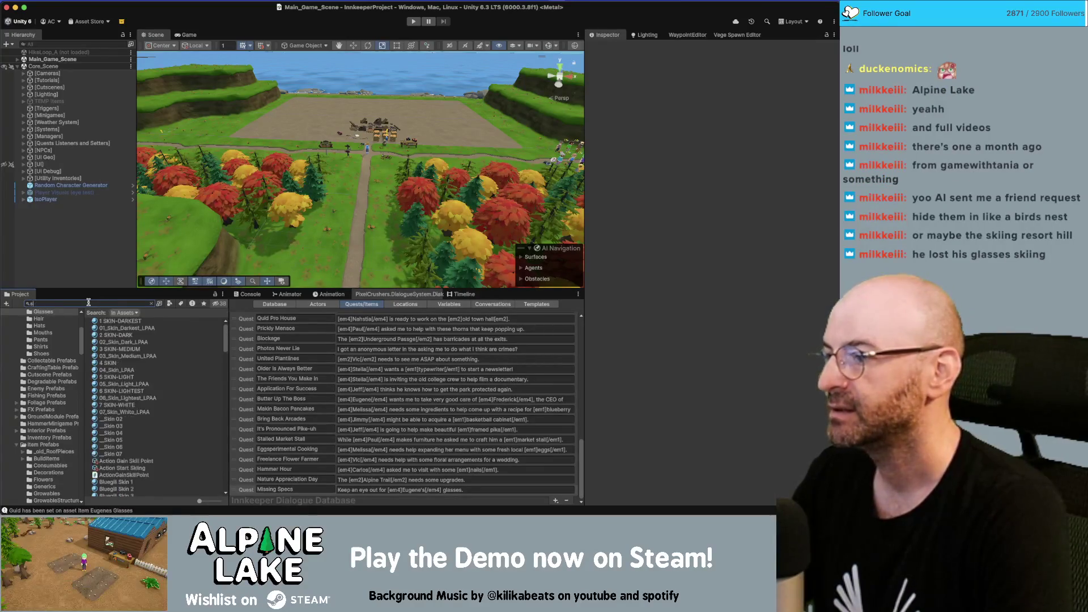
pyautogui.write('ion scene')
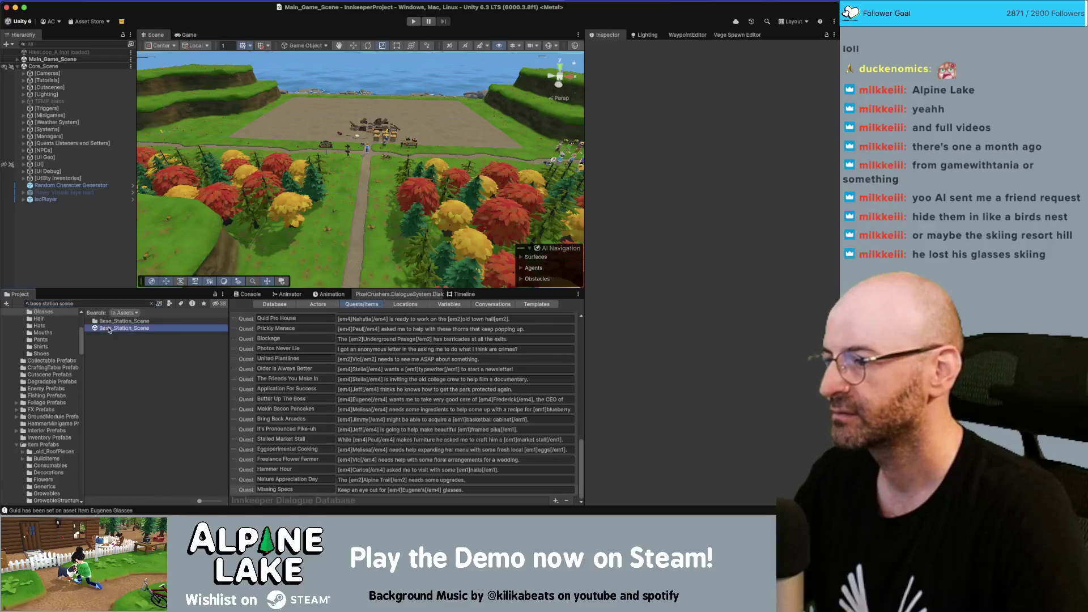
# Load Base_Station_Scene alongside the main scene and frame its Collectables group.
pyautogui.moveTo(75, 270); pyautogui.dragTo(76, 270)
pyautogui.click(242, 216)
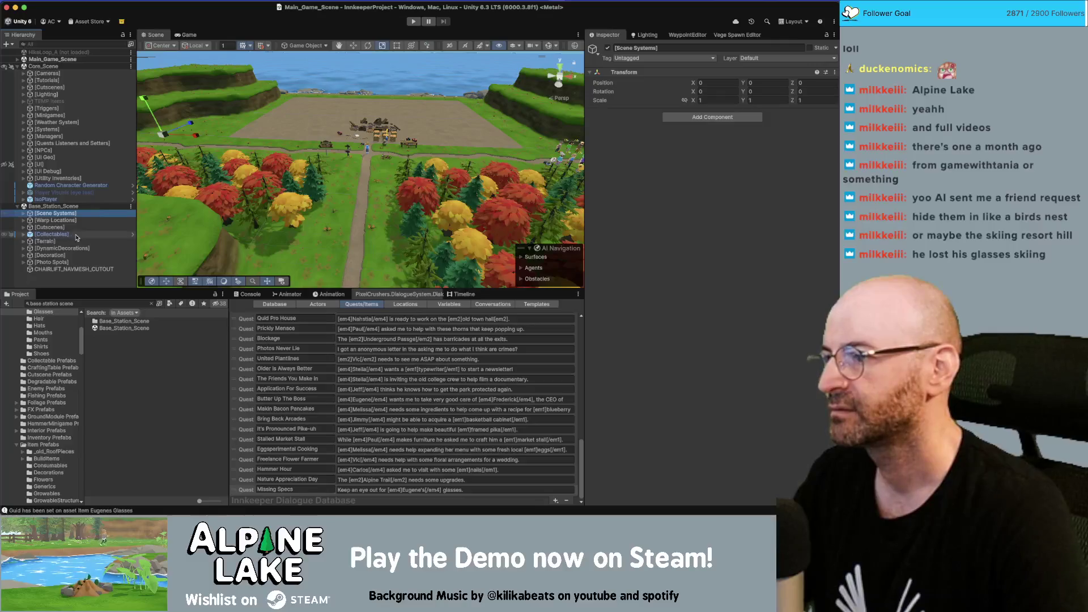
pyautogui.click(242, 217)
pyautogui.press('f')
pyautogui.scroll(-10, 331, 168)
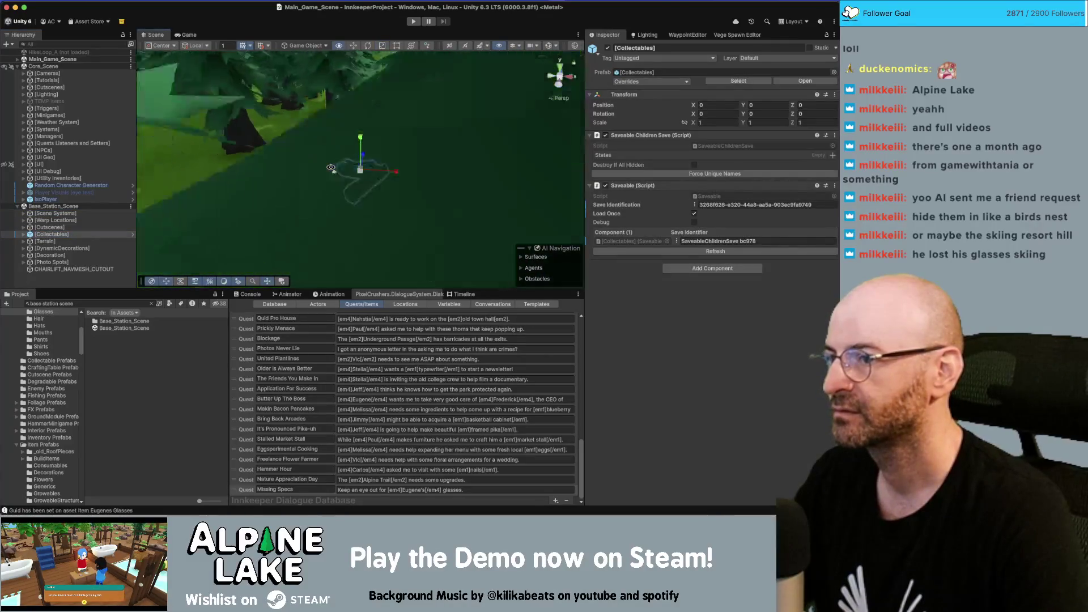
pyautogui.moveTo(331, 168)
pyautogui.mouseDown()
pyautogui.moveTo(366, 254)
pyautogui.moveTo(453, 150)
pyautogui.mouseUp()
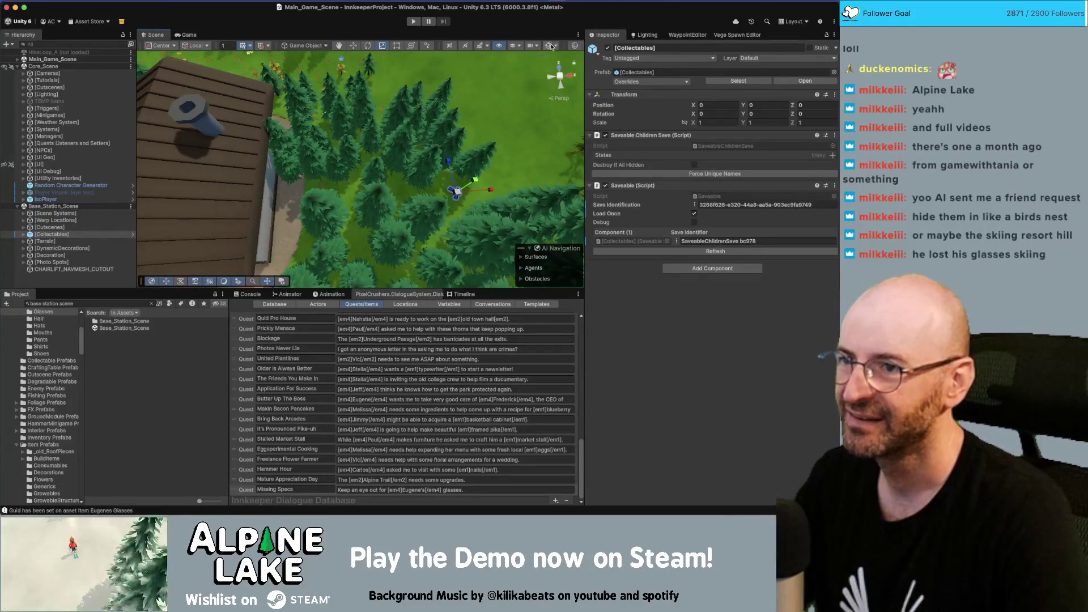
# Turn on Gizmos and Show NavMesh, then select Collectables' Blueprint Build Floor Zigzag child.
pyautogui.click(549, 45)
pyautogui.click(522, 258)
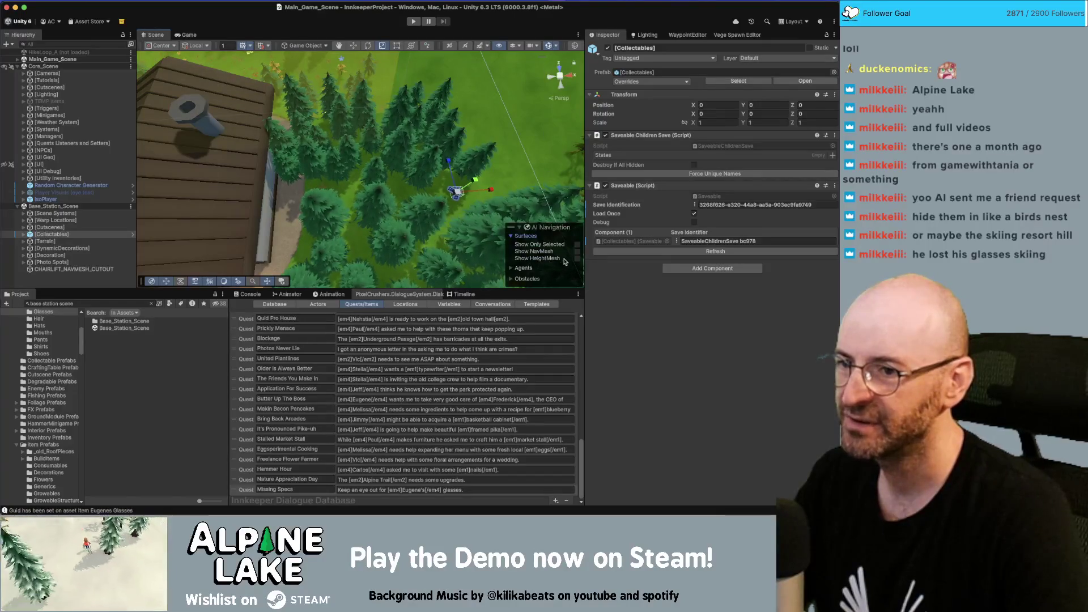
pyautogui.click(576, 252)
pyautogui.moveTo(415, 196)
pyautogui.mouseDown()
pyautogui.moveTo(402, 213)
pyautogui.moveTo(418, 157)
pyautogui.moveTo(393, 190)
pyautogui.moveTo(259, 144)
pyautogui.moveTo(391, 182)
pyautogui.mouseUp()
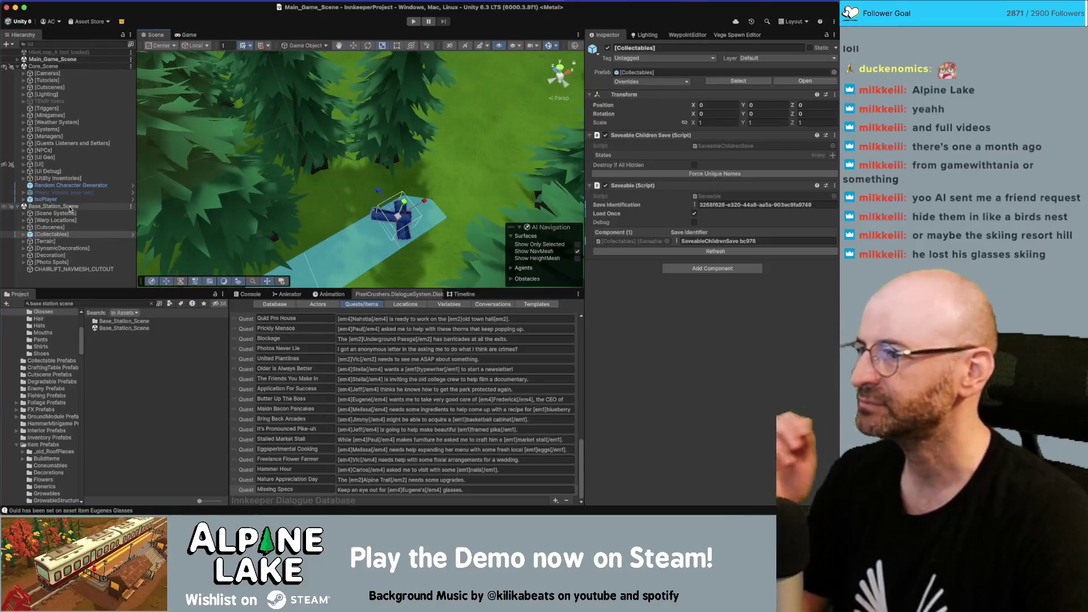
pyautogui.click(24, 234)
pyautogui.click(62, 241)
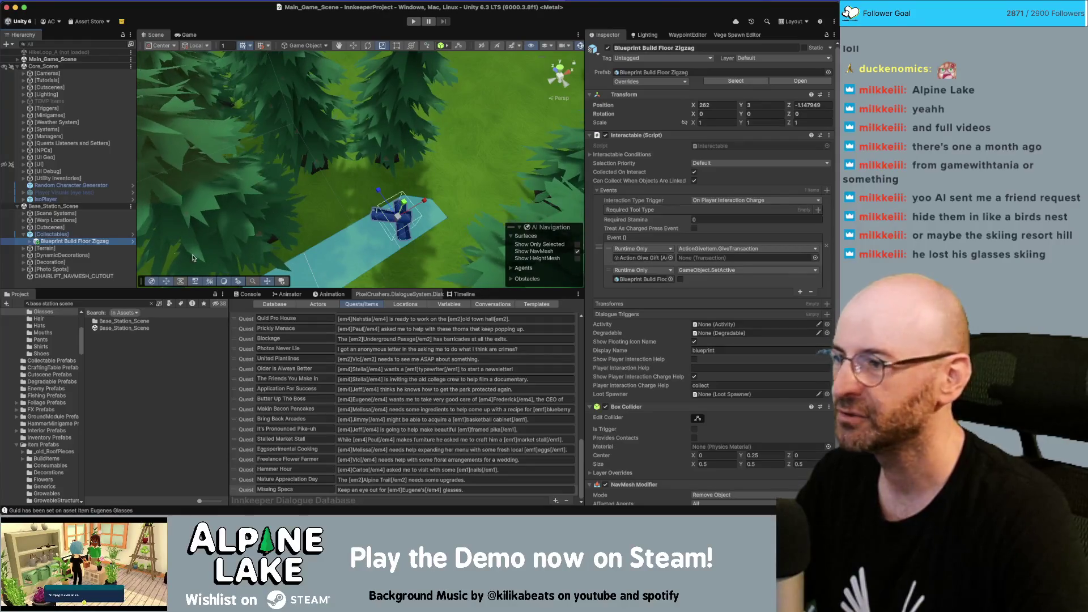
# Locate the zigzag floor blueprint's prefab and rename it Blueprint Decor Bench.
pyautogui.click(76, 235)
pyautogui.click(79, 241)
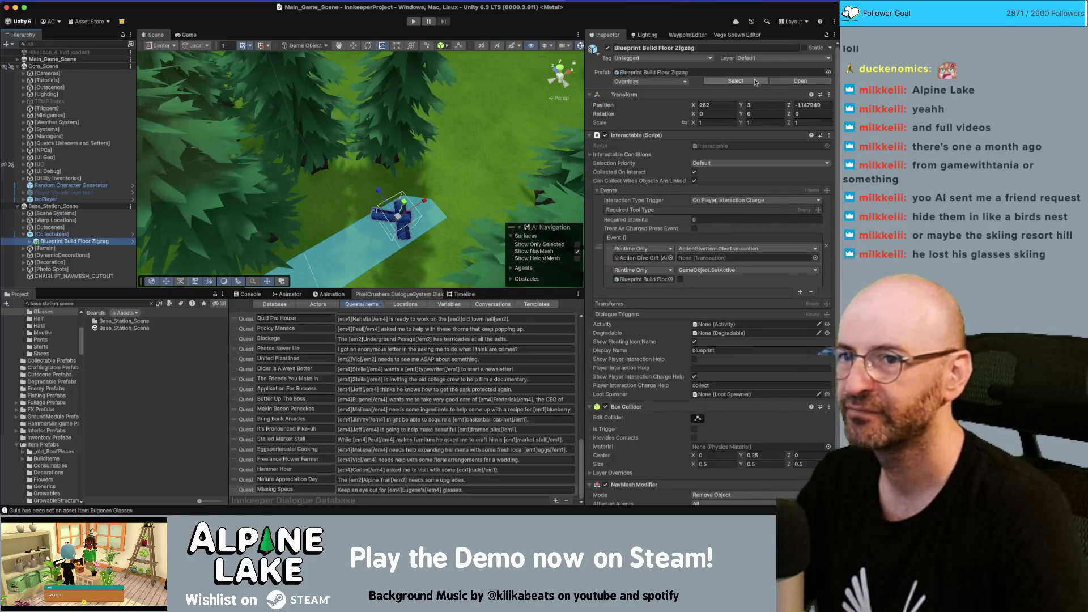
pyautogui.click(736, 81)
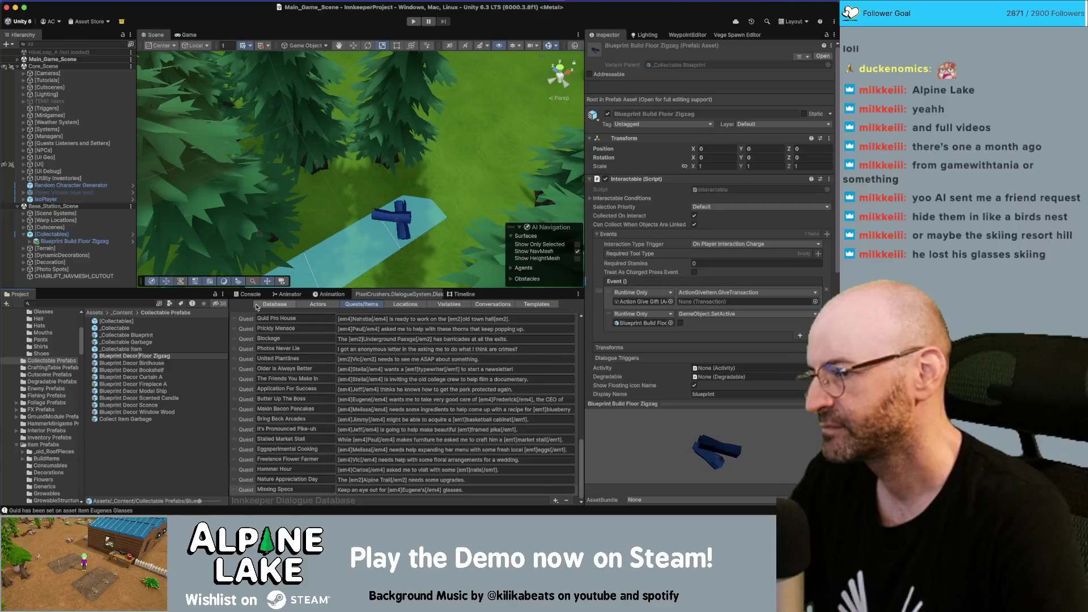
pyautogui.press('Return')
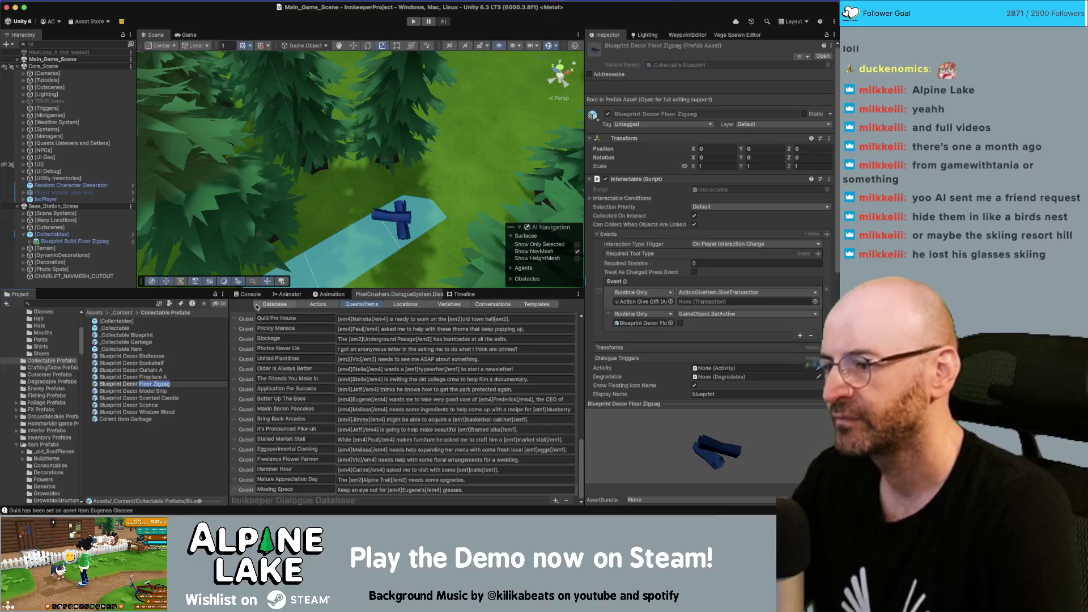
pyautogui.write('Bench')
pyautogui.press('Return')
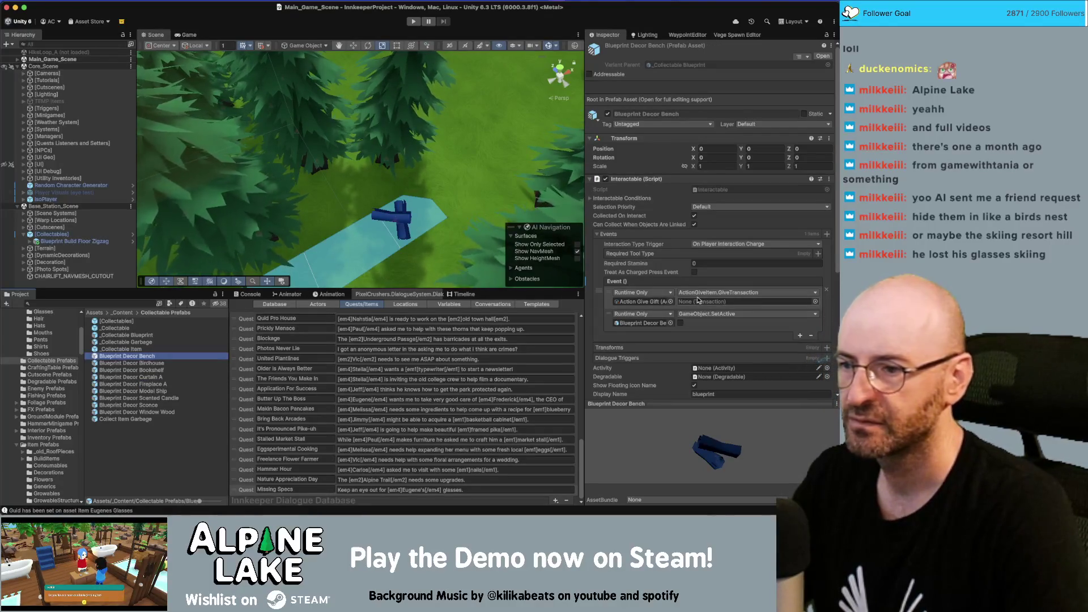
# Search the give-item Transaction picker for 'picnic' and close it, leaving None.
pyautogui.click(145, 349)
pyautogui.click(144, 356)
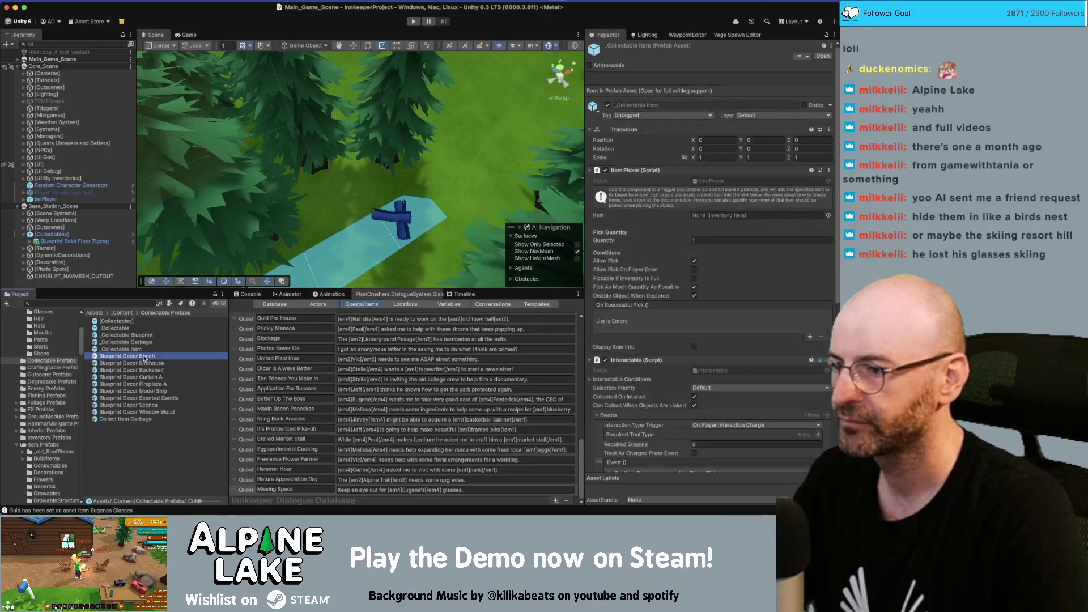
pyautogui.click(782, 293)
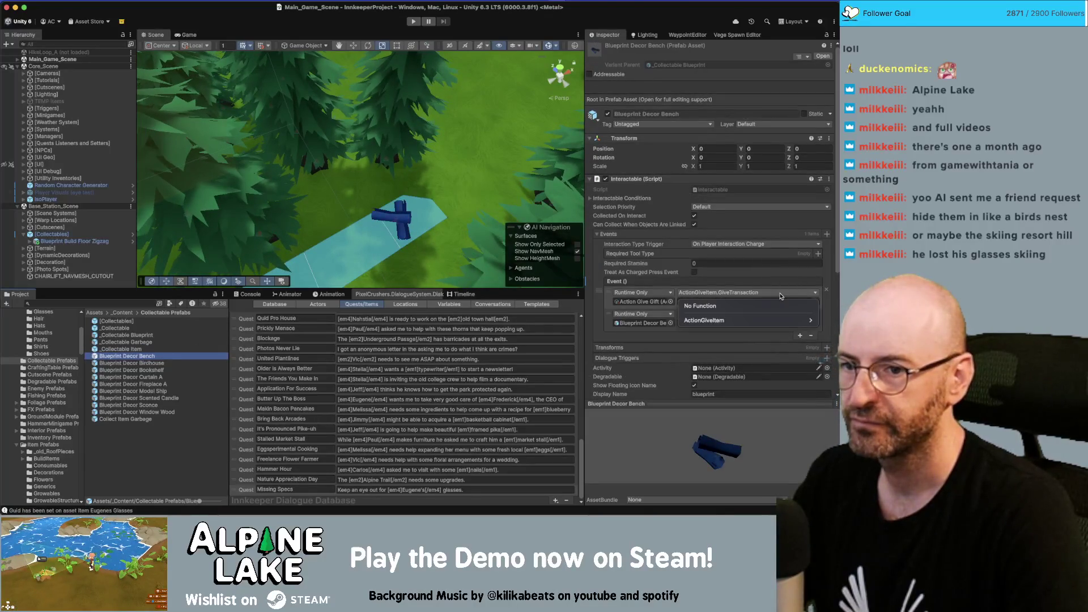
pyautogui.click(766, 287)
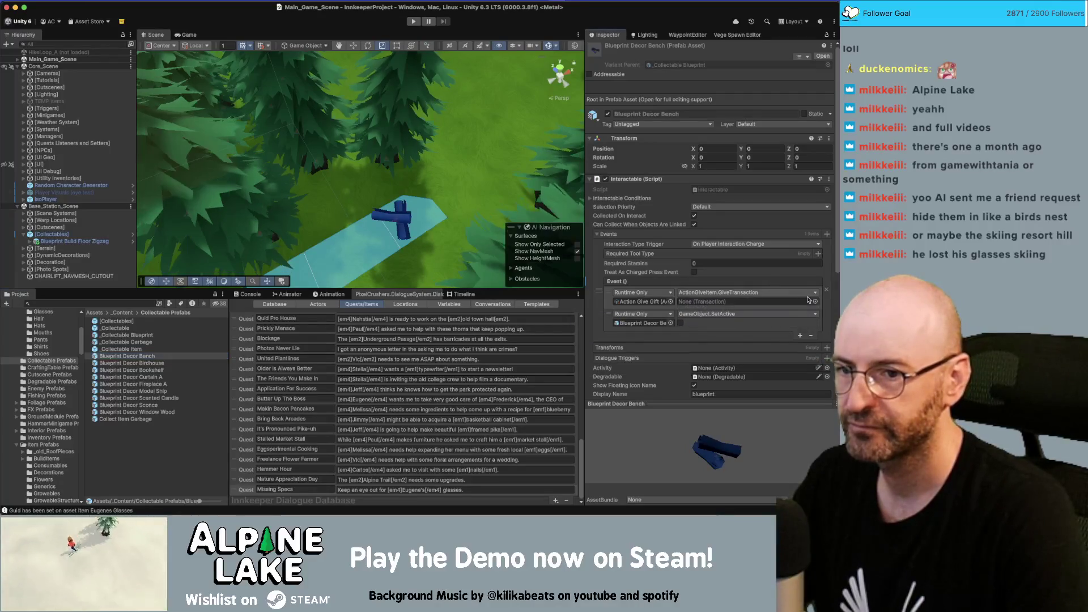
pyautogui.click(818, 301)
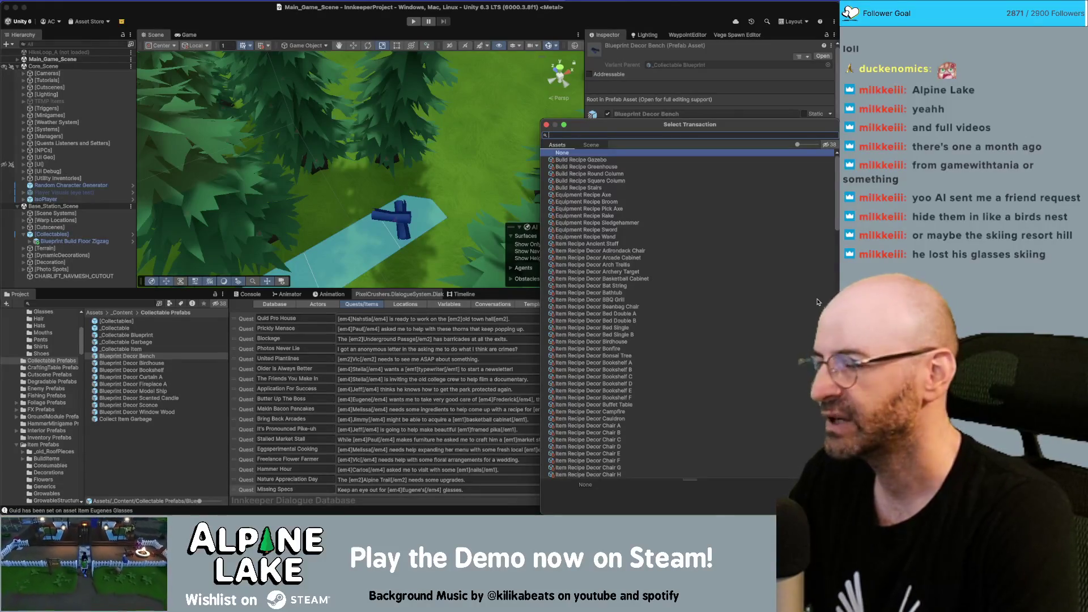
pyautogui.write('picnic')
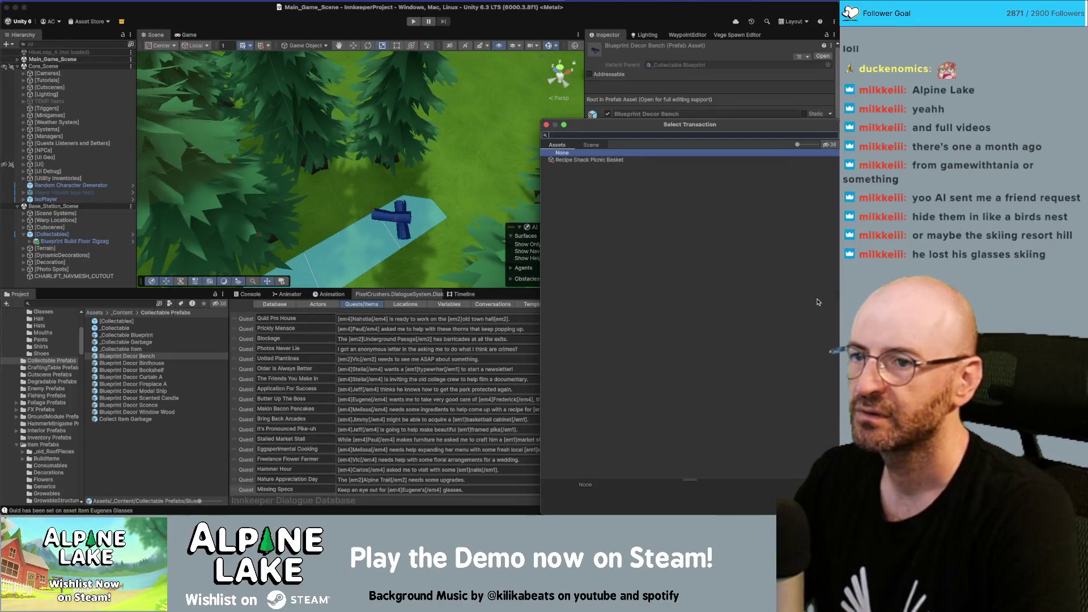
pyautogui.press('Escape')
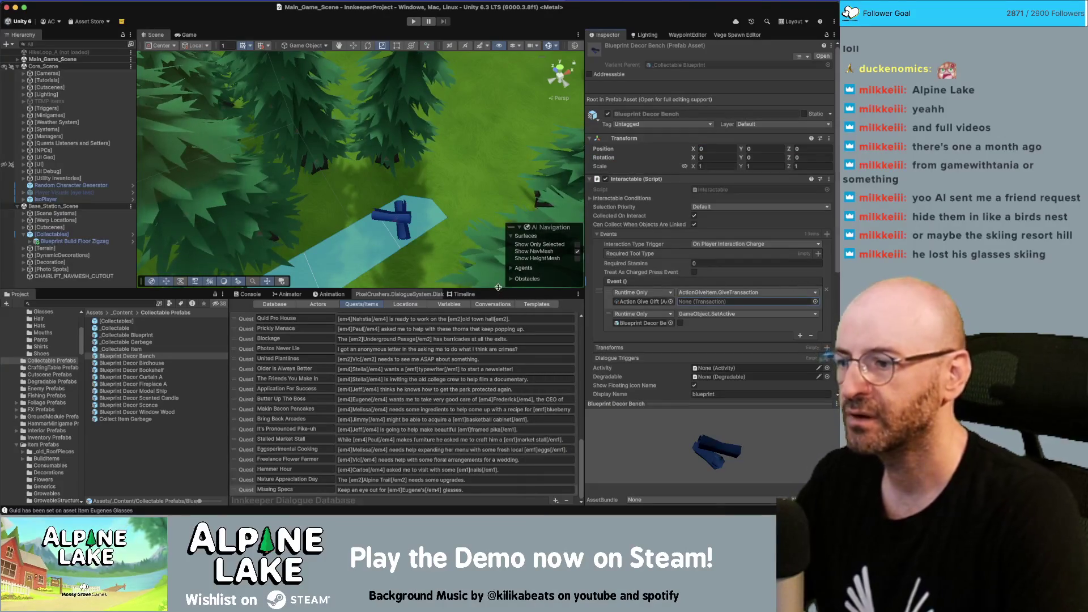
pyautogui.click(86, 241)
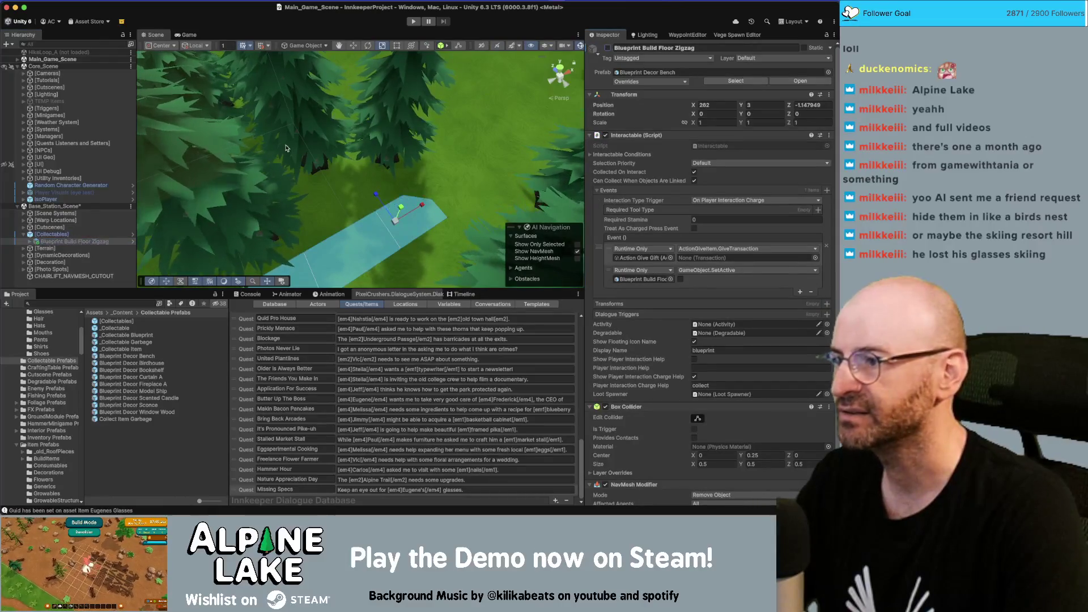
# Fly to the house and place Item Eugenes Glasses on the ground beside its wall.
pyautogui.moveTo(310, 167)
pyautogui.mouseDown()
pyautogui.moveTo(212, 176)
pyautogui.moveTo(226, 146)
pyautogui.mouseUp()
pyautogui.press('s')
pyautogui.press('q')
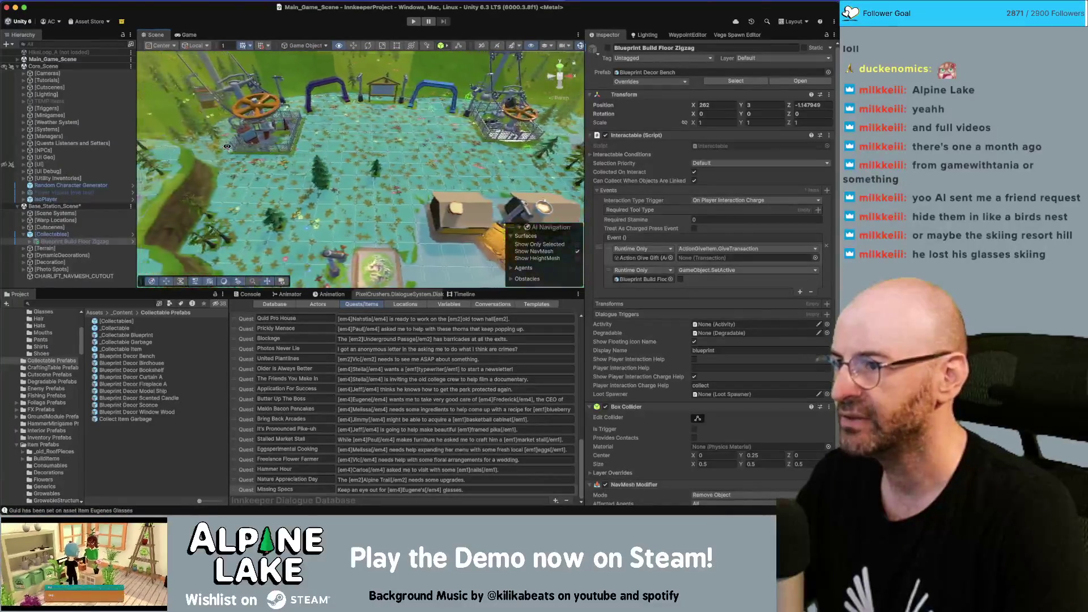
pyautogui.press('w')
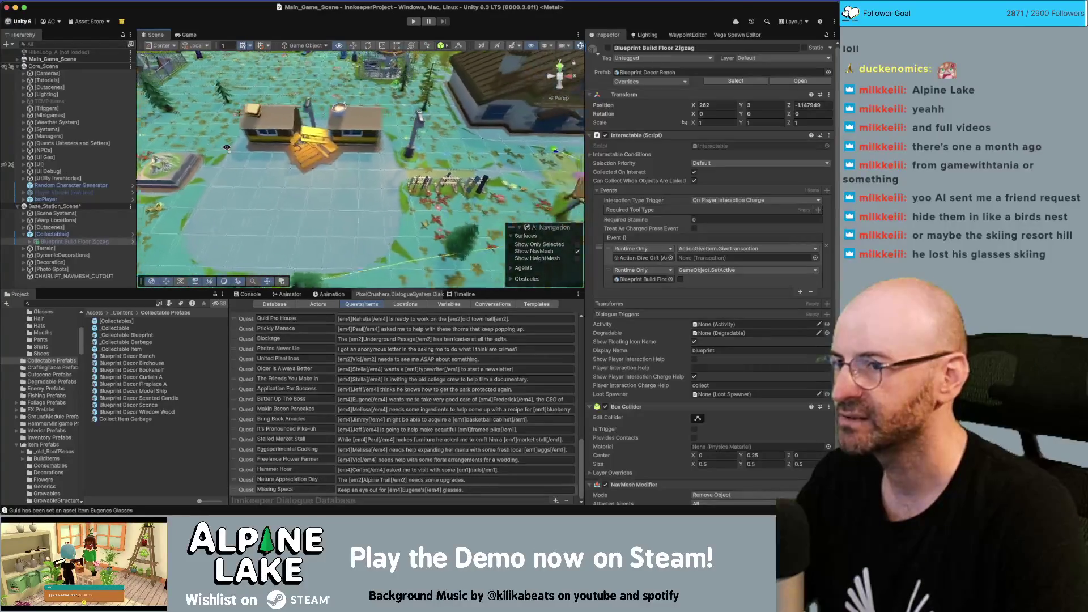
pyautogui.press('w')
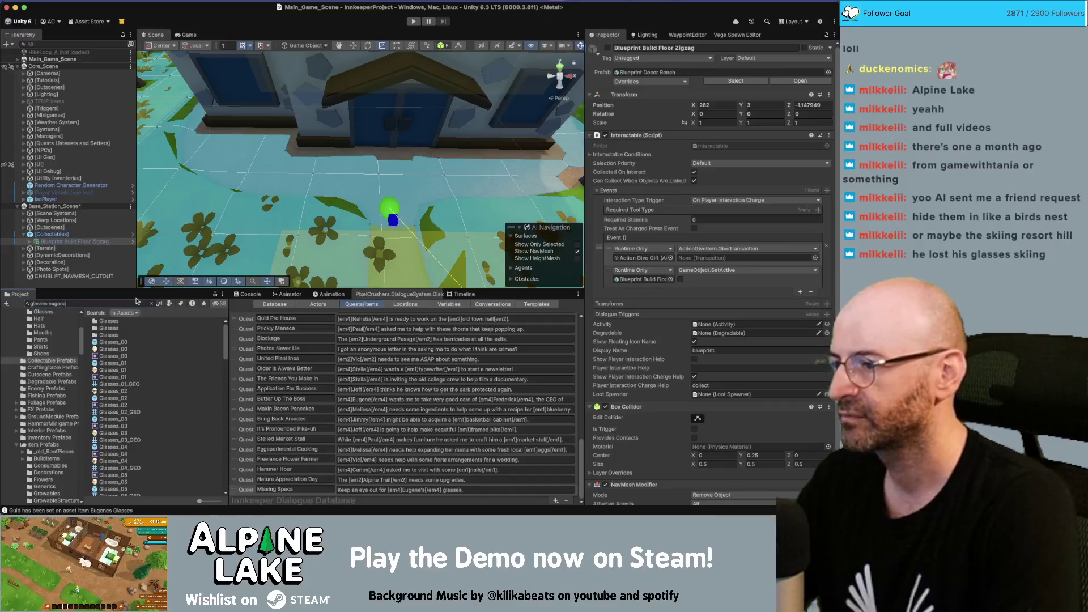
pyautogui.moveTo(124, 321)
pyautogui.mouseDown()
pyautogui.moveTo(300, 271)
pyautogui.moveTo(396, 172)
pyautogui.mouseUp()
pyautogui.press('f')
pyautogui.moveTo(533, 101); pyautogui.dragTo(385, 176)
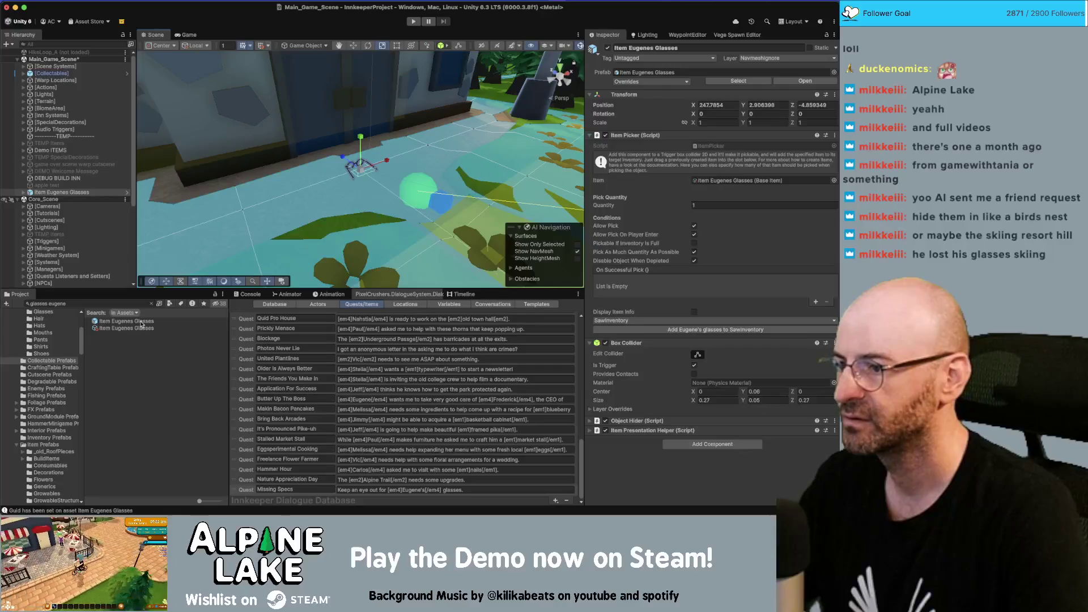
# In the glasses prefab, enlarge the Glasses_03 model uniformly.
pyautogui.click(126, 322)
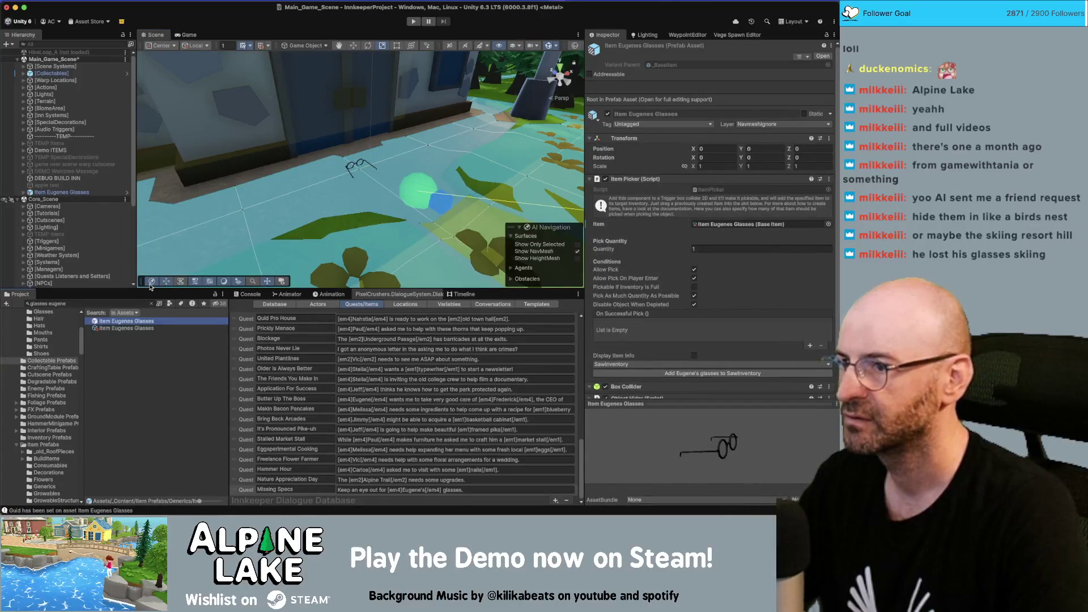
pyautogui.click(57, 70)
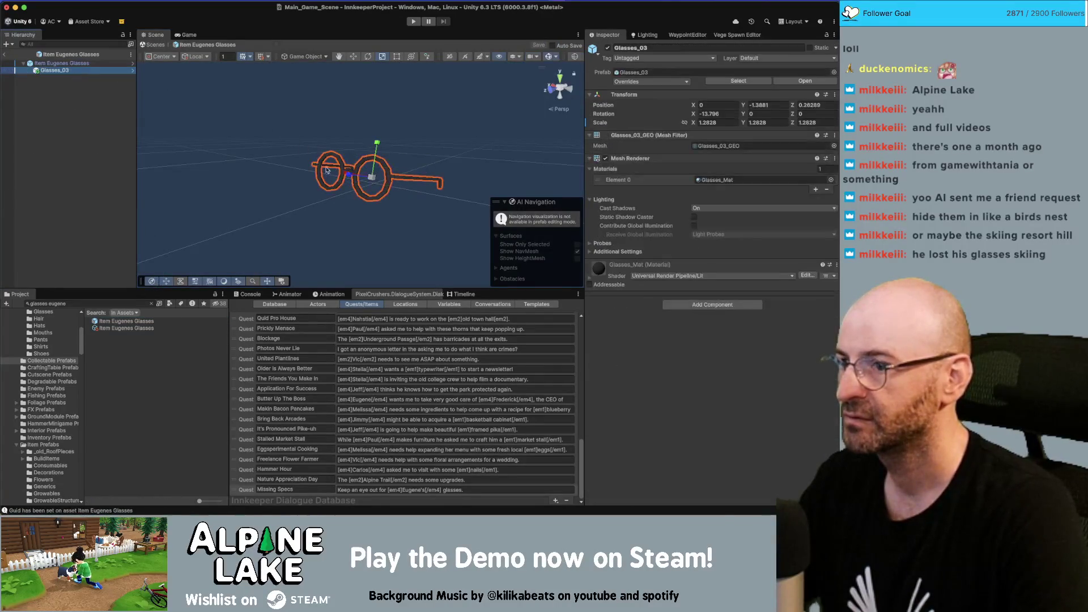
pyautogui.moveTo(372, 180); pyautogui.dragTo(377, 157)
# Size the Box Collider to 0.54 × 0.17 × 0.5, save the prefab, and return to the scene.
pyautogui.doubleClick(74, 63)
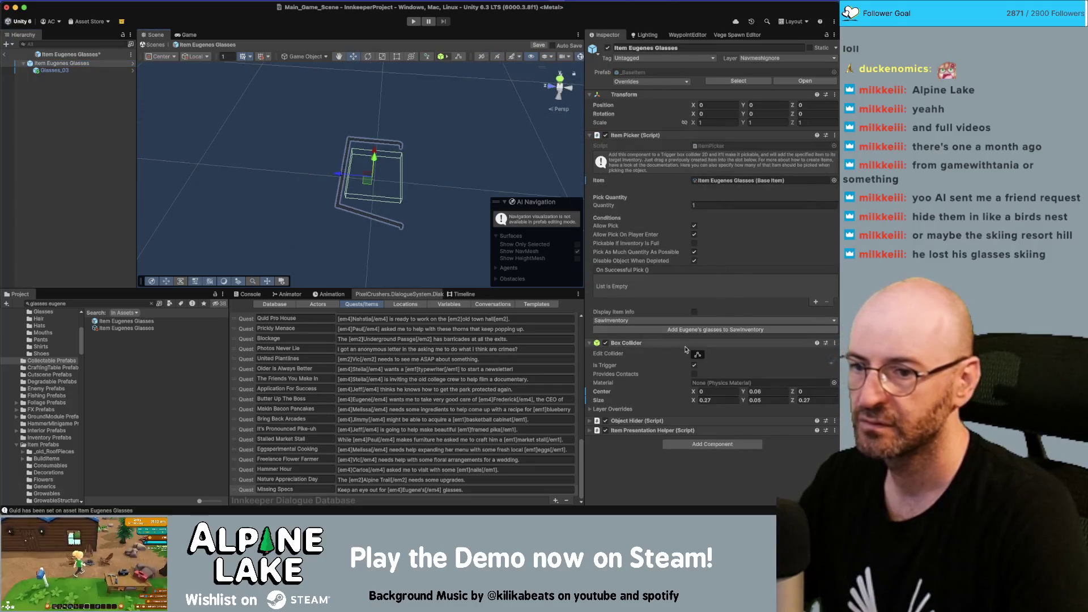
pyautogui.click(705, 400)
pyautogui.write('0.380.54')
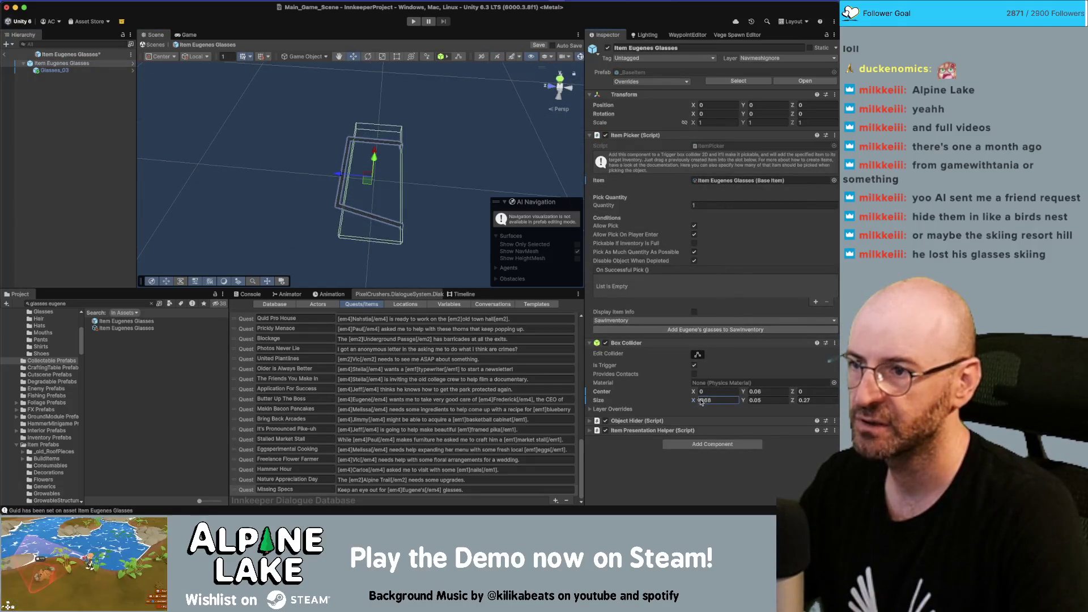
pyautogui.click(793, 401)
pyautogui.write('0.54')
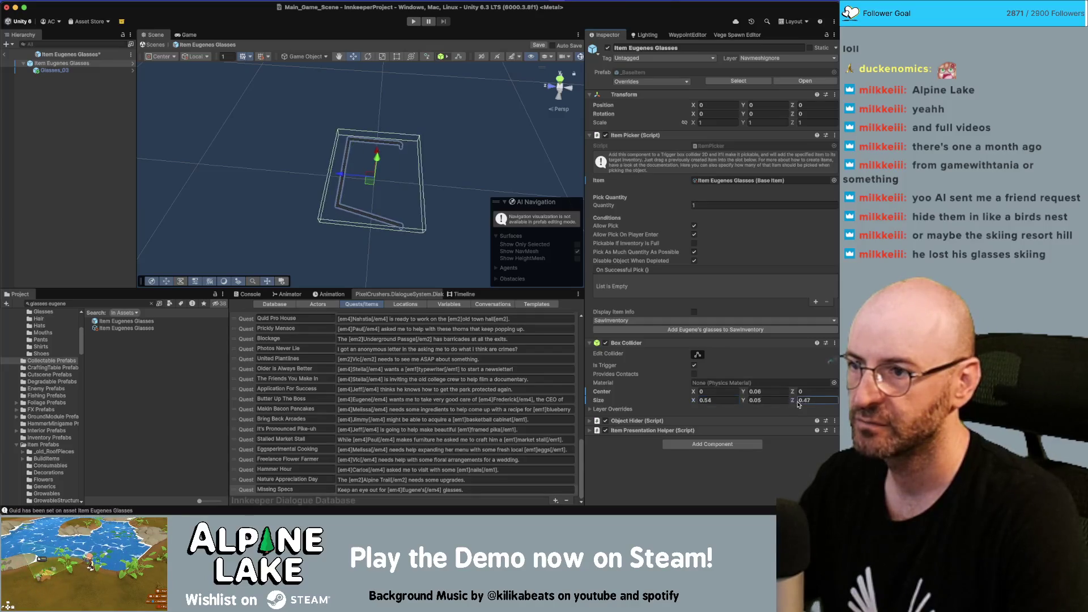
pyautogui.write('0.17')
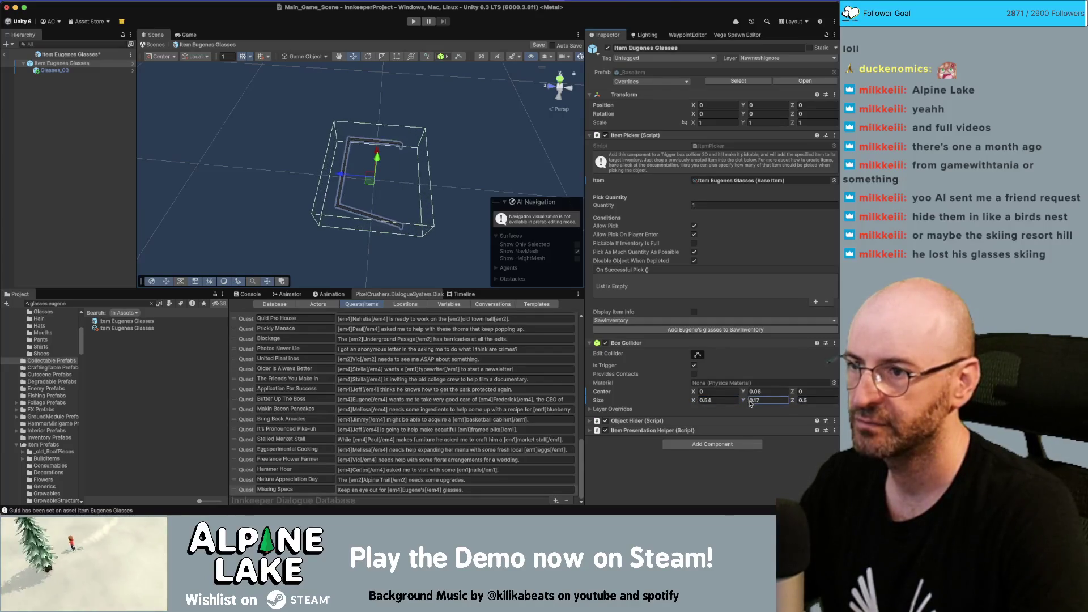
pyautogui.moveTo(397, 142)
pyautogui.mouseDown()
pyautogui.moveTo(449, 105)
pyautogui.moveTo(395, 113)
pyautogui.mouseUp()
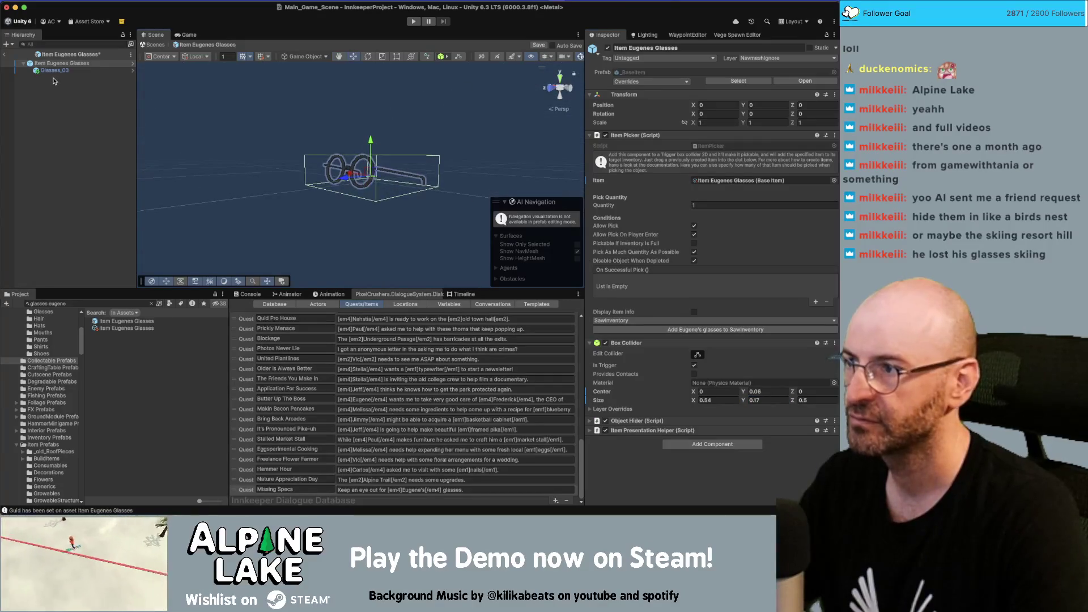
pyautogui.hotkey('ctrl', 's')
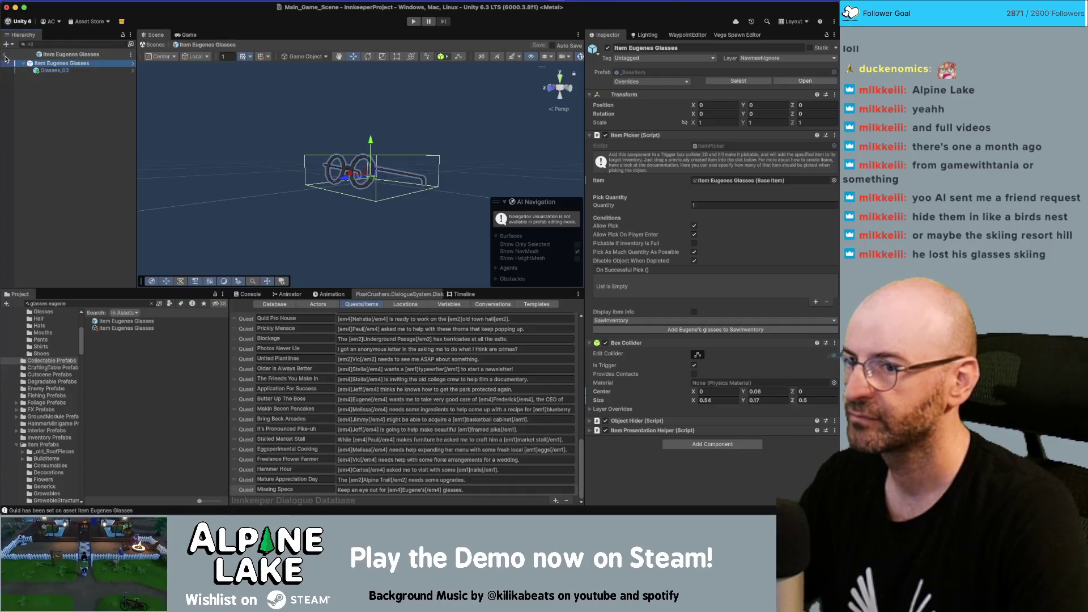
pyautogui.click(5, 56)
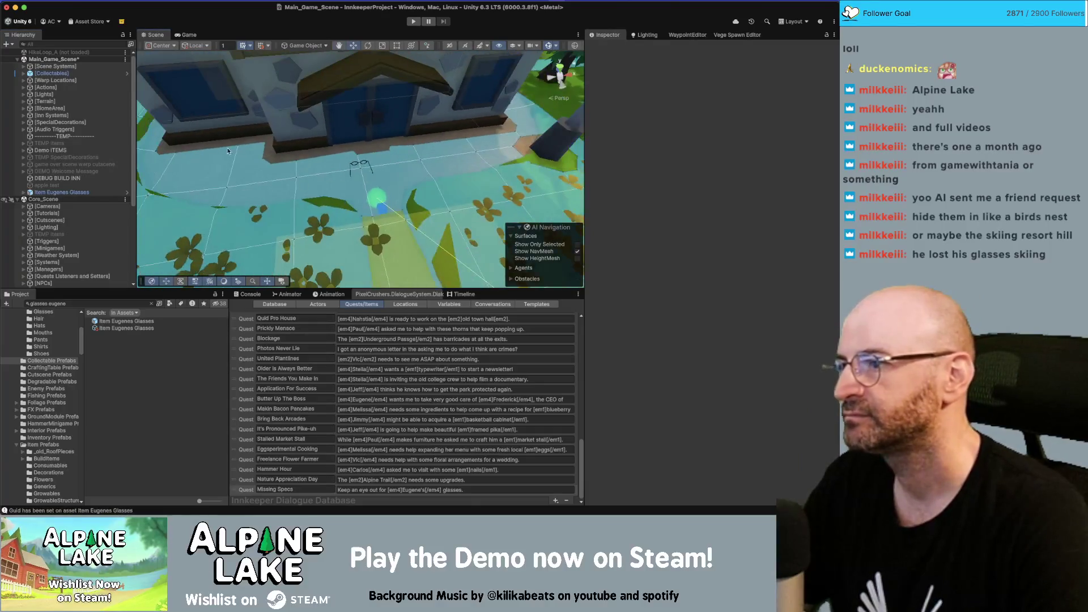
# Select the placed Item Eugenes Glasses and switch to the Rotate tool.
pyautogui.click(85, 192)
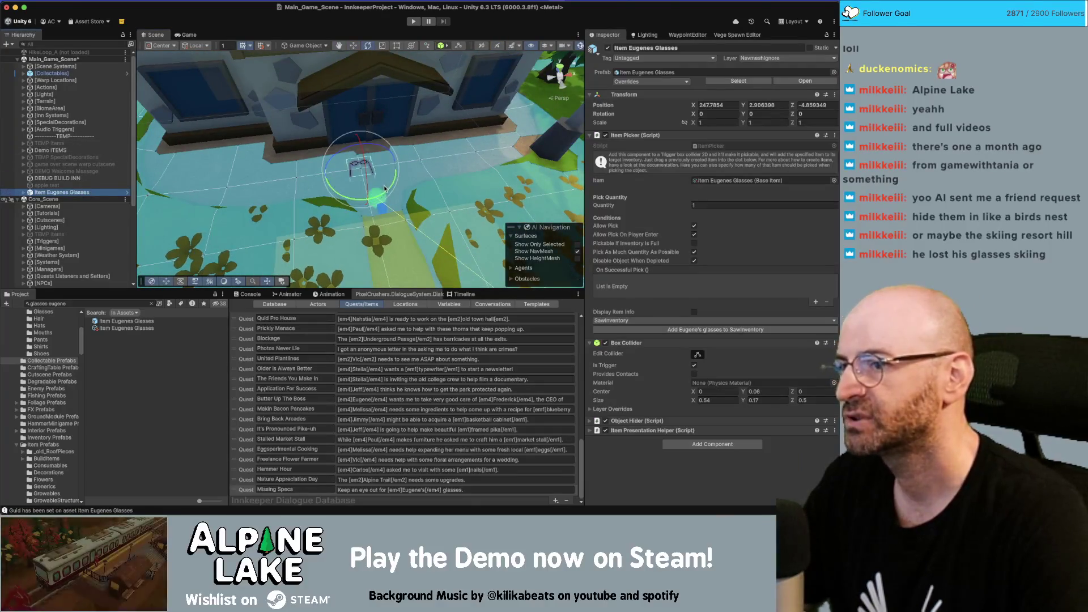
pyautogui.press('e')
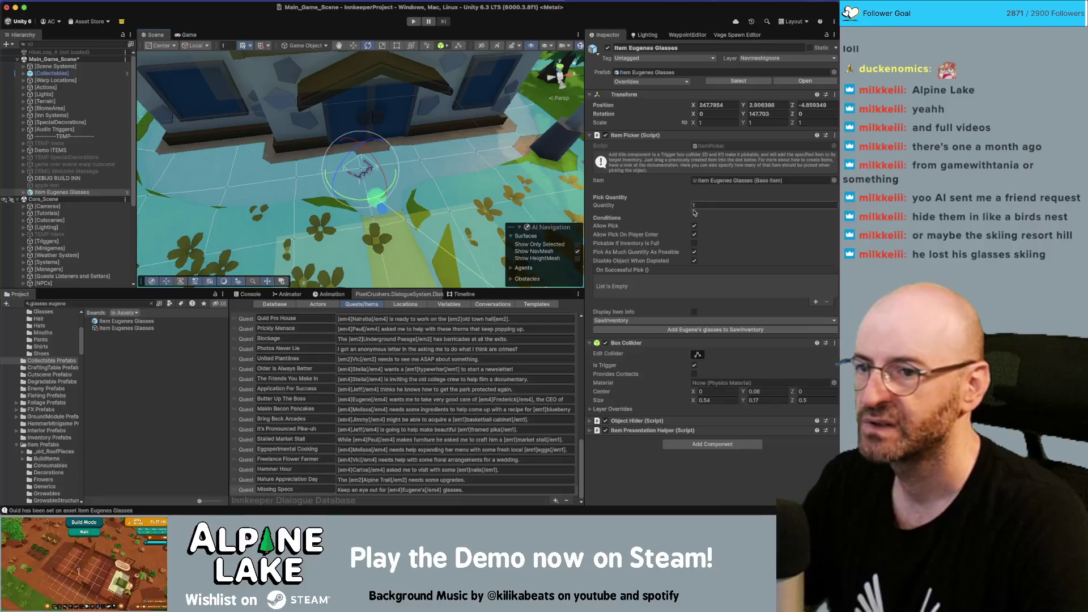
# Uncheck Allow Pick On Player Enter and add an Interactable component to the glasses.
pyautogui.click(694, 236)
pyautogui.click(719, 445)
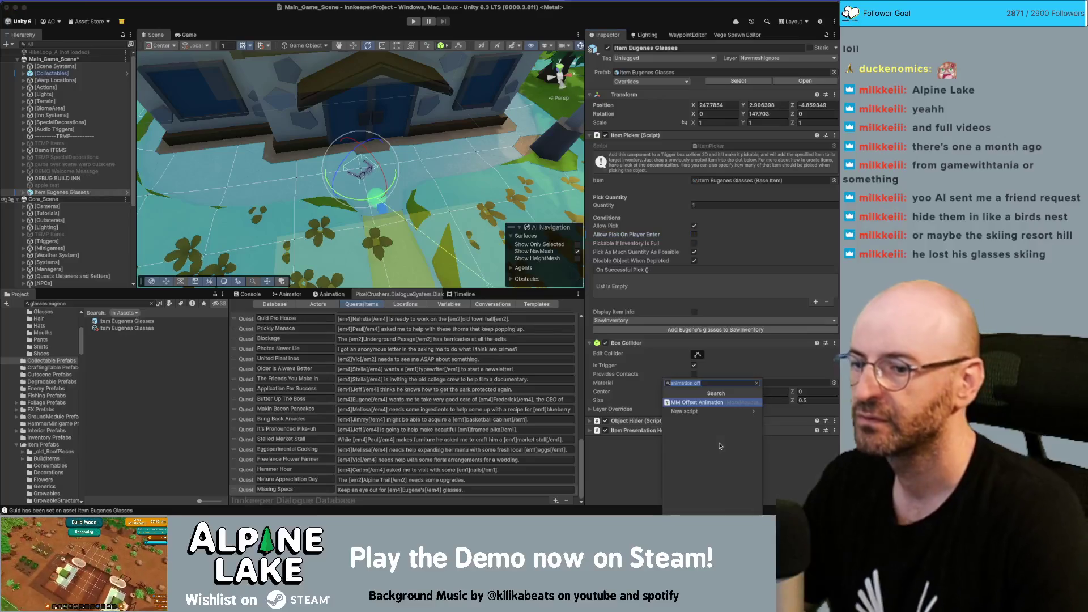
pyautogui.write('interactable')
pyautogui.press('Return')
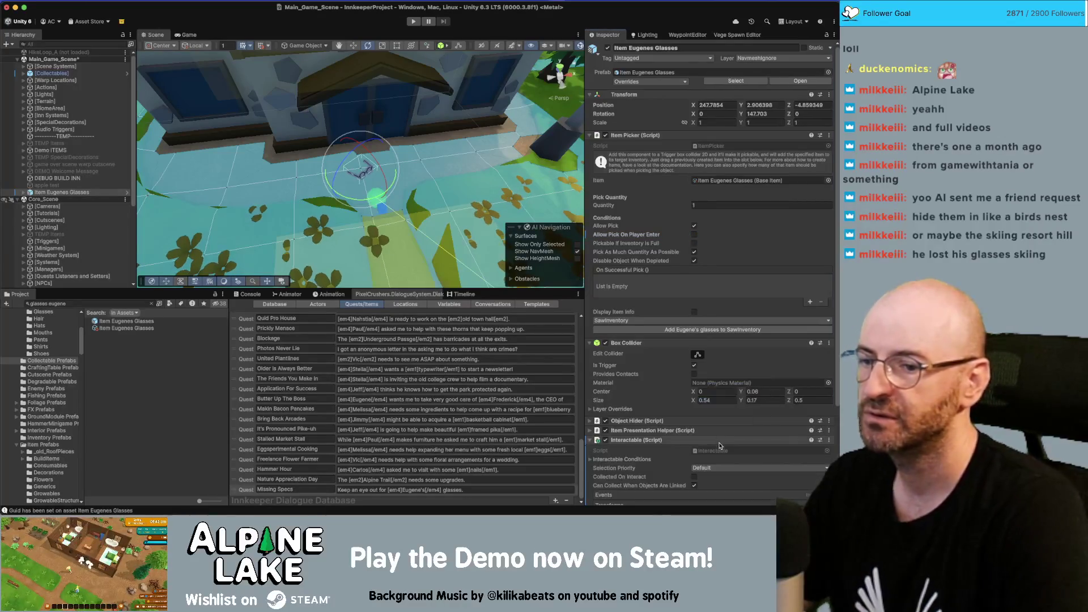
pyautogui.scroll(-4, 716, 429)
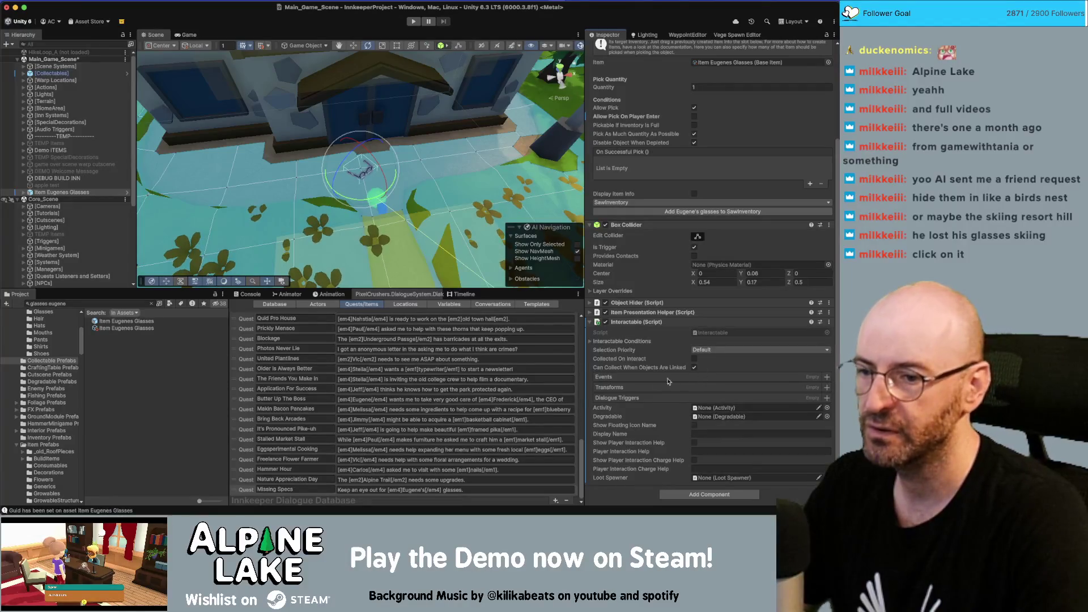
# Add an On Player Interaction event that calls ItemPicker.Pick on the glasses.
pyautogui.click(826, 378)
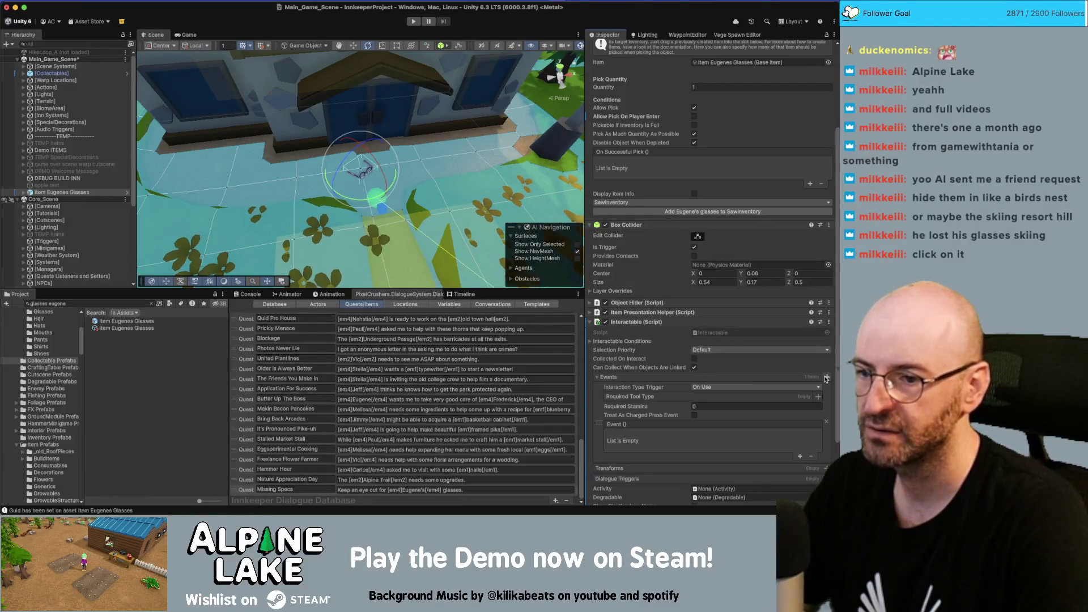
pyautogui.click(706, 387)
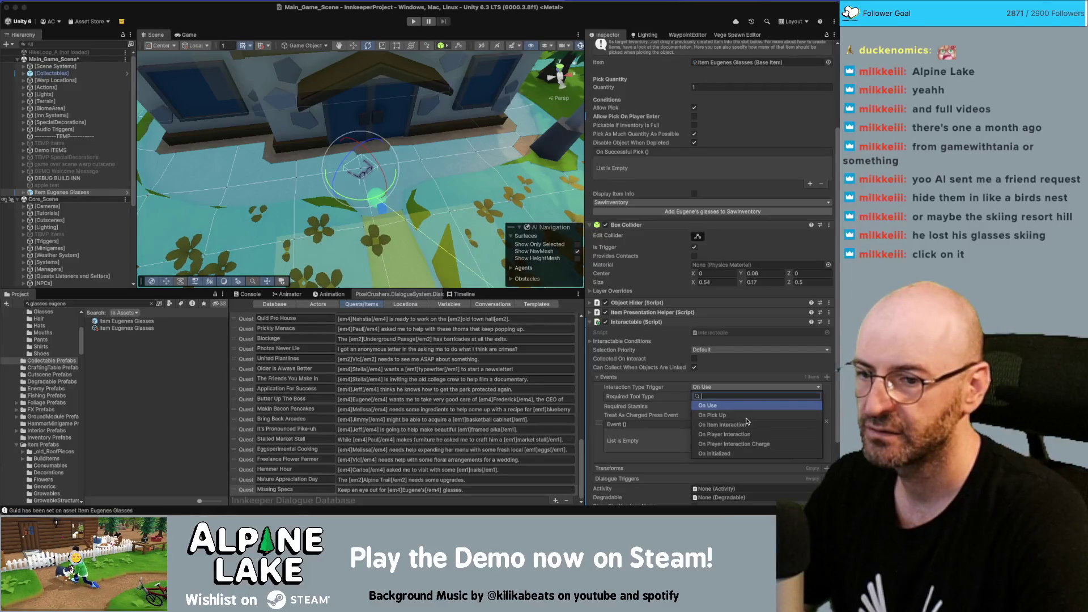
pyautogui.click(748, 434)
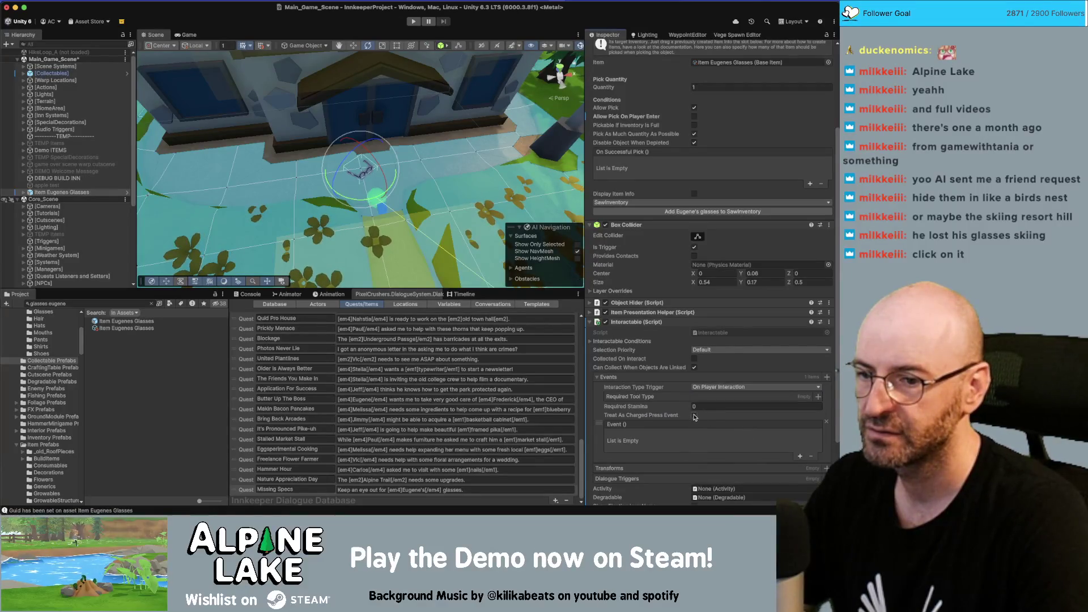
pyautogui.scroll(-2, 703, 385)
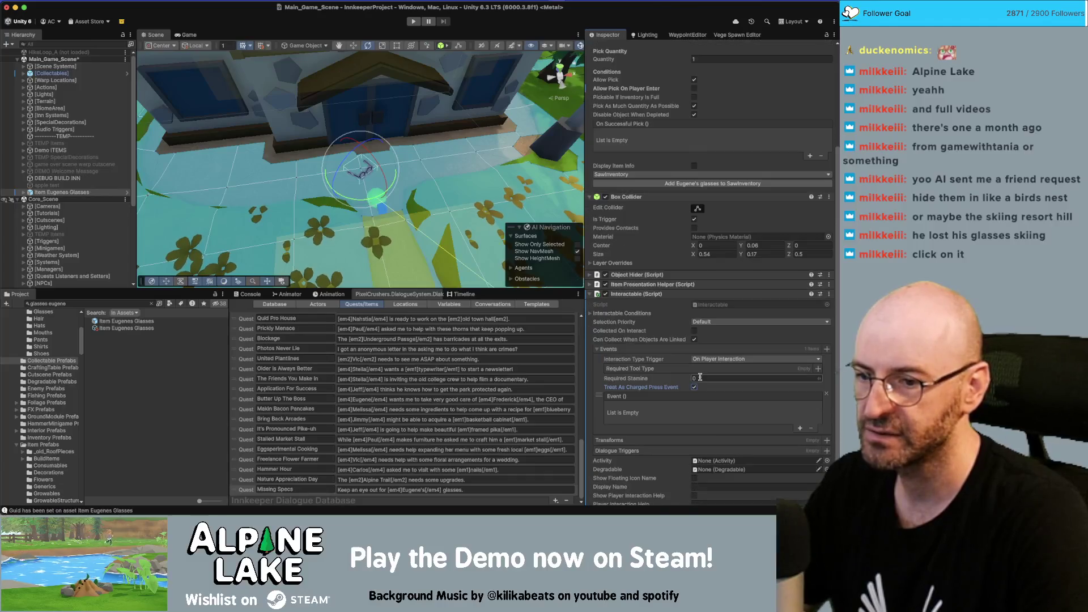
pyautogui.click(801, 429)
pyautogui.moveTo(623, 282); pyautogui.dragTo(632, 415)
pyautogui.click(694, 407)
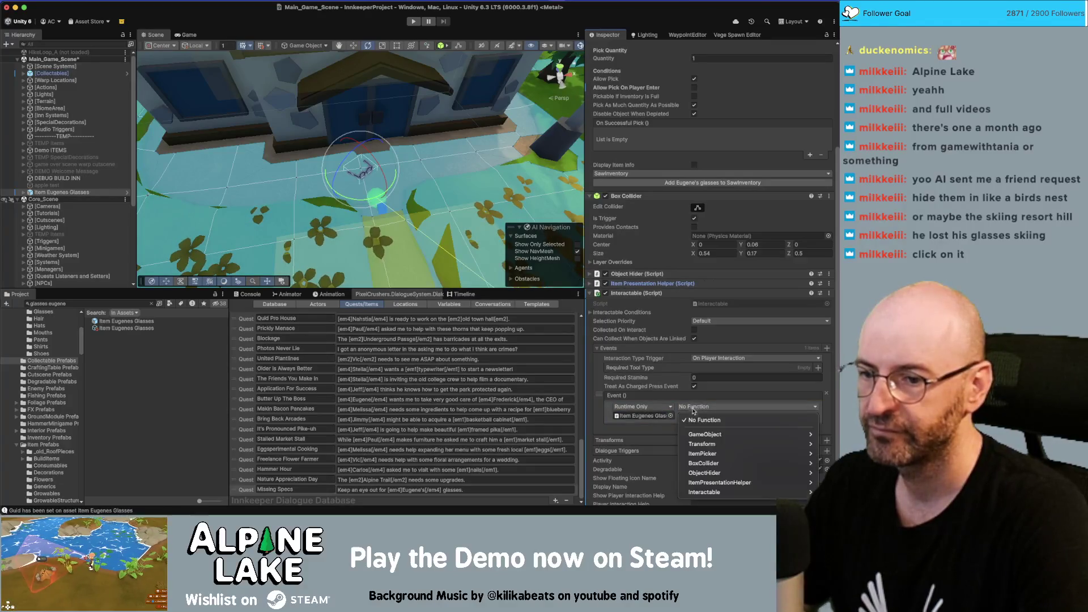
pyautogui.moveTo(702, 453)
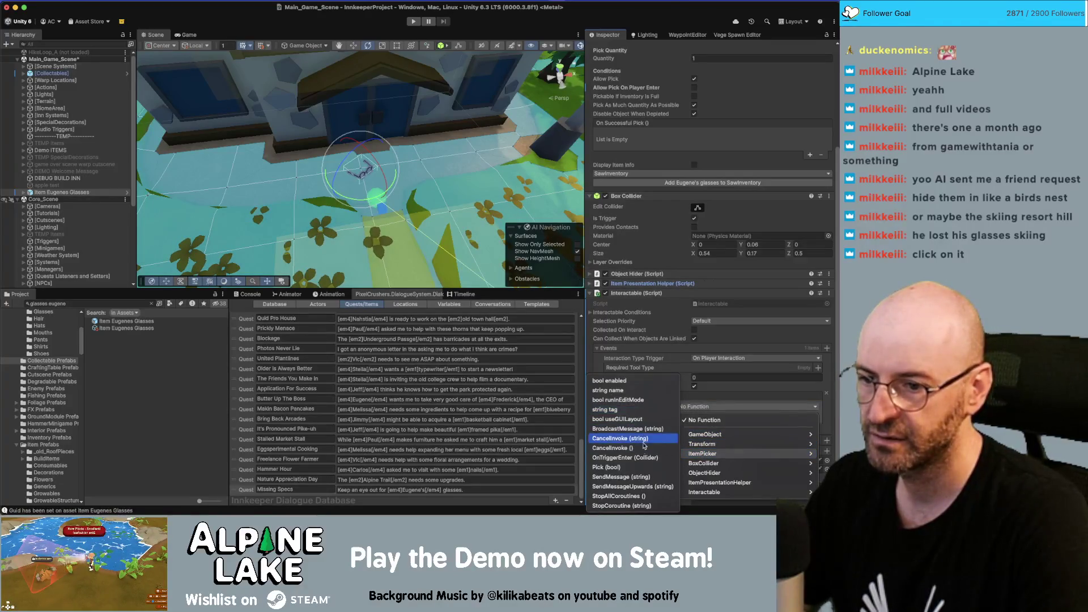
pyautogui.click(636, 468)
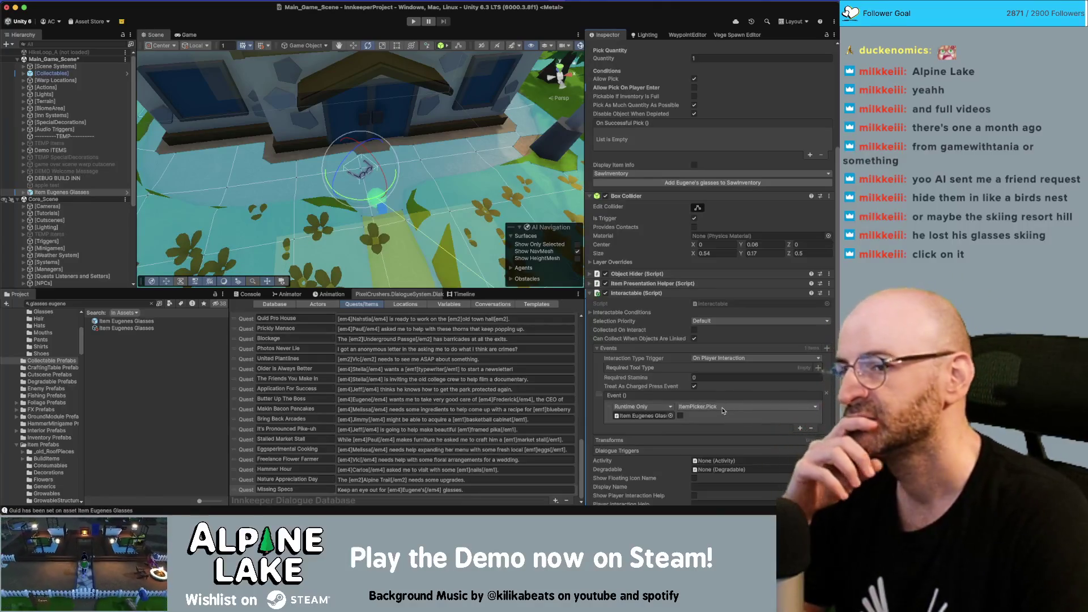
pyautogui.scroll(-3, 721, 408)
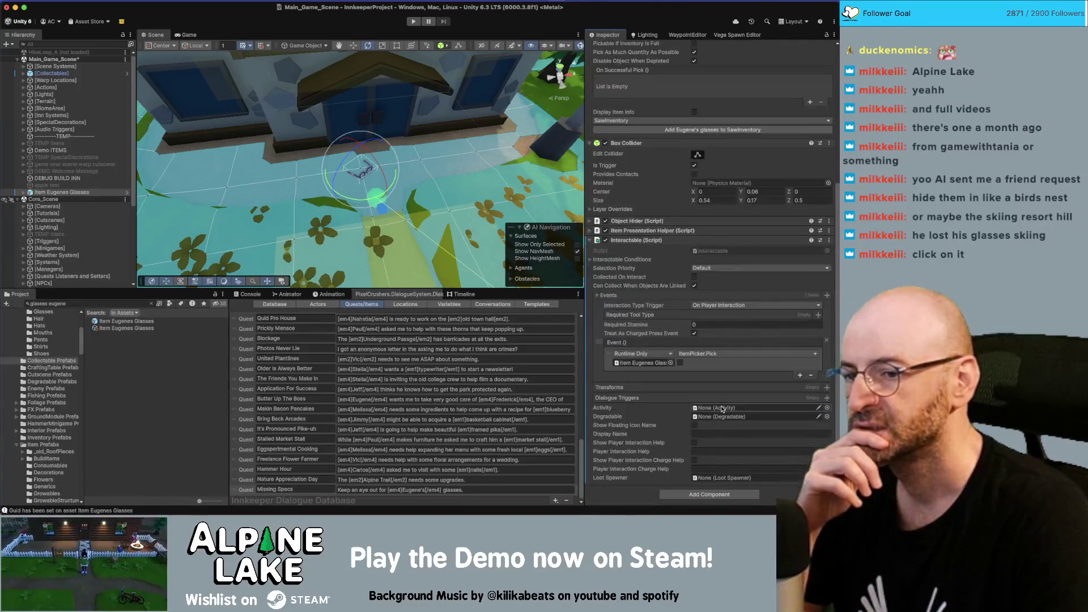
# Move the glasses along the Z axis toward the bench and frame them in view.
pyautogui.scroll(10, 721, 408)
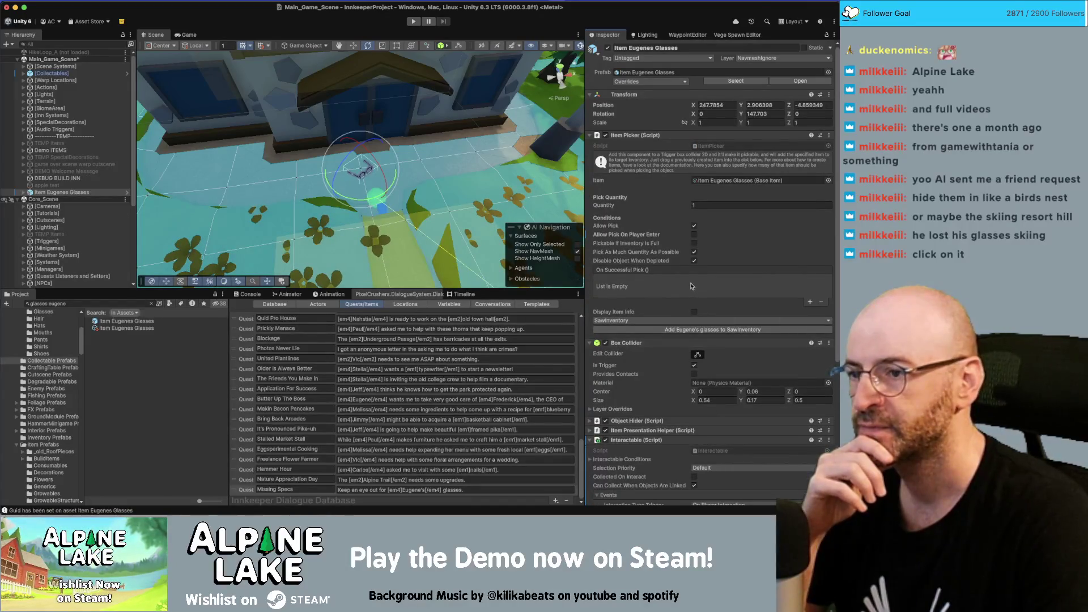
pyautogui.click(723, 104)
pyautogui.press('Right')
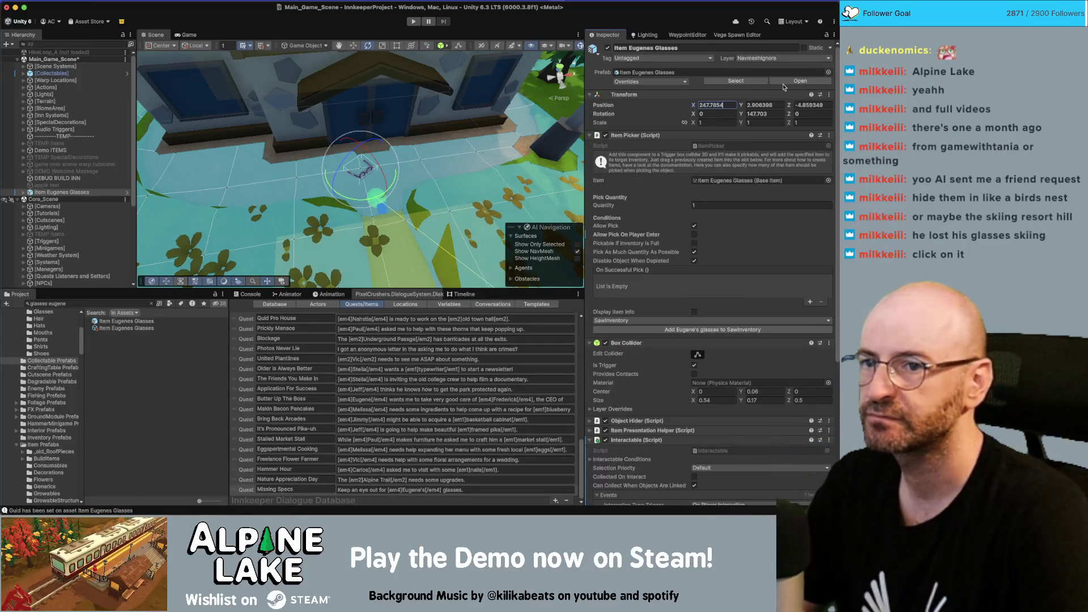
pyautogui.press('Left')
pyautogui.press('Left')
pyautogui.press('Left')
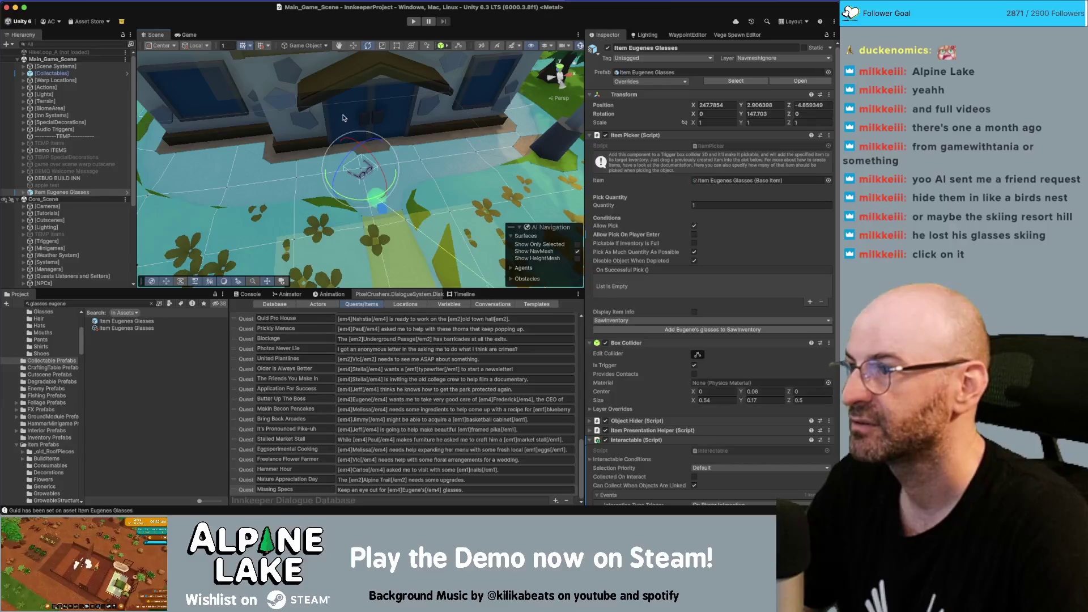
pyautogui.press('w')
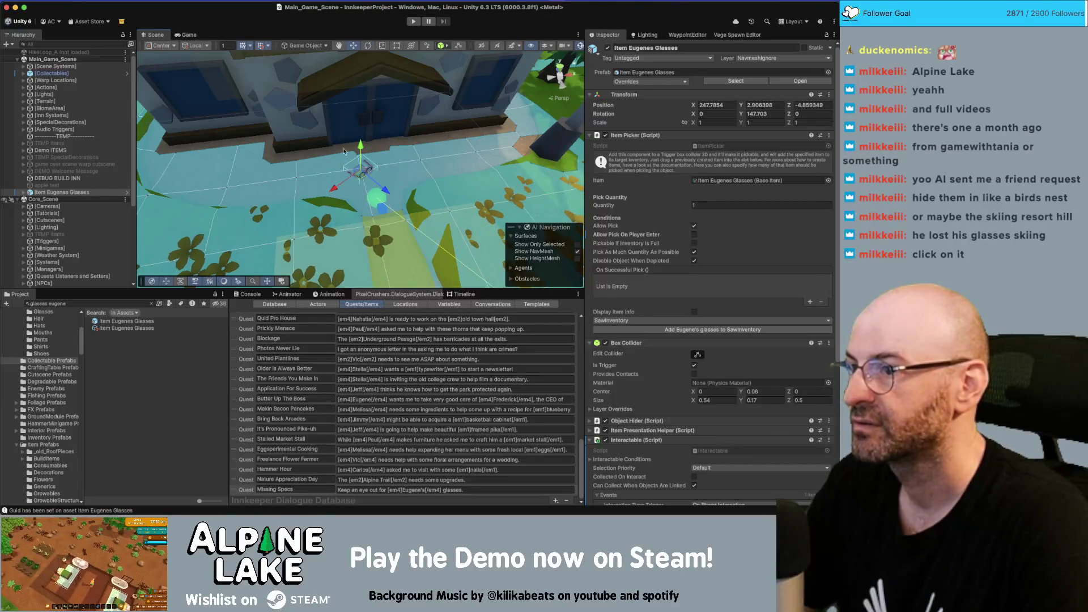
pyautogui.moveTo(378, 187)
pyautogui.mouseDown()
pyautogui.moveTo(349, 164)
pyautogui.moveTo(676, 115)
pyautogui.mouseUp()
pyautogui.press('f')
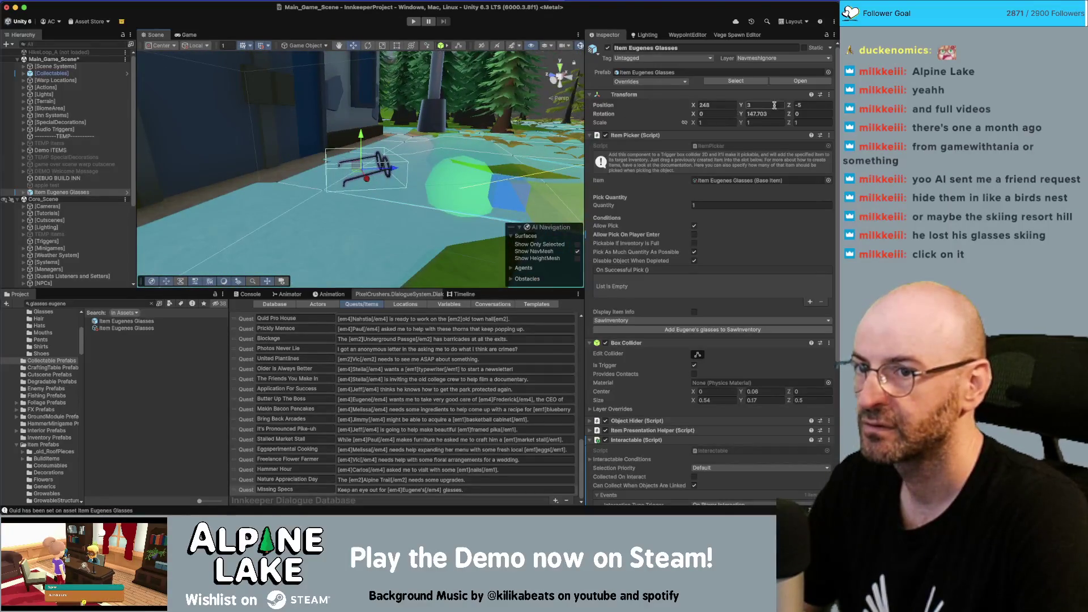
# Set the glasses' Y position to 3 and place them beside the bench, Z about -10.5.
pyautogui.click(774, 104)
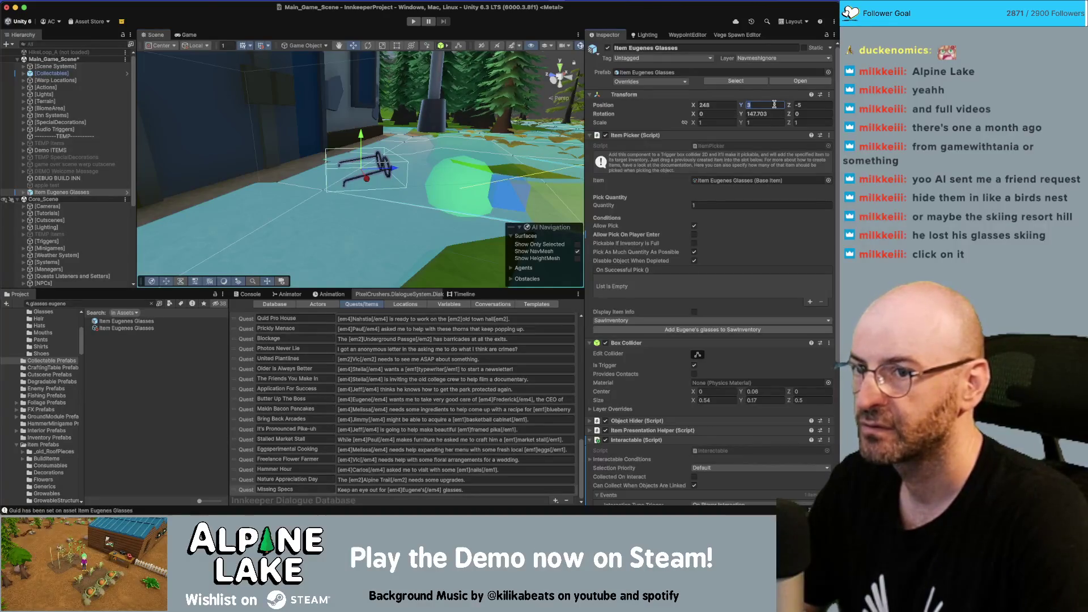
pyautogui.write('0')
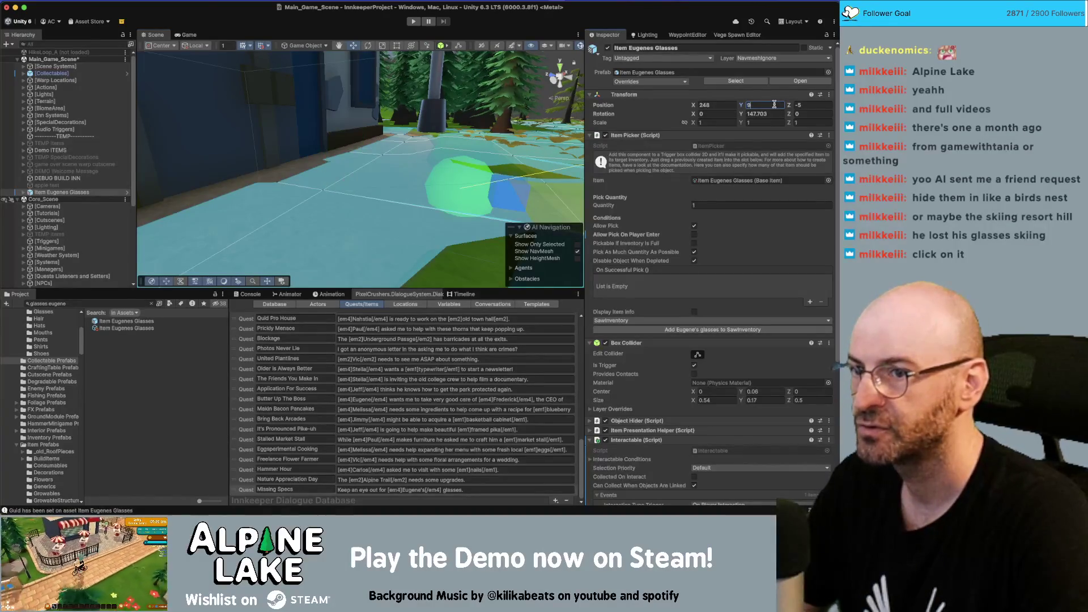
pyautogui.write('.9')
pyautogui.moveTo(397, 147)
pyautogui.mouseDown()
pyautogui.moveTo(415, 123)
pyautogui.moveTo(425, 141)
pyautogui.mouseUp()
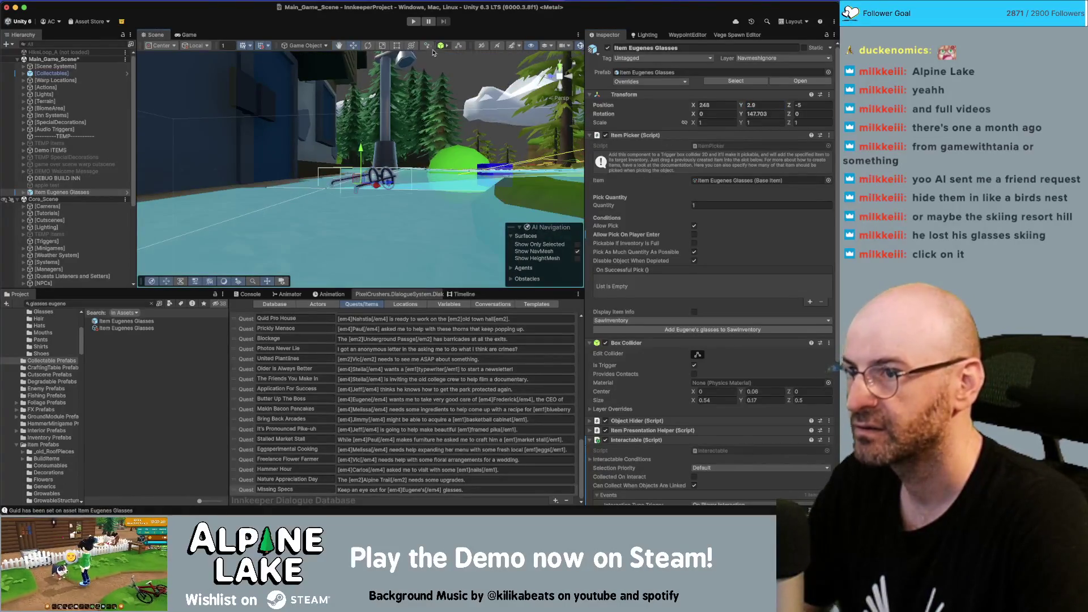
pyautogui.moveTo(566, 63); pyautogui.dragTo(319, 150)
pyautogui.scroll(-5, 319, 150)
pyautogui.moveTo(419, 218); pyautogui.dragTo(379, 210)
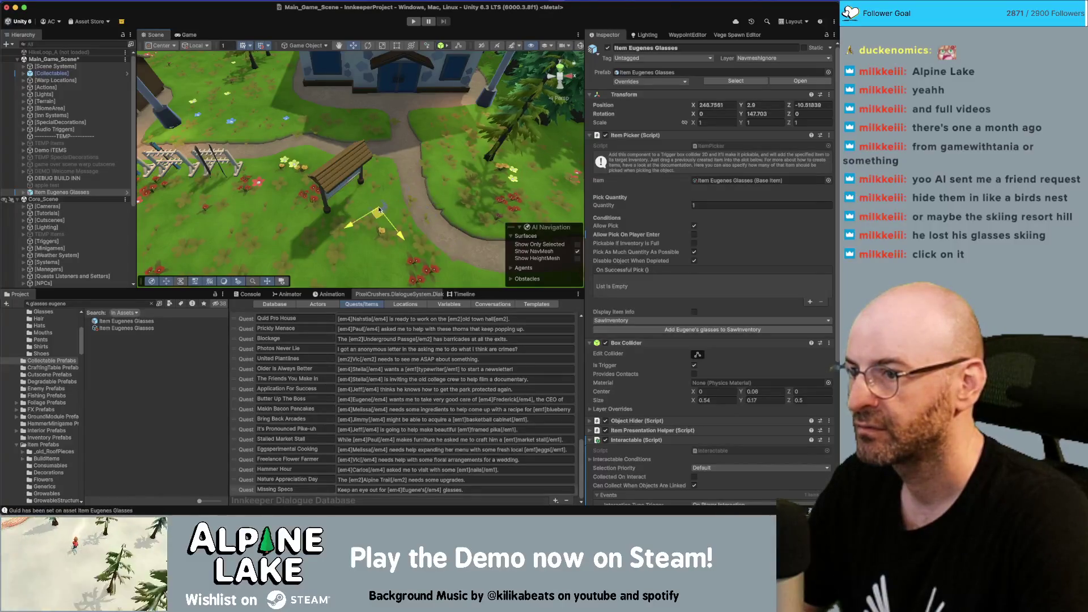
pyautogui.write('3')
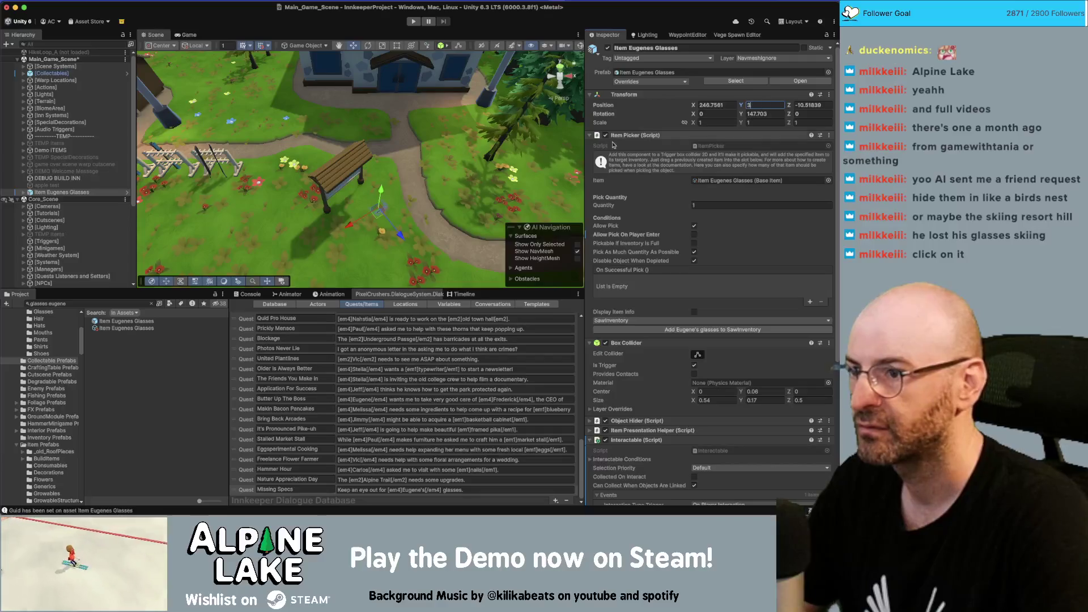
pyautogui.press('Return')
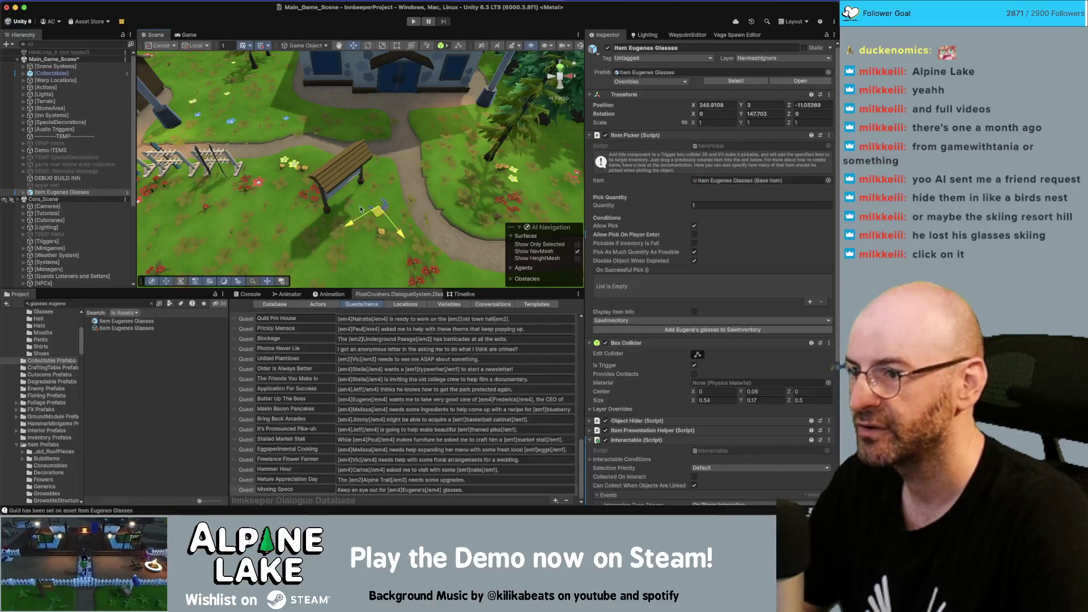
pyautogui.moveTo(426, 205); pyautogui.dragTo(429, 143)
# Put Item Eugenes Glasses and its children on HighlightPickable and apply the layer override to the prefab.
pyautogui.press('f')
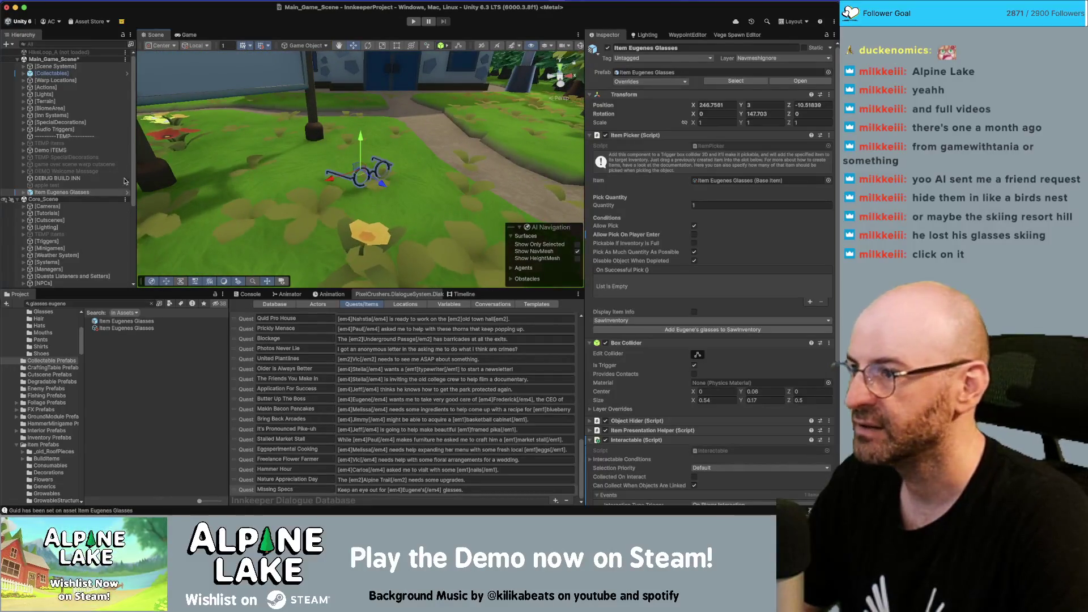
pyautogui.click(88, 193)
pyautogui.click(782, 58)
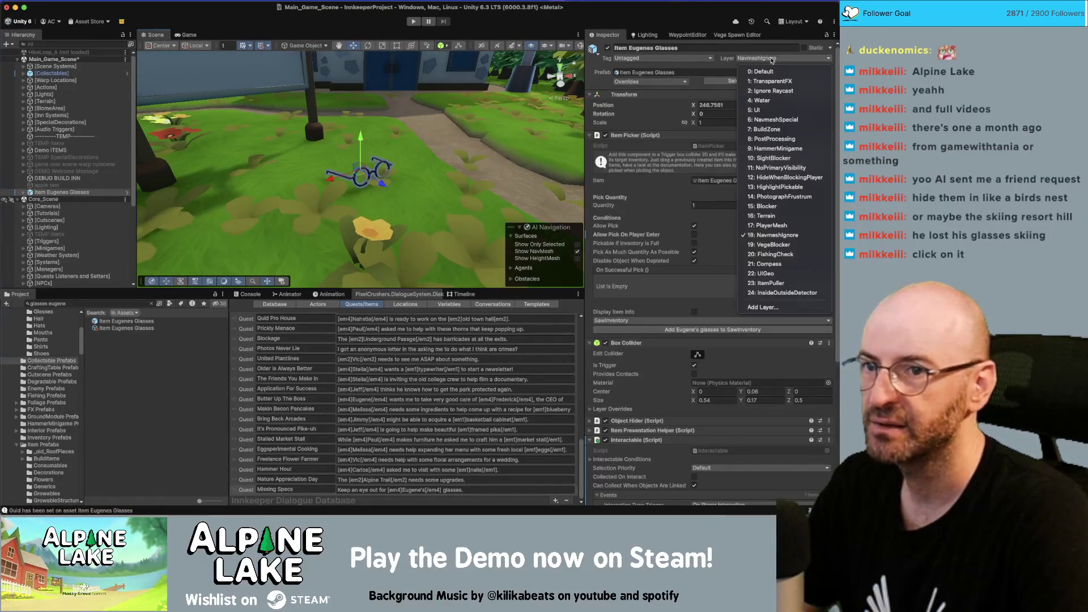
pyautogui.click(780, 186)
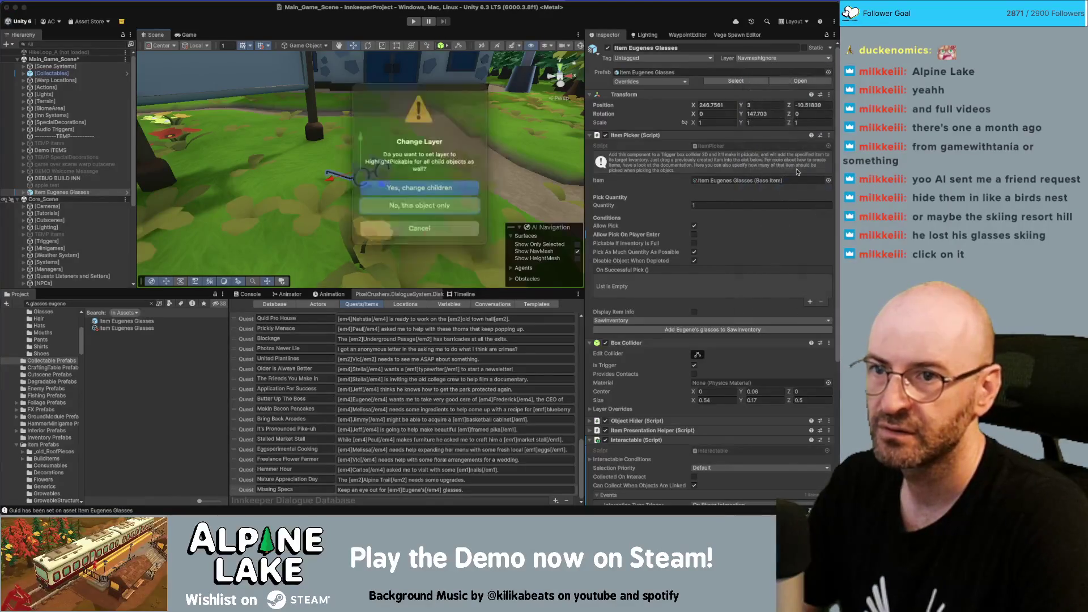
pyautogui.click(446, 186)
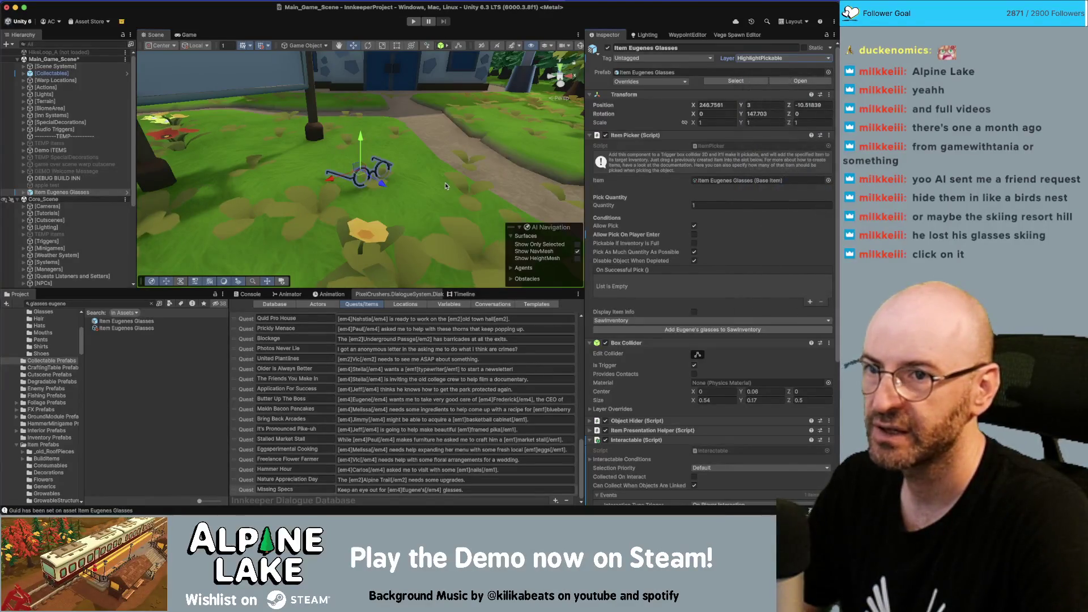
pyautogui.rightClick(728, 58)
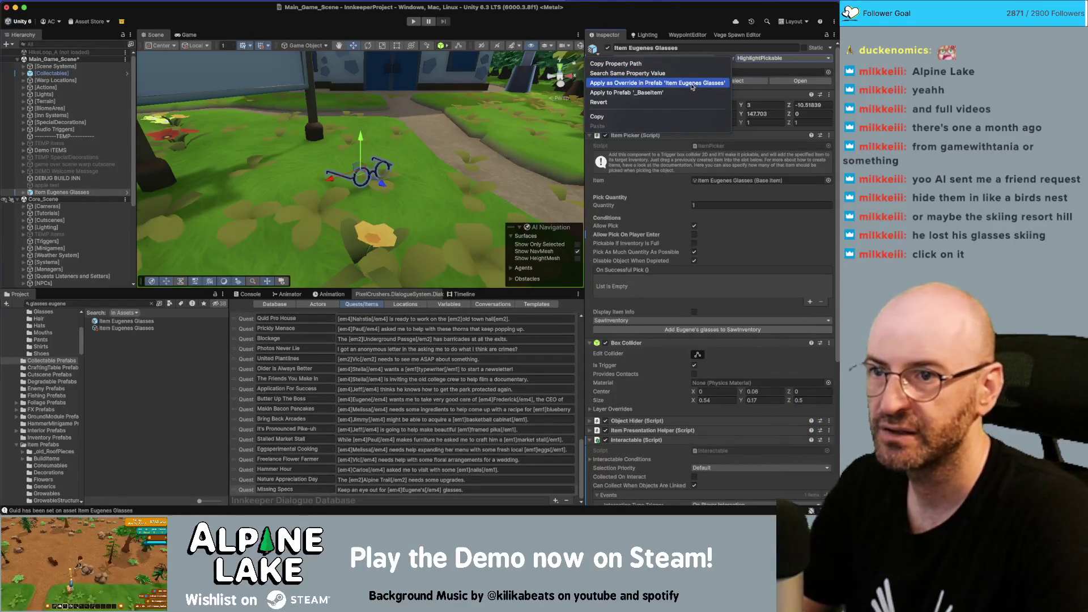
pyautogui.click(691, 83)
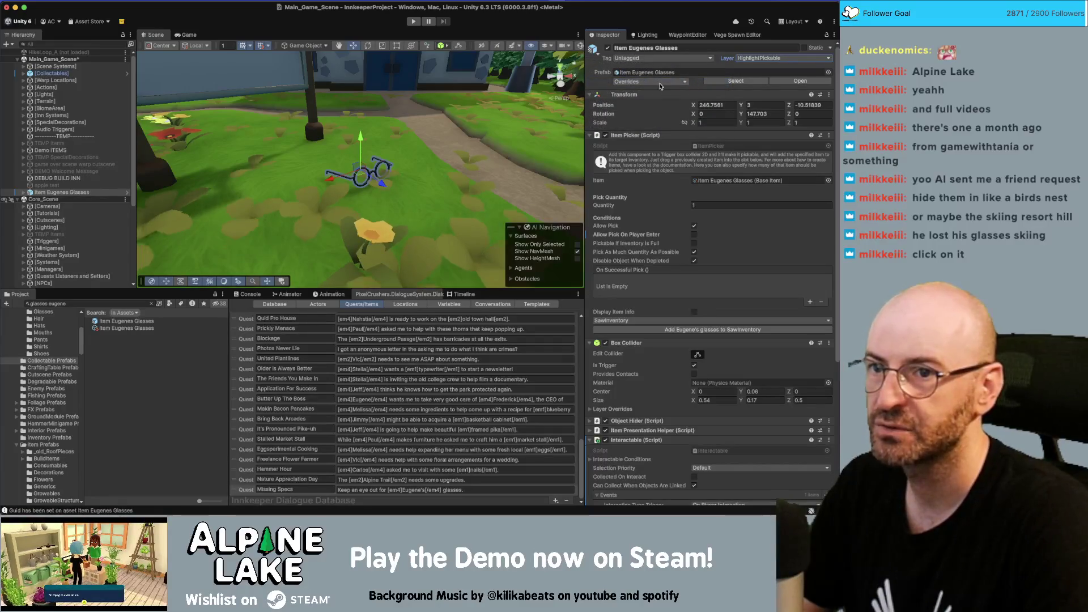
# Check the glasses' Glasses_03 child mesh, then move the glasses into Base_Station_Scene.
pyautogui.click(30, 195)
pyautogui.press('Right')
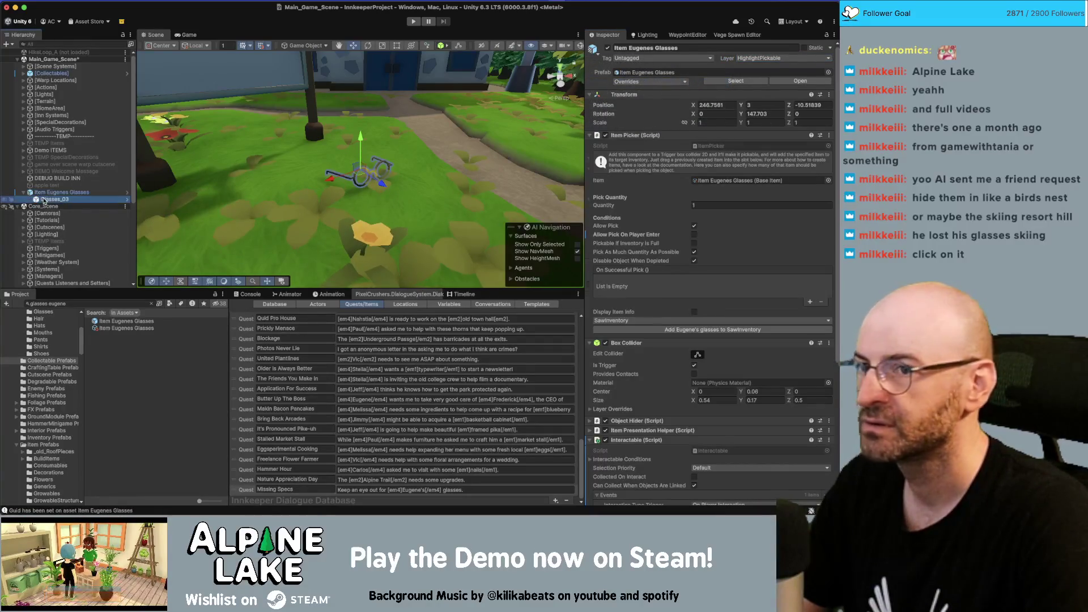
pyautogui.press('Down')
pyautogui.click(24, 196)
pyautogui.keyDown('alt'); pyautogui.moveTo(295, 170); pyautogui.dragTo(254, 209); pyautogui.keyUp('alt')
pyautogui.scroll(5, 255, 210)
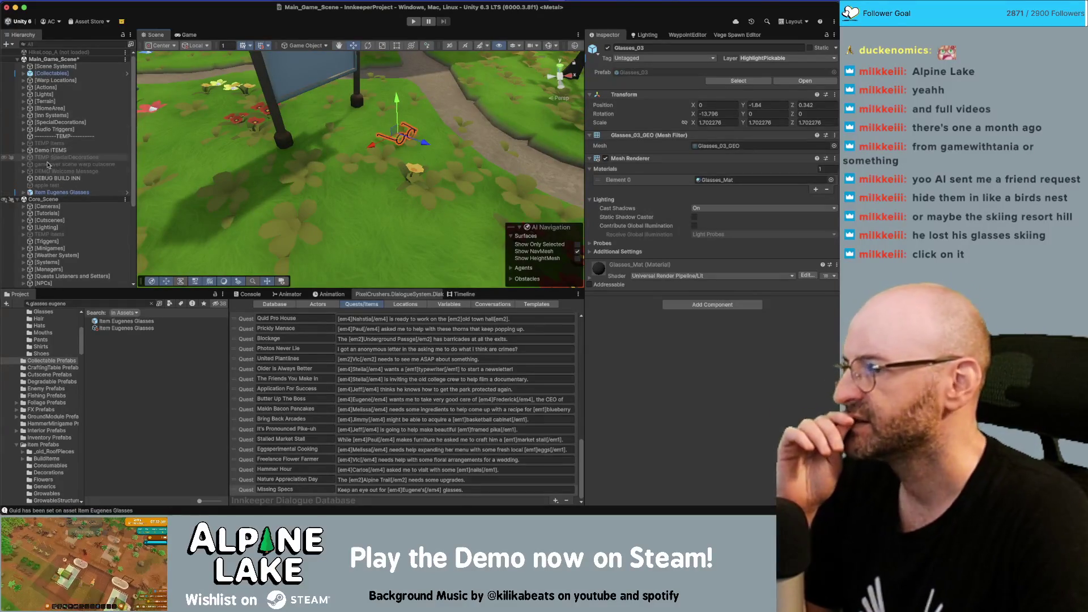
pyautogui.click(56, 193)
pyautogui.moveTo(55, 193); pyautogui.dragTo(56, 206)
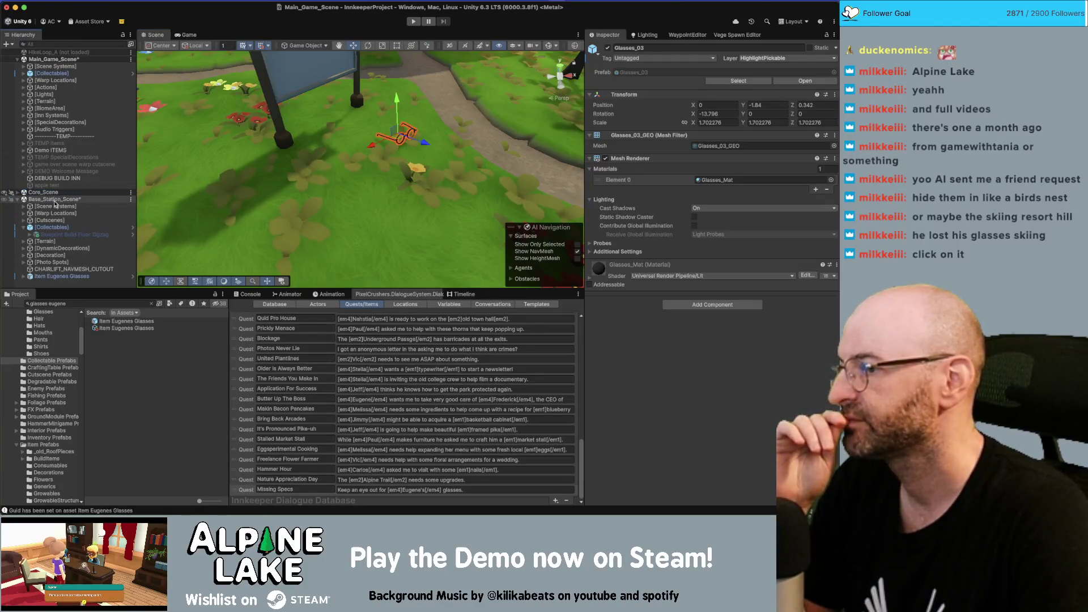
# Create an empty object named 'Missing Specs QuestListener' in Base_Station_Scene.
pyautogui.rightClick(58, 285)
pyautogui.click(82, 313)
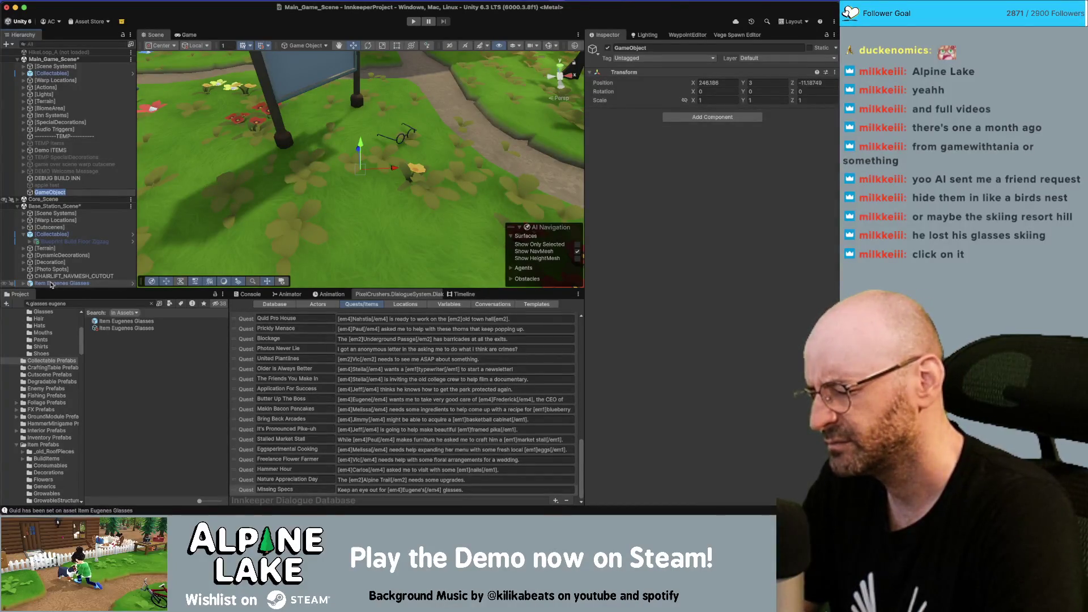
pyautogui.write('Missing Sp')
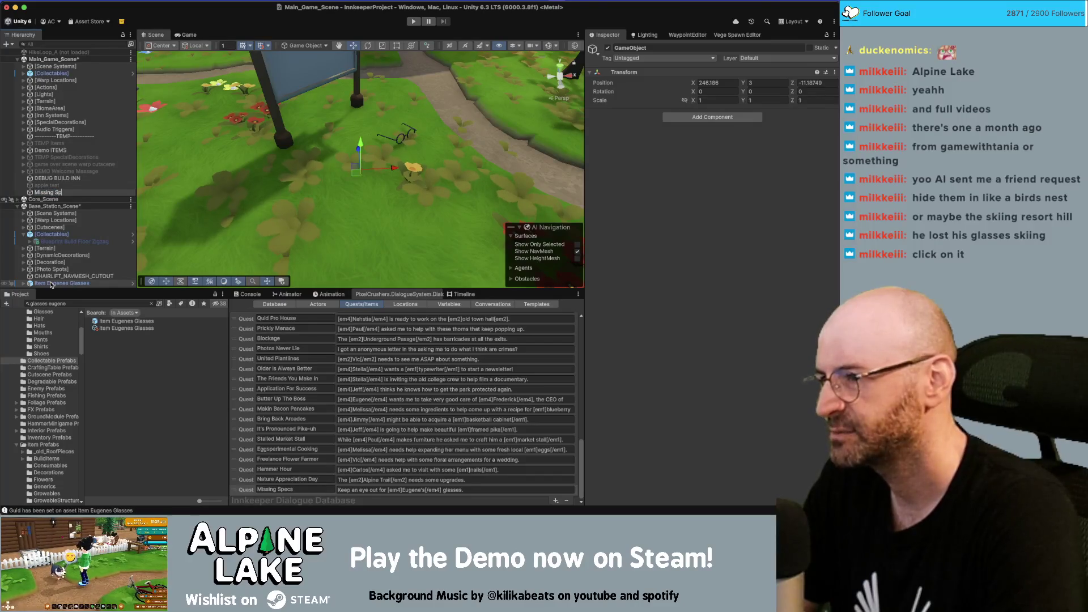
pyautogui.write('ecs QuestListe')
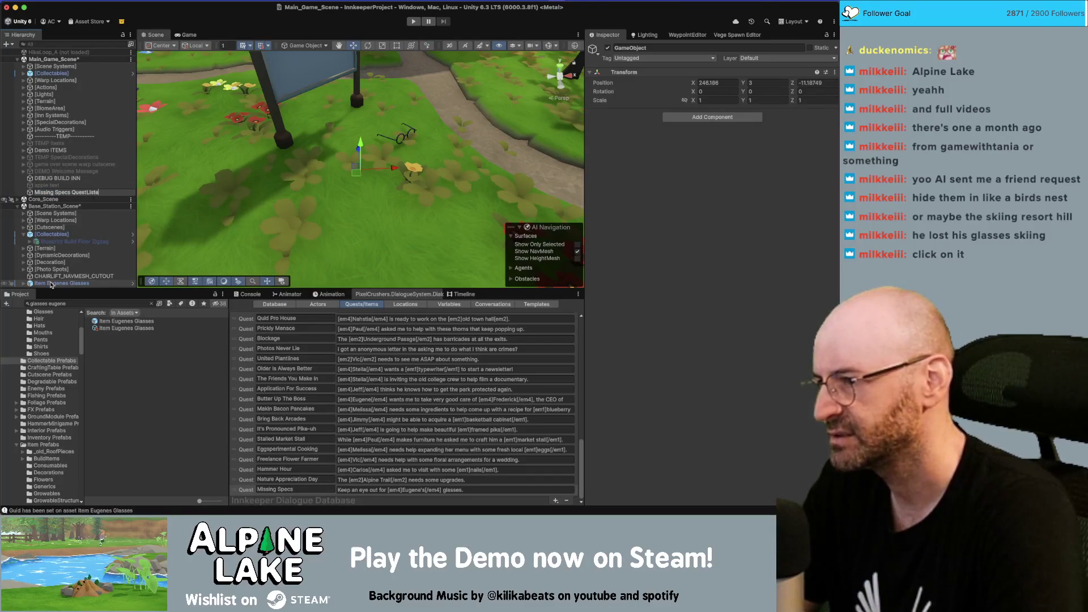
pyautogui.write('ner')
pyautogui.press('Return')
pyautogui.moveTo(44, 262); pyautogui.dragTo(52, 282)
# Zero the listener's position to 0, 0, 0 and nest Item Eugenes Glasses under it.
pyautogui.click(732, 83)
pyautogui.write('0')
pyautogui.press('Tab')
pyautogui.write('0')
pyautogui.press('Tab')
pyautogui.write('0')
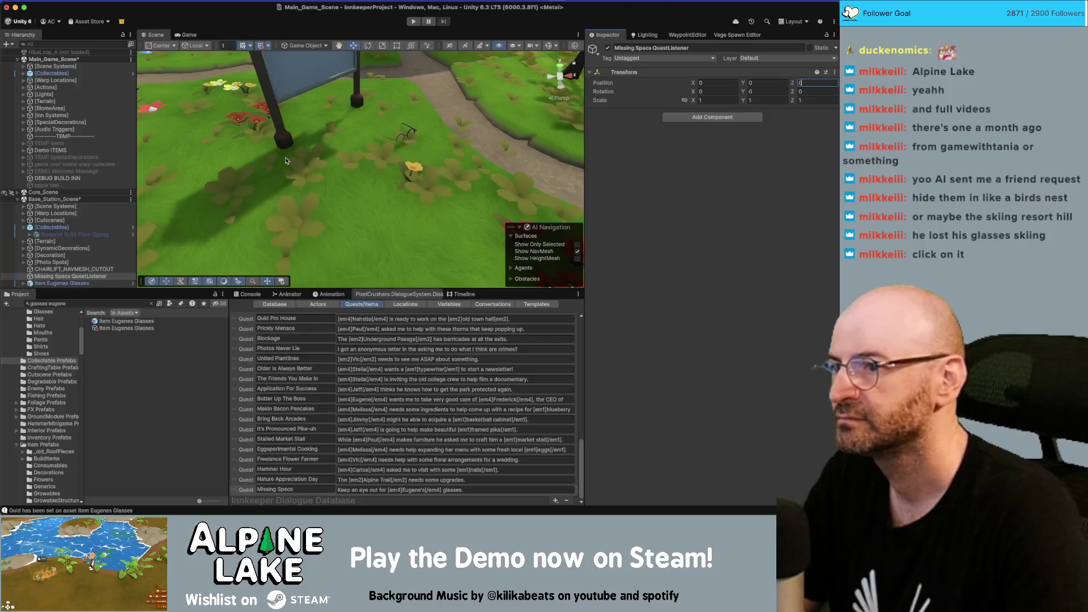
pyautogui.click(75, 281)
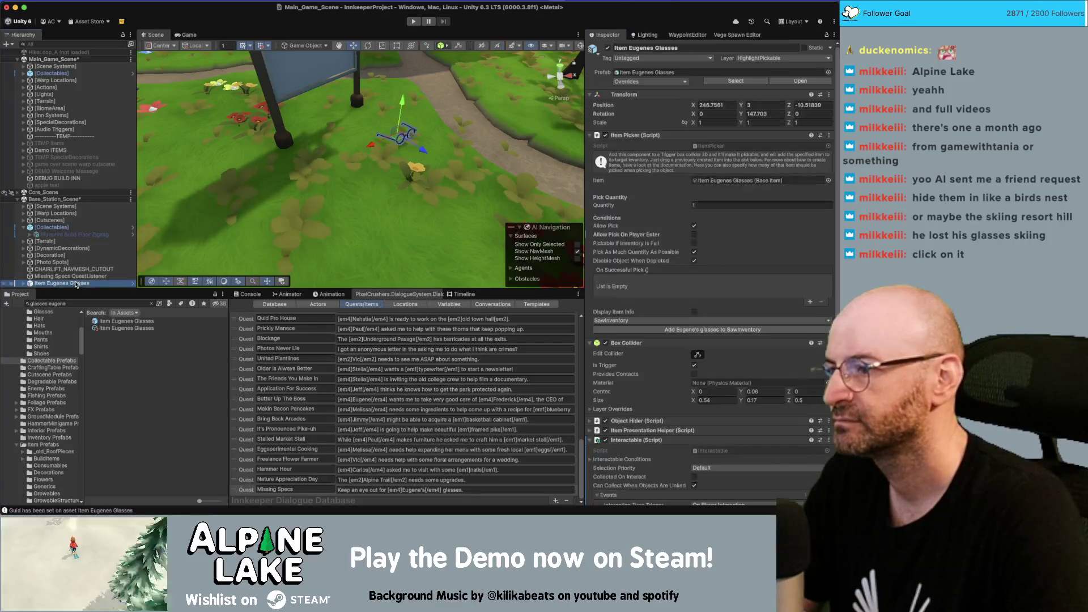
pyautogui.click(75, 277)
pyautogui.click(74, 283)
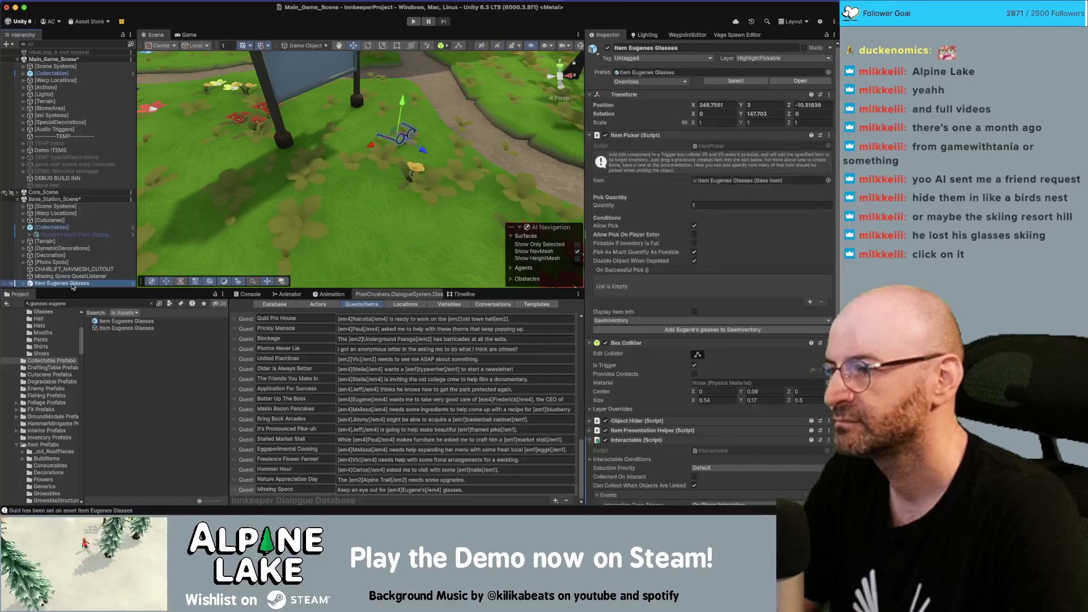
pyautogui.click(72, 276)
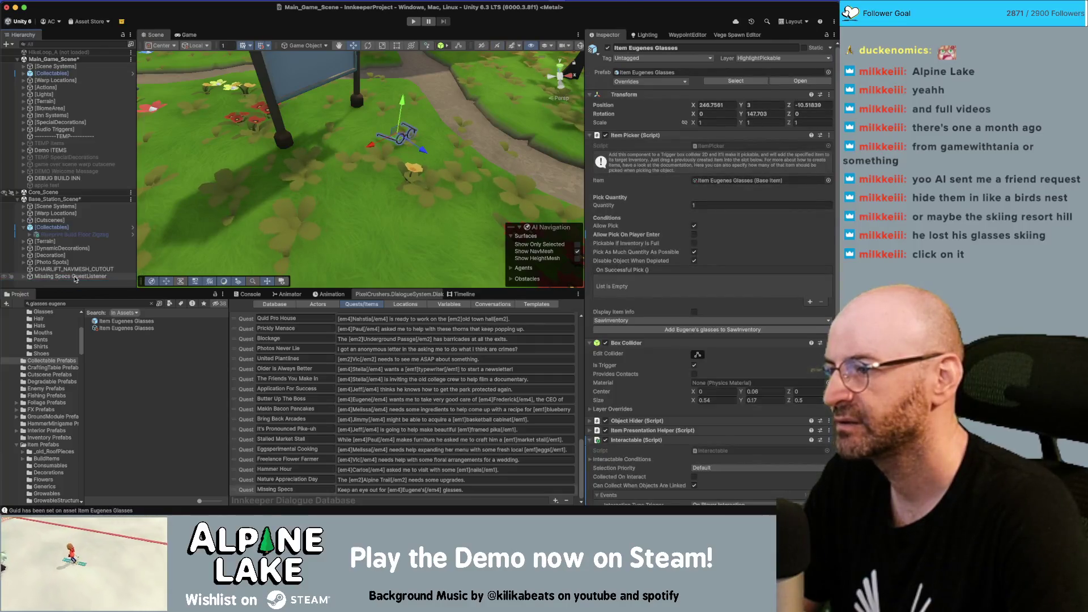
pyautogui.click(23, 277)
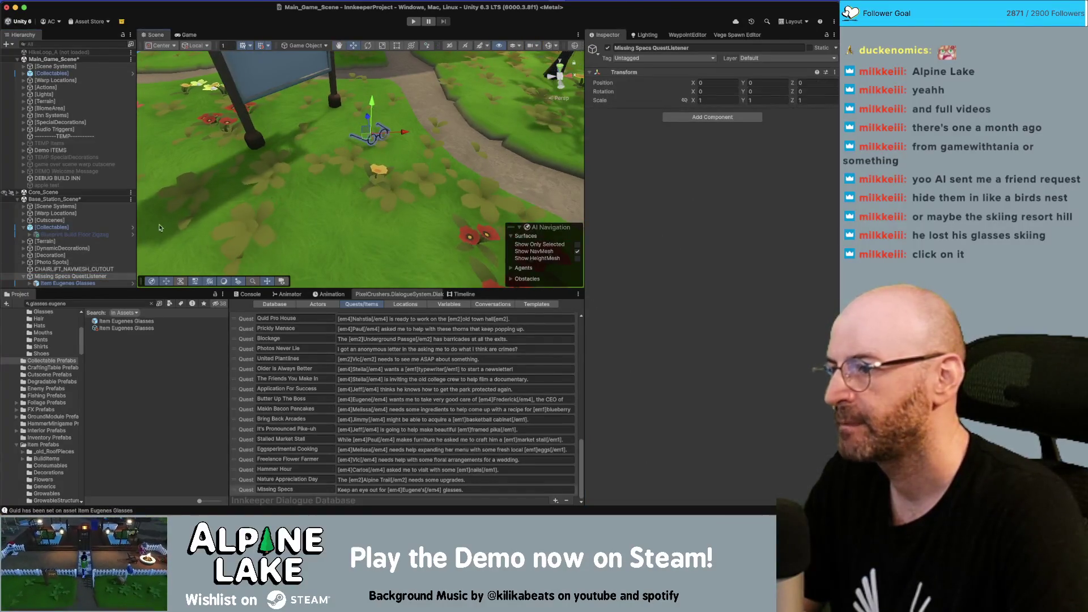
# Add a Quest State Listener component tied to the Missing Specs quest.
pyautogui.click(719, 117)
pyautogui.write('q')
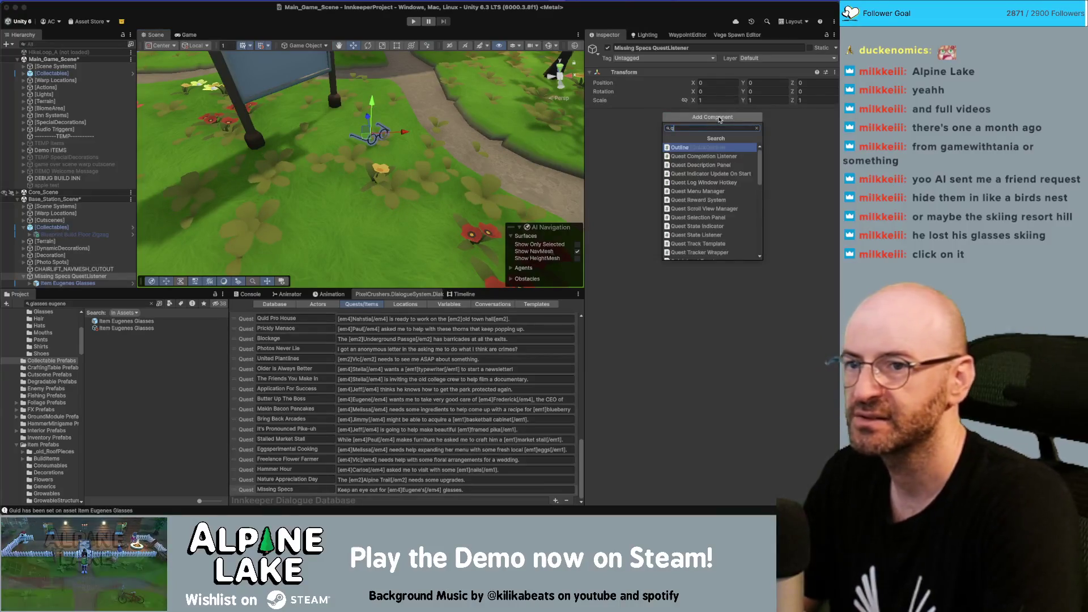
pyautogui.write('uest list')
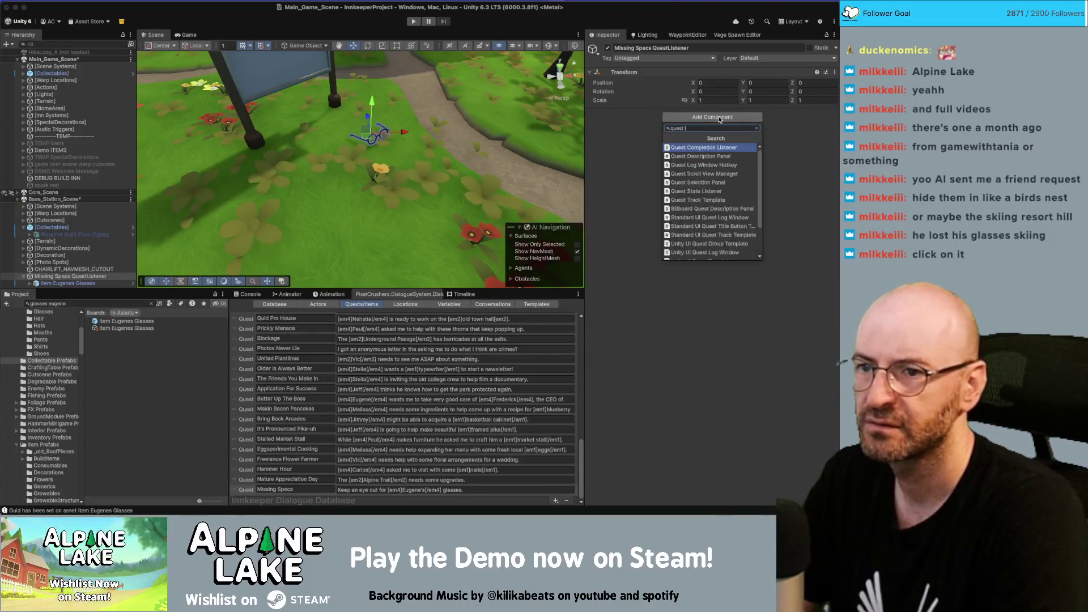
pyautogui.click(703, 156)
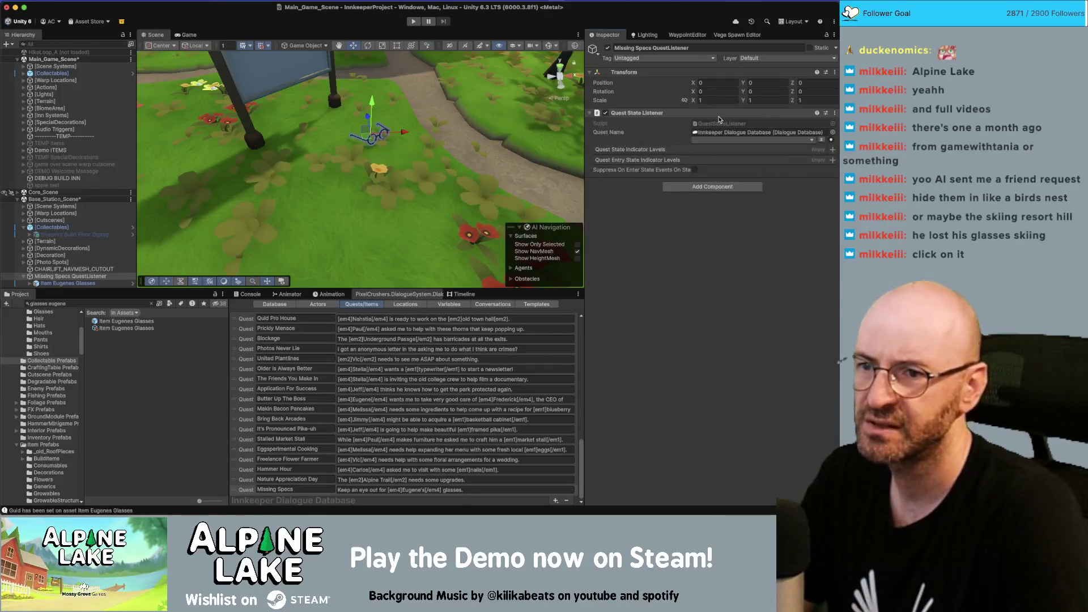
pyautogui.click(703, 141)
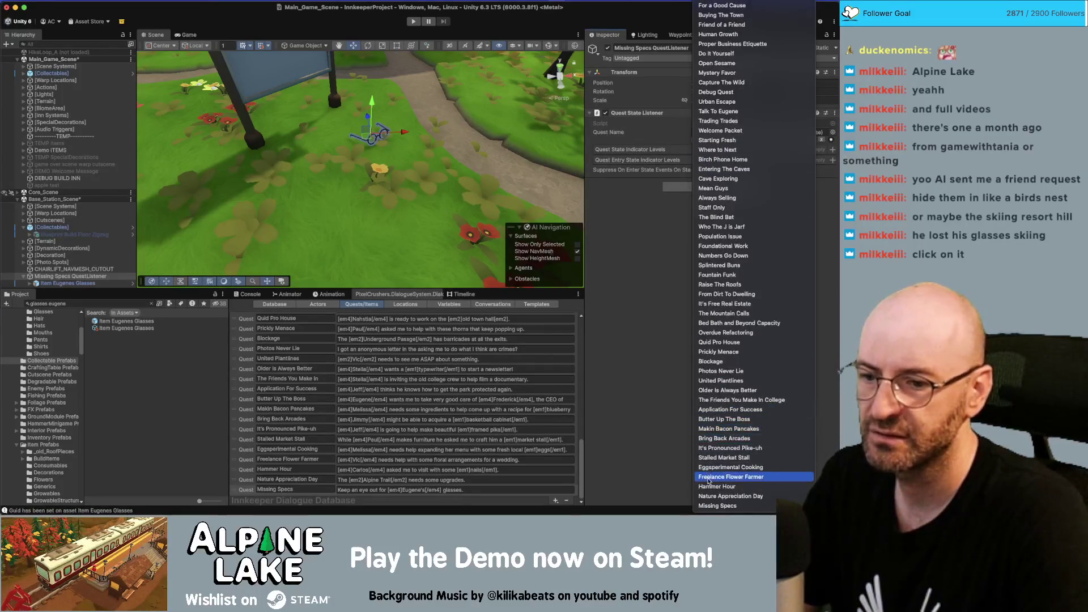
pyautogui.click(713, 504)
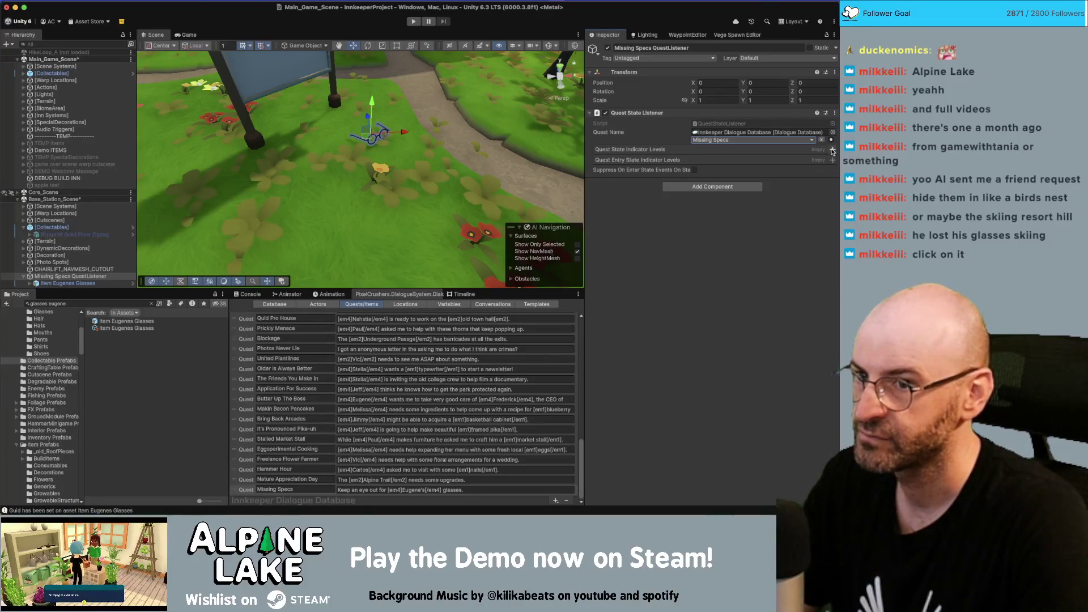
# Add an indicator level for entry 1 with the Active quest state.
pyautogui.click(832, 160)
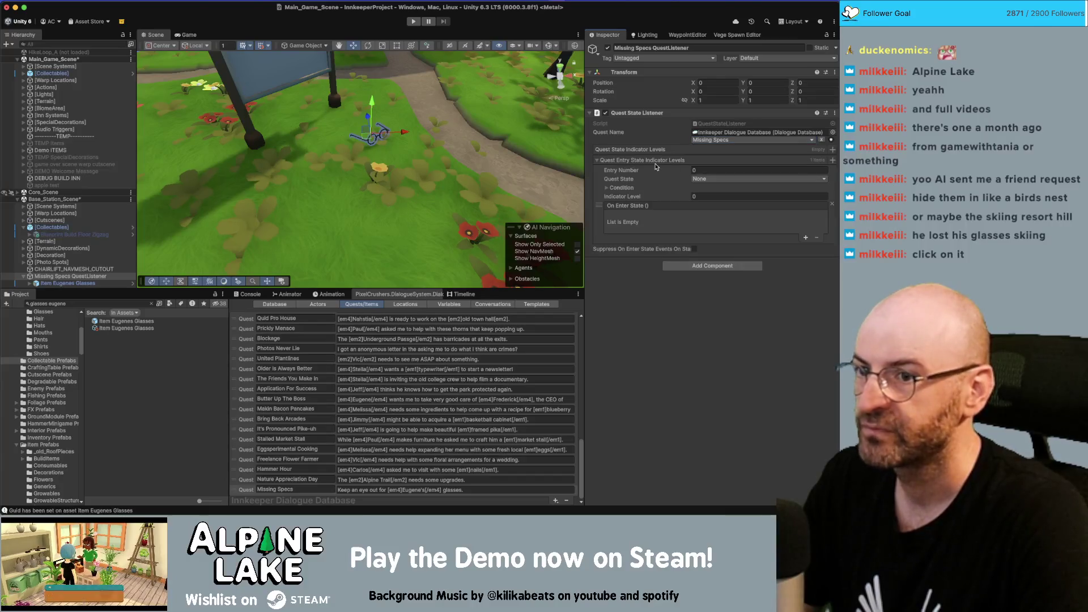
pyautogui.click(699, 180)
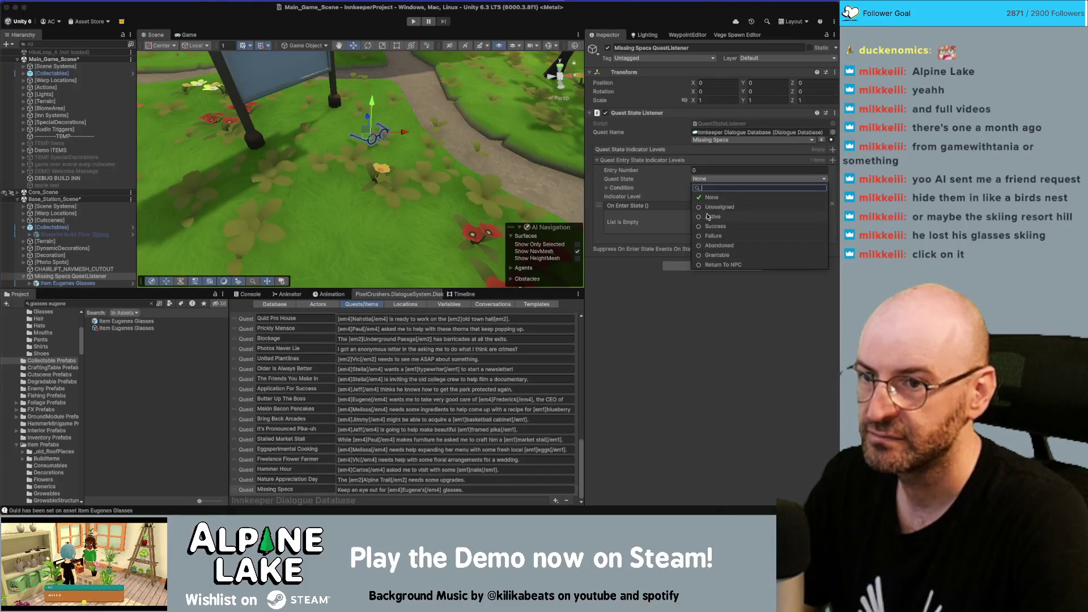
pyautogui.click(694, 171)
pyautogui.click(694, 171)
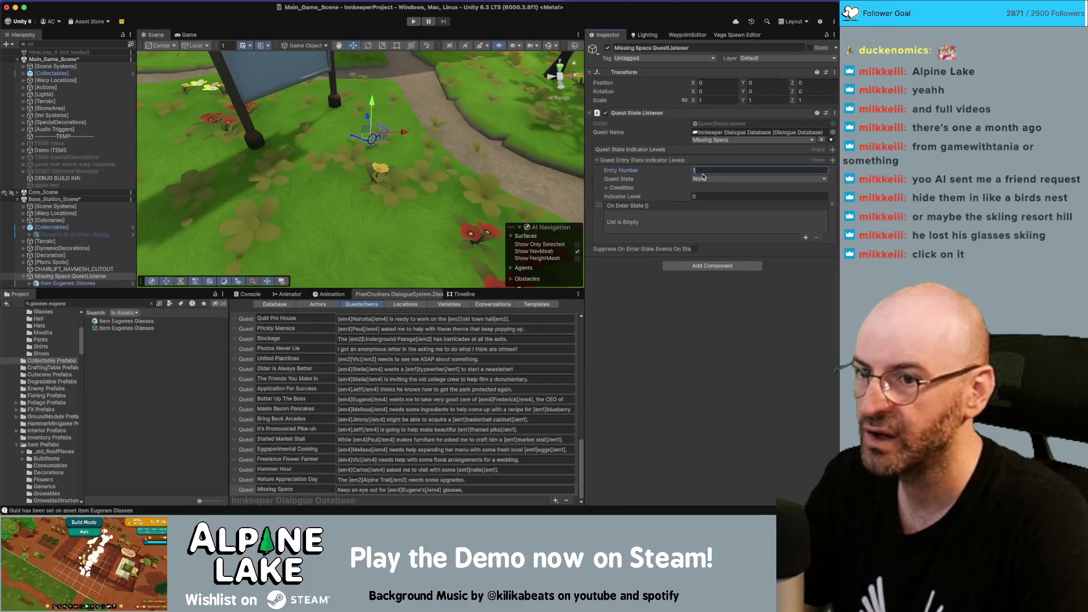
pyautogui.click(702, 178)
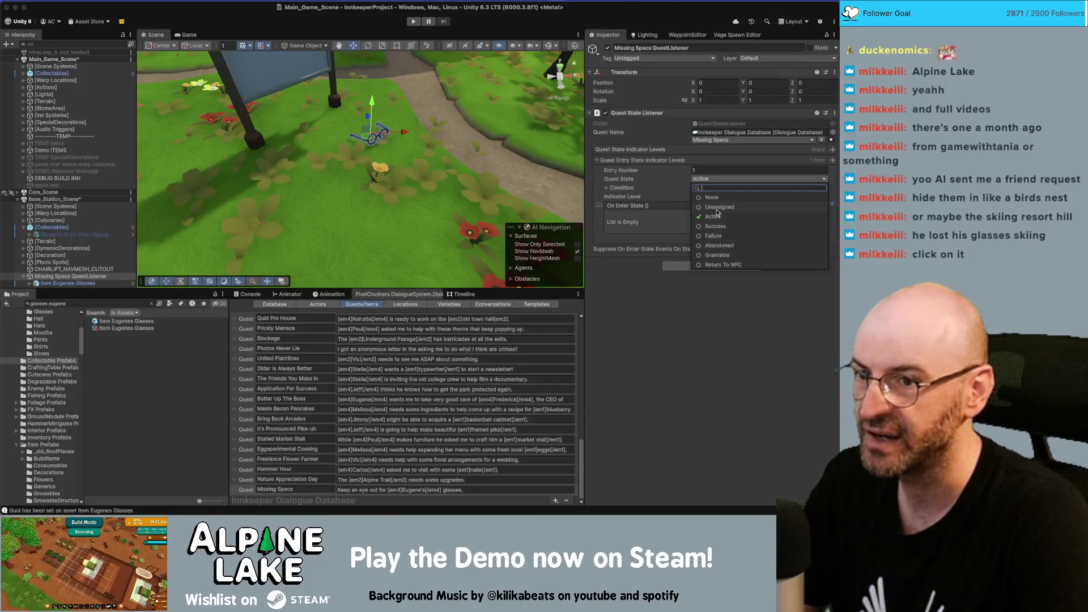
pyautogui.click(725, 306)
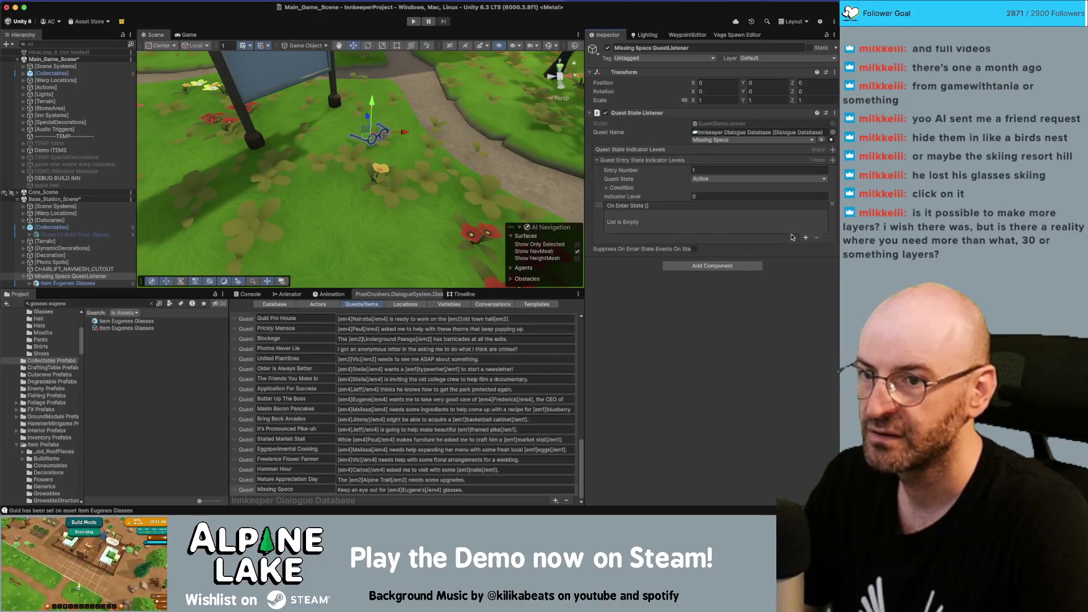
# Make the Active level's On Enter State call GameObject.SetActive on the glasses, ticked true.
pyautogui.click(85, 283)
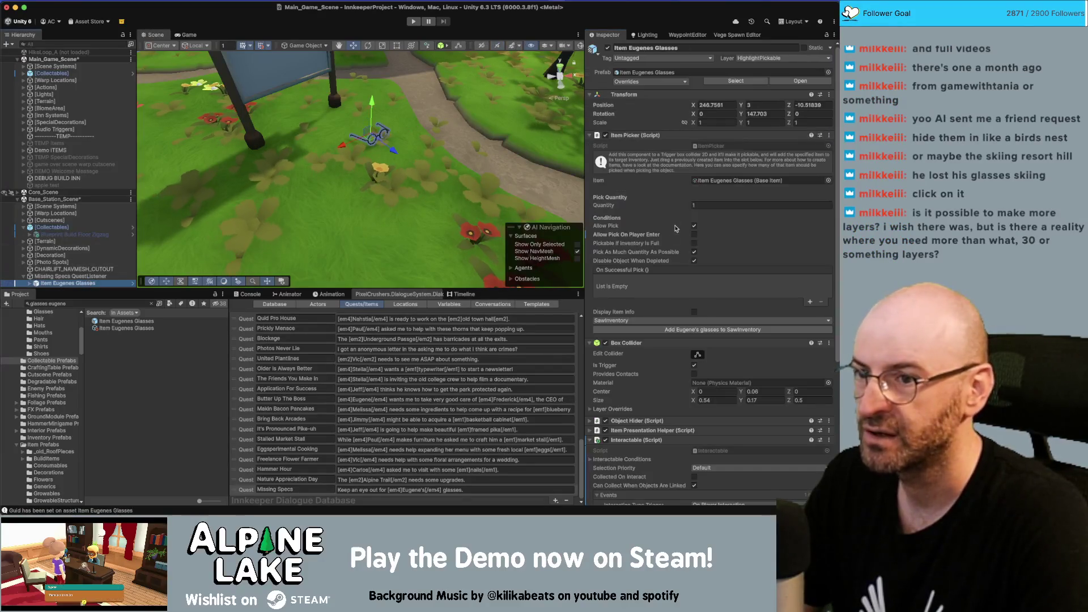
pyautogui.click(85, 276)
pyautogui.click(805, 239)
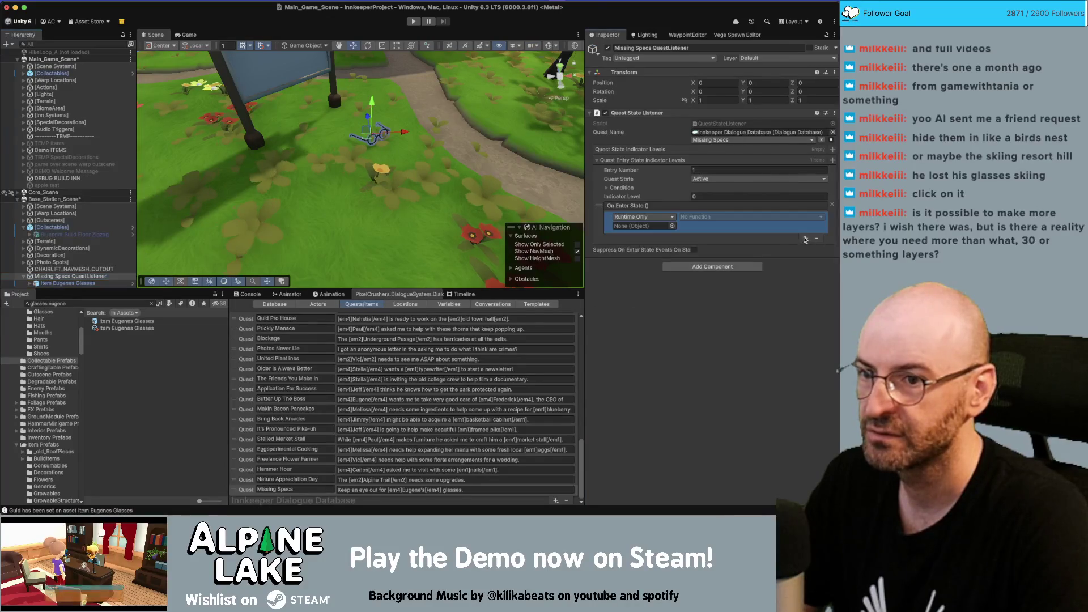
pyautogui.moveTo(68, 282)
pyautogui.mouseDown()
pyautogui.moveTo(479, 237)
pyautogui.moveTo(639, 237)
pyautogui.moveTo(640, 228)
pyautogui.mouseUp()
pyautogui.click(708, 217)
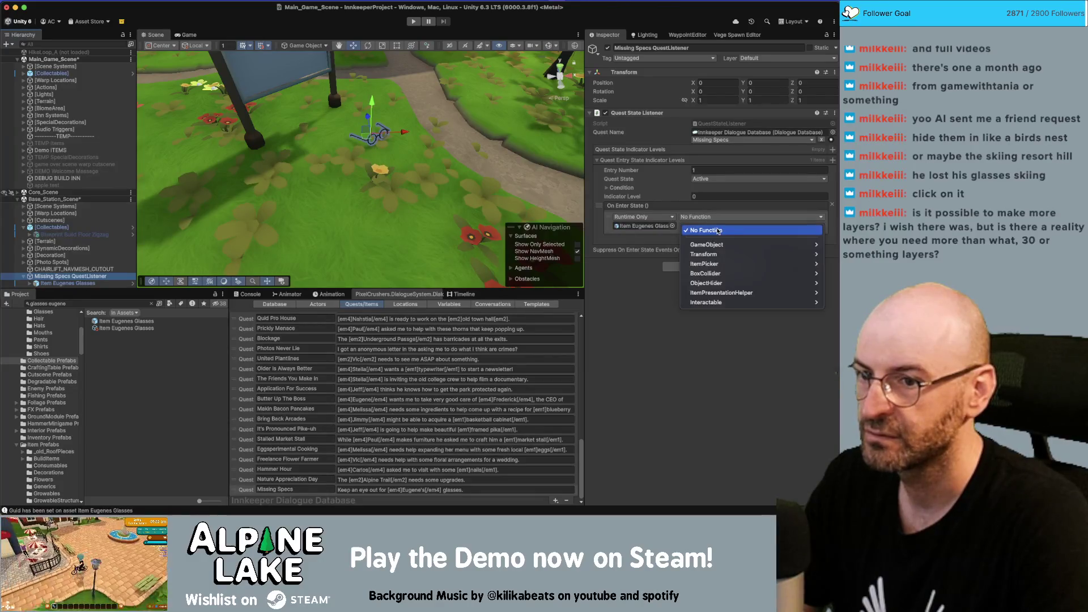
pyautogui.moveTo(708, 244)
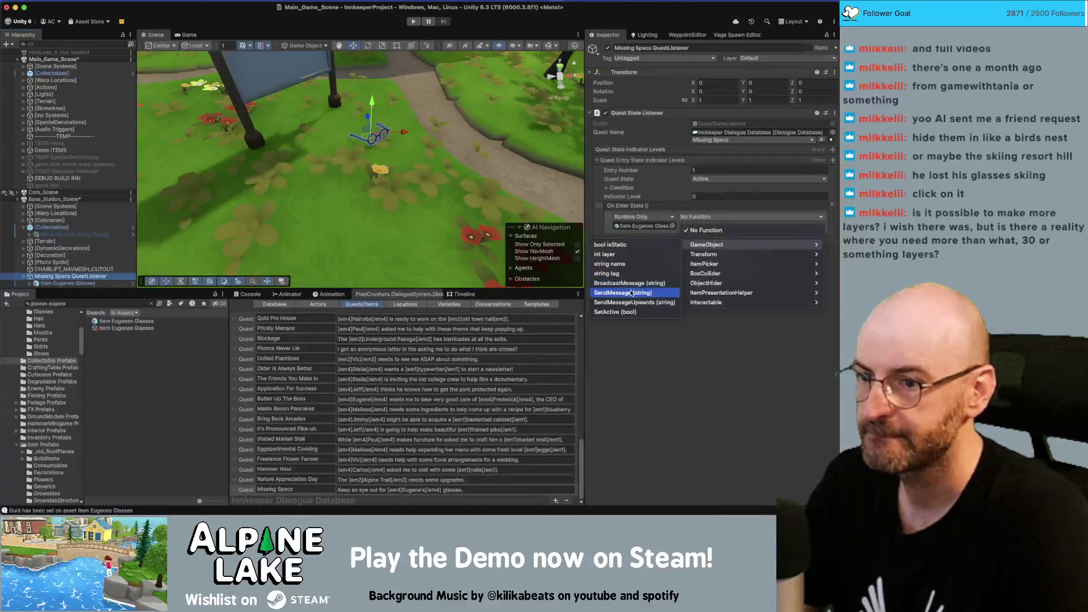
pyautogui.click(621, 312)
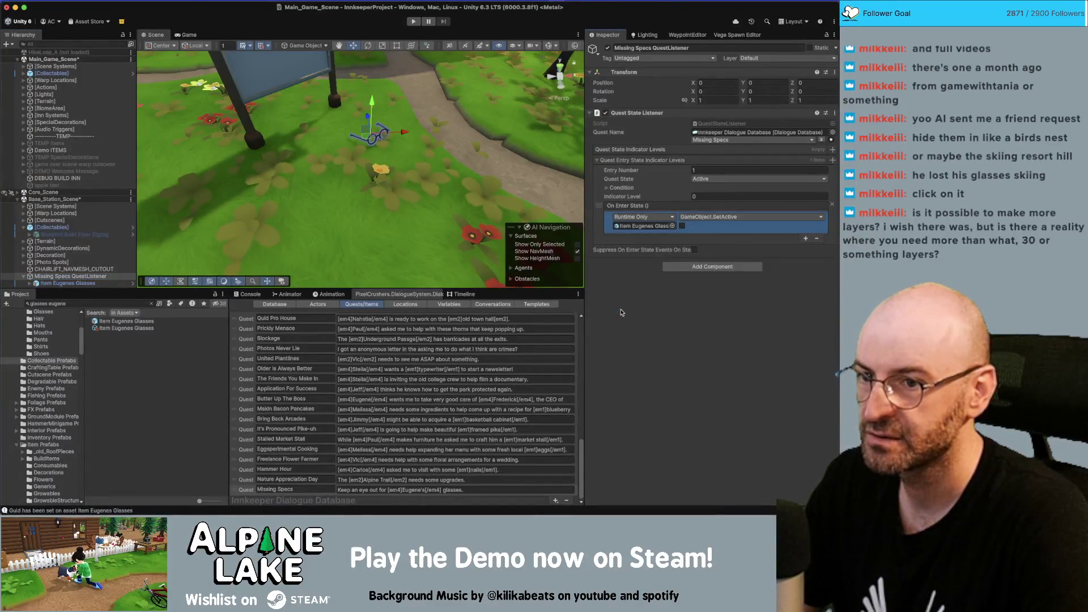
pyautogui.click(682, 226)
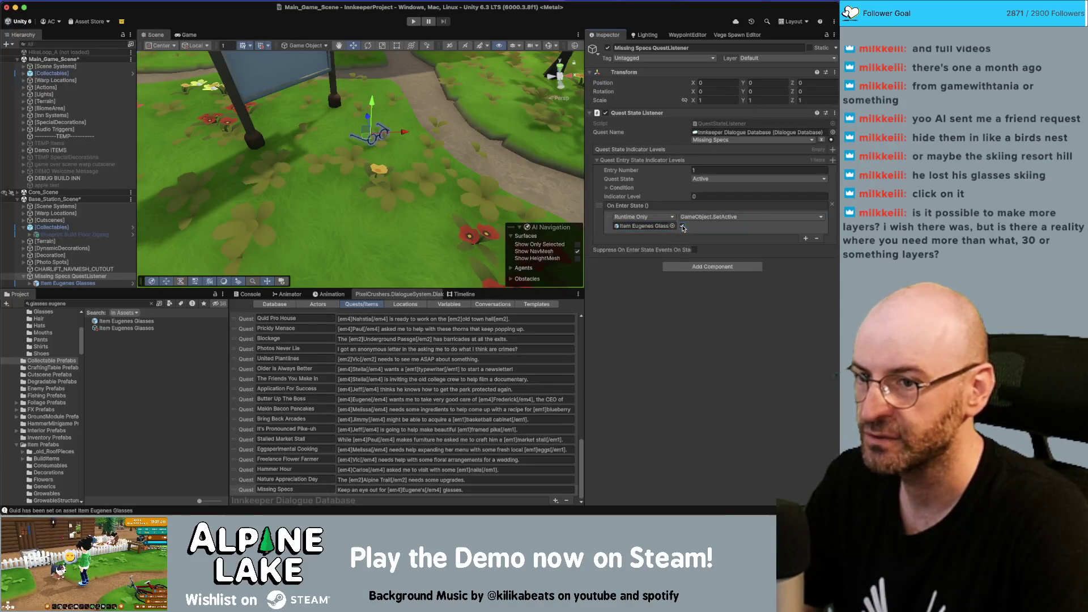
# Add Unassigned and Success indicator levels to the listener.
pyautogui.click(833, 160)
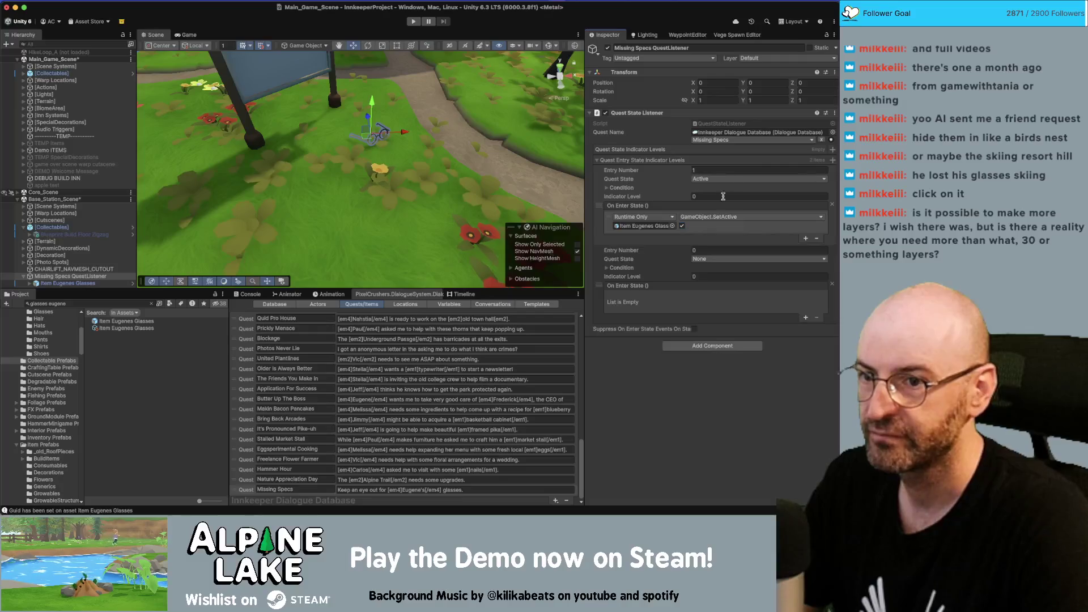
pyautogui.click(708, 259)
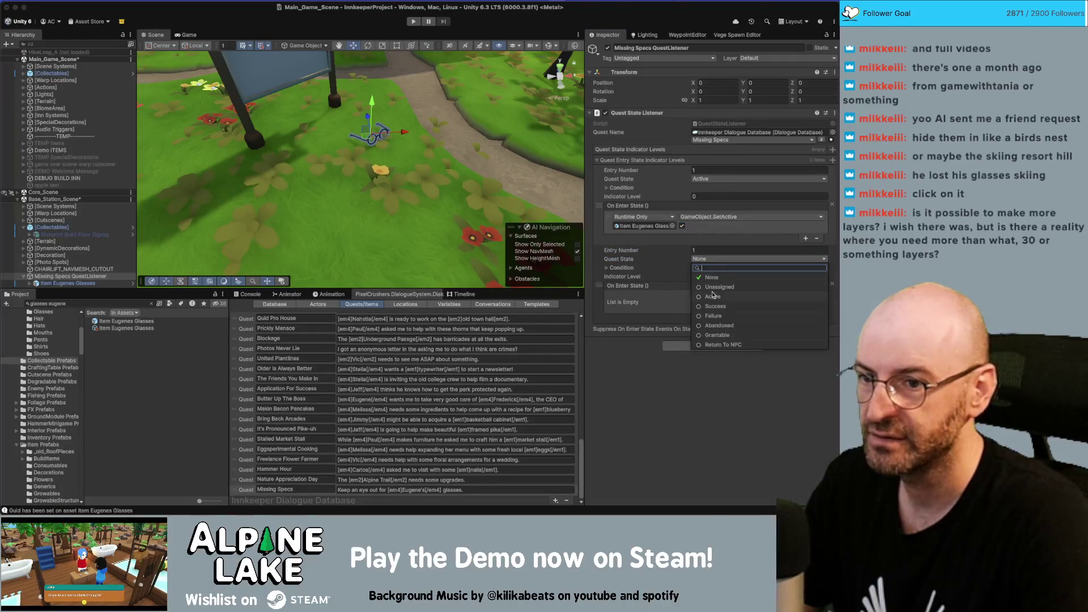
pyautogui.click(716, 287)
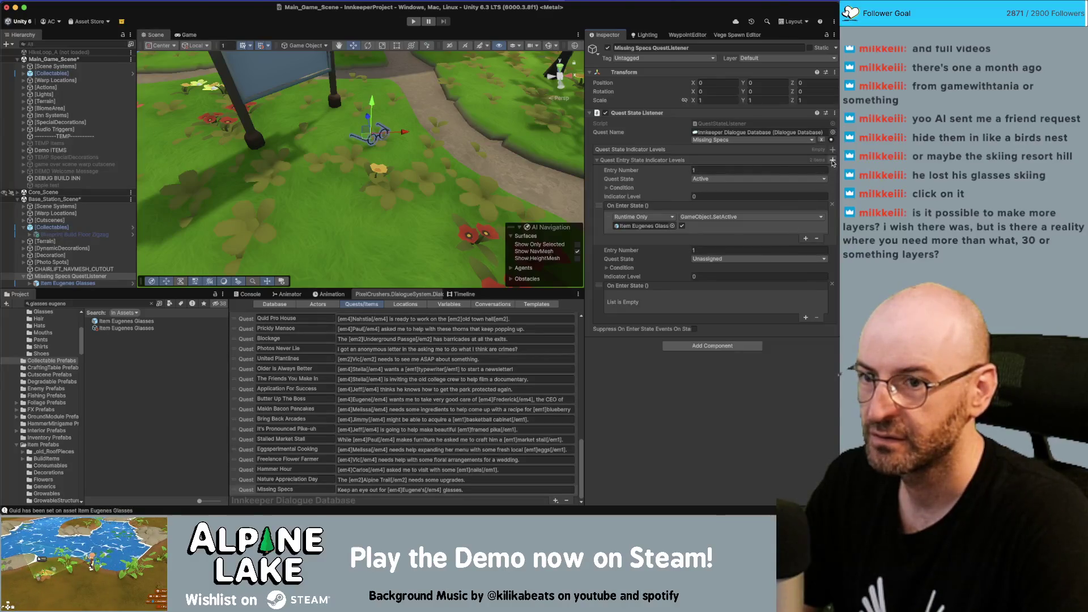
pyautogui.click(833, 161)
pyautogui.click(711, 338)
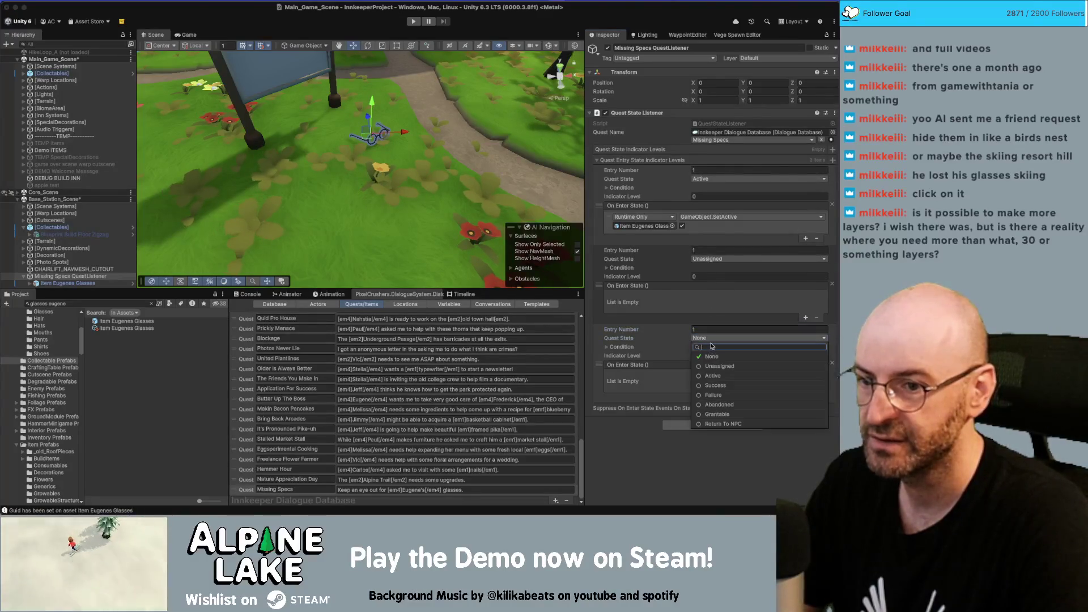
pyautogui.click(805, 318)
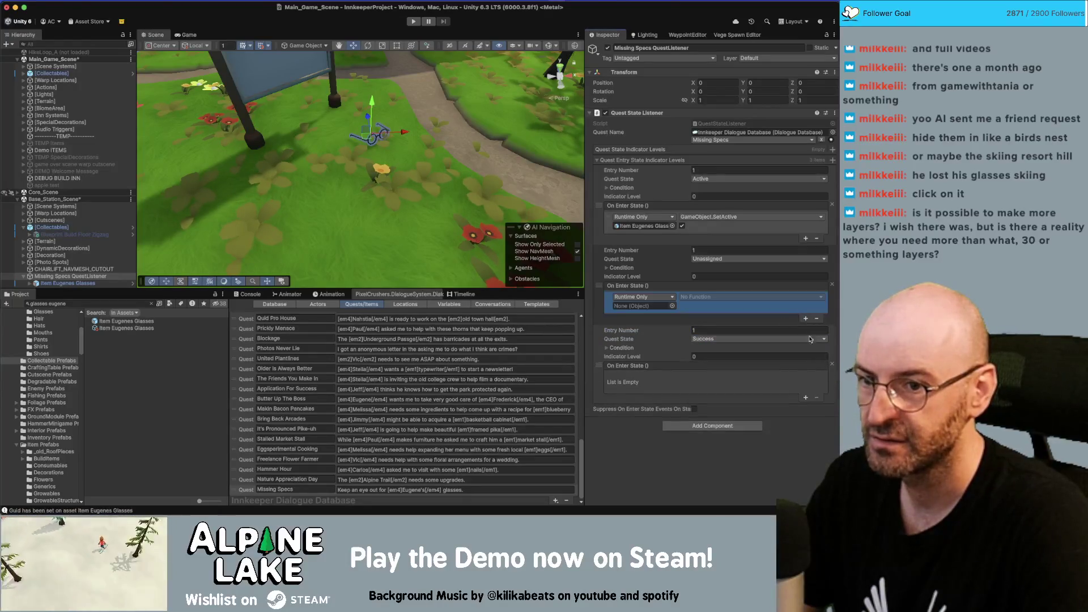
# Paste the SetActive event into the Unassigned and Success levels with the bool unticked.
pyautogui.rightClick(665, 209)
pyautogui.click(674, 227)
pyautogui.rightClick(660, 297)
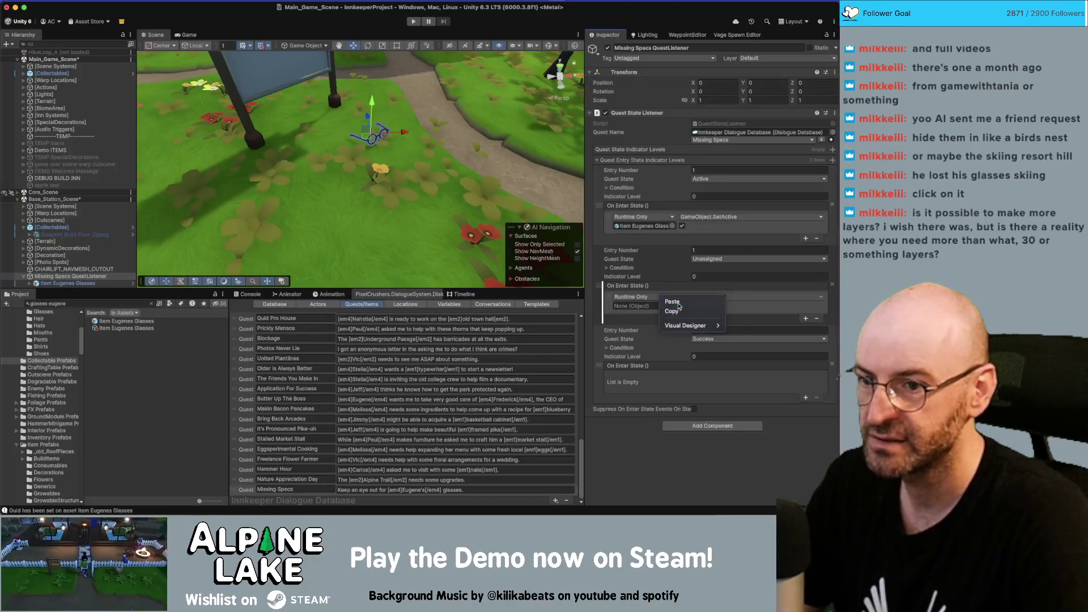
pyautogui.click(672, 302)
pyautogui.rightClick(649, 374)
pyautogui.click(661, 379)
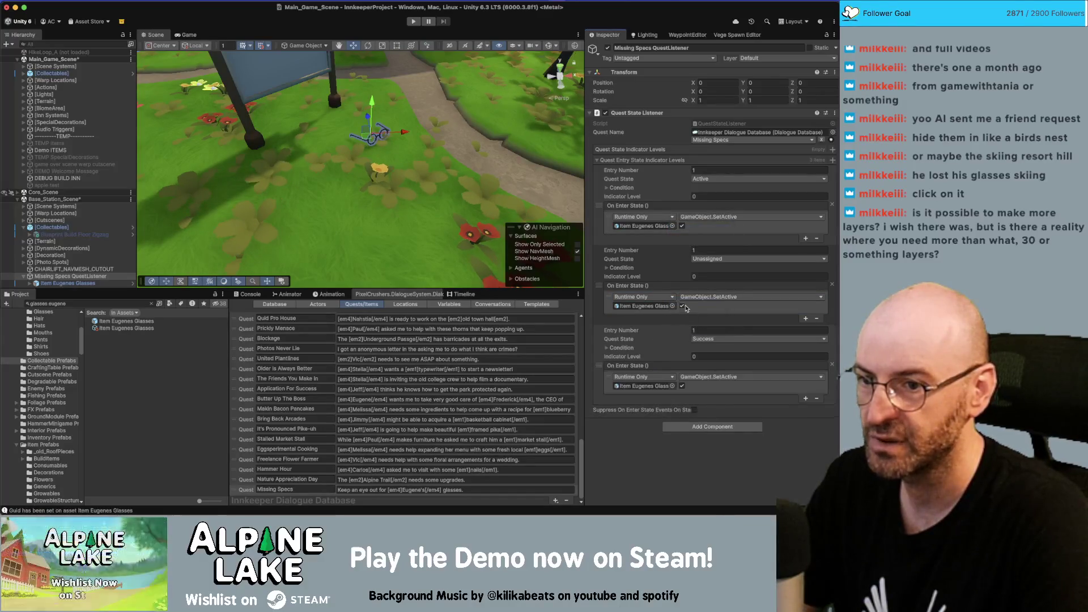
pyautogui.click(682, 386)
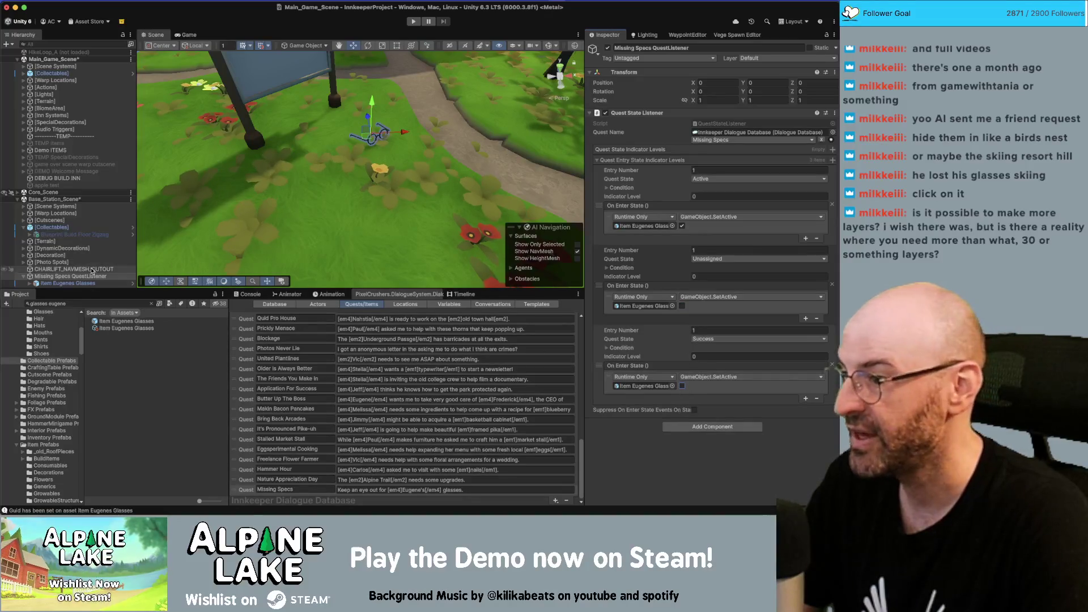
pyautogui.click(89, 283)
# Add an empty event slot to the glasses' Interactable and look up quest setter assets.
pyautogui.scroll(-5, 635, 304)
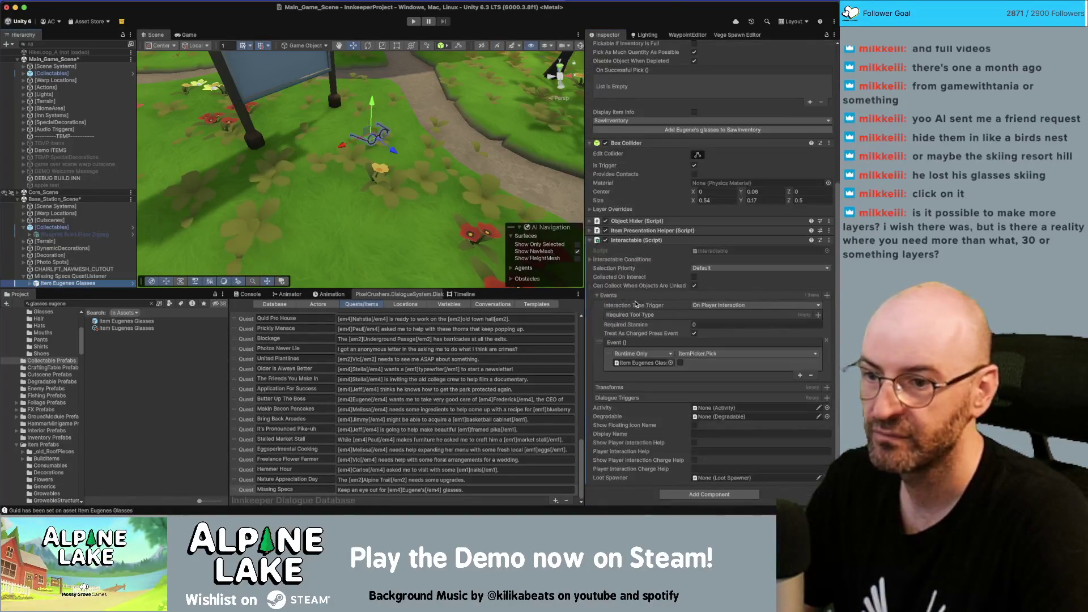
pyautogui.click(800, 375)
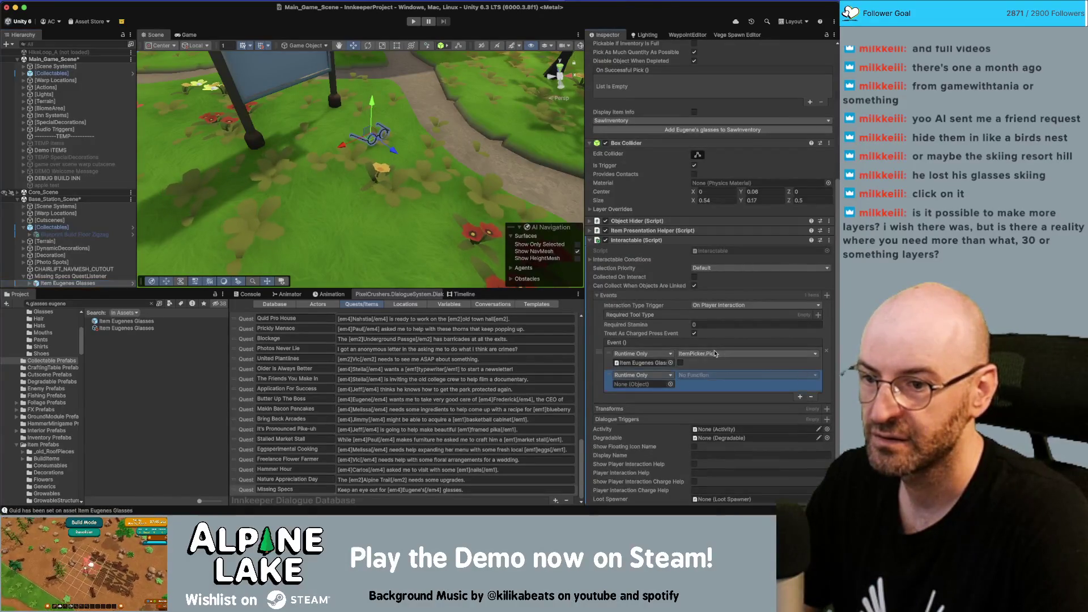
pyautogui.click(88, 304)
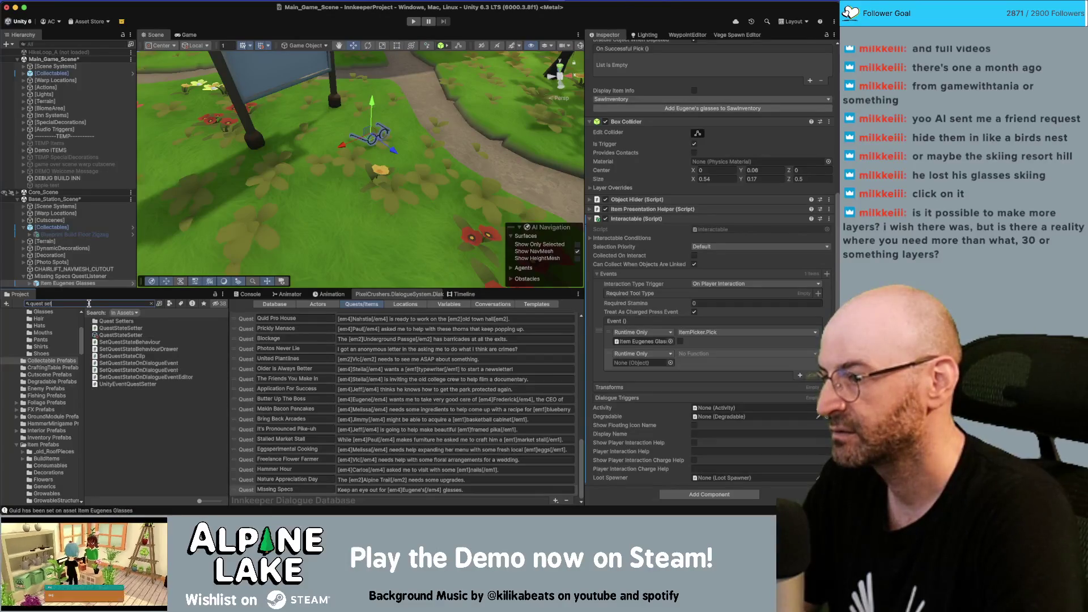
pyautogui.press('BackSpace')
pyautogui.press('BackSpace')
pyautogui.press('BackSpace')
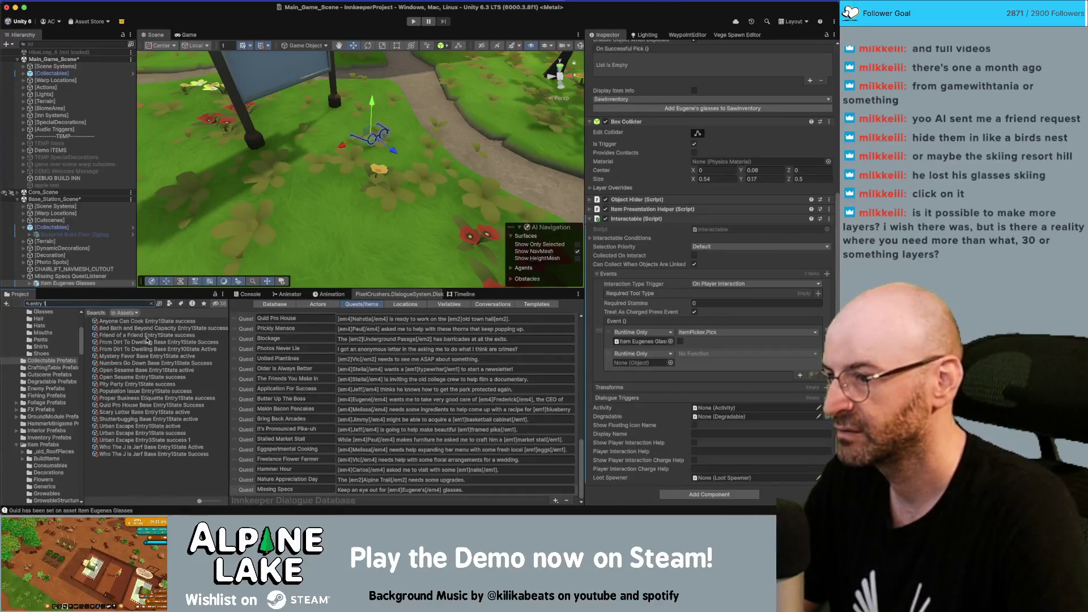
pyautogui.click(146, 336)
# Create a Missing Specs folder under Quest Setters, then delete it again.
pyautogui.click(151, 305)
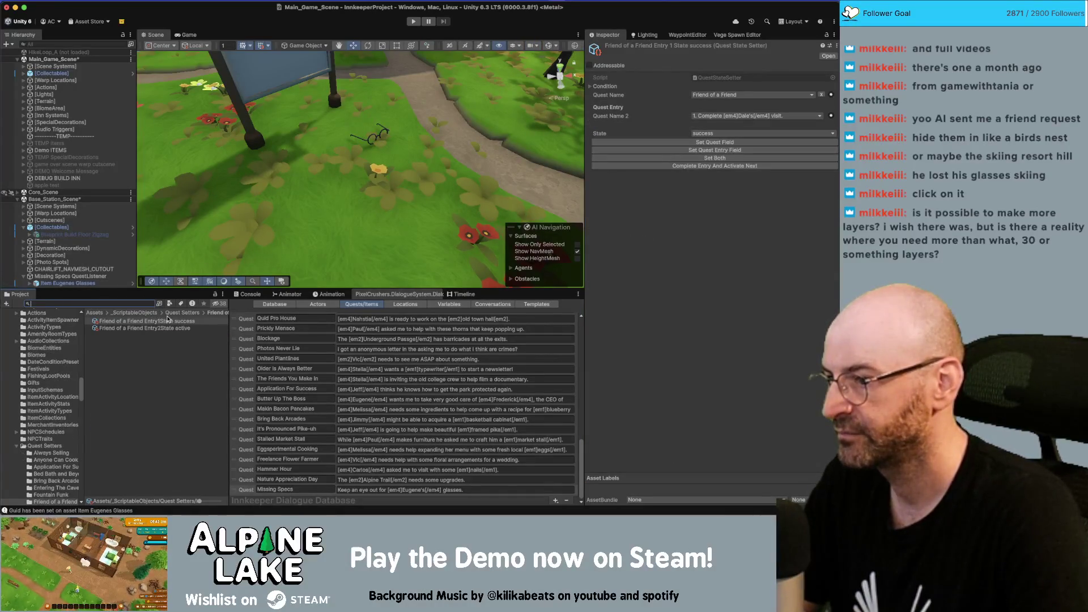
pyautogui.click(198, 314)
pyautogui.scroll(-3, 195, 417)
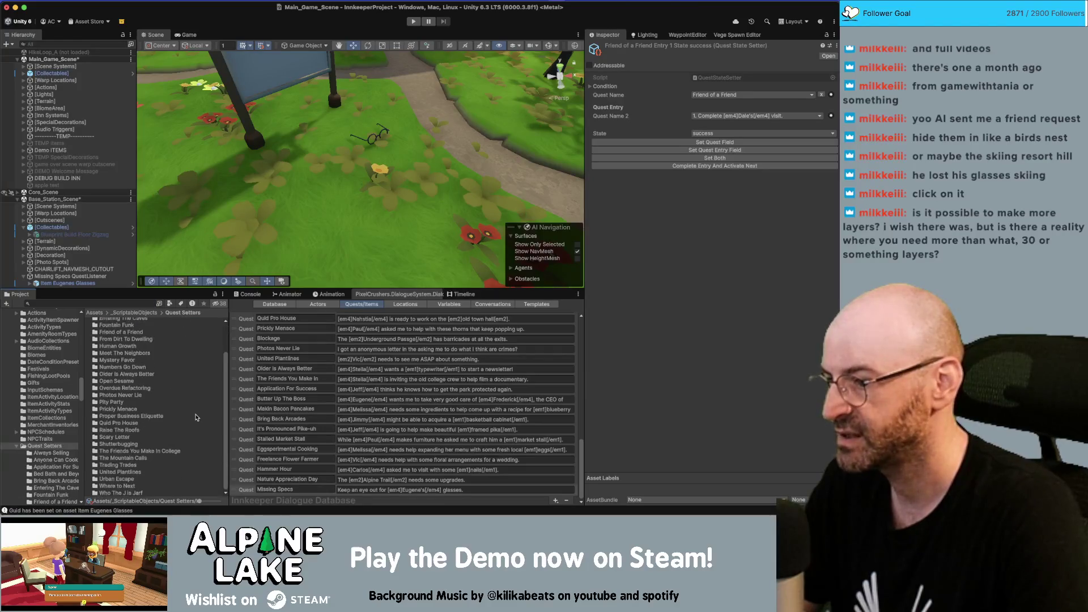
pyautogui.rightClick(55, 449)
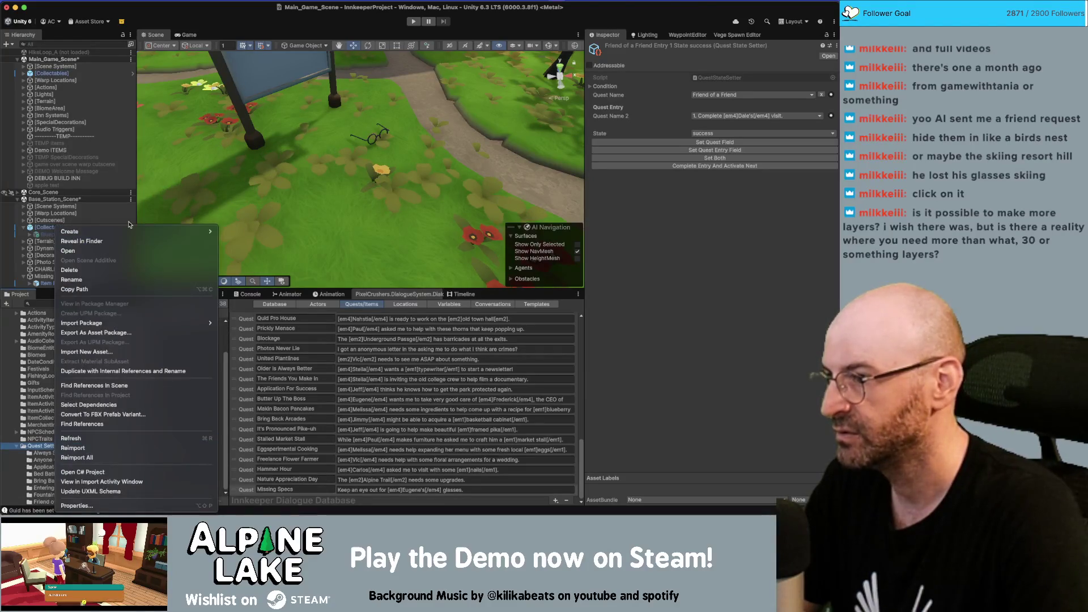
pyautogui.press('Escape')
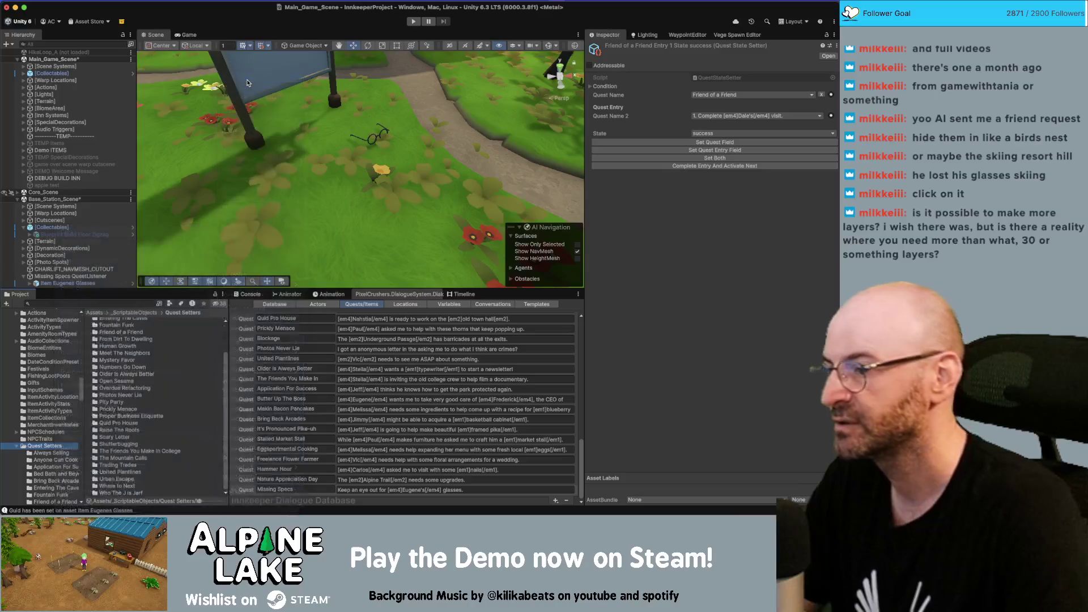
pyautogui.write('ssing Specs')
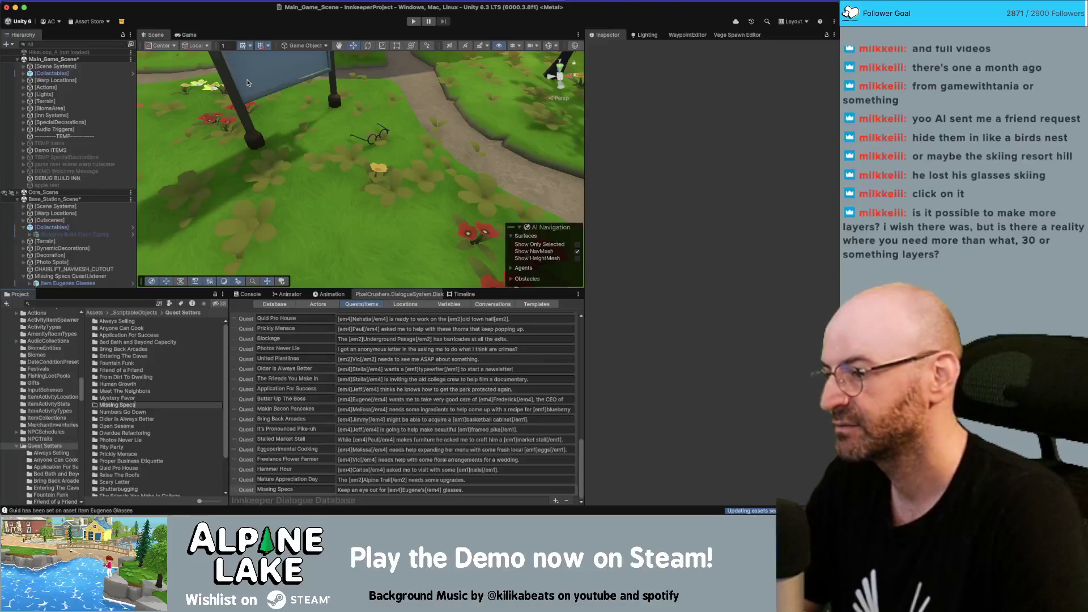
pyautogui.press('Return')
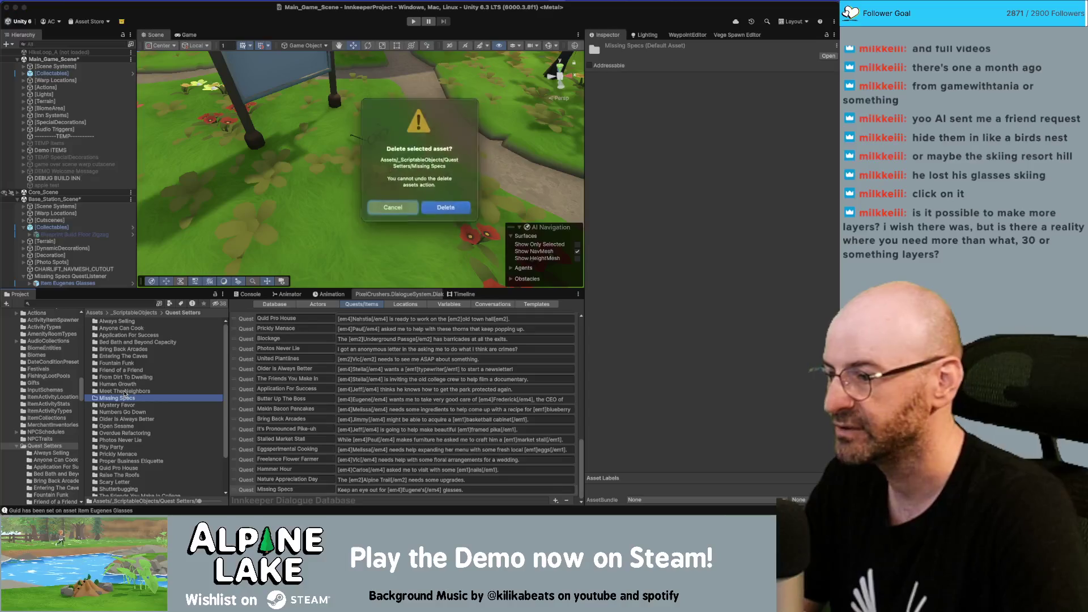
pyautogui.click(465, 206)
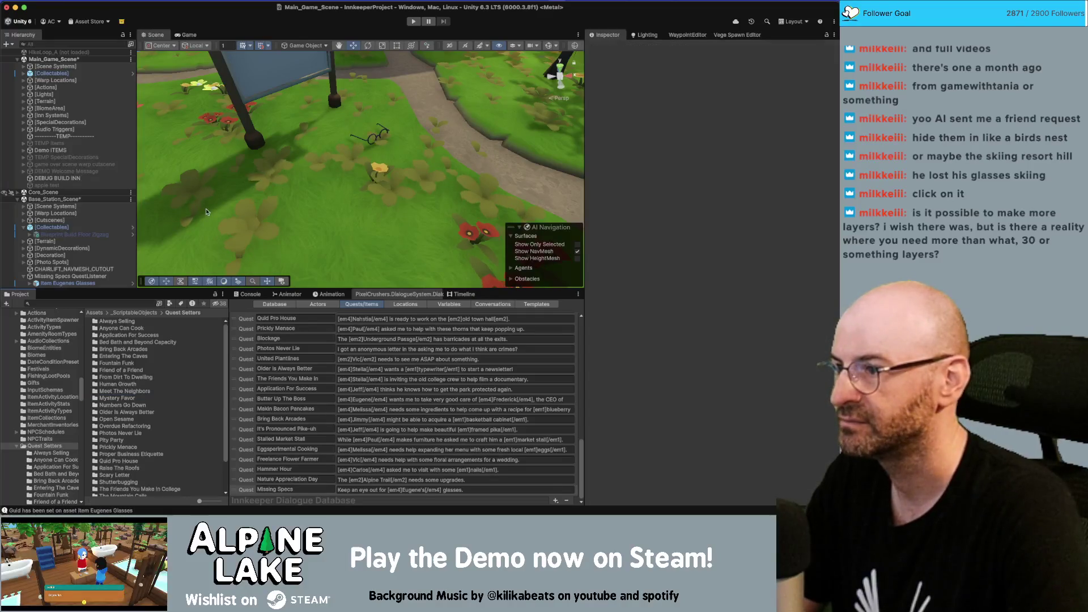
pyautogui.click(67, 282)
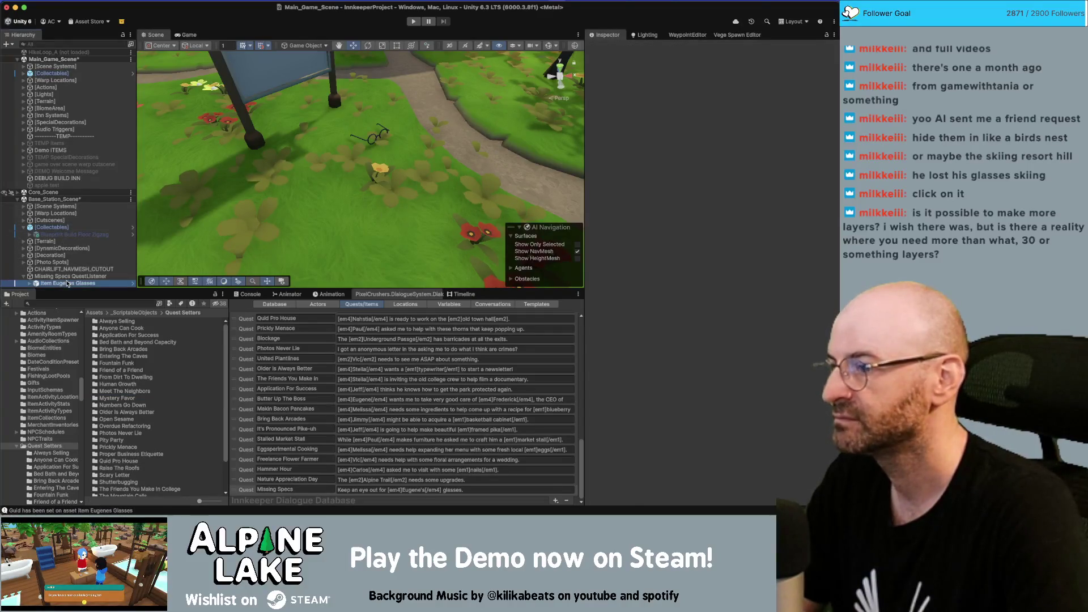
# Add a Dialogue System Trigger to the glasses with the On Use trigger event.
pyautogui.scroll(-10, 709, 340)
pyautogui.click(681, 497)
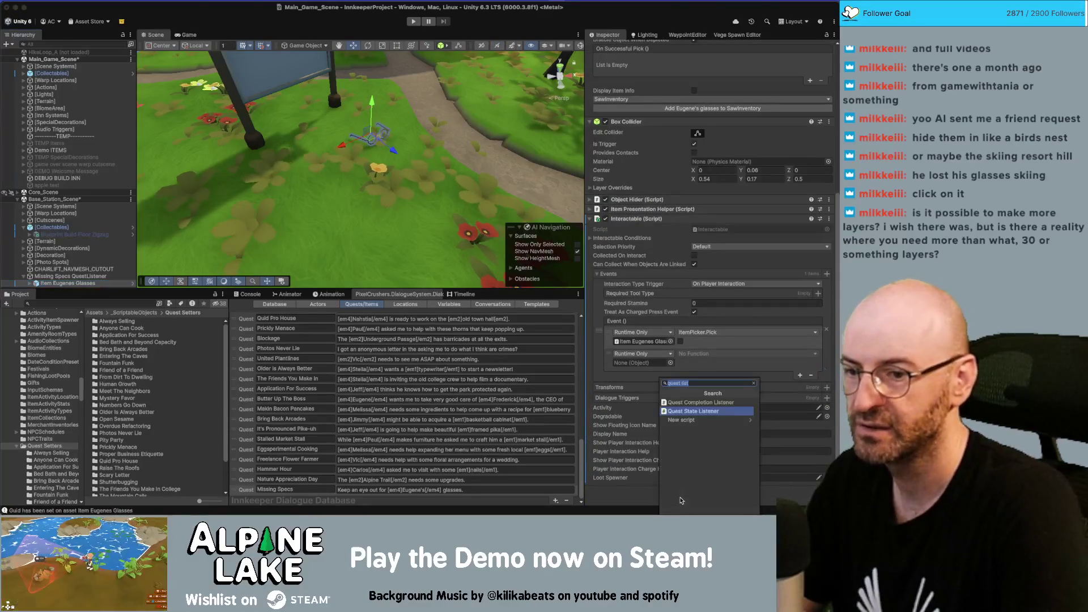
pyautogui.write('di')
pyautogui.press('Down')
pyautogui.press('Down')
pyautogui.press('Down')
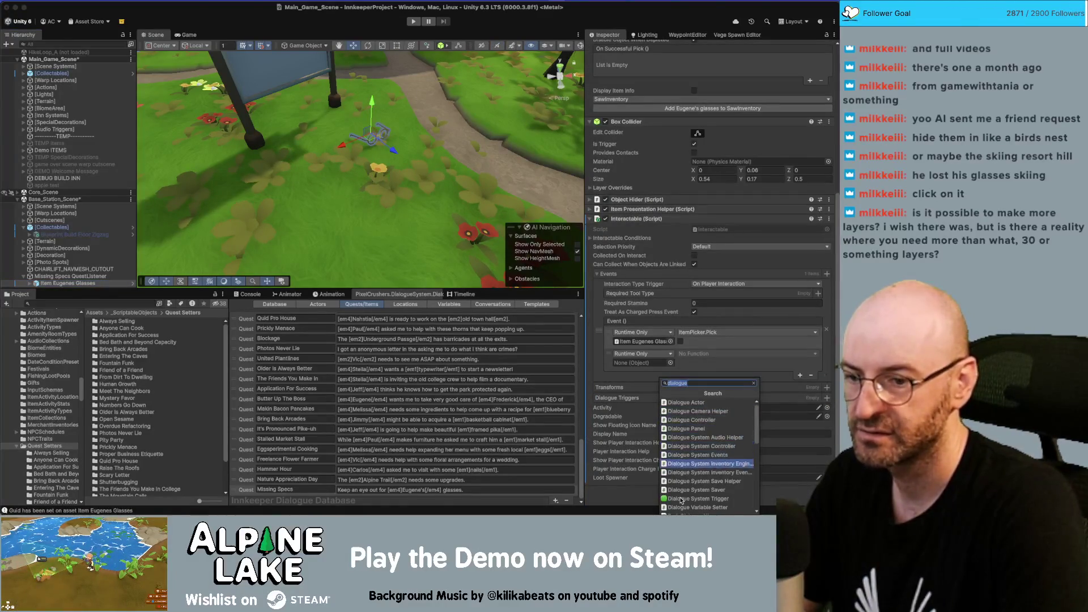
pyautogui.press('Return')
pyautogui.scroll(-3, 708, 470)
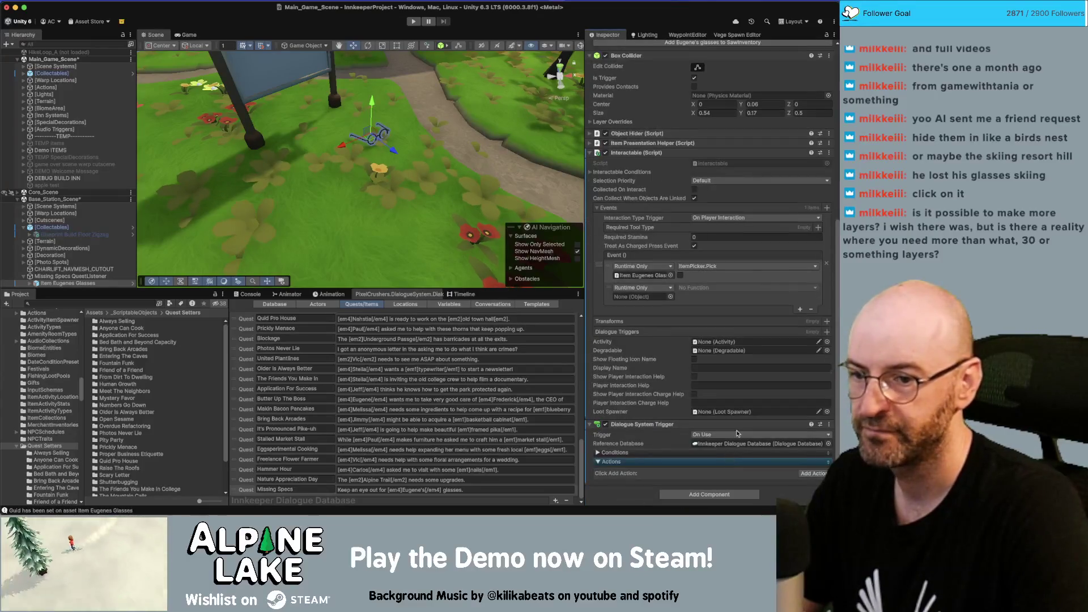
pyautogui.click(735, 437)
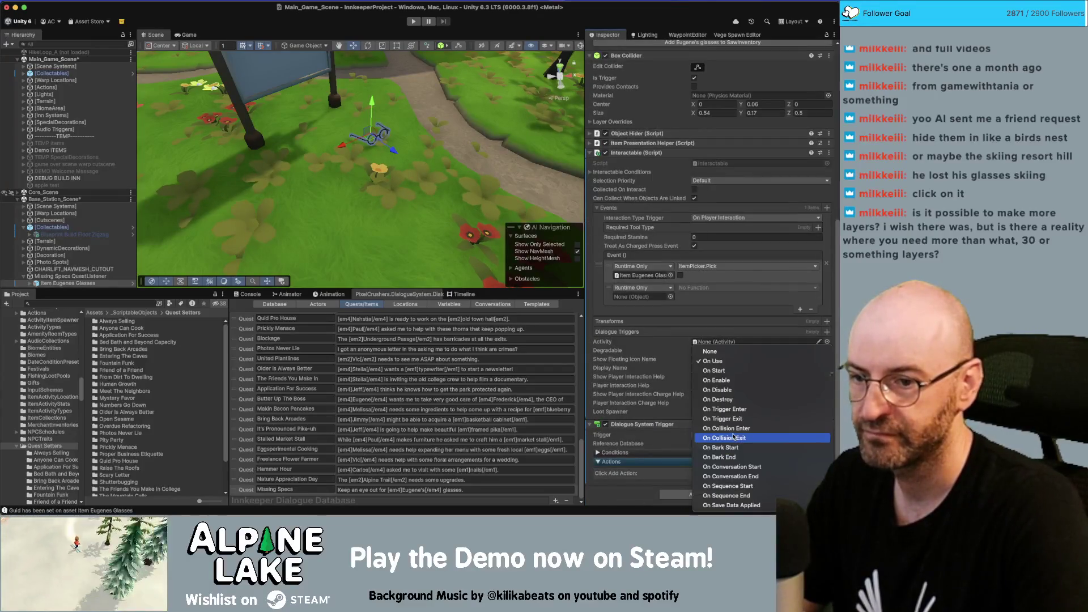
pyautogui.click(725, 362)
# Add a Set Quest State action for Missing Specs that sets a quest entry state.
pyautogui.click(754, 473)
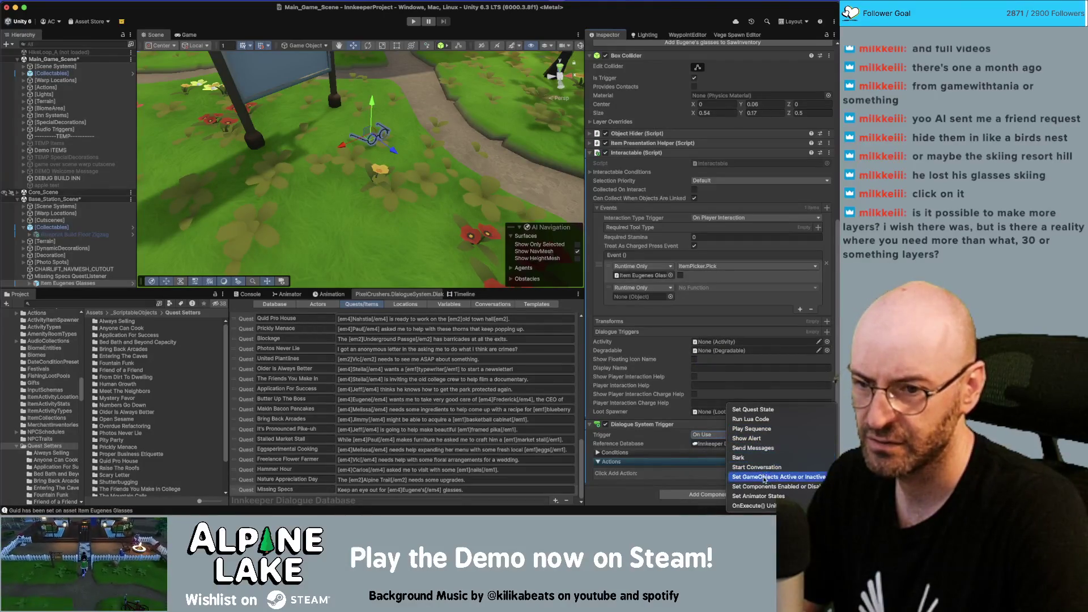
pyautogui.click(753, 410)
pyautogui.click(718, 444)
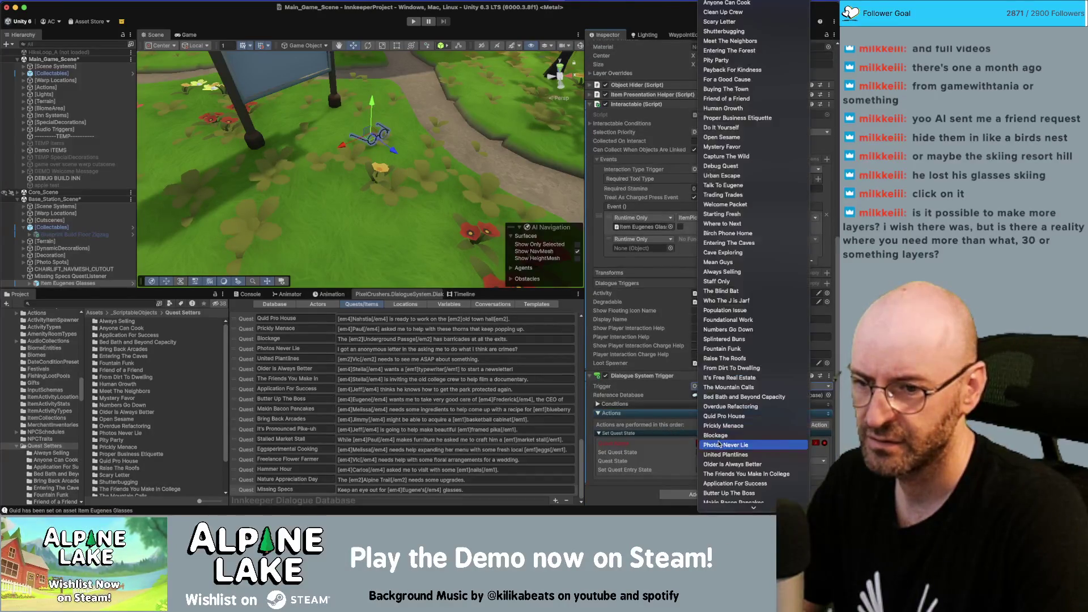
pyautogui.click(731, 500)
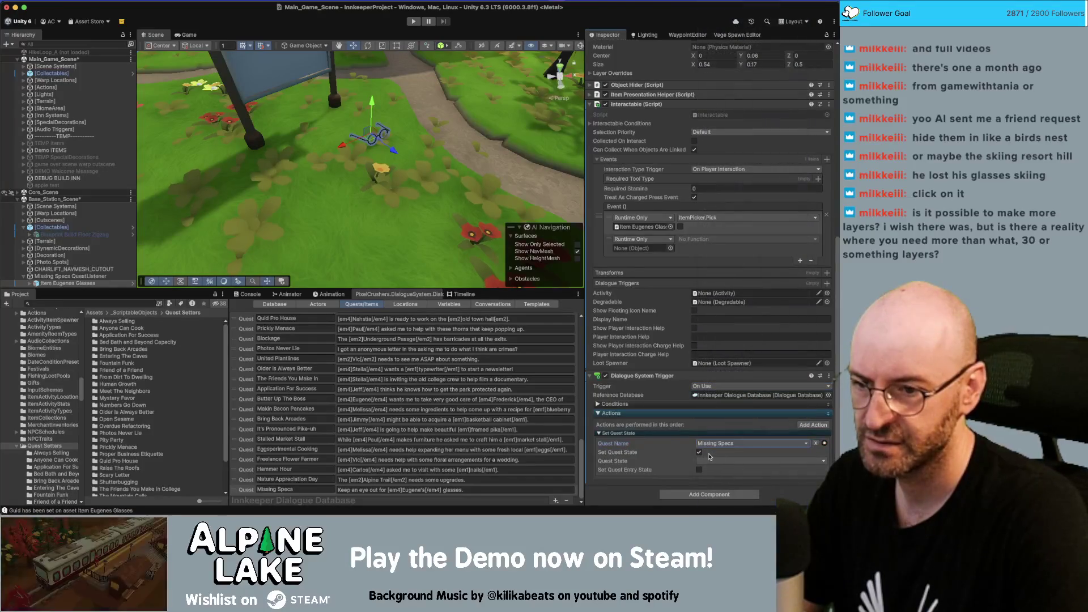
pyautogui.click(723, 461)
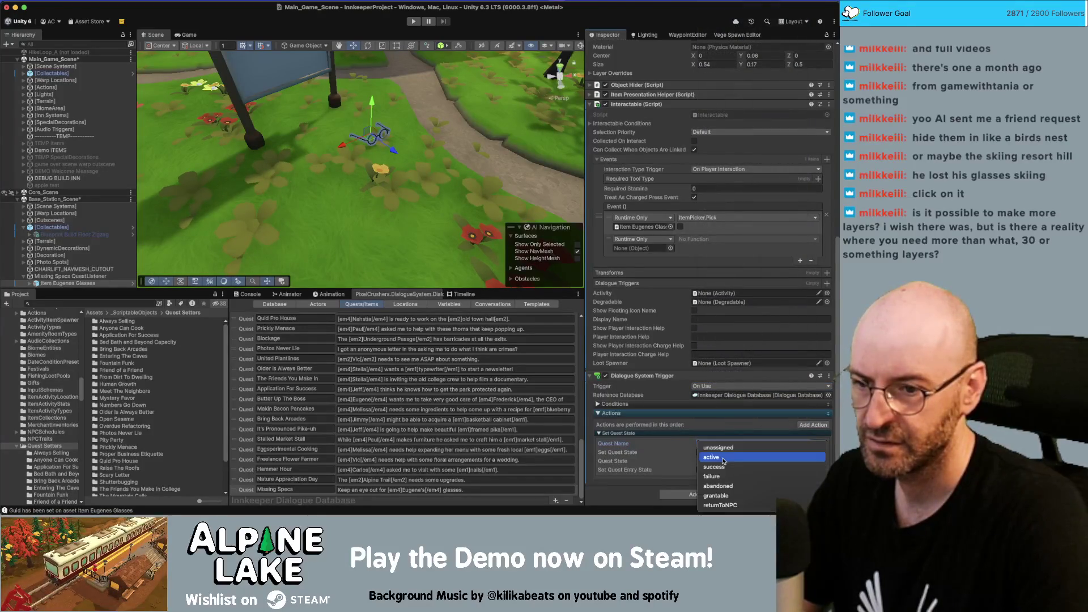
pyautogui.click(723, 458)
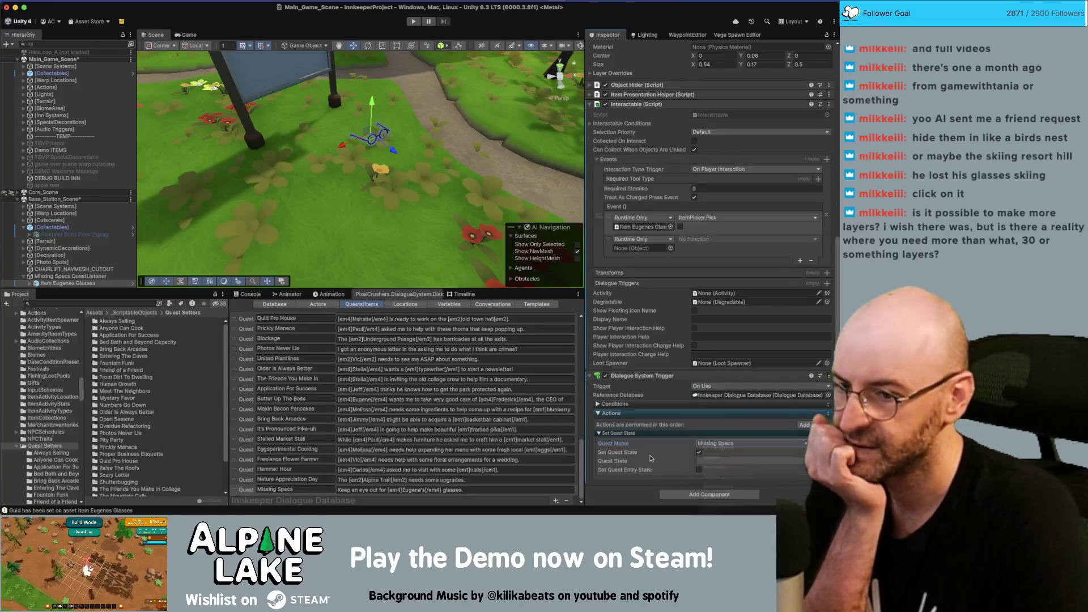
pyautogui.click(699, 453)
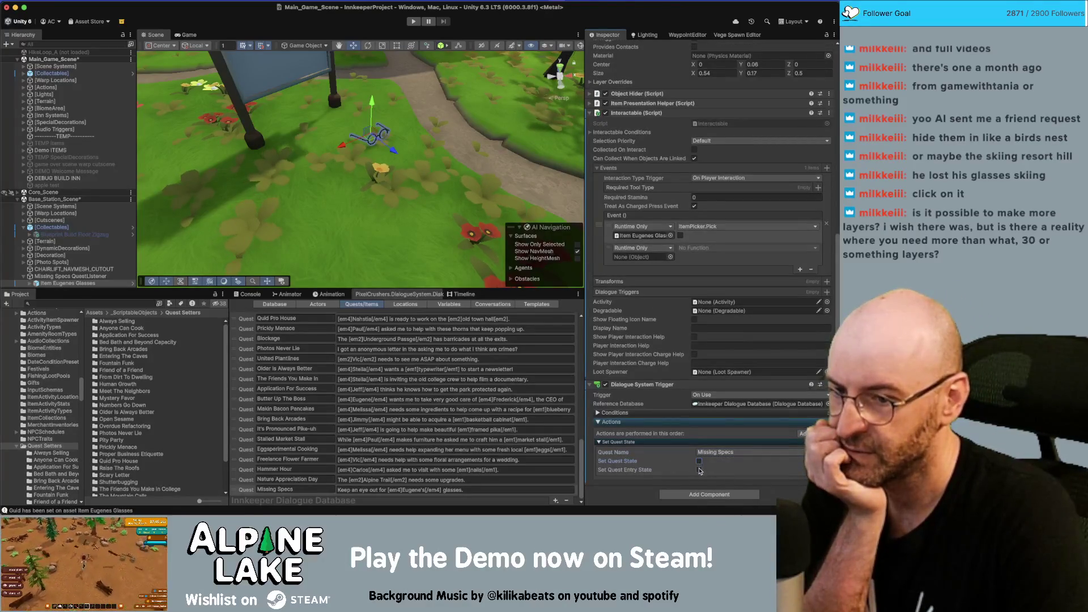
pyautogui.click(700, 470)
# Set entry 1 (find the glasses) to success and entry 2 (return them) to active.
pyautogui.scroll(-2, 720, 462)
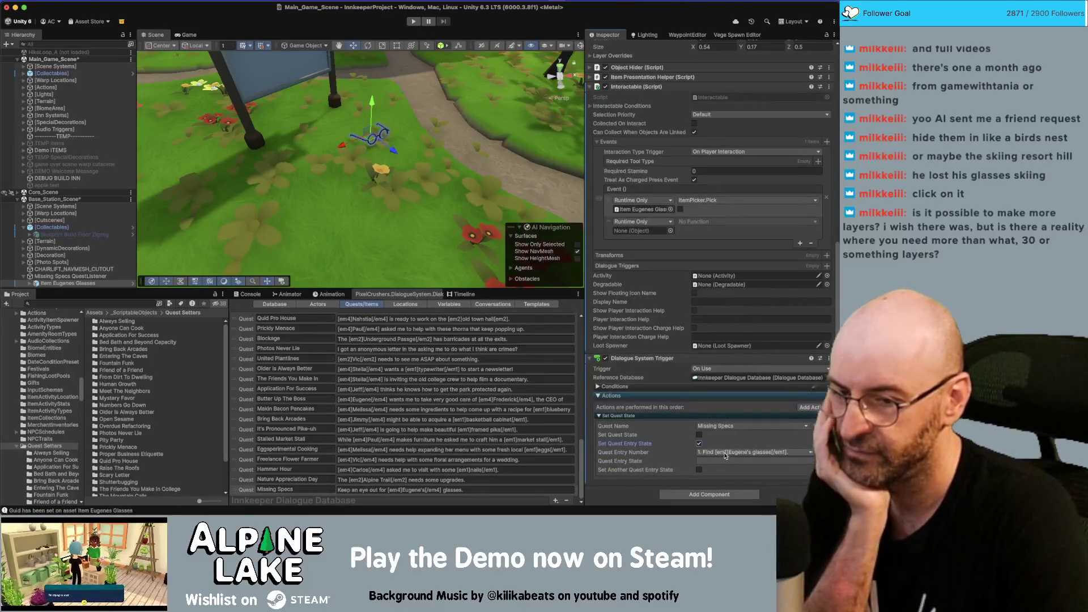
pyautogui.click(725, 454)
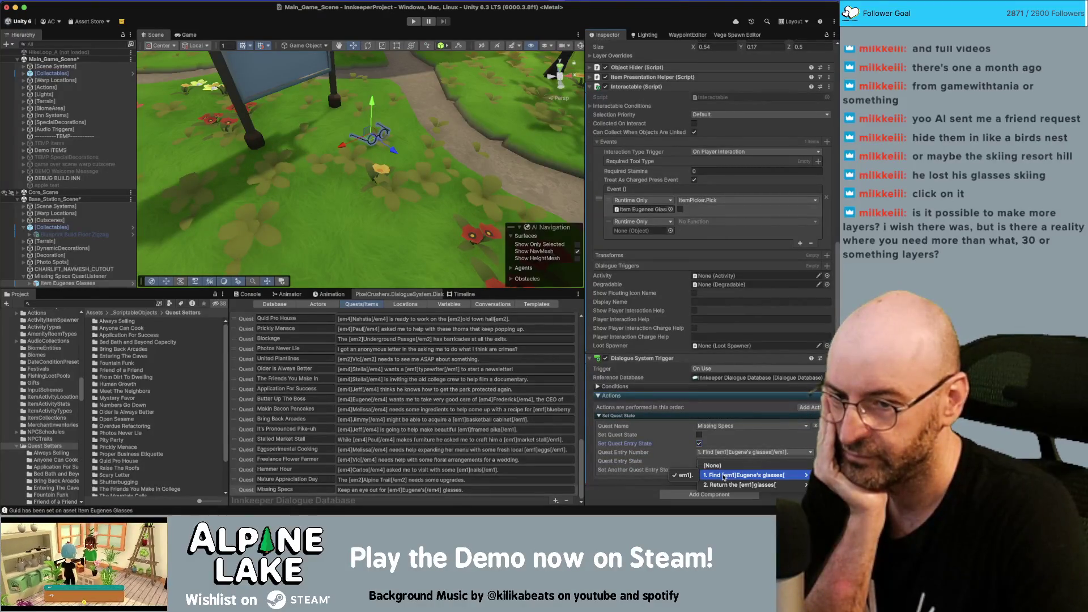
pyautogui.click(754, 453)
pyautogui.click(706, 461)
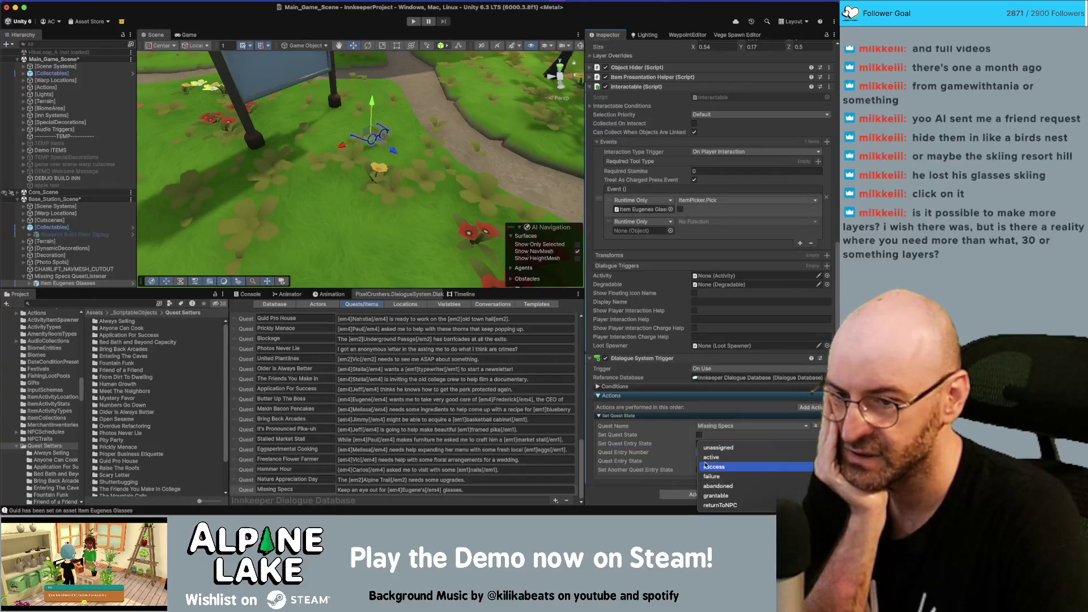
pyautogui.click(715, 466)
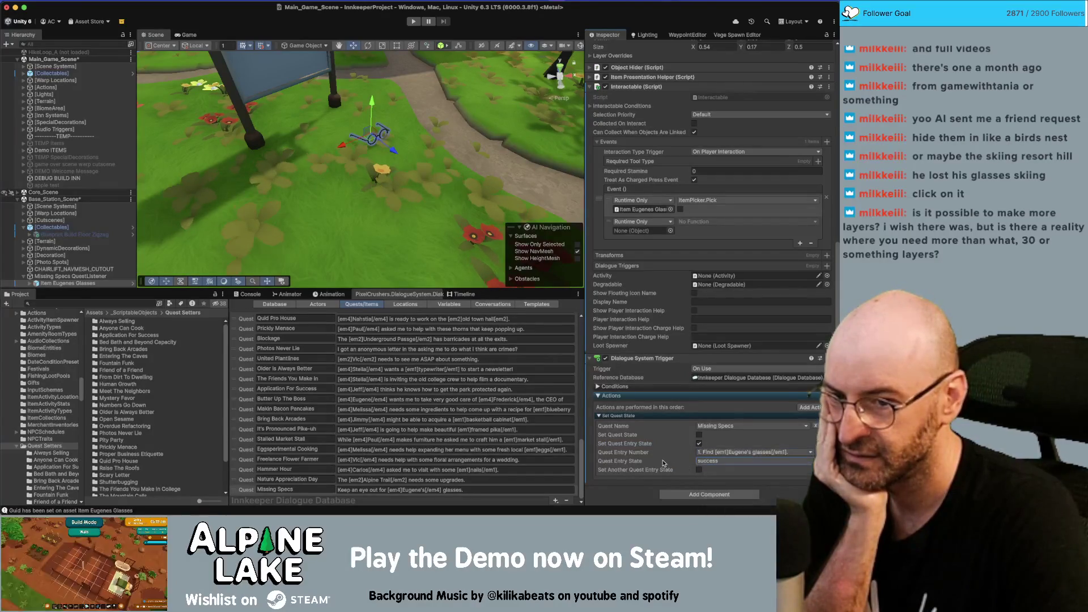
pyautogui.click(698, 470)
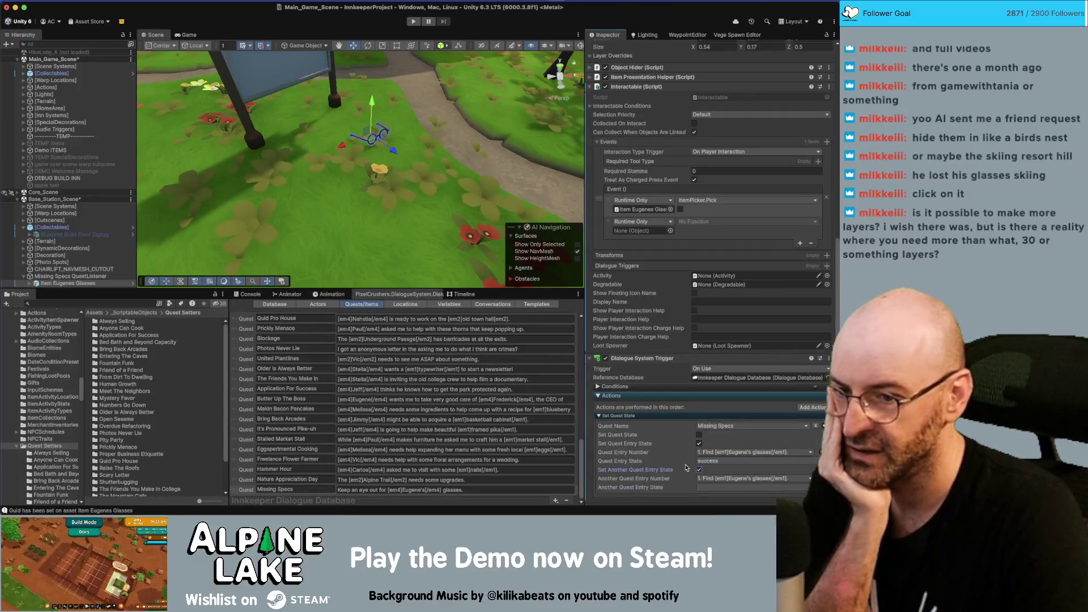
pyautogui.scroll(-1, 705, 470)
pyautogui.click(709, 465)
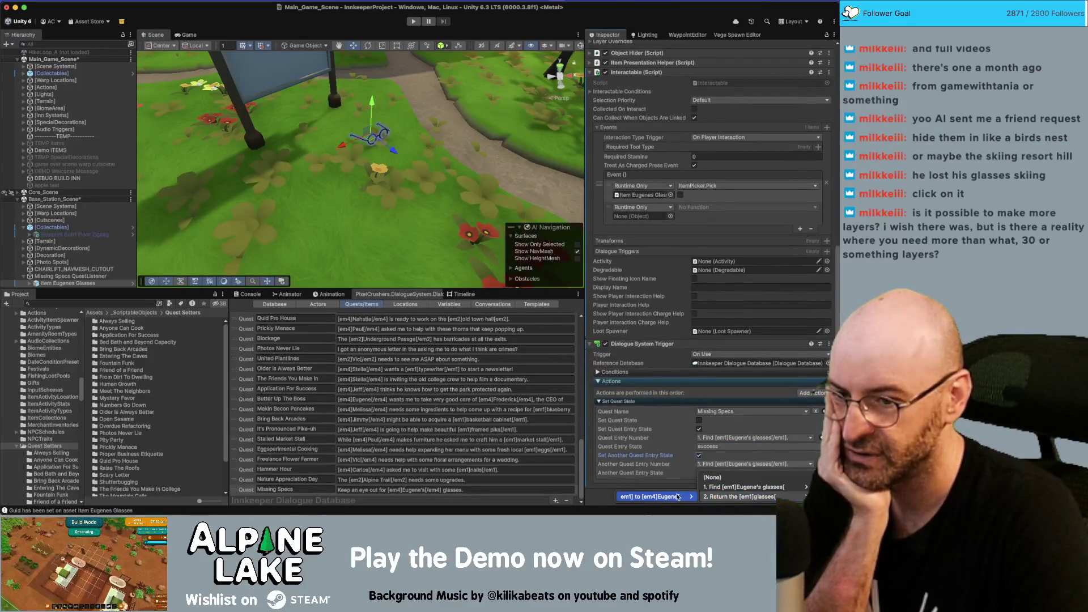
pyautogui.click(704, 496)
pyautogui.click(711, 472)
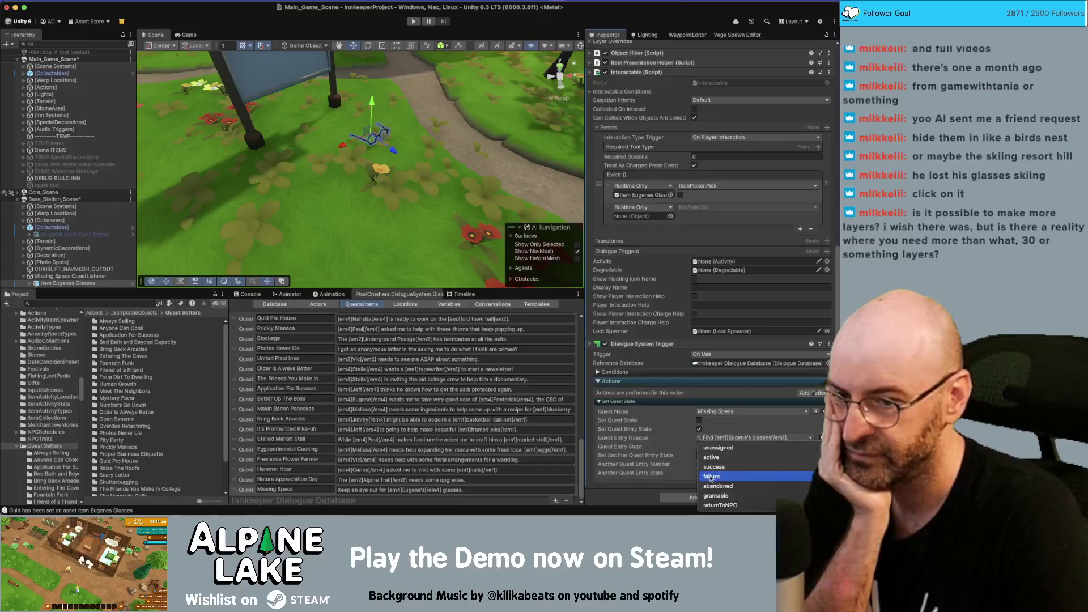
pyautogui.click(712, 458)
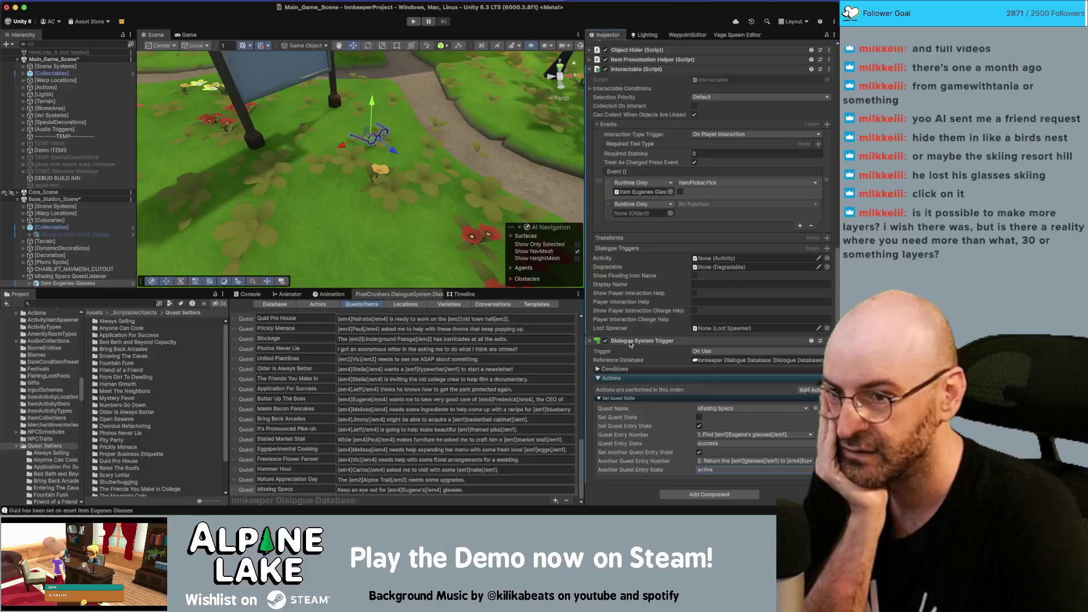
# Make the glasses' interaction event call DialogueSystemTrigger.OnUse.
pyautogui.moveTo(628, 227); pyautogui.dragTo(643, 213)
pyautogui.click(698, 205)
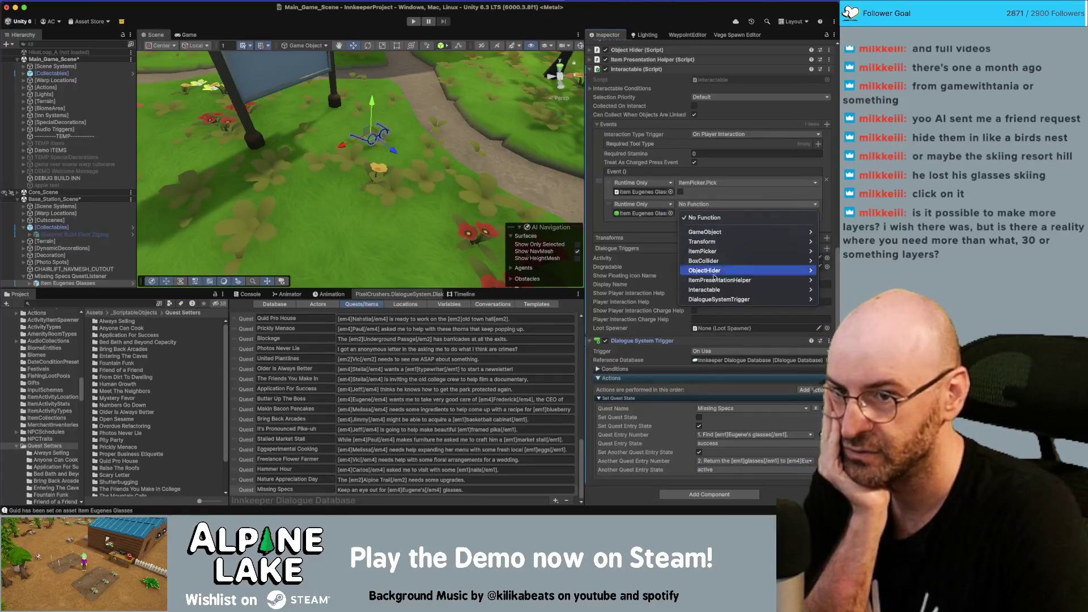
pyautogui.moveTo(717, 299)
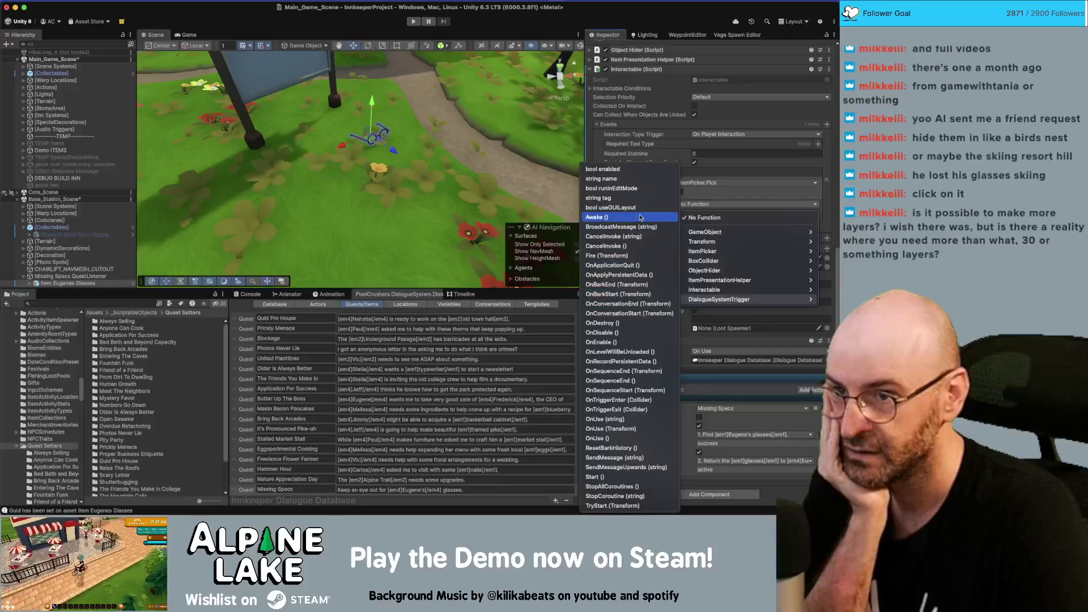
pyautogui.click(621, 439)
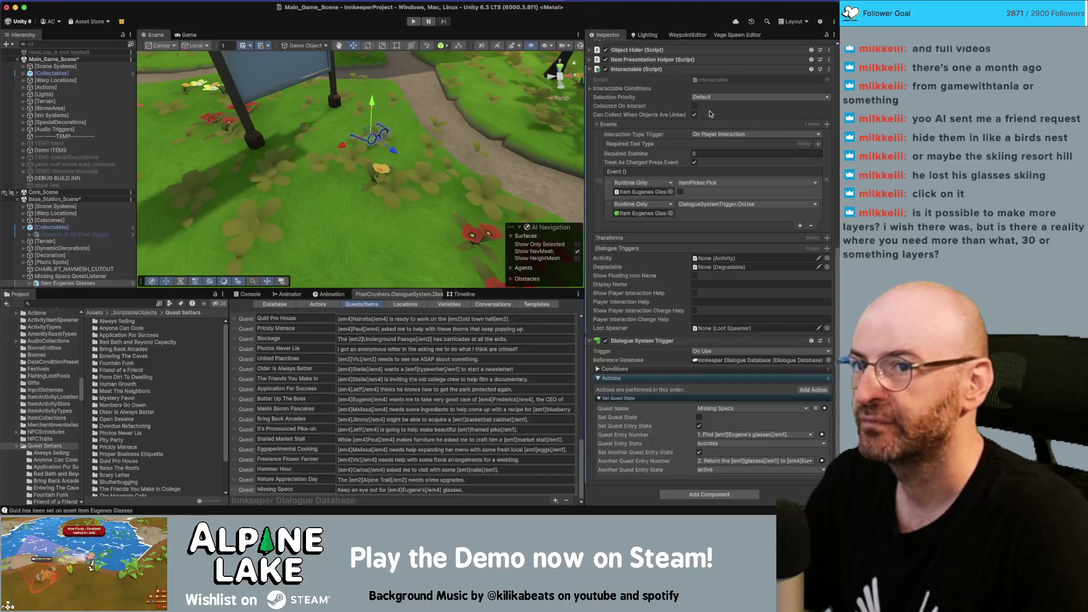
pyautogui.scroll(10, 711, 114)
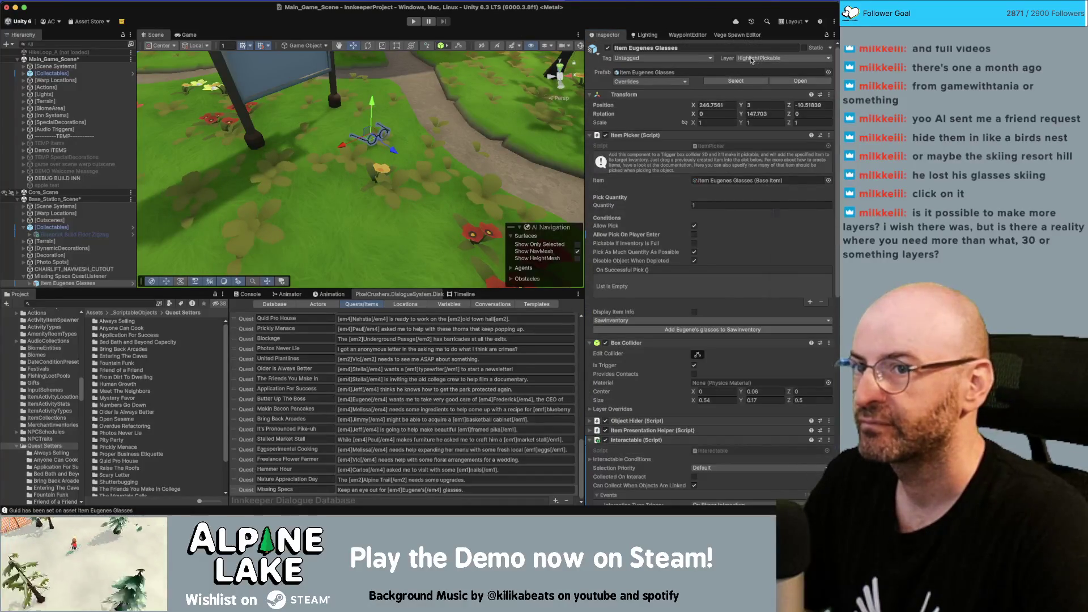
# Review the Tags & Layers settings, save the scene, and show the Basic/Eugene/Chats conversation.
pyautogui.click(752, 60)
pyautogui.click(758, 311)
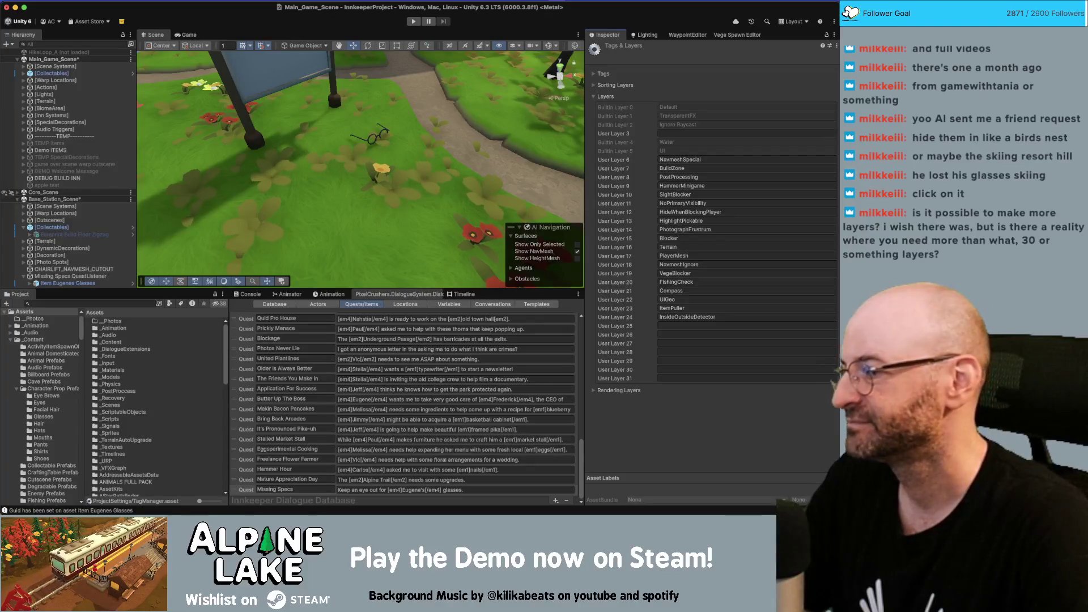
pyautogui.scroll(-5, 219, 186)
pyautogui.scroll(4, 239, 142)
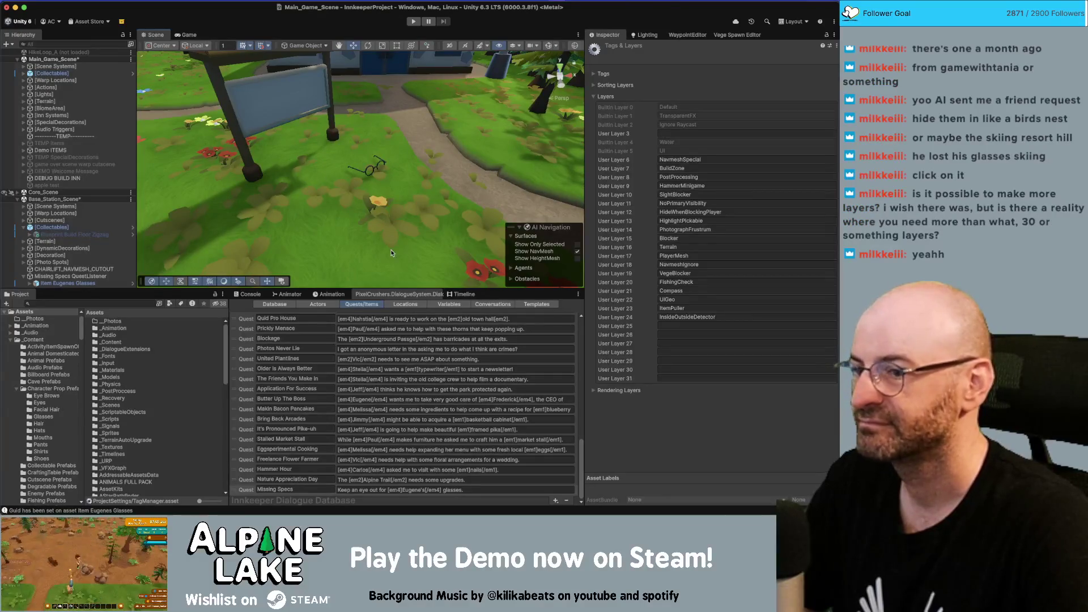
pyautogui.press('super+s')
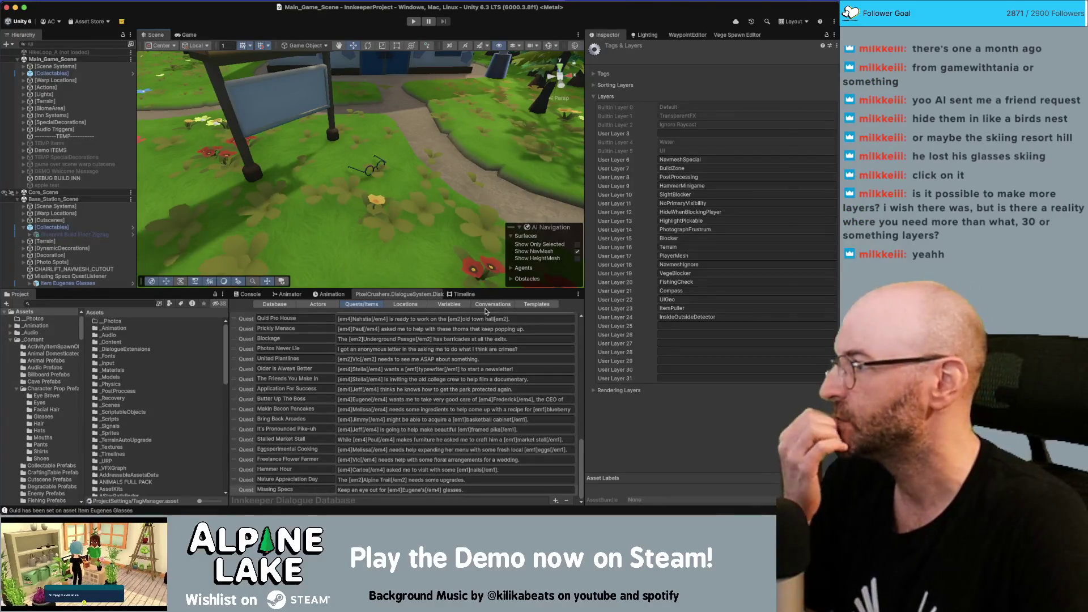
pyautogui.click(486, 305)
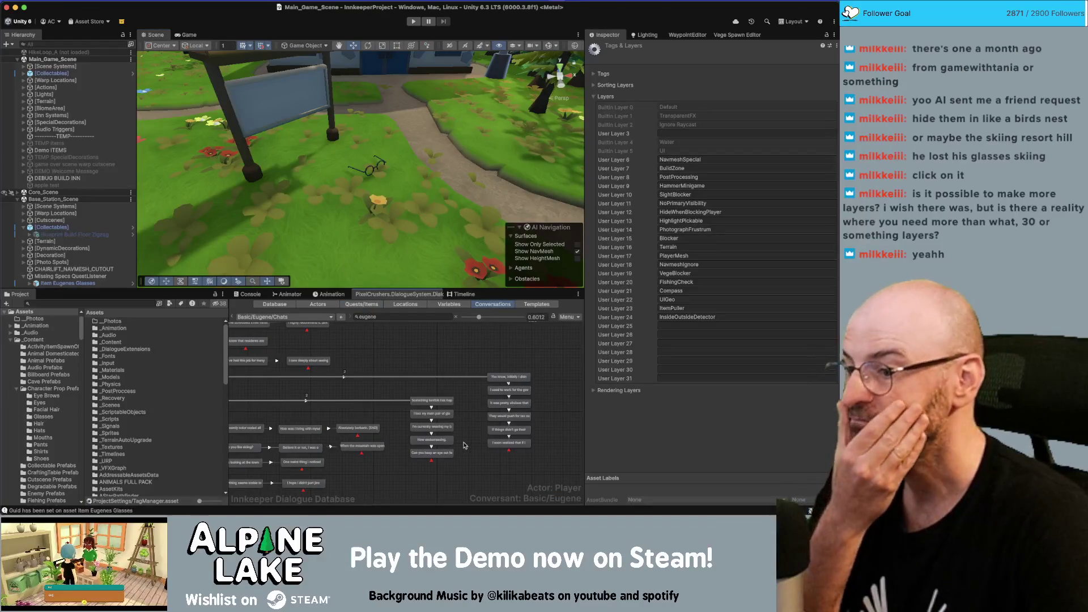
# Add a Eugene child node after 'Can you keep an eye out for them?' with sequence Continue().
pyautogui.scroll(3, 452, 429)
pyautogui.click(451, 428)
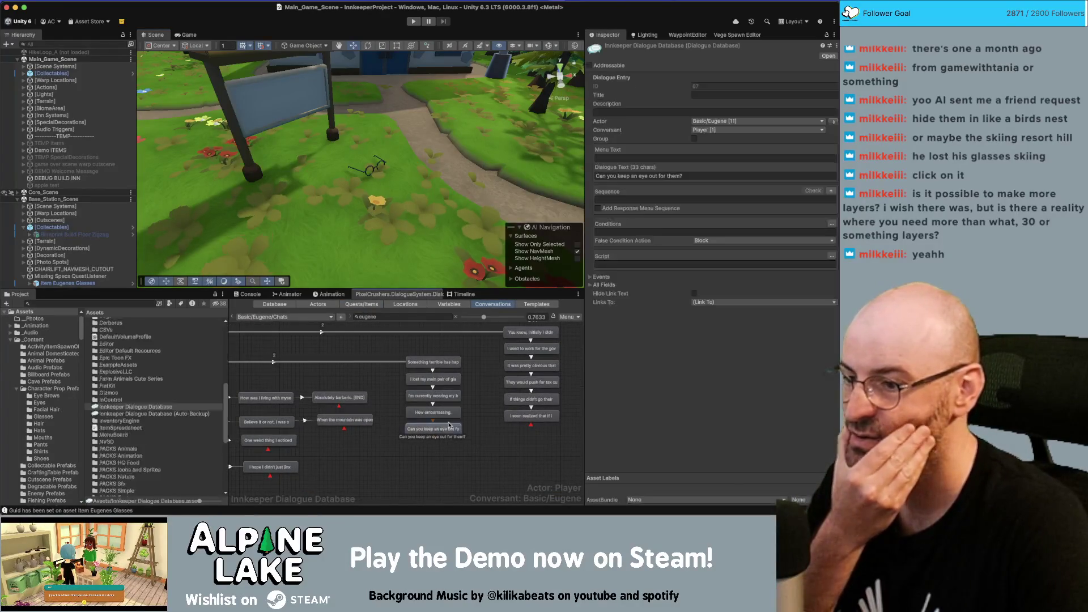
pyautogui.rightClick(456, 395)
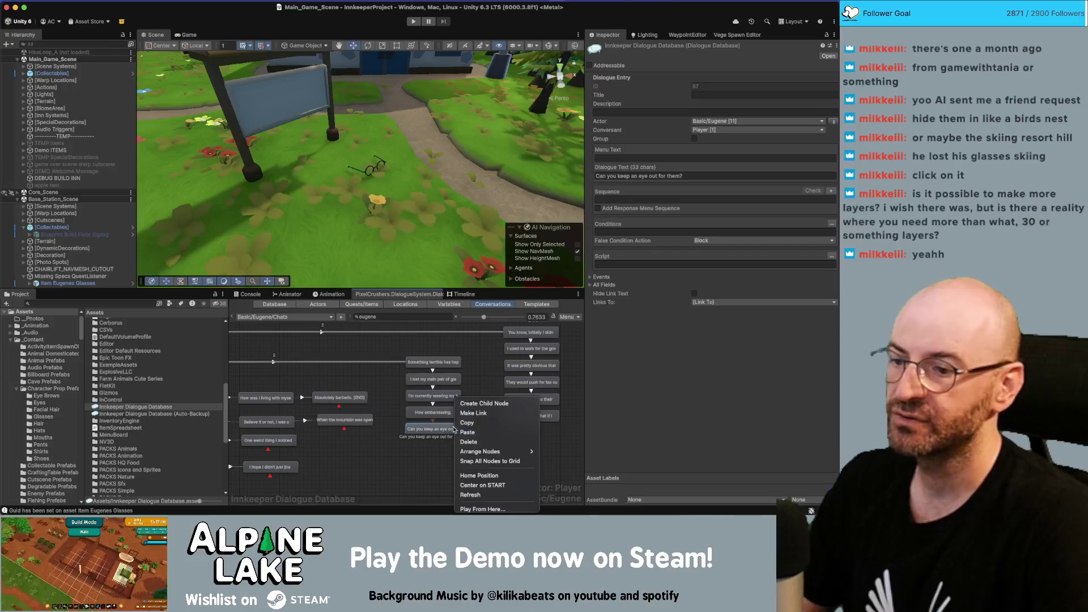
pyautogui.click(477, 401)
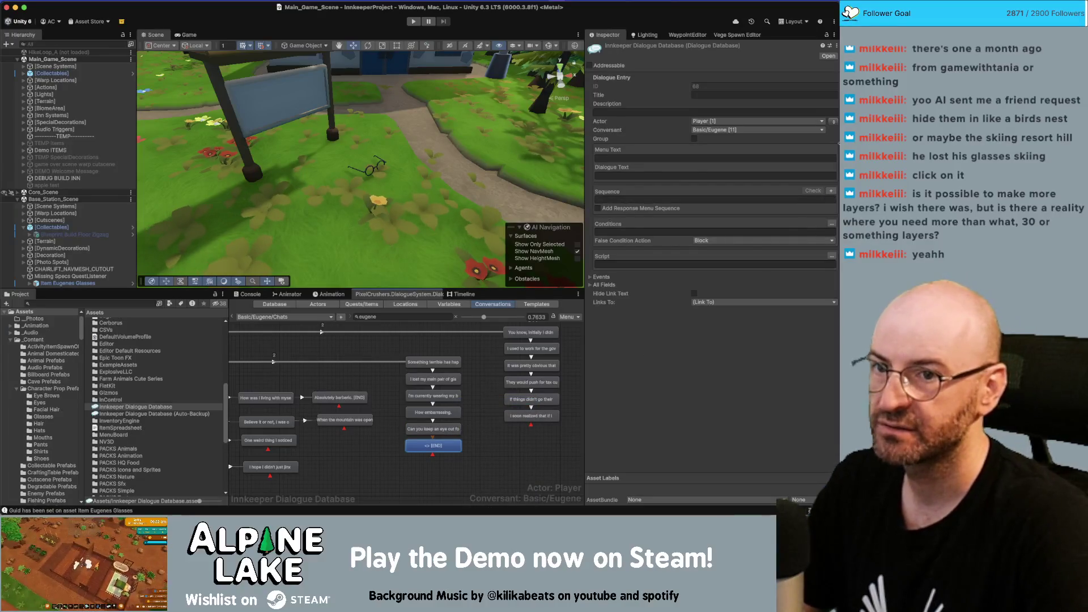
pyautogui.click(834, 123)
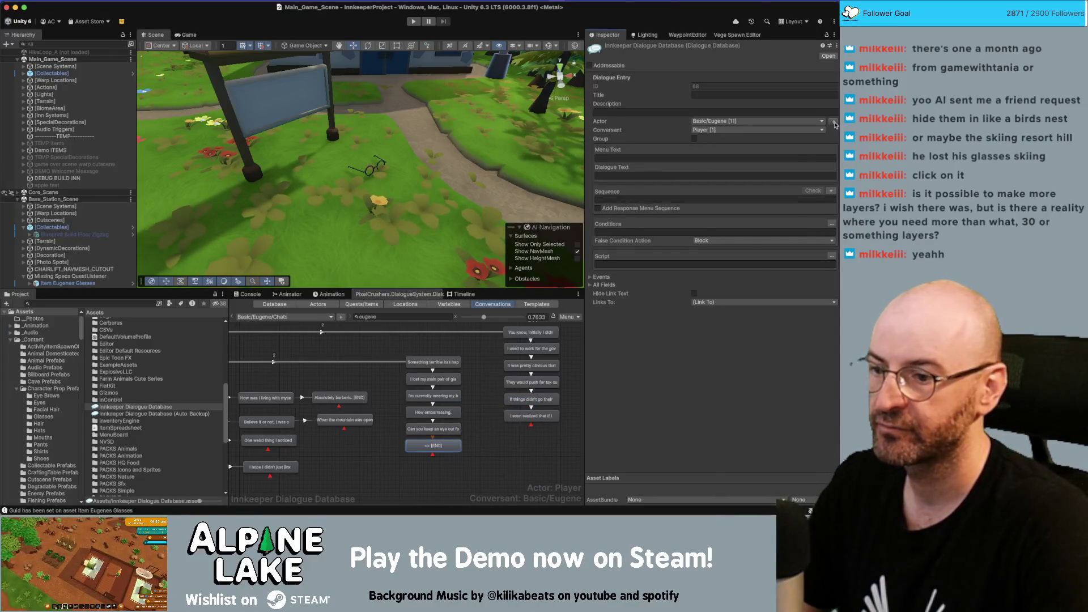
pyautogui.click(644, 199)
pyautogui.write('Contin')
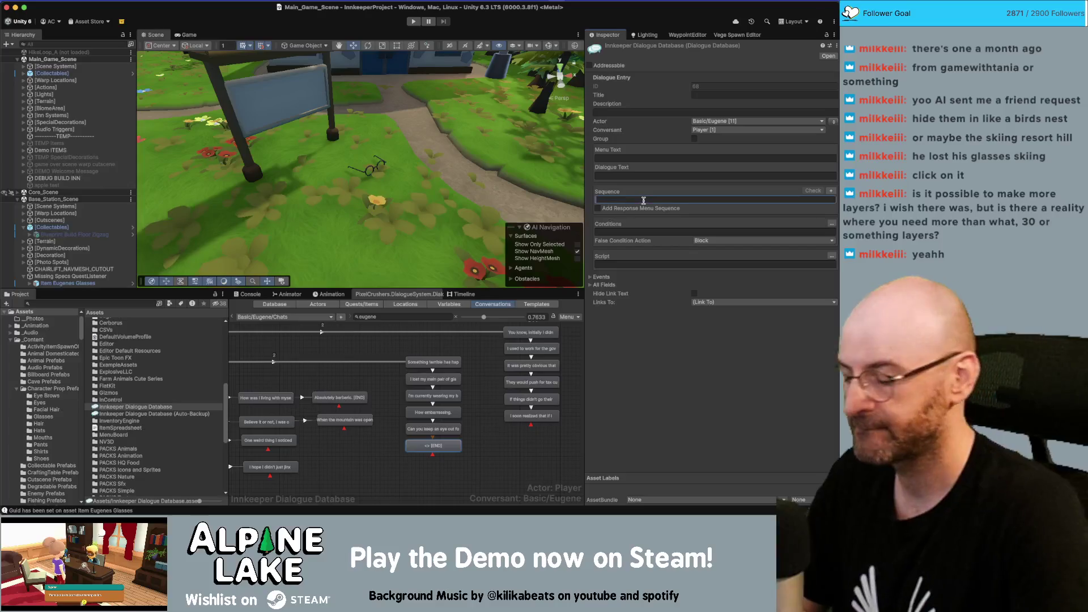
pyautogui.write('ue()')
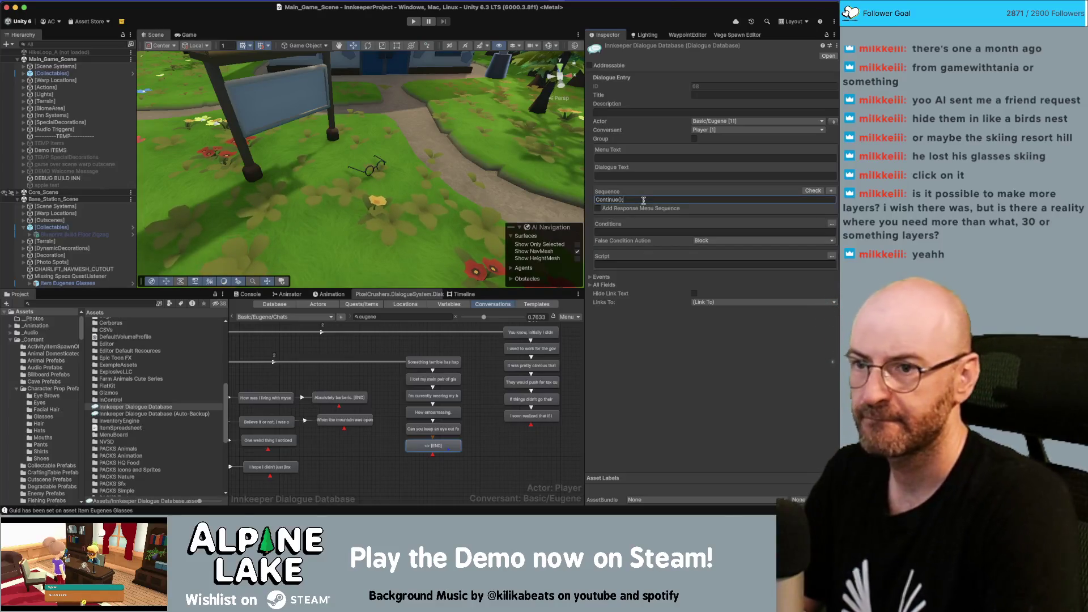
# Add a script action on the new node setting the Missing Specs quest to active.
pyautogui.click(831, 257)
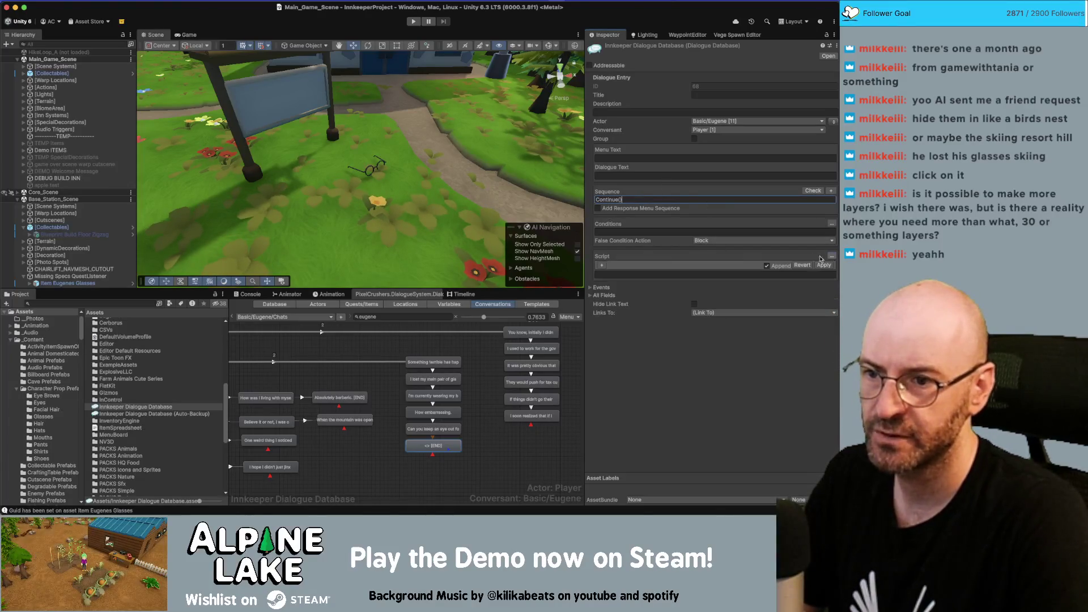
pyautogui.click(602, 265)
pyautogui.click(703, 265)
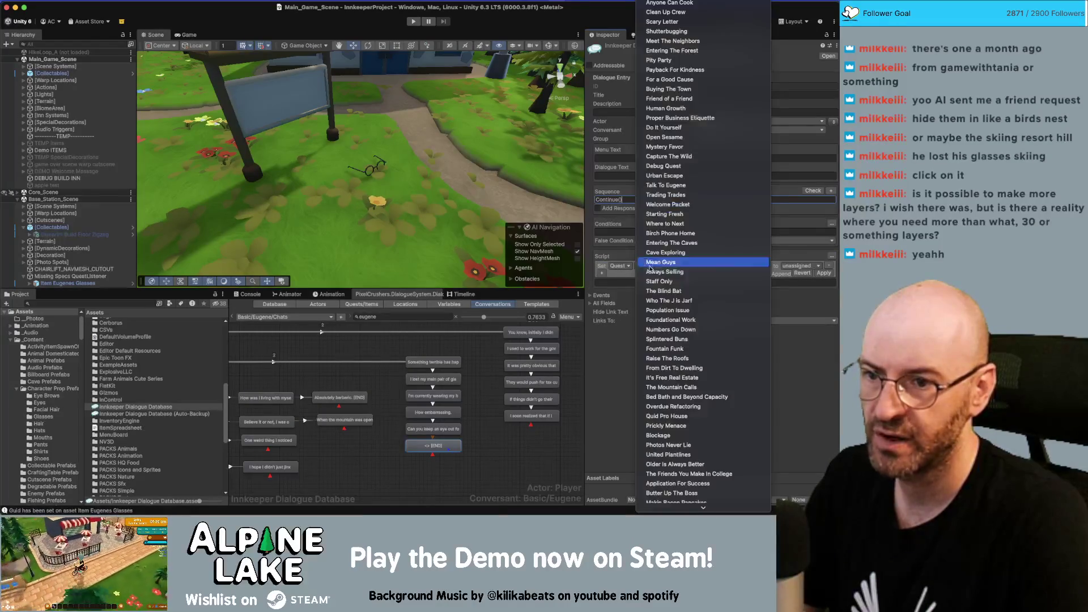
pyautogui.click(697, 573)
pyautogui.click(799, 265)
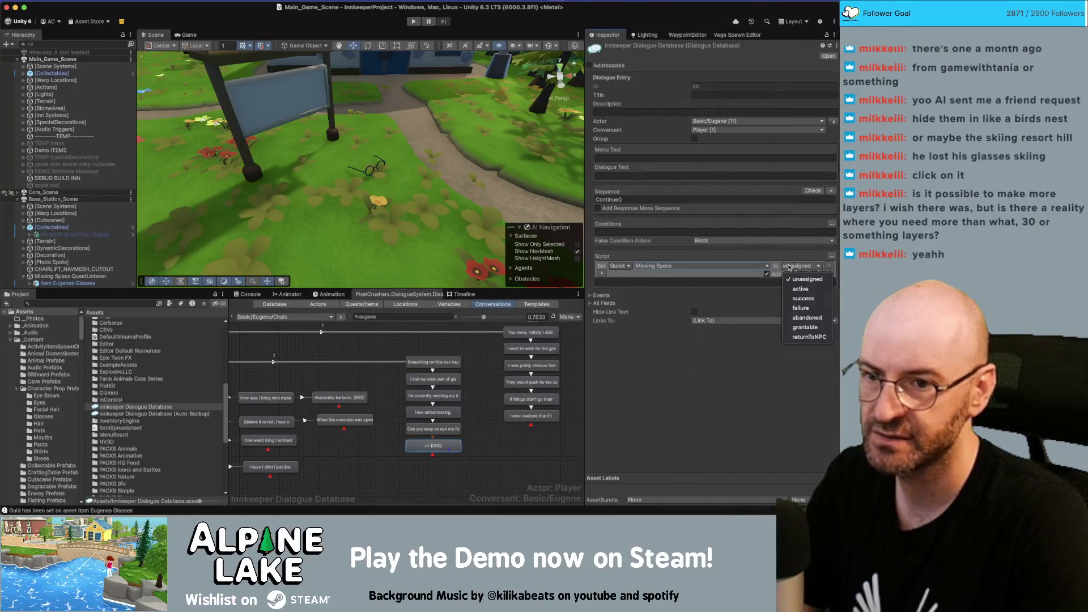
pyautogui.click(797, 275)
# Add a second action making Missing Specs entry 1 (find Eugene's glasses) active, and apply the script.
pyautogui.click(602, 273)
pyautogui.click(626, 276)
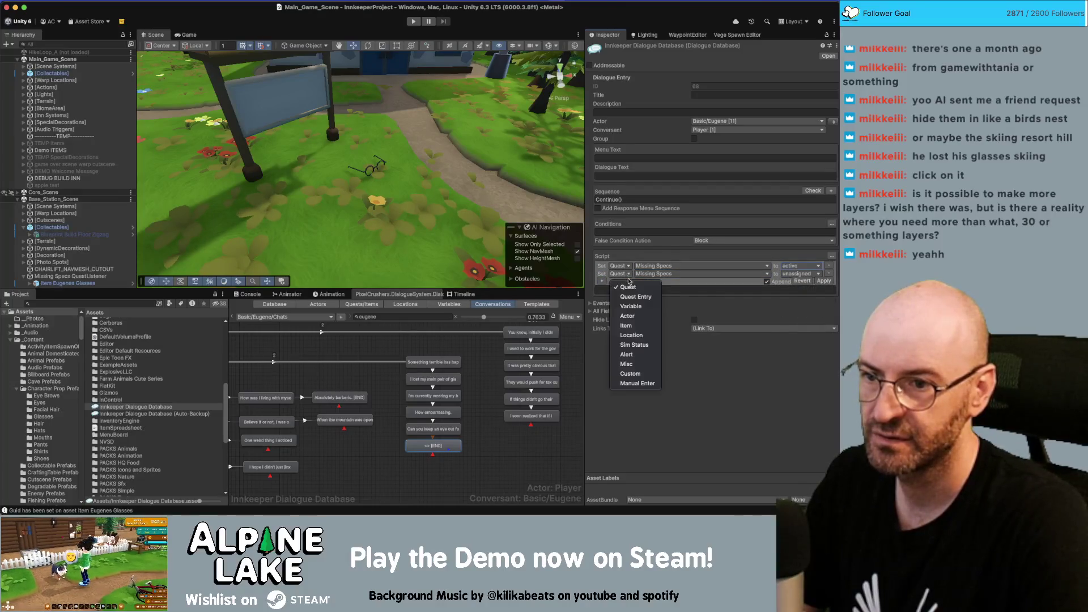
pyautogui.click(636, 294)
pyautogui.click(663, 274)
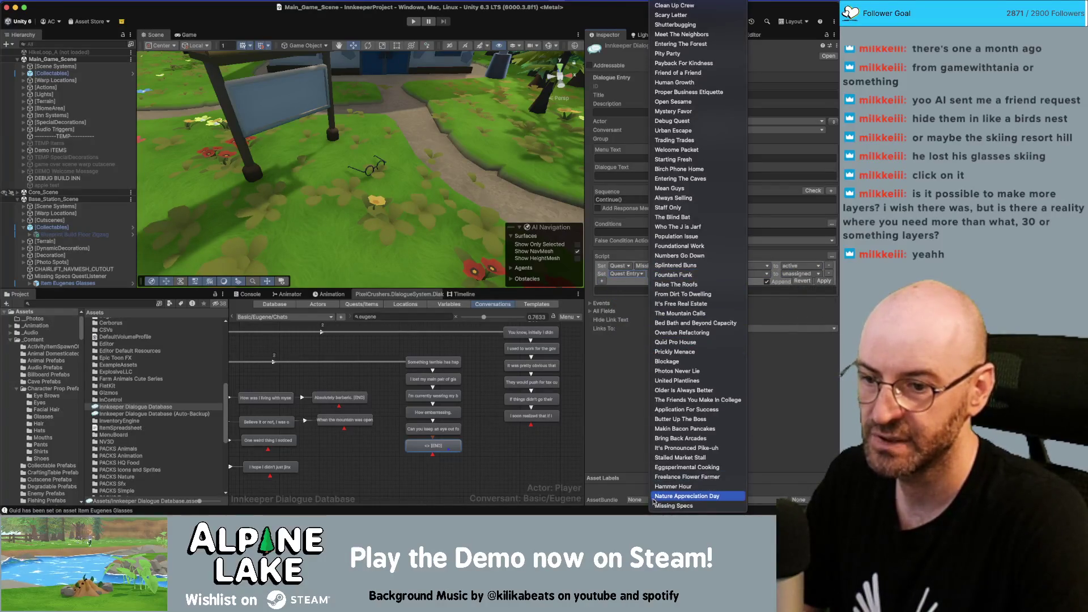
pyautogui.click(674, 505)
pyautogui.click(737, 274)
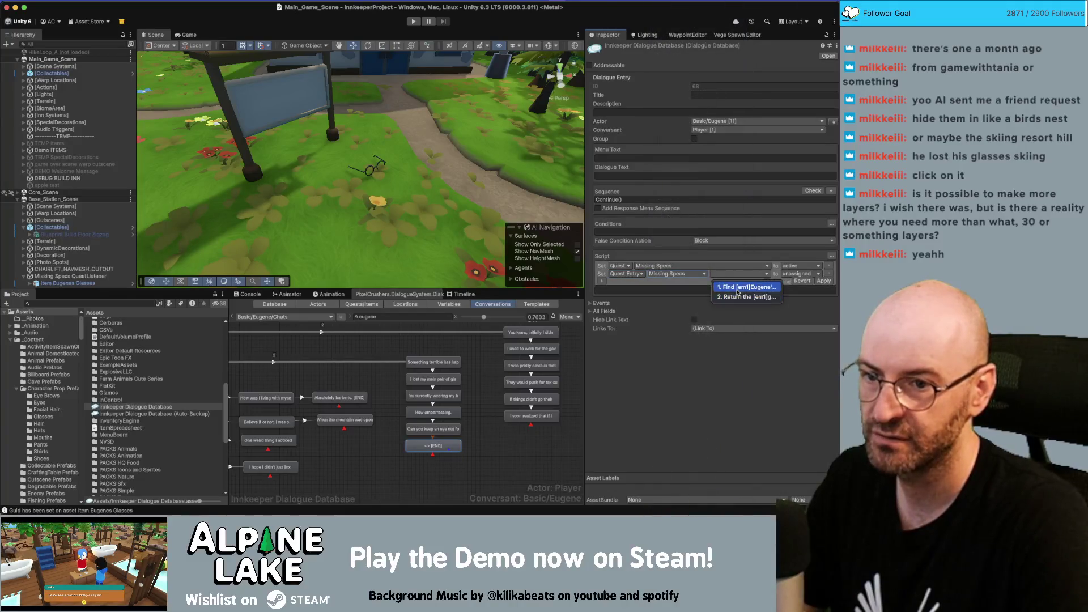
pyautogui.click(726, 287)
pyautogui.click(796, 274)
pyautogui.click(800, 297)
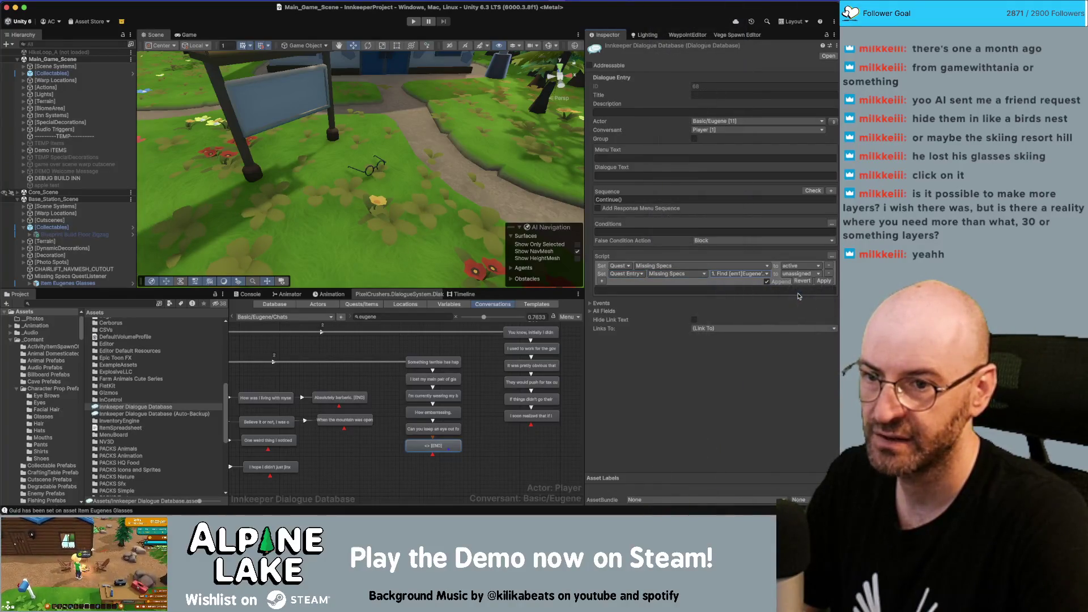
pyautogui.click(820, 280)
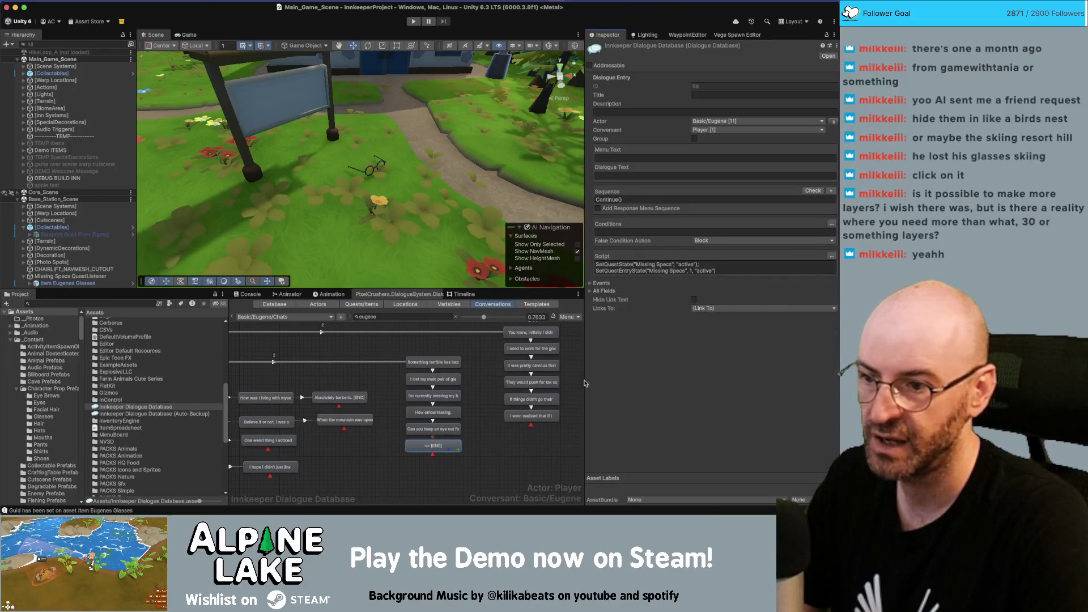
pyautogui.click(439, 440)
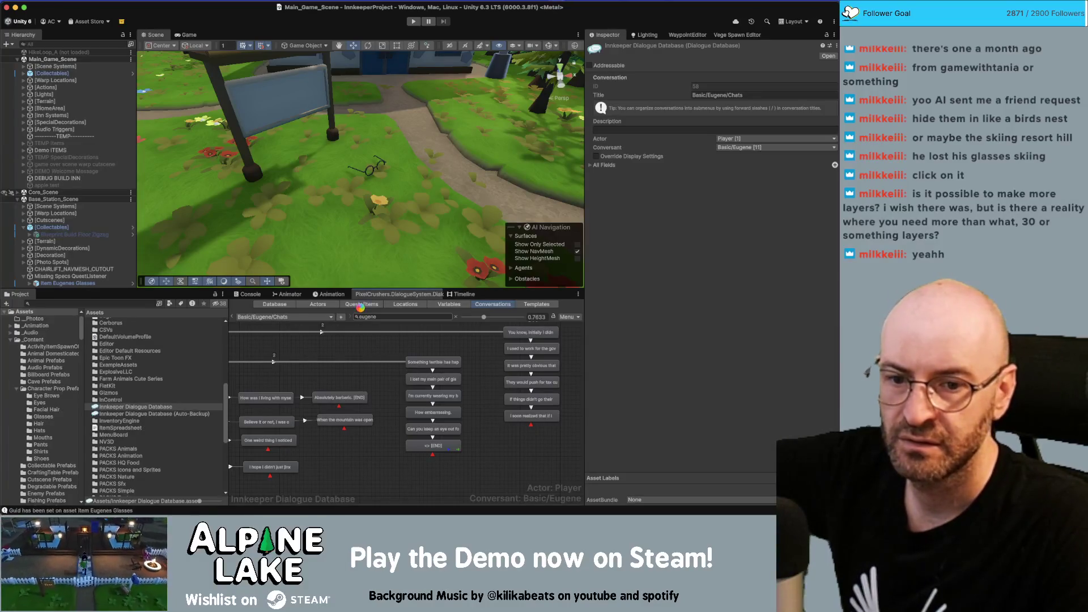
# Review the Missing Specs quest details, then return to the conversation graph.
pyautogui.click(361, 306)
pyautogui.click(267, 489)
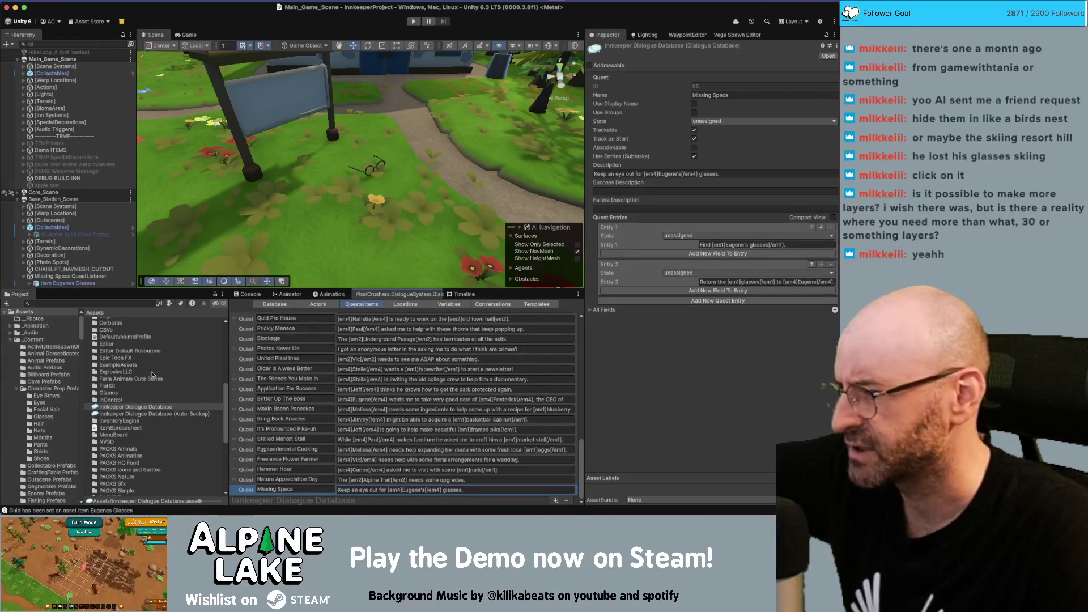
pyautogui.click(476, 305)
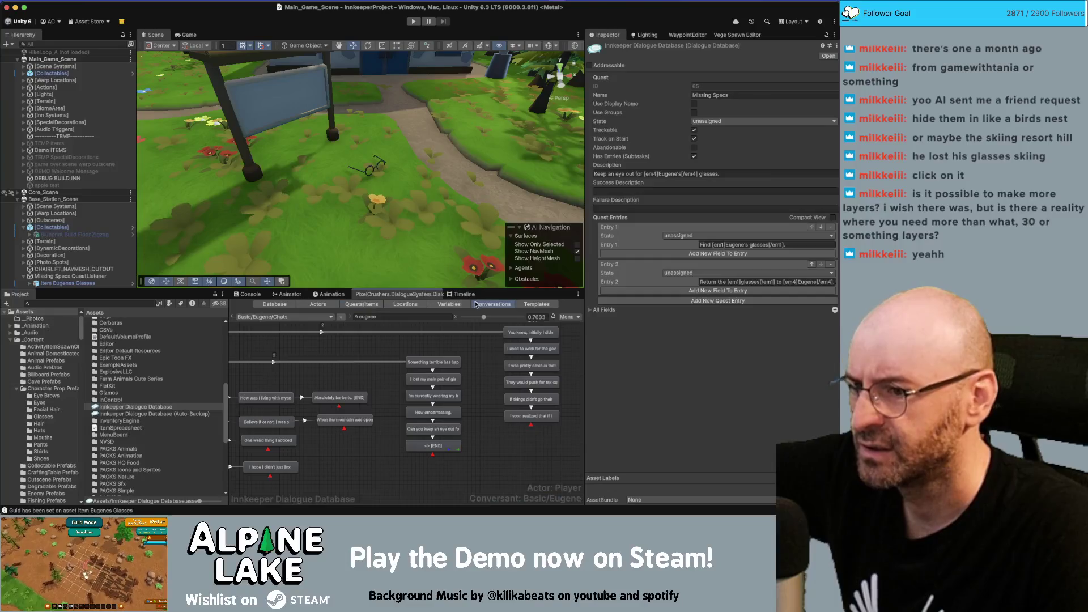
pyautogui.click(422, 445)
# Drag a link from START to create a new empty player node.
pyautogui.hscroll(-3, 421, 361)
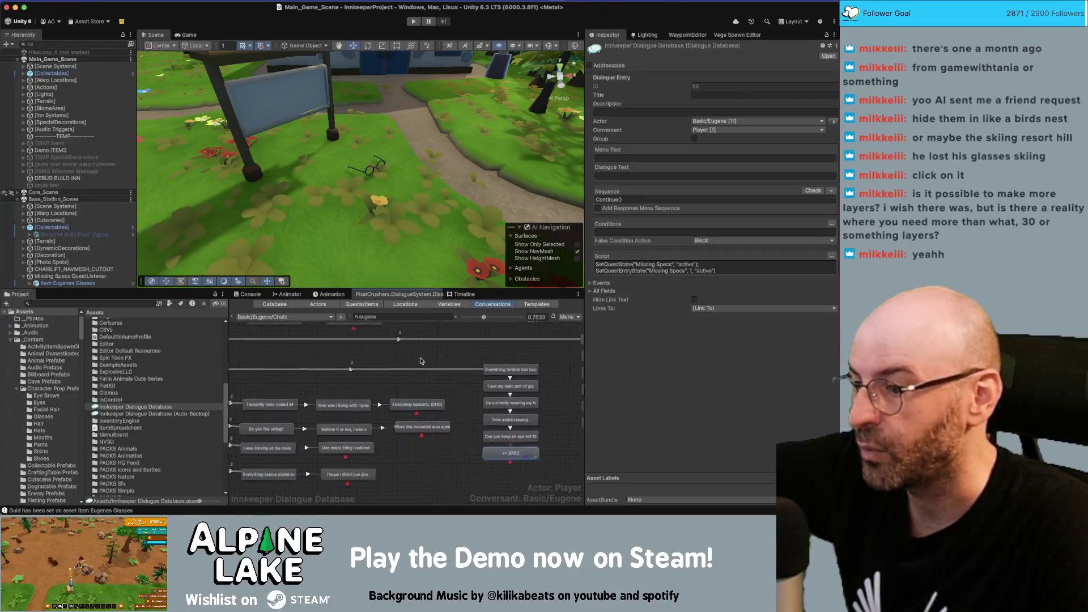
pyautogui.hscroll(-2, 421, 361)
pyautogui.rightClick(255, 374)
pyautogui.press('Escape')
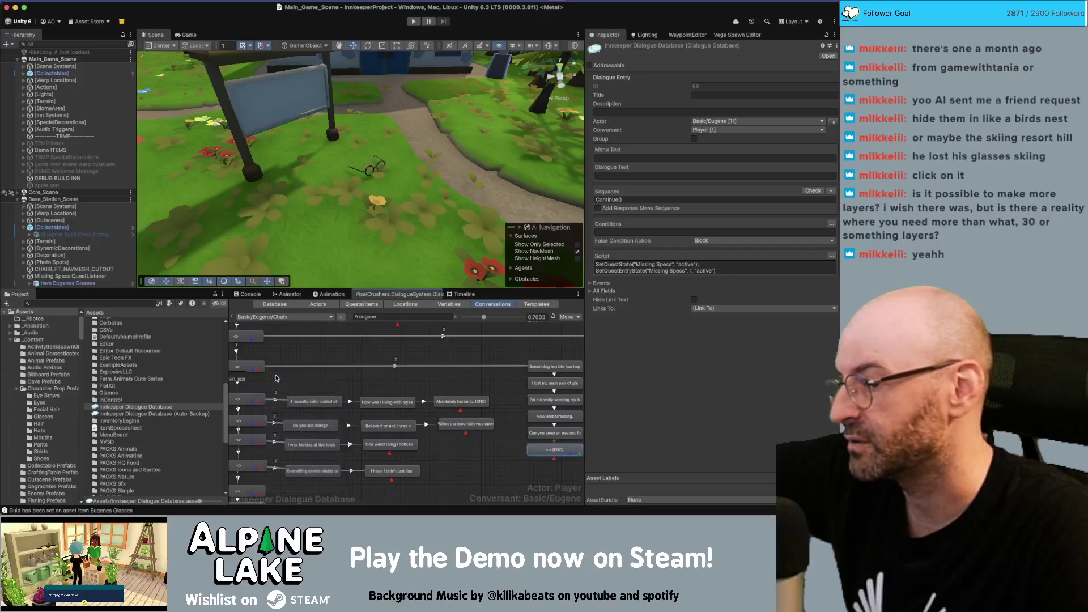
pyautogui.moveTo(276, 378); pyautogui.dragTo(511, 383)
# Try Low and Normal link priorities, then leave the START link at Below Normal.
pyautogui.click(468, 368)
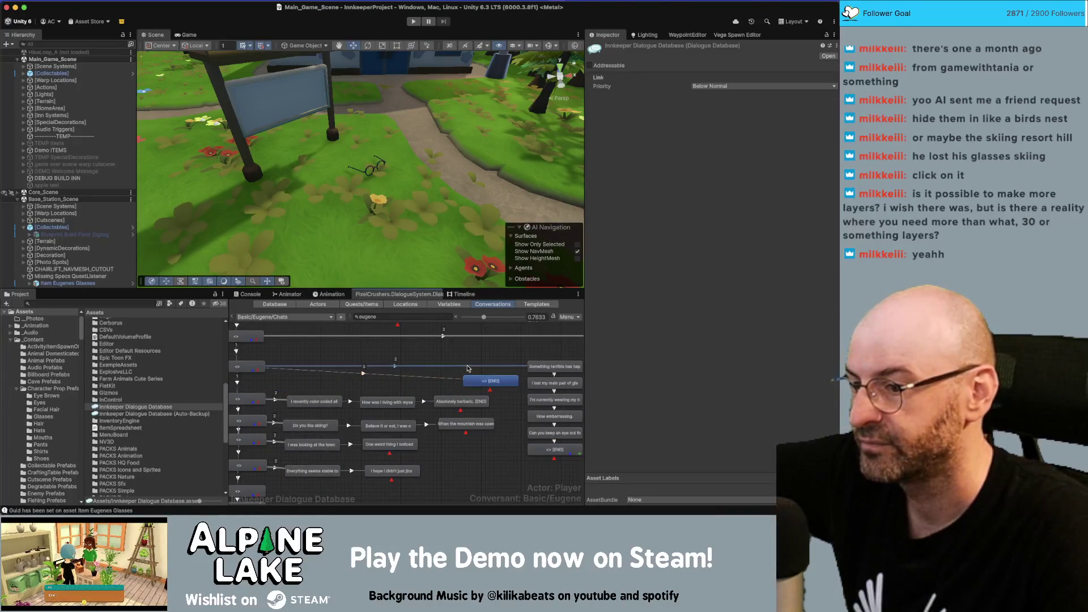
pyautogui.click(708, 87)
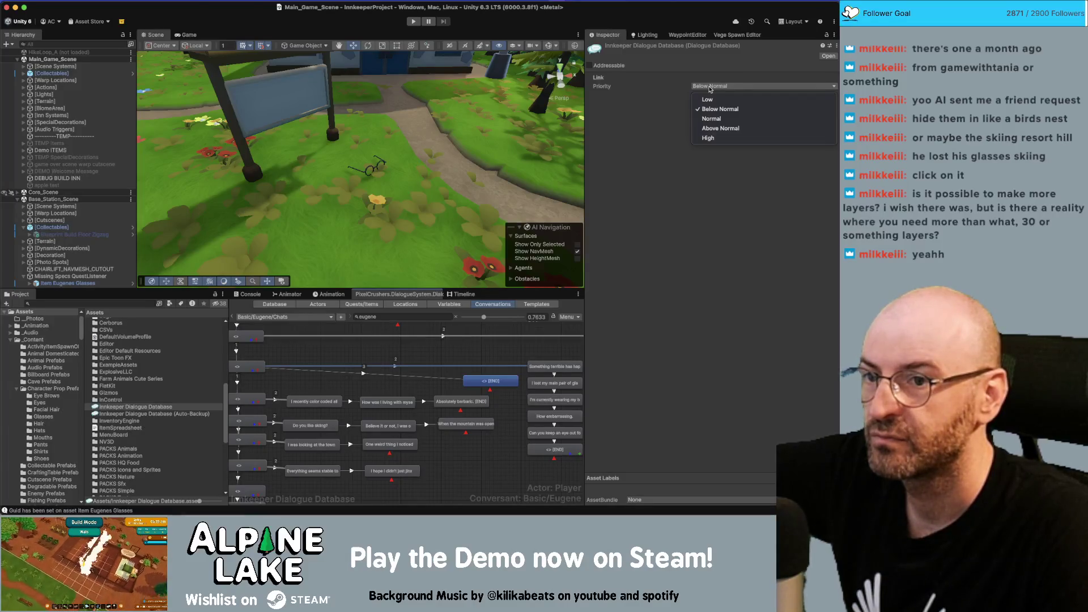
pyautogui.click(707, 99)
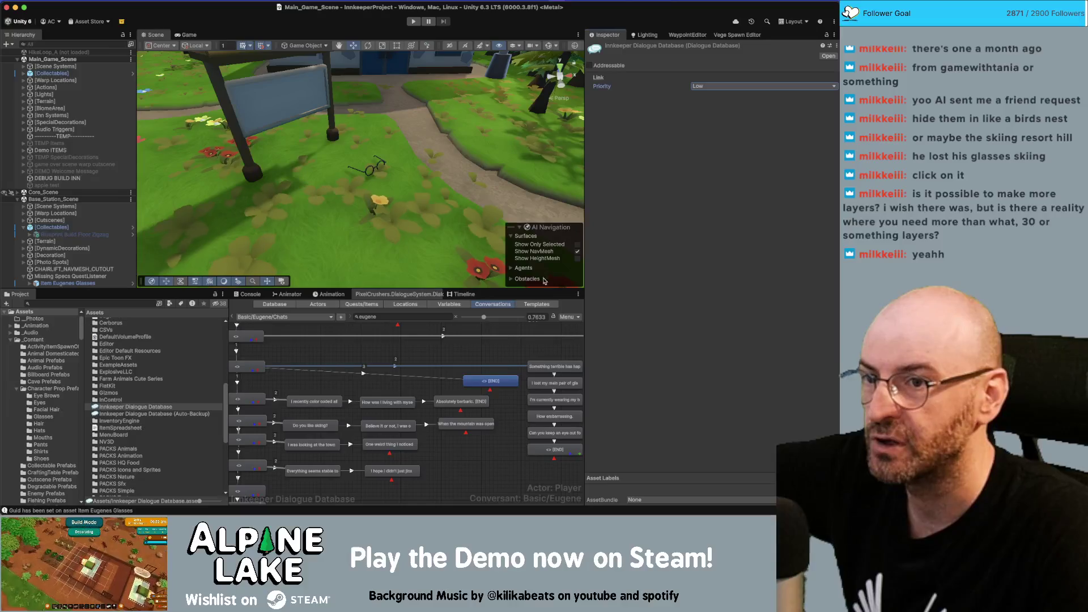
pyautogui.click(490, 384)
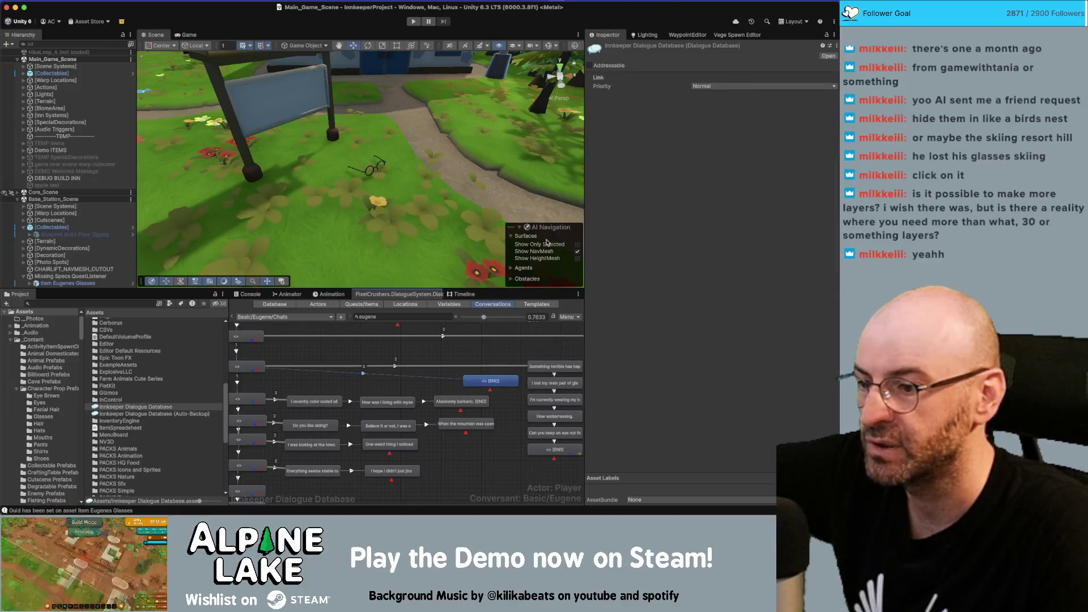
pyautogui.click(692, 88)
pyautogui.click(720, 109)
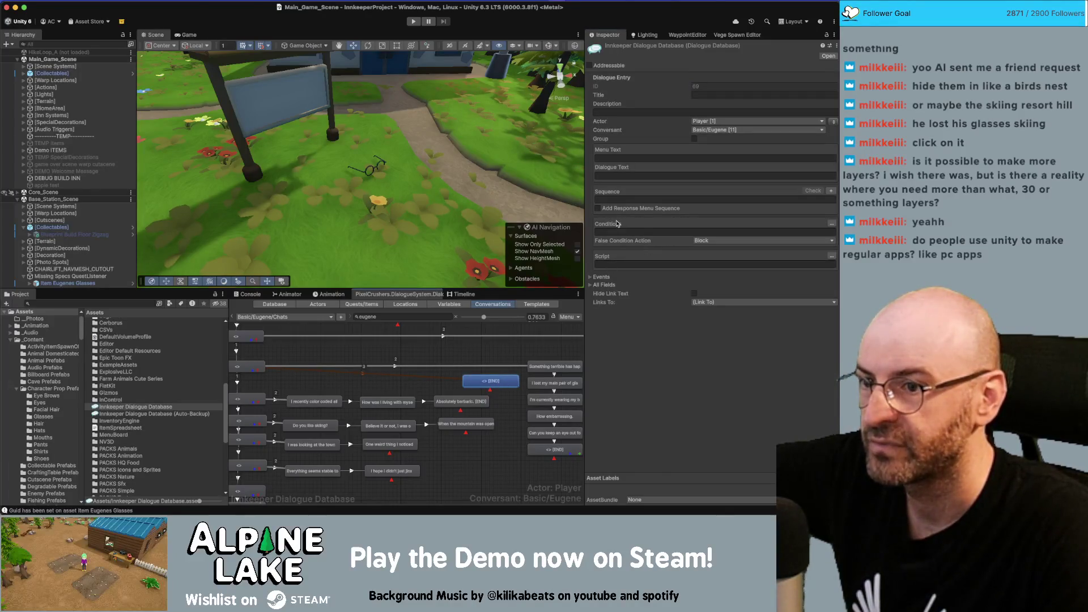
# Give the player node a condition: quest Missing Specs Is Not unassigned.
pyautogui.click(831, 224)
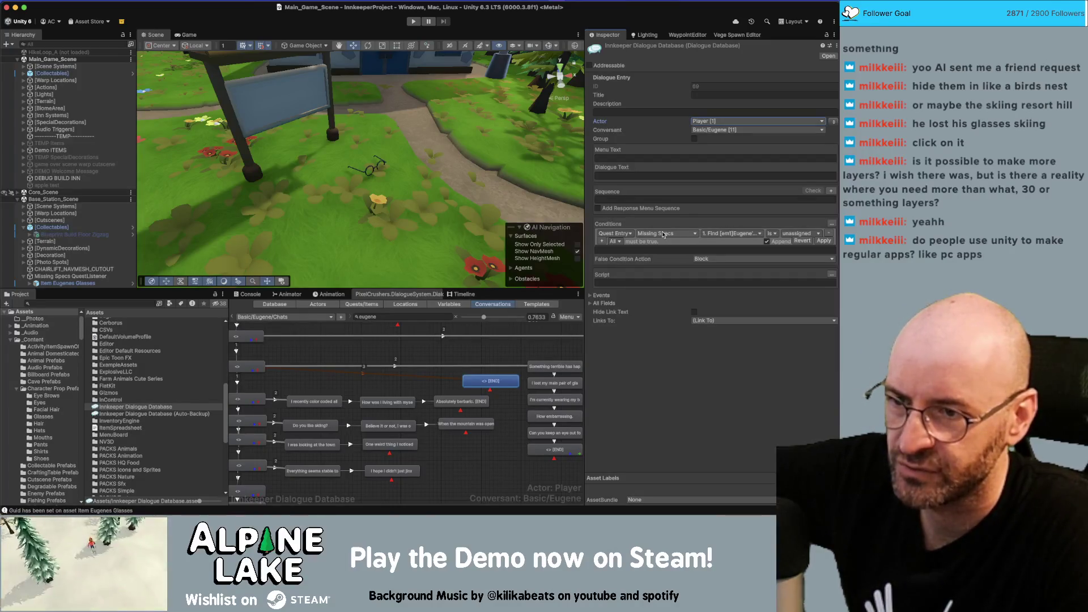
pyautogui.click(691, 233)
pyautogui.press('Escape')
pyautogui.click(620, 233)
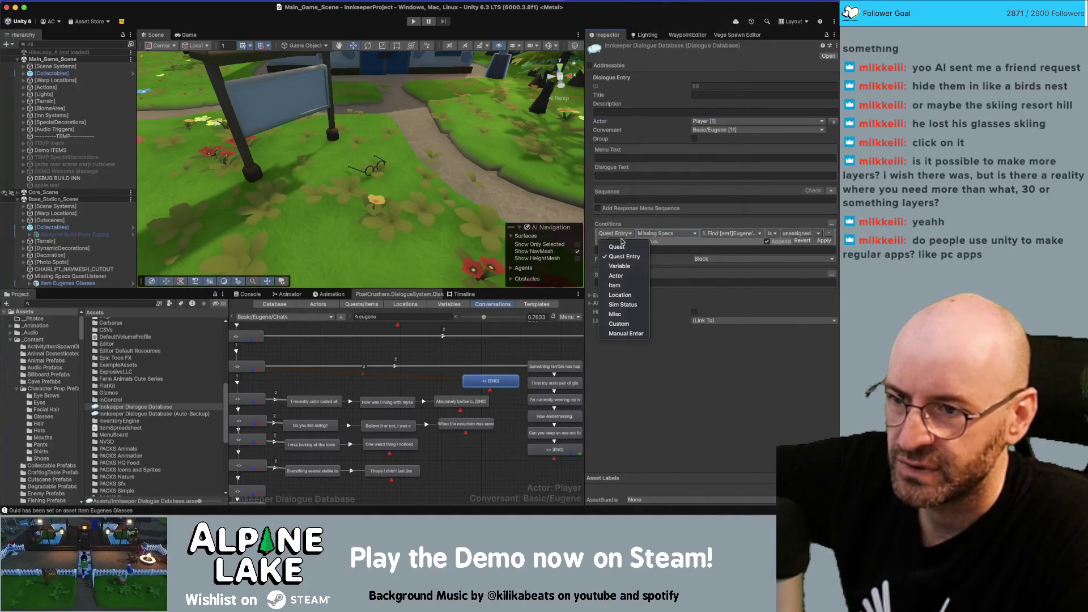
pyautogui.click(618, 247)
pyautogui.click(666, 235)
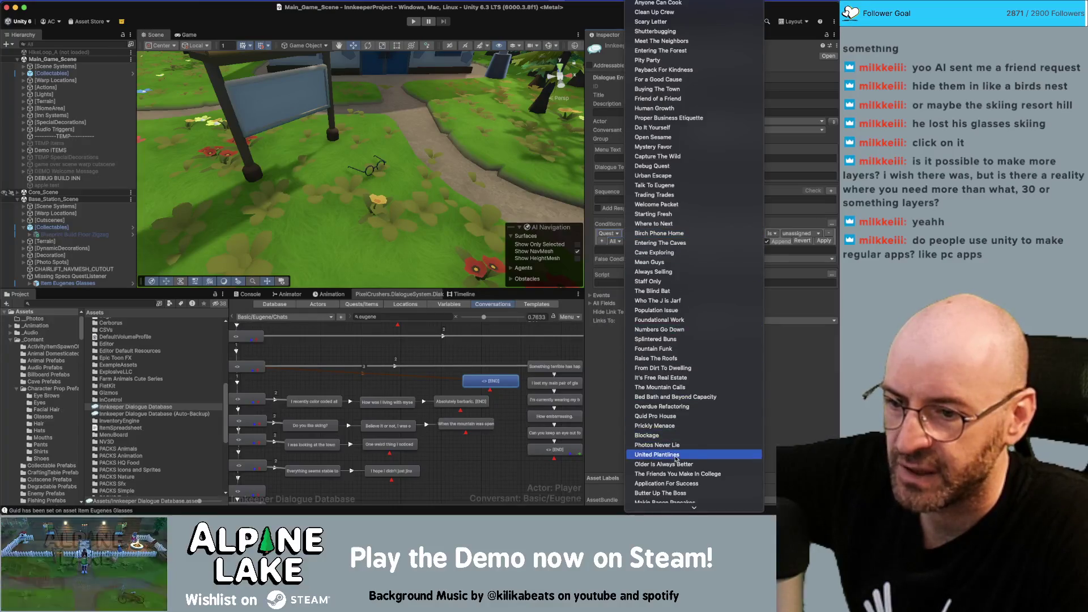
pyautogui.click(669, 504)
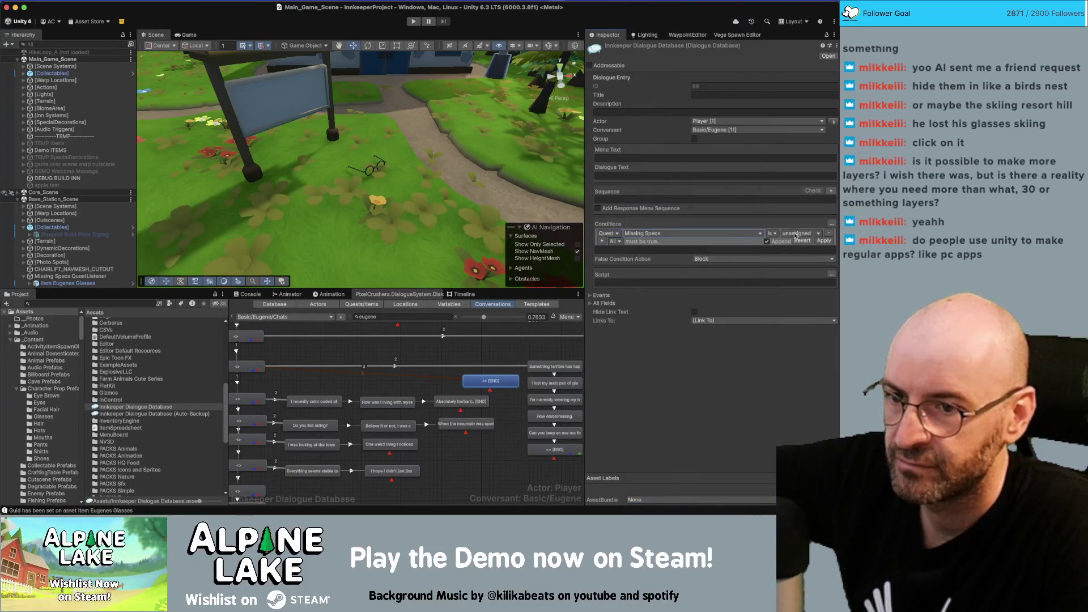
pyautogui.click(774, 234)
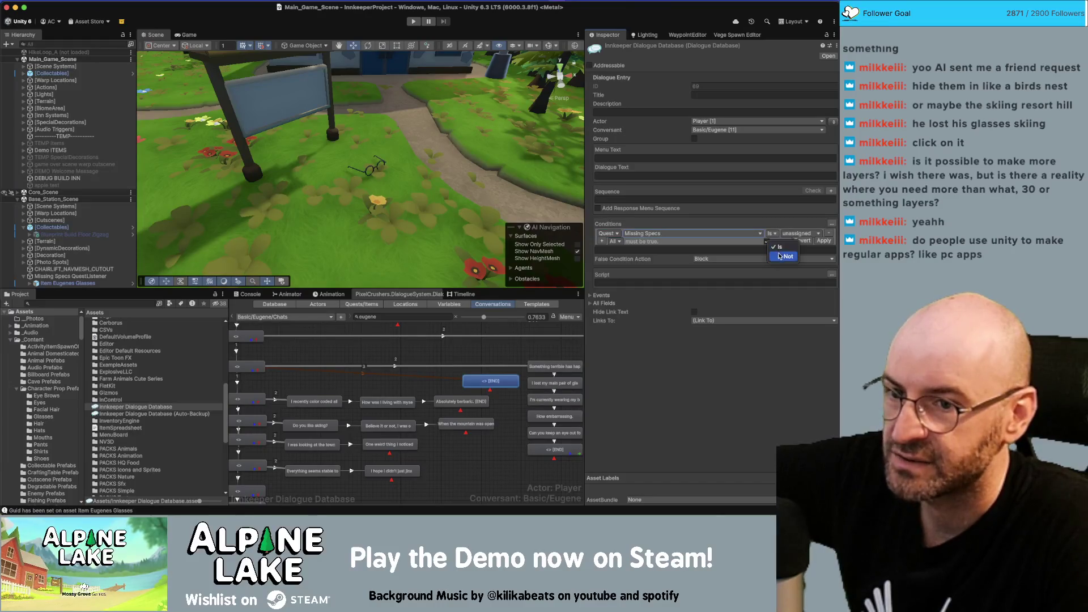
pyautogui.click(781, 253)
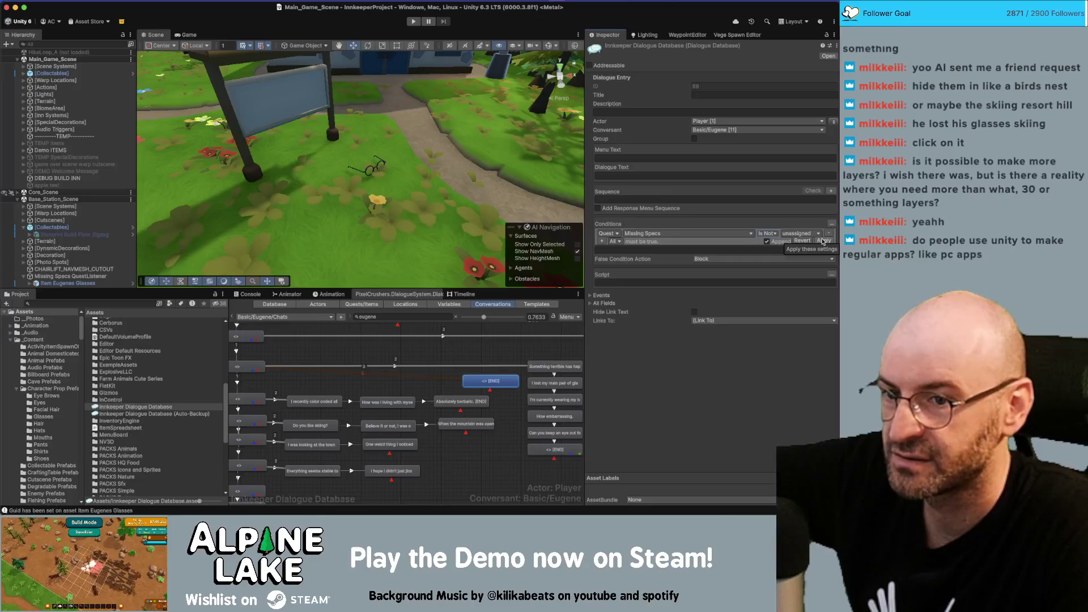
pyautogui.click(823, 241)
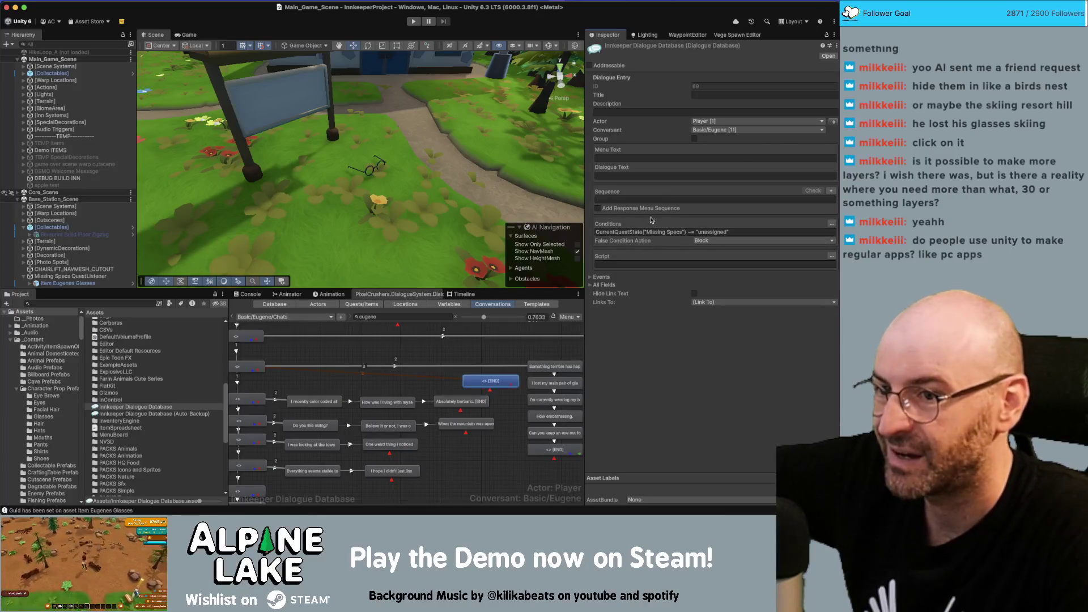
# Set Eugene's reply to 'I really appreciate the help.' and shift the node column right.
pyautogui.click(832, 122)
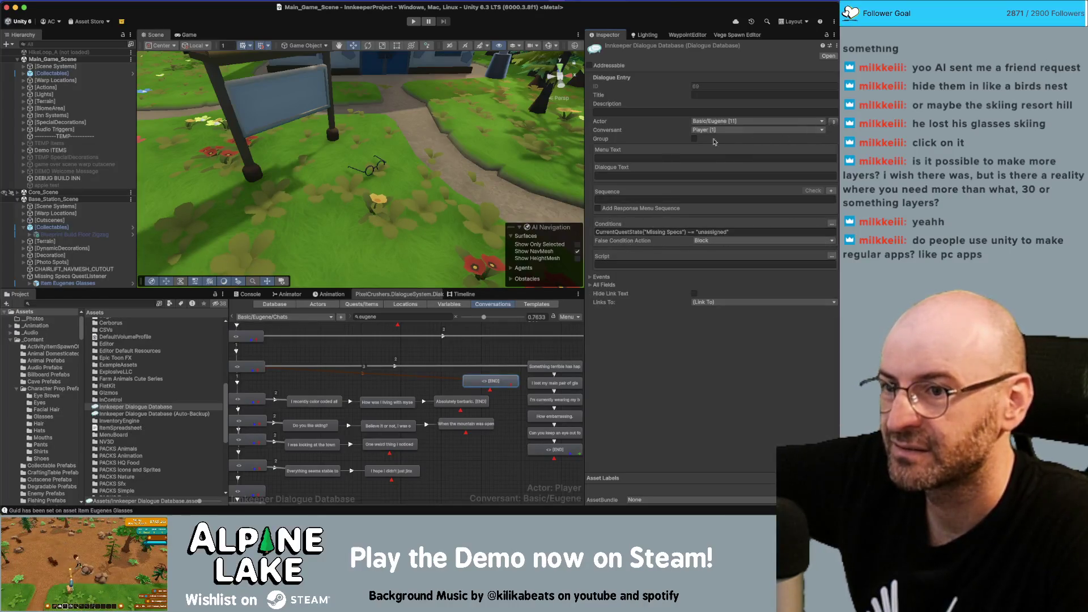
pyautogui.click(632, 175)
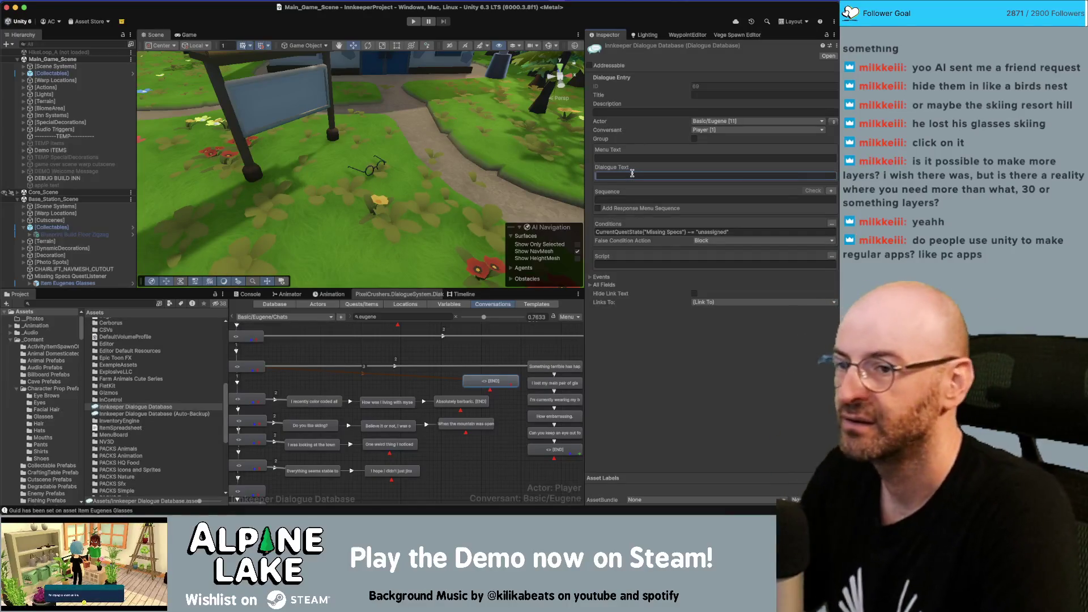
pyautogui.write('I really')
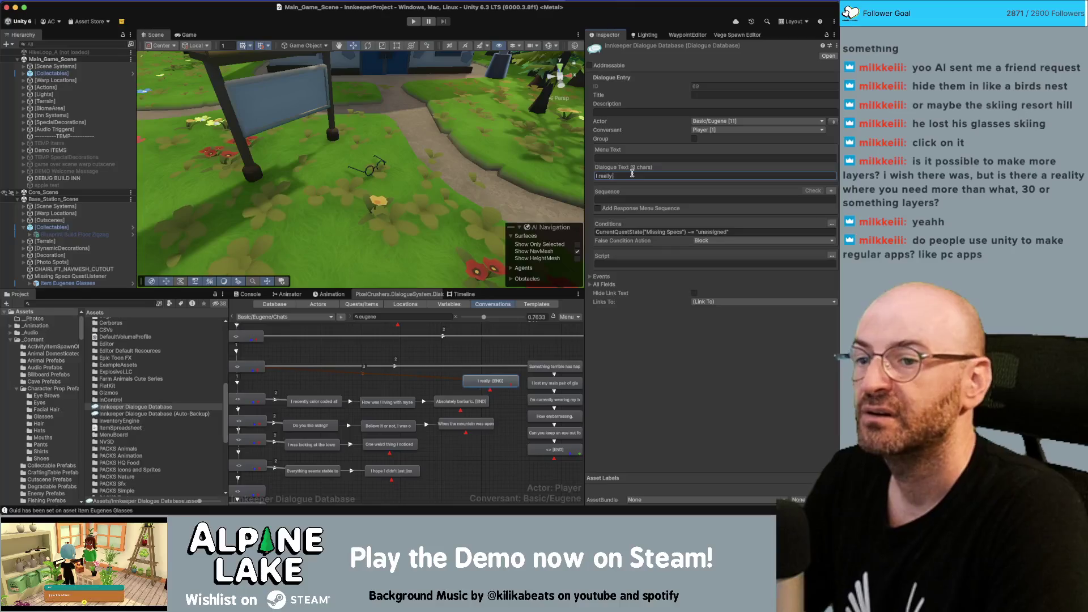
pyautogui.write(' appreciate th')
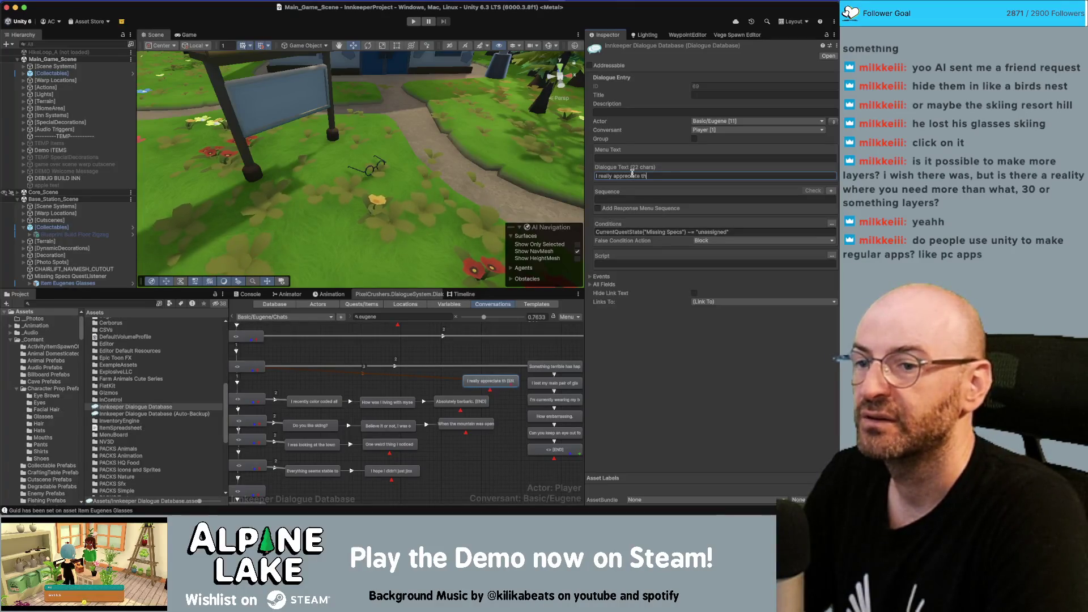
pyautogui.write('e help')
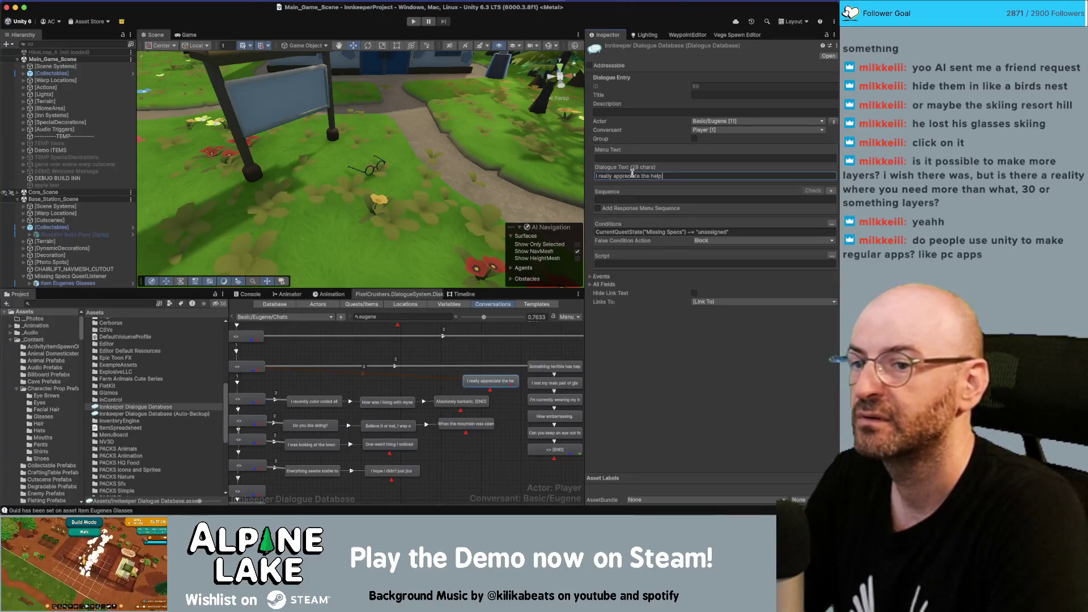
pyautogui.write('.')
pyautogui.moveTo(452, 358); pyautogui.dragTo(404, 479)
pyautogui.moveTo(401, 396); pyautogui.dragTo(437, 391)
pyautogui.click(437, 391)
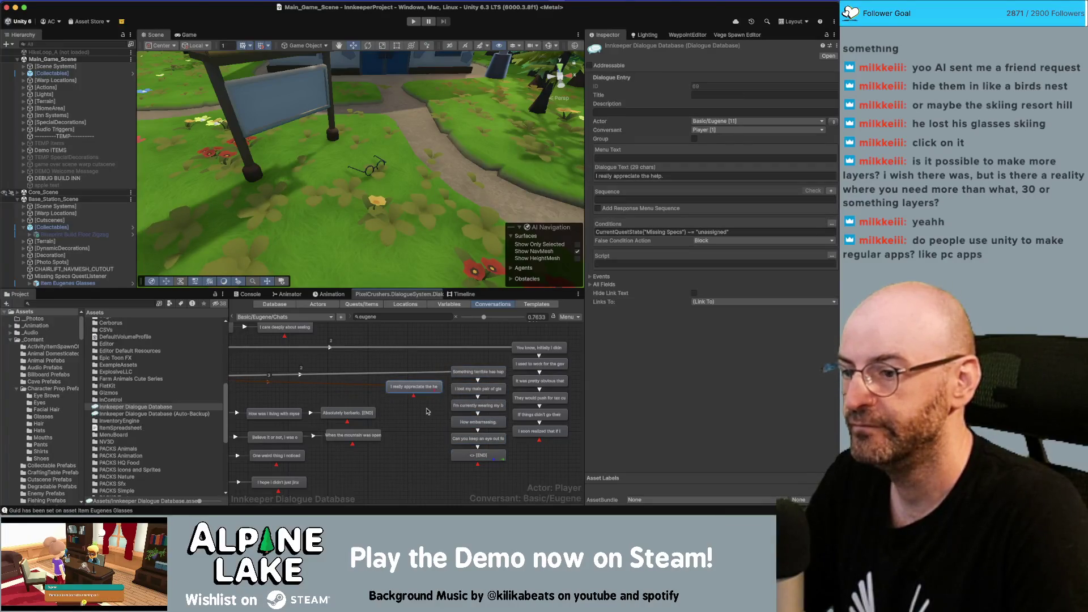
# Add a child node under the reply reading 'The last time I saw them was when I was looking closely at a map.'.
pyautogui.rightClick(422, 390)
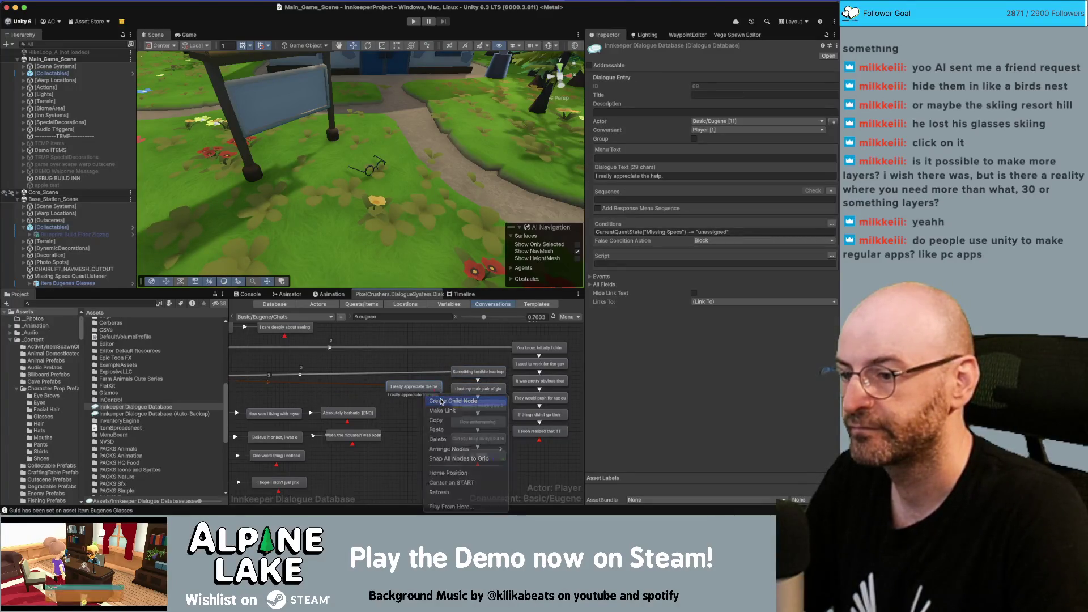
pyautogui.click(440, 396)
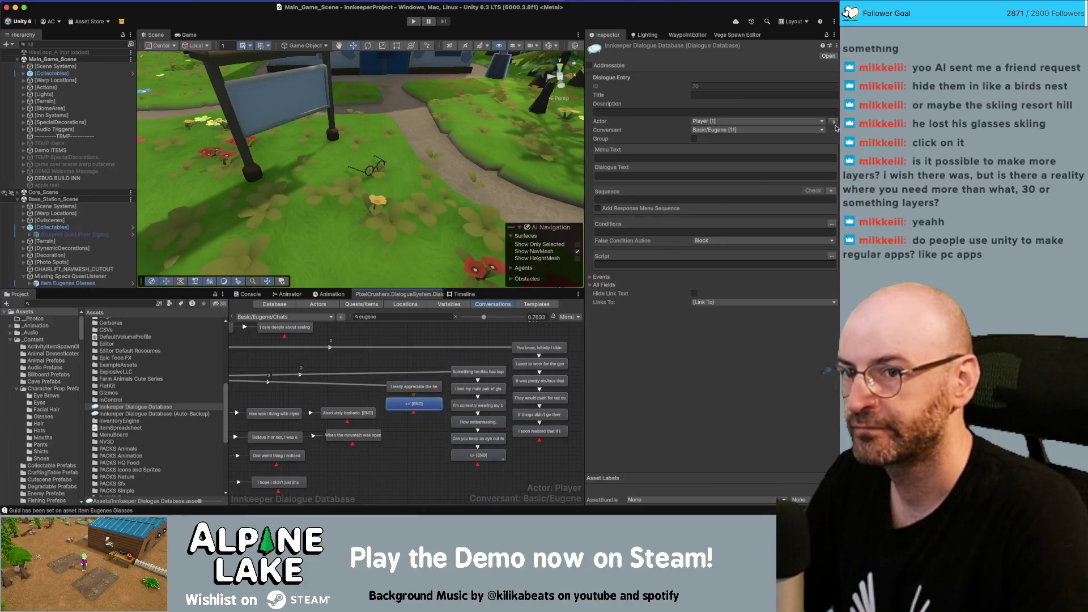
pyautogui.write('L')
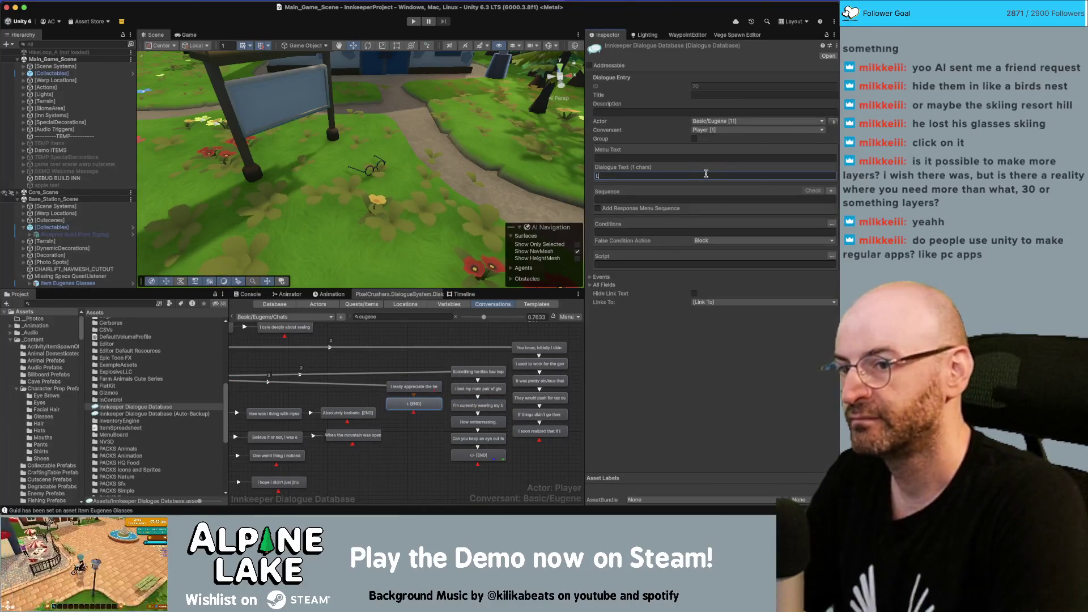
pyautogui.write('ast I saw them')
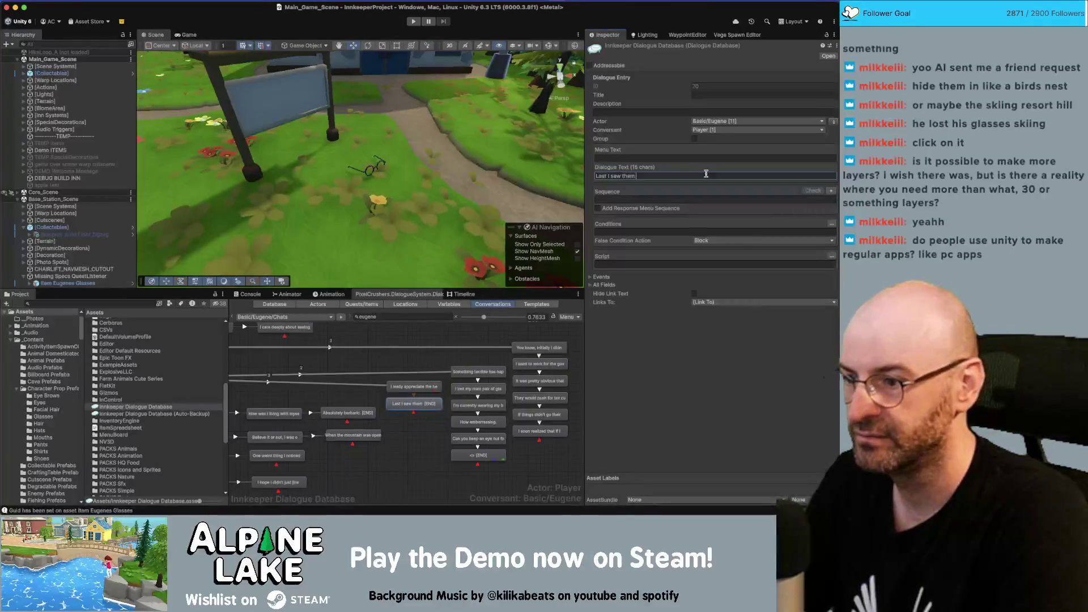
pyautogui.press('super+a')
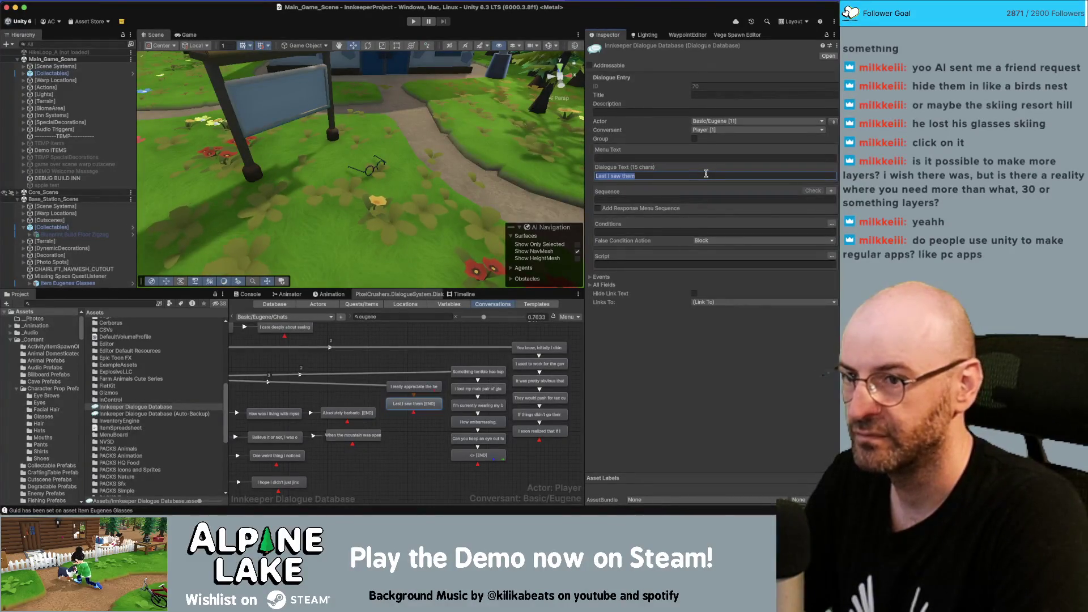
pyautogui.write('The last time I ')
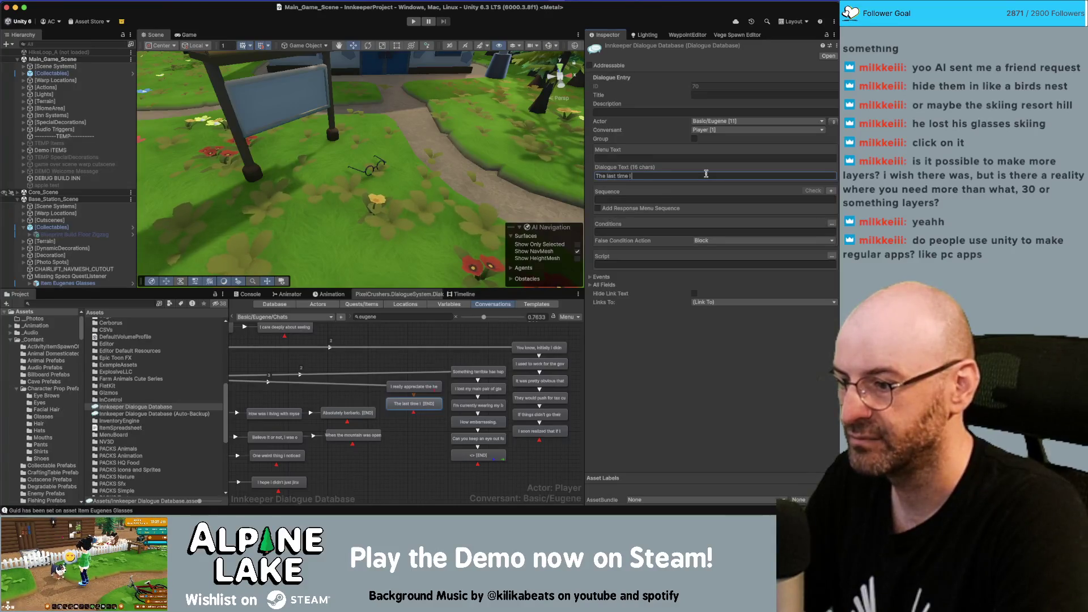
pyautogui.write('saw them was')
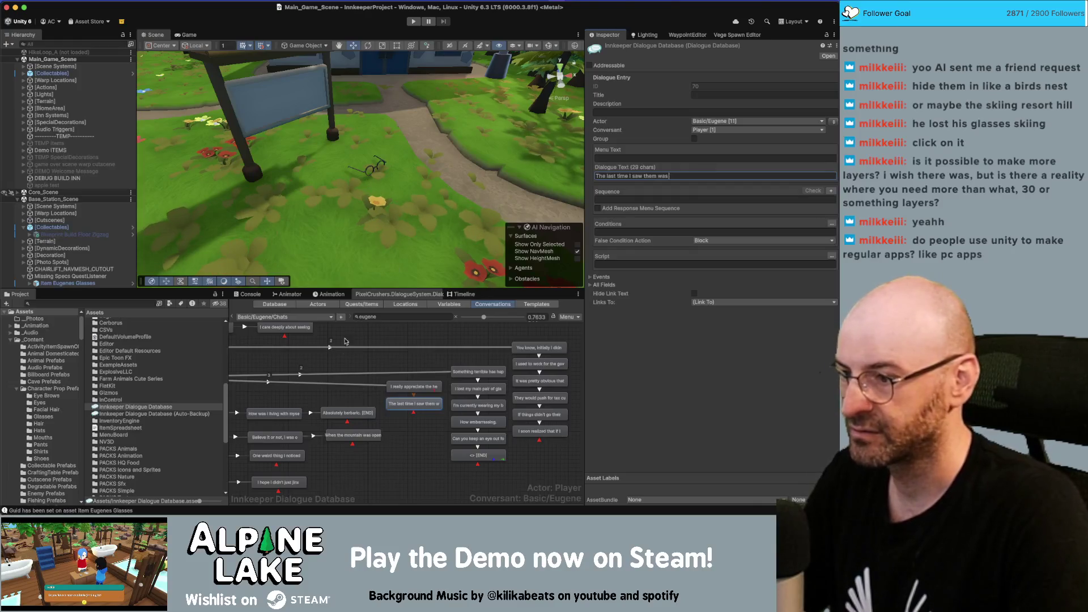
pyautogui.moveTo(338, 365)
pyautogui.mouseDown()
pyautogui.moveTo(479, 480)
pyautogui.moveTo(431, 330)
pyautogui.moveTo(400, 358)
pyautogui.mouseUp()
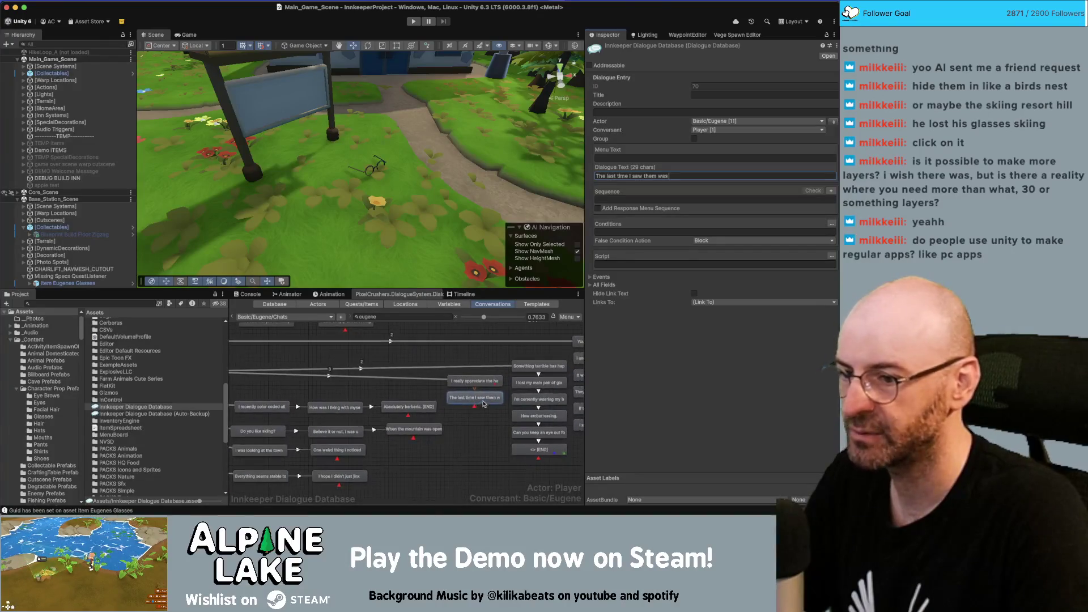
pyautogui.click(692, 175)
pyautogui.click(693, 175)
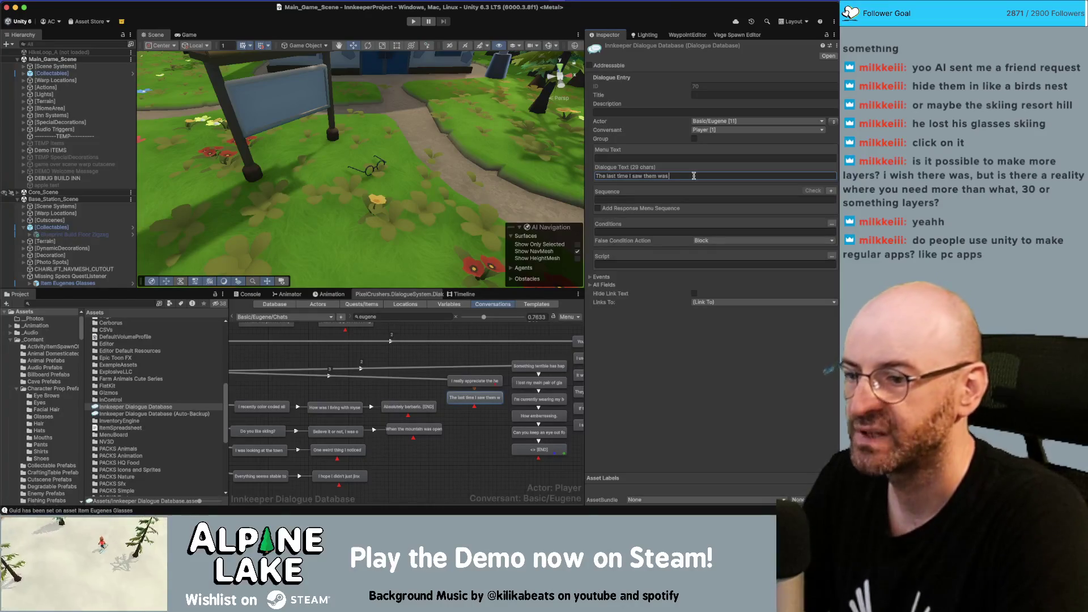
pyautogui.write('hen I was looking closely at a map')
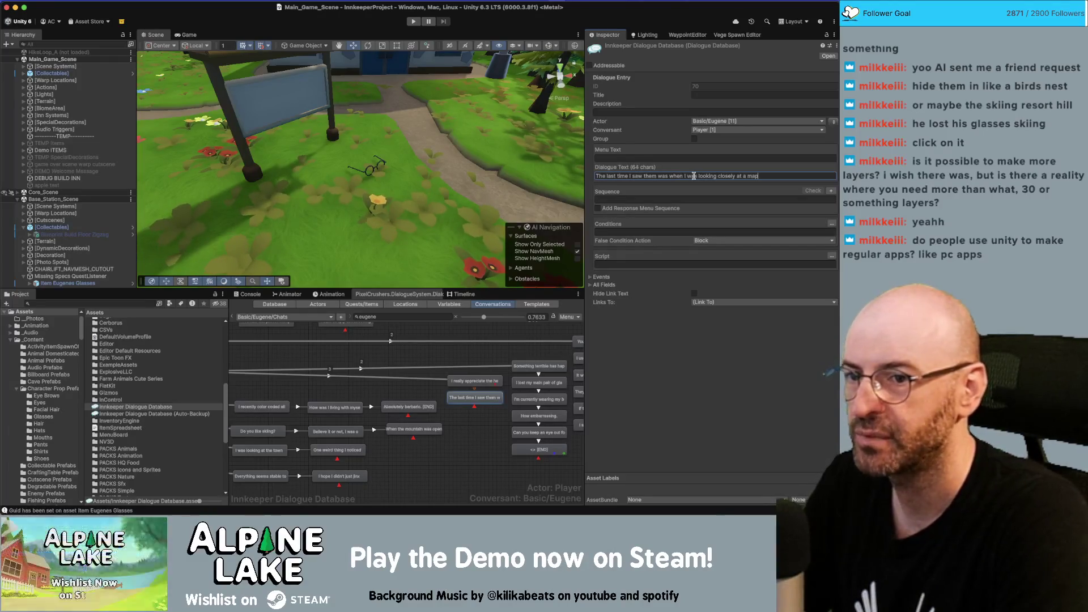
pyautogui.write('.')
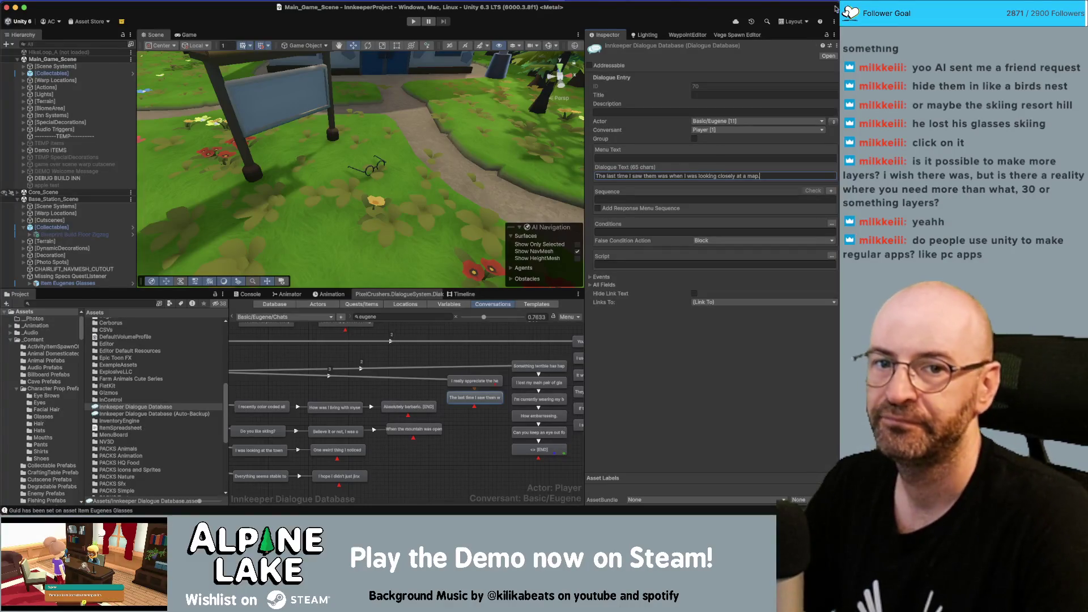
# Replace that line with 'I can't remember the last time I saw them'.
pyautogui.press('super+Tab')
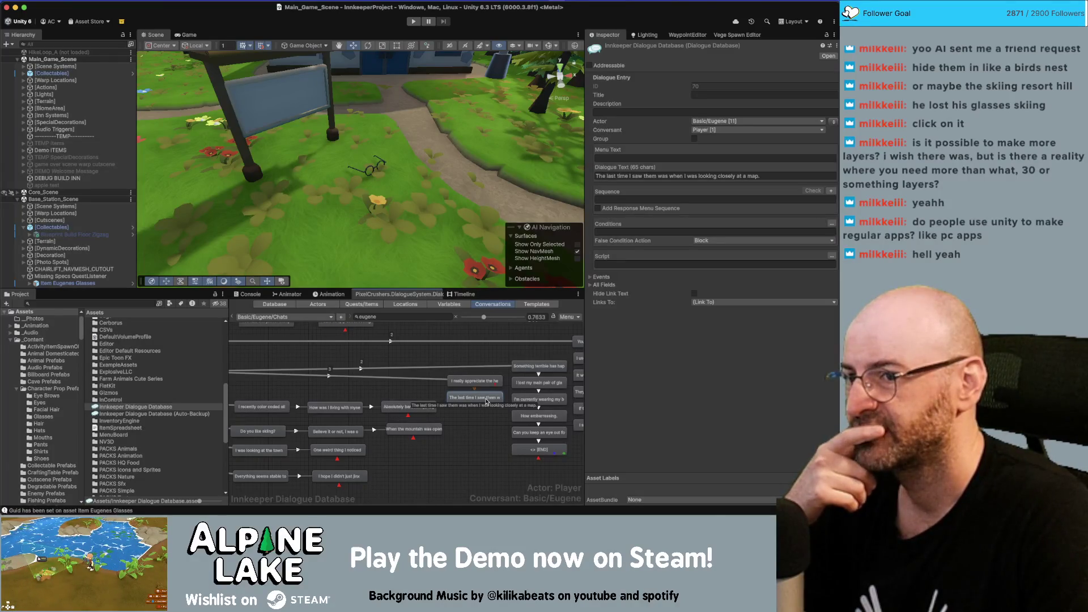
pyautogui.click(739, 176)
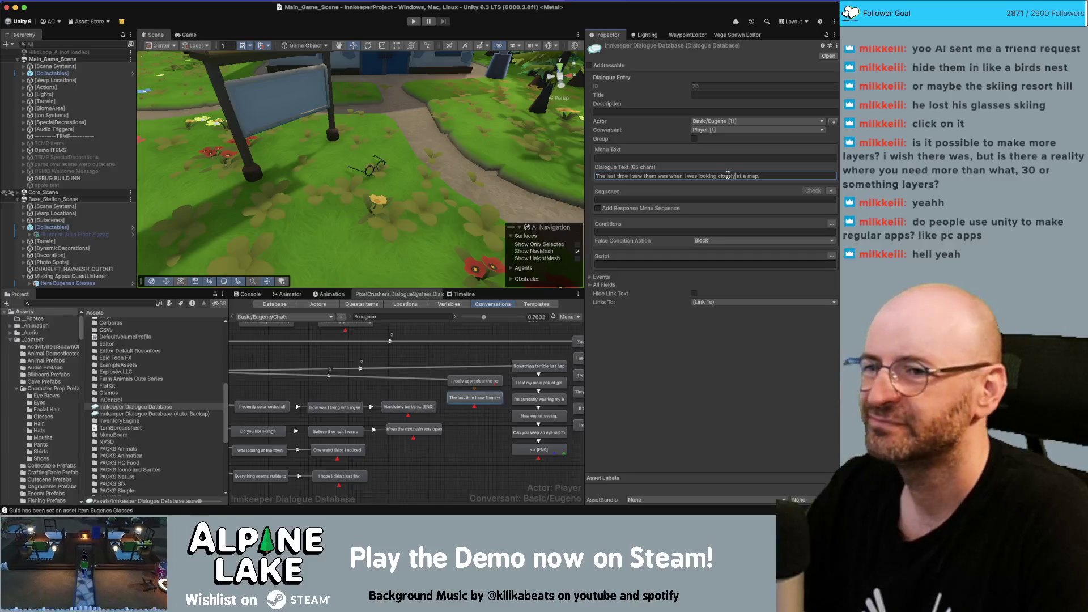
pyautogui.click(778, 174)
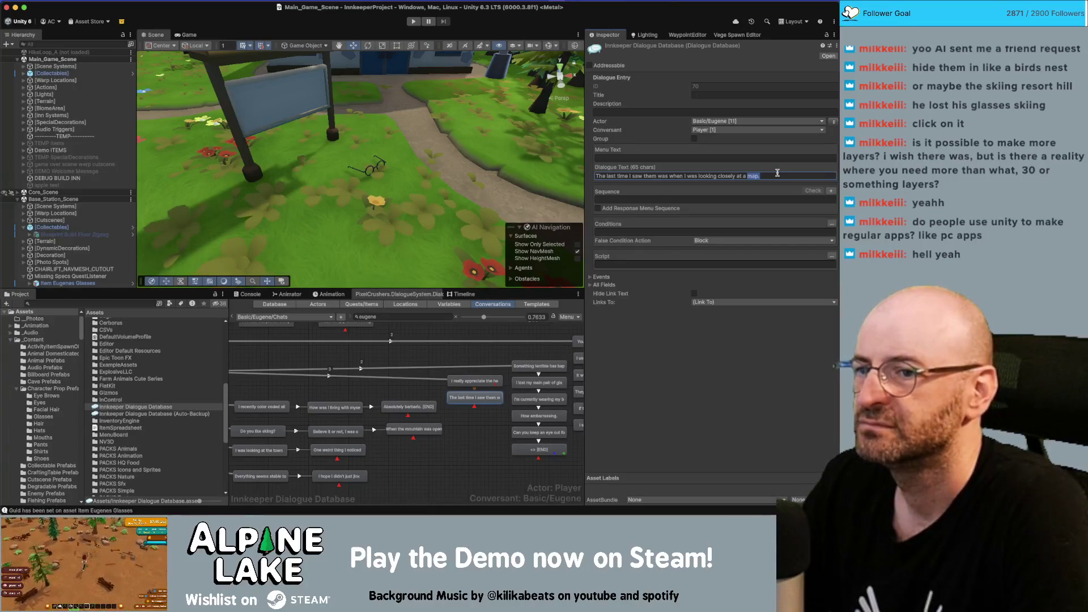
pyautogui.hotkey('shift', 'Left')
pyautogui.hotkey('shift', 'Left')
pyautogui.hotkey('shift', 'Left')
pyautogui.press('super+a')
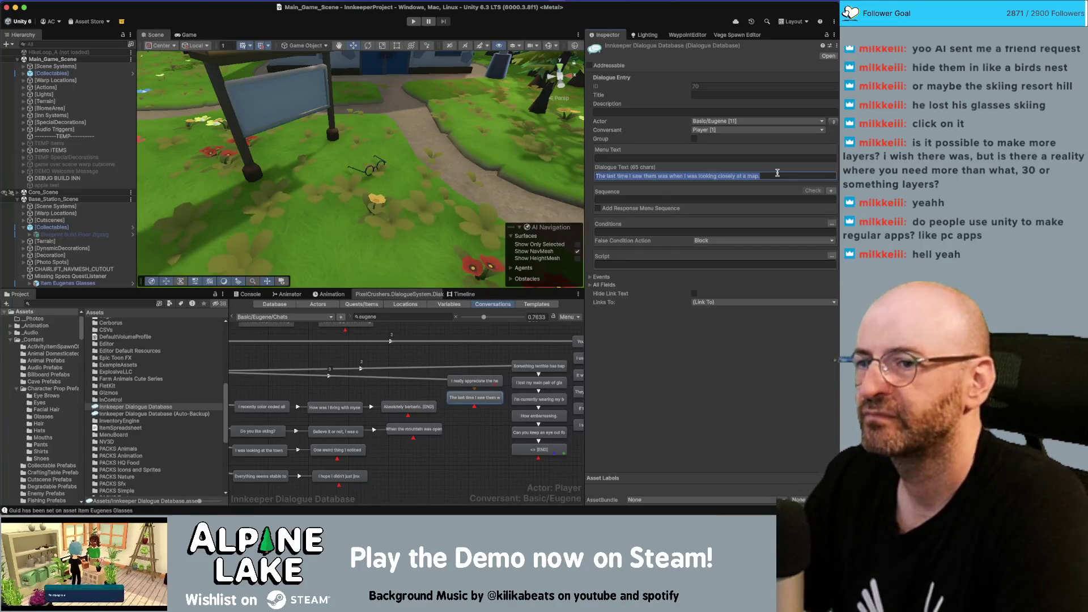
pyautogui.write("I can't remember the last time I sa")
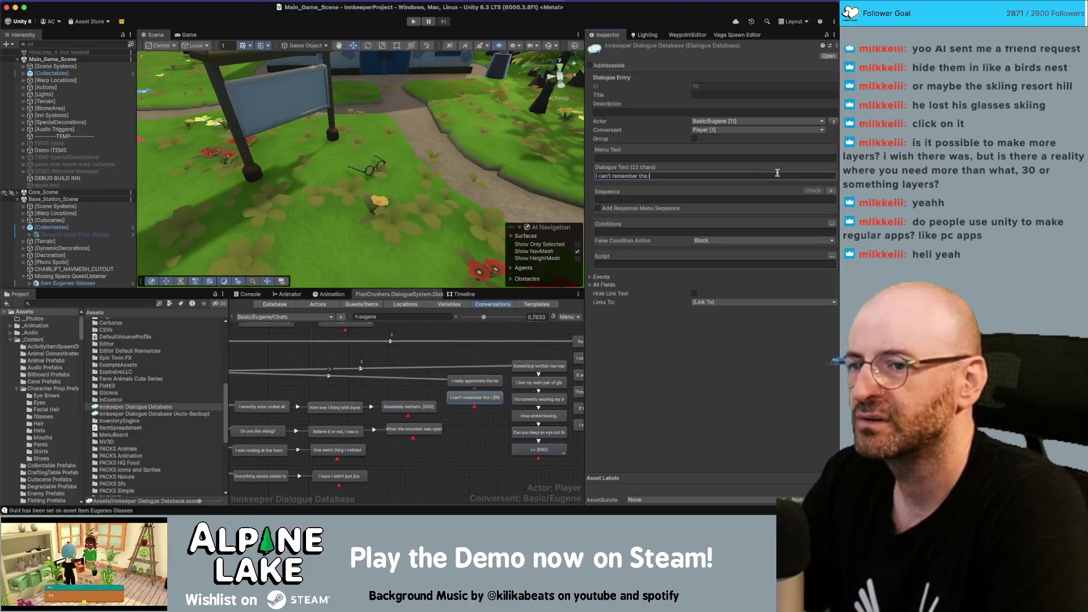
pyautogui.write('w them')
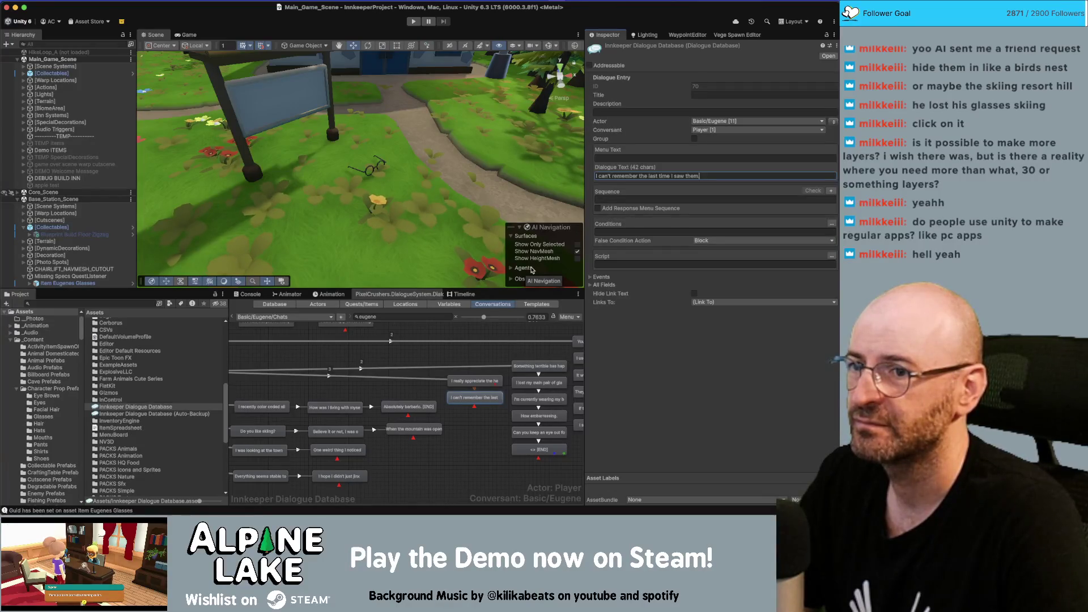
pyautogui.click(464, 430)
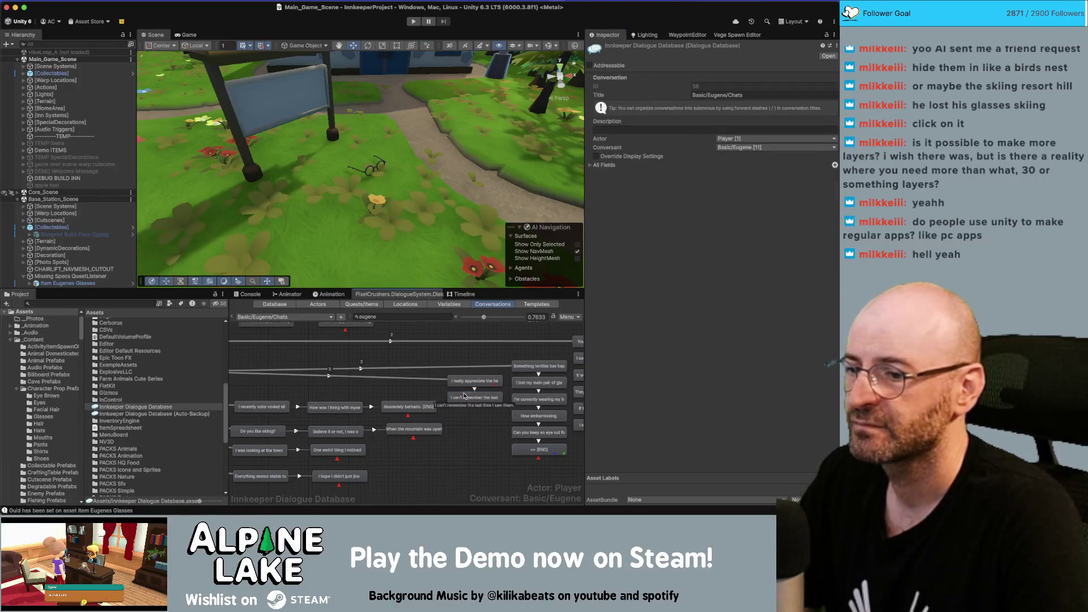
# Review the edited Chats nodes and shift the graph view slightly.
pyautogui.click(465, 399)
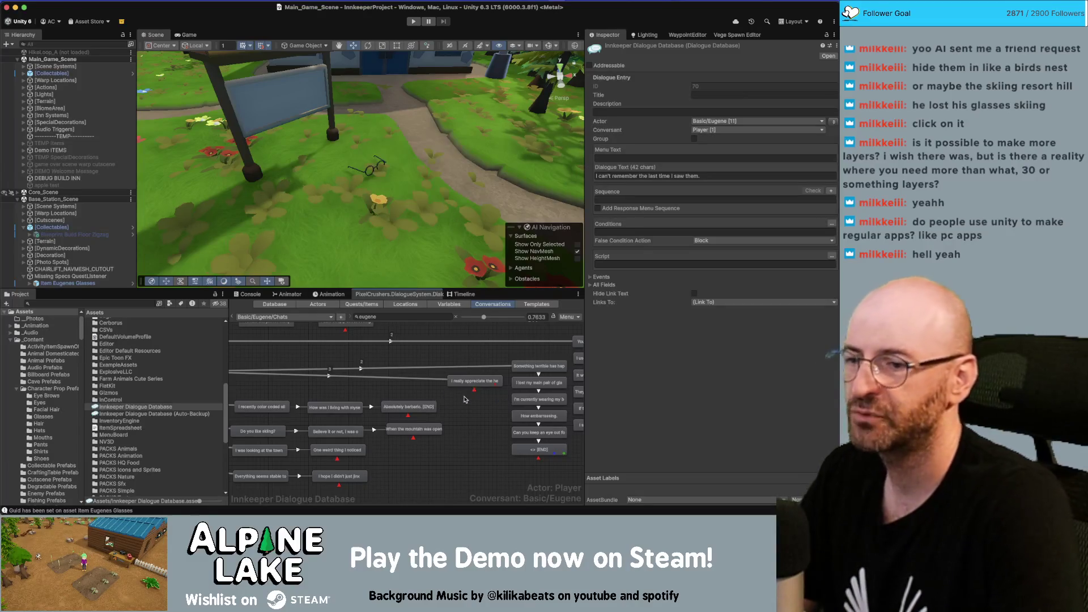
pyautogui.click(473, 384)
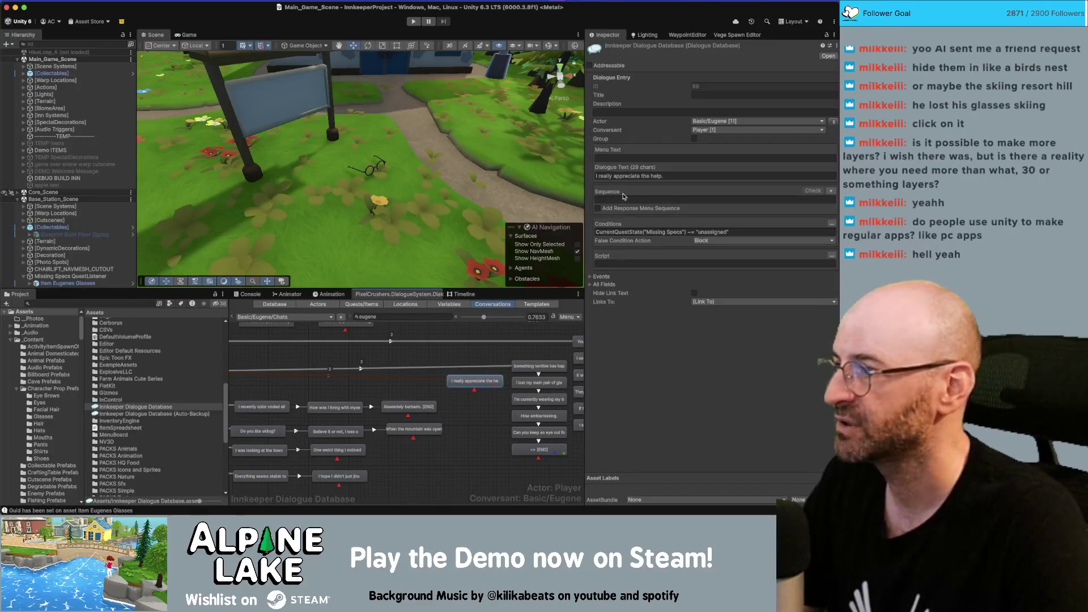
pyautogui.click(469, 432)
pyautogui.moveTo(470, 432)
pyautogui.mouseDown()
pyautogui.moveTo(486, 439)
pyautogui.moveTo(437, 431)
pyautogui.mouseUp()
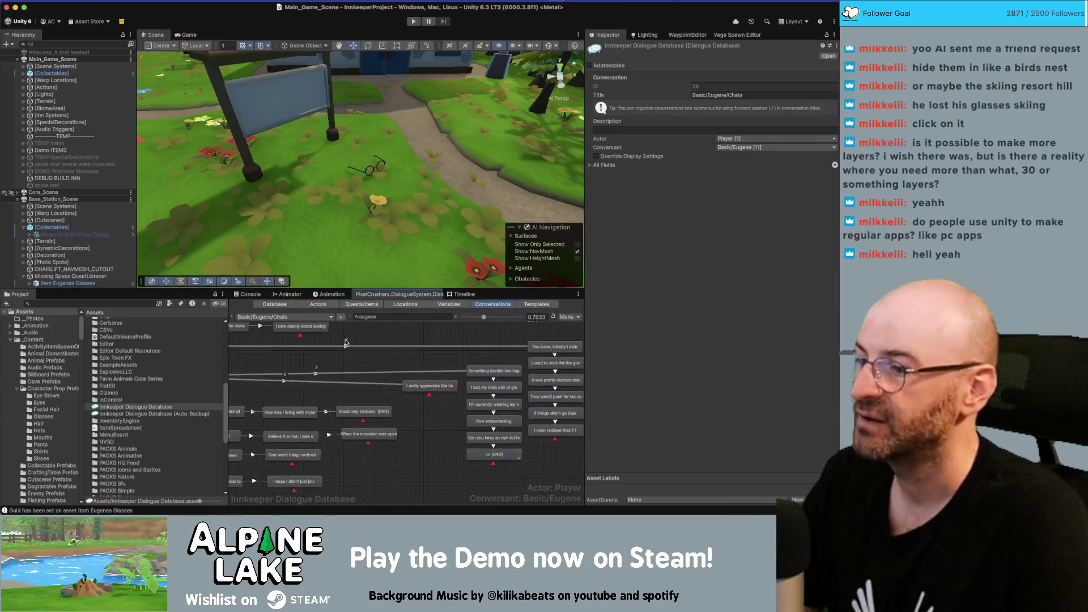
# Load the Basic/Eugene/Quests conversation and zoom the graph to find empty space.
pyautogui.click(327, 319)
pyautogui.moveTo(306, 331)
pyautogui.moveTo(357, 330)
pyautogui.click(408, 351)
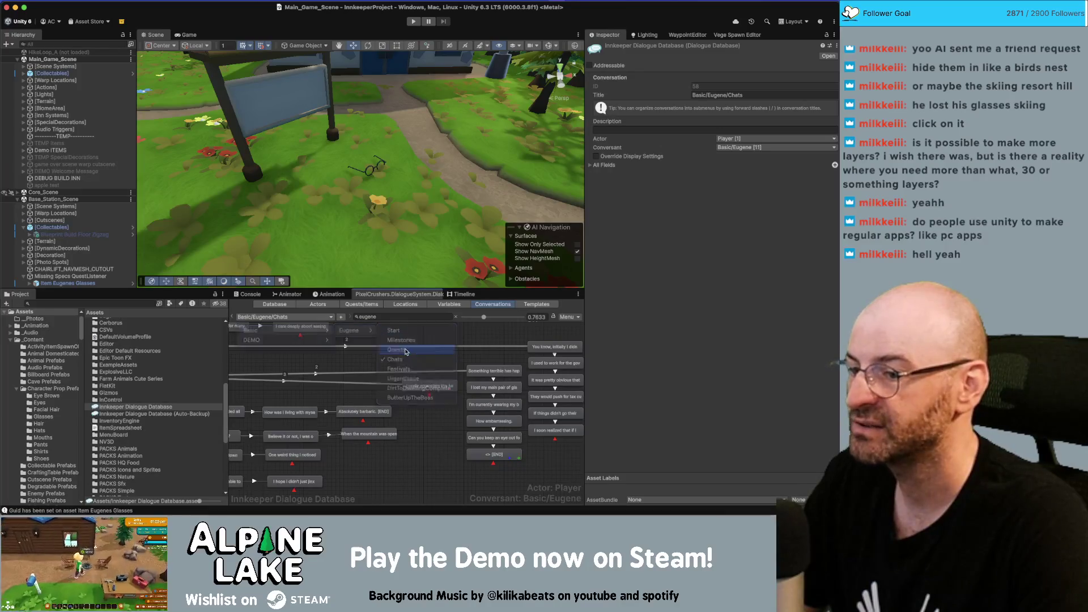
pyautogui.scroll(2, 395, 429)
pyautogui.scroll(3, 395, 429)
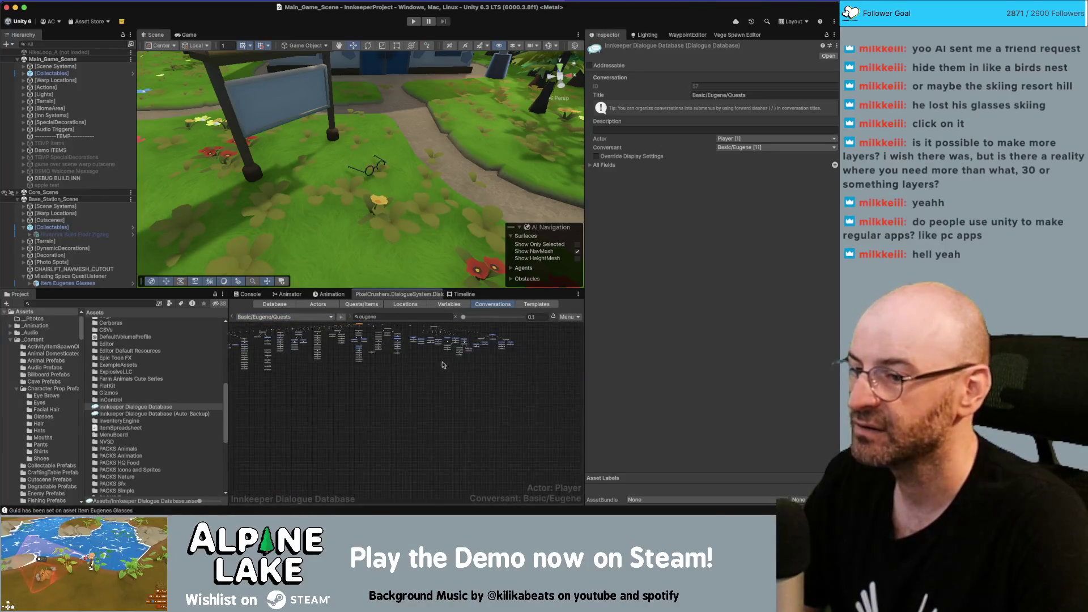
pyautogui.scroll(-3, 443, 374)
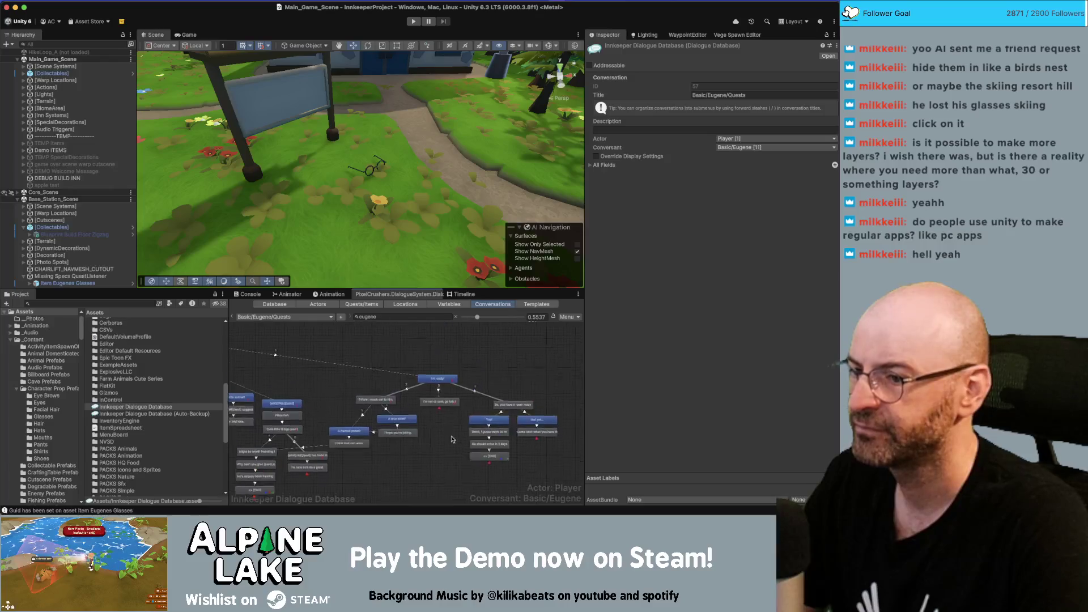
pyautogui.scroll(-2, 363, 462)
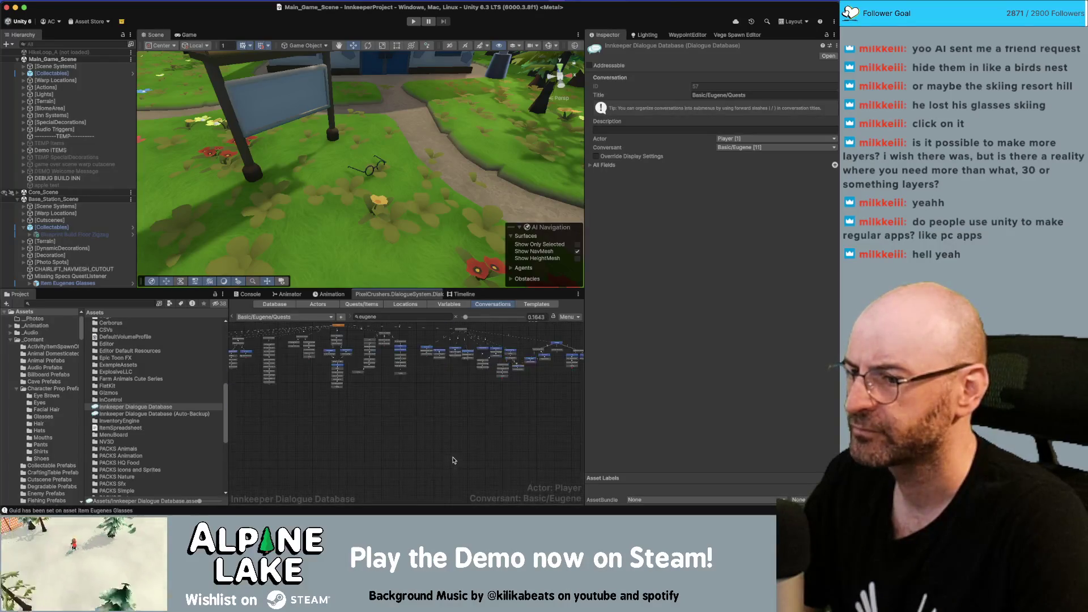
pyautogui.scroll(2, 385, 364)
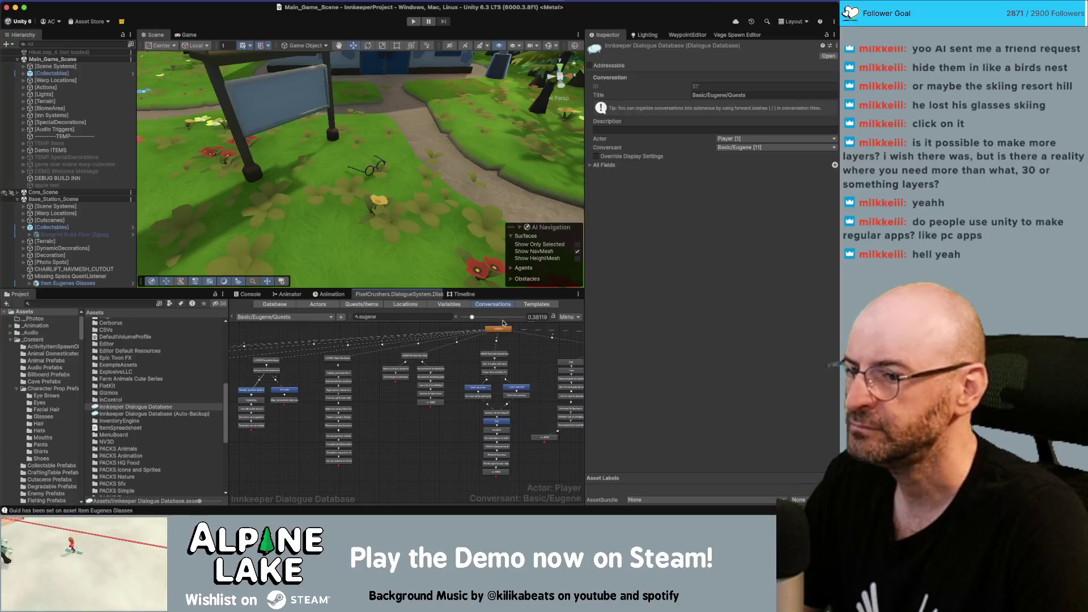
pyautogui.rightClick(506, 339)
# Create and position a Eugene node titled 'START Missing Specs' with sequence Continue().
pyautogui.click(514, 342)
pyautogui.moveTo(497, 342); pyautogui.dragTo(357, 508)
pyautogui.moveTo(376, 462); pyautogui.dragTo(421, 378)
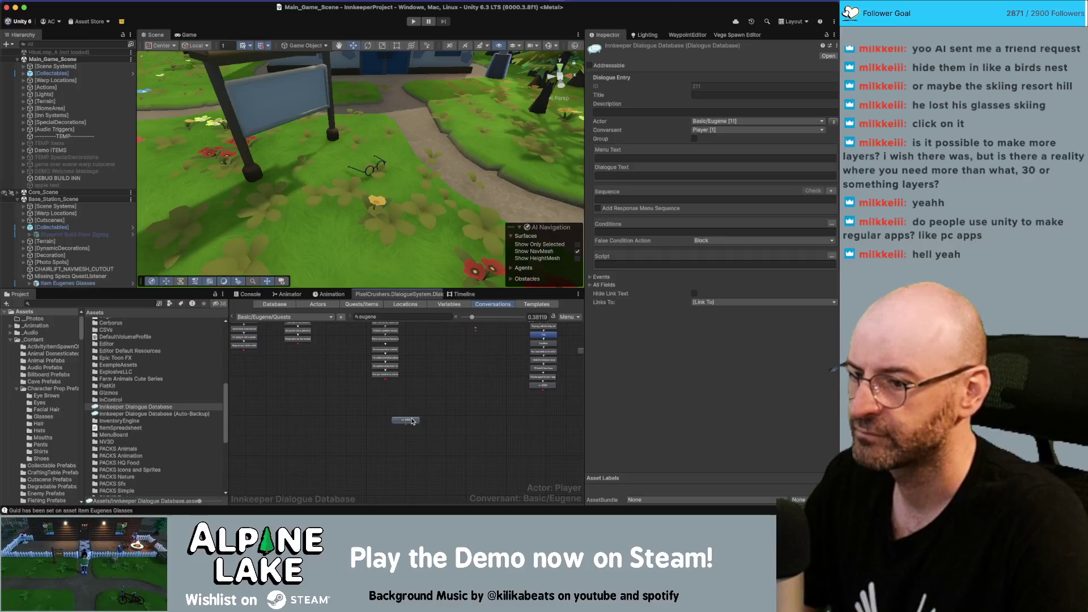
pyautogui.click(713, 96)
pyautogui.write('START')
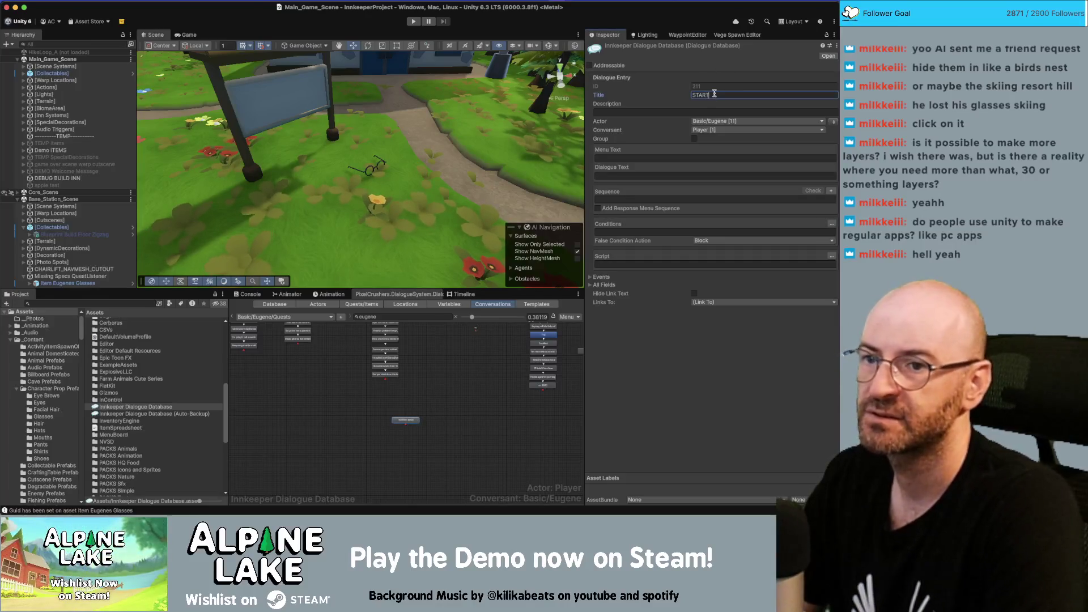
pyautogui.write(' Missing S')
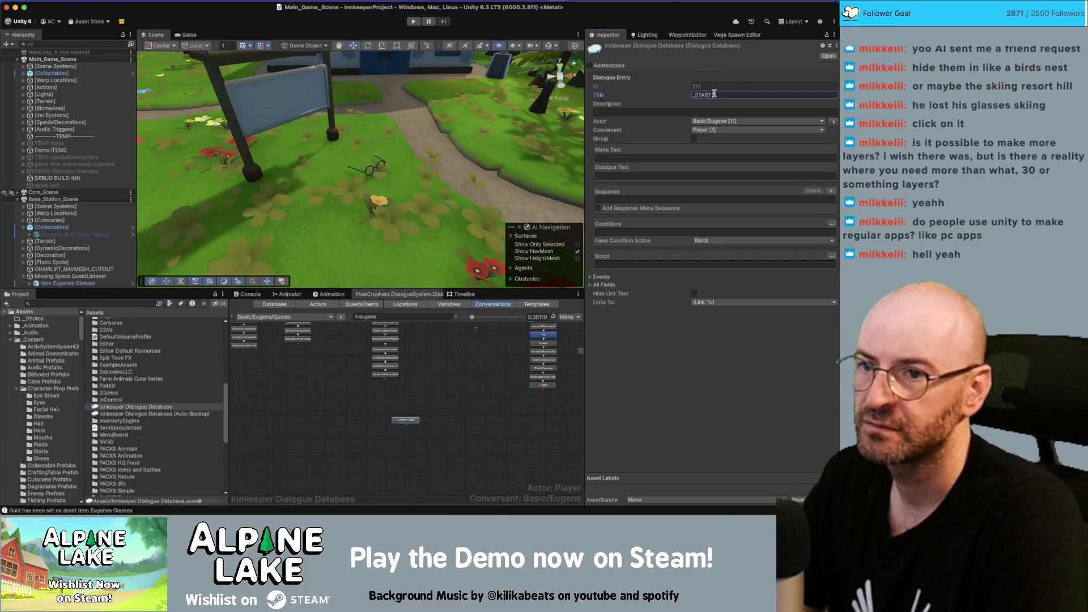
pyautogui.write('pecs')
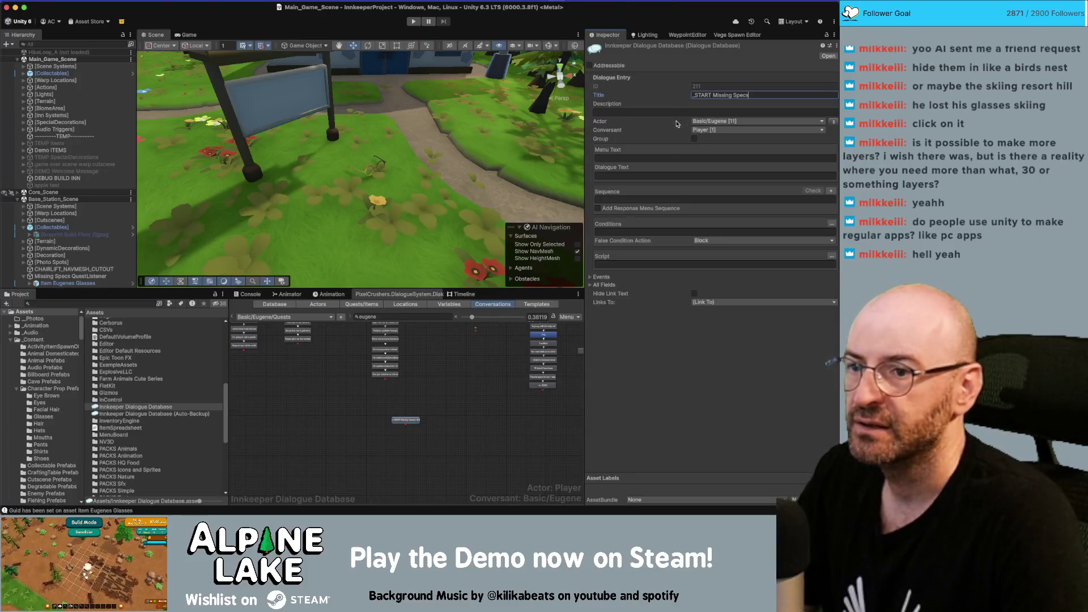
pyautogui.click(642, 177)
pyautogui.click(643, 199)
pyautogui.write('Continue()')
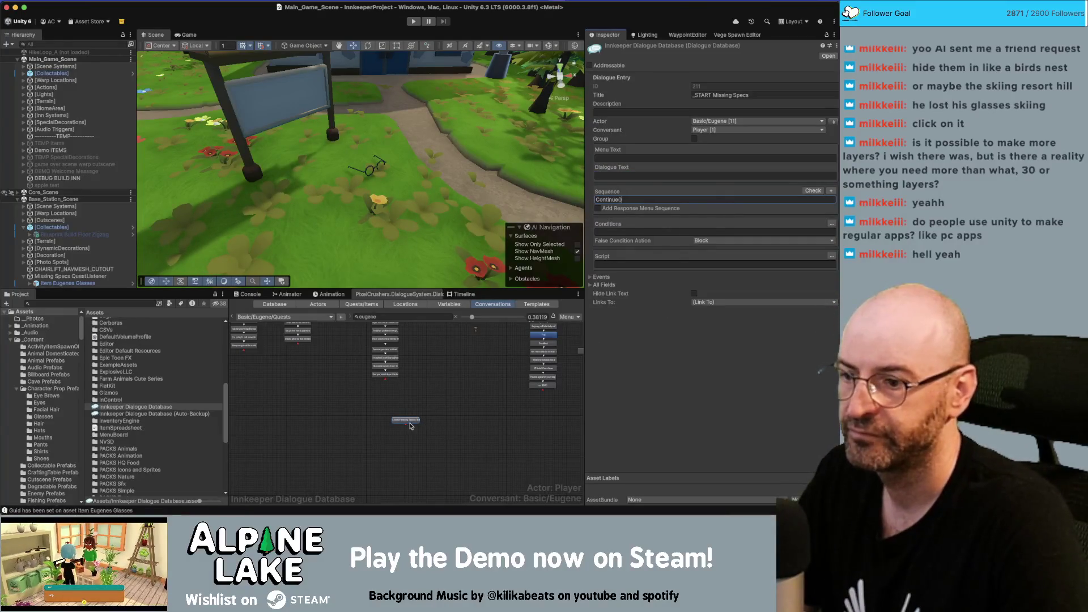
pyautogui.scroll(3, 442, 399)
pyautogui.moveTo(446, 404); pyautogui.dragTo(456, 376)
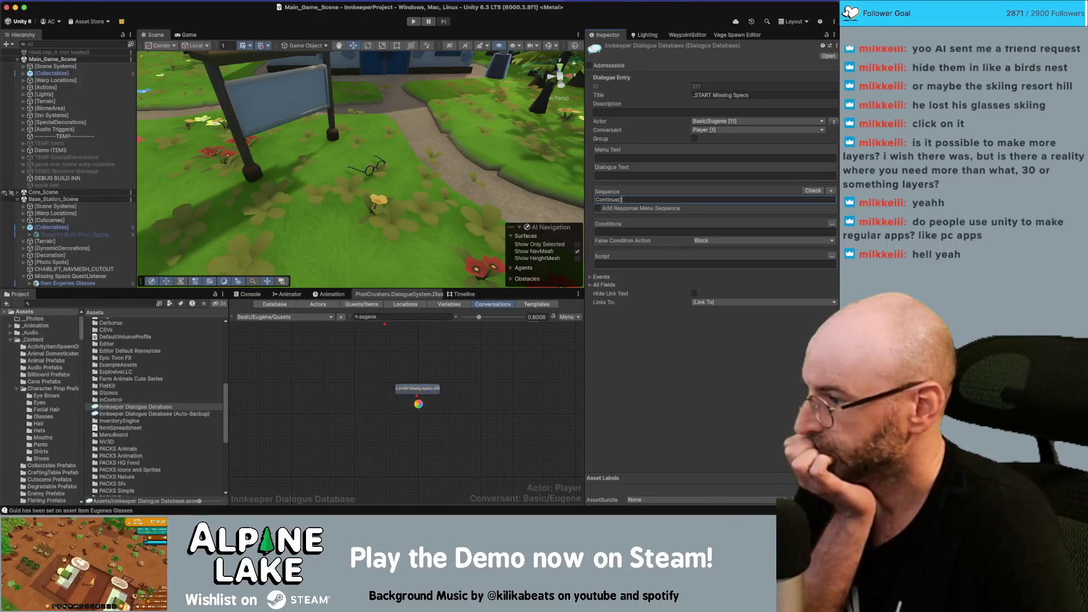
pyautogui.rightClick(419, 404)
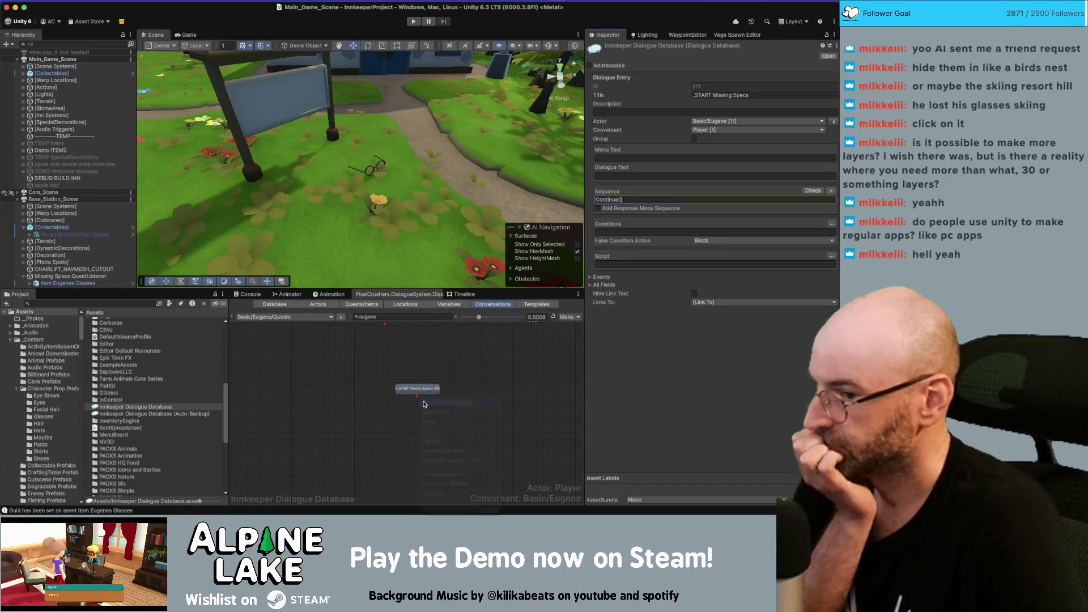
# Add two Eugene child nodes under START Missing Specs, titling the second 'highlight'.
pyautogui.click(426, 402)
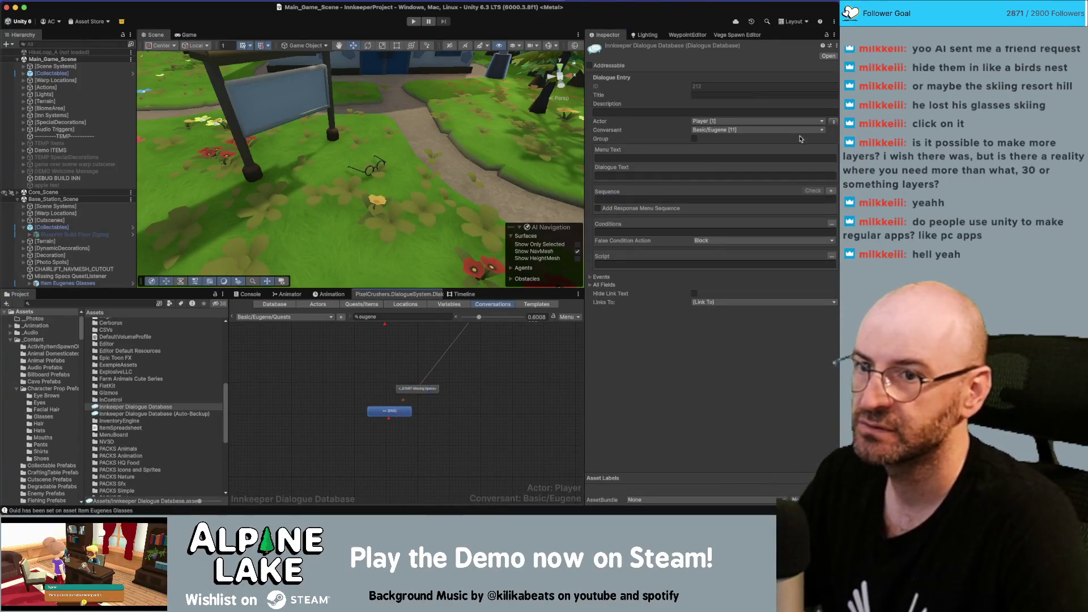
pyautogui.click(834, 122)
pyautogui.rightClick(418, 387)
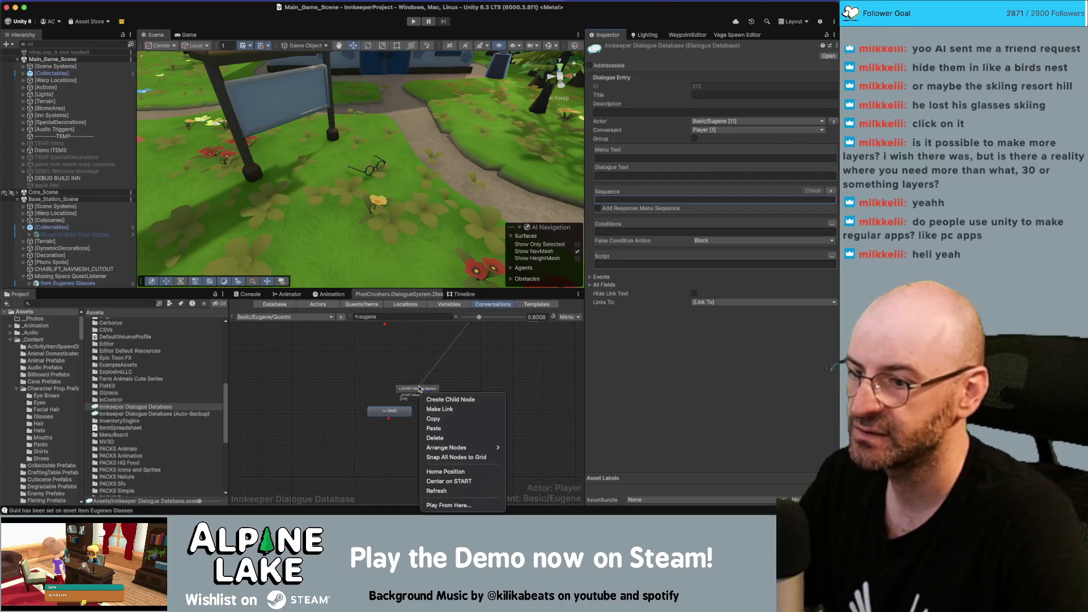
pyautogui.click(445, 397)
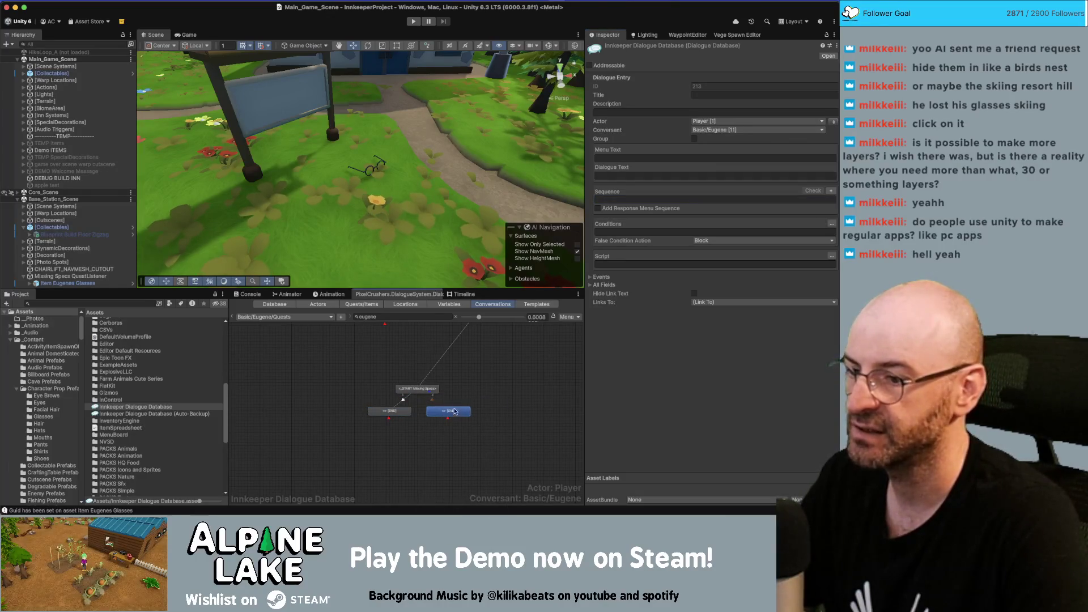
pyautogui.click(834, 122)
pyautogui.click(765, 96)
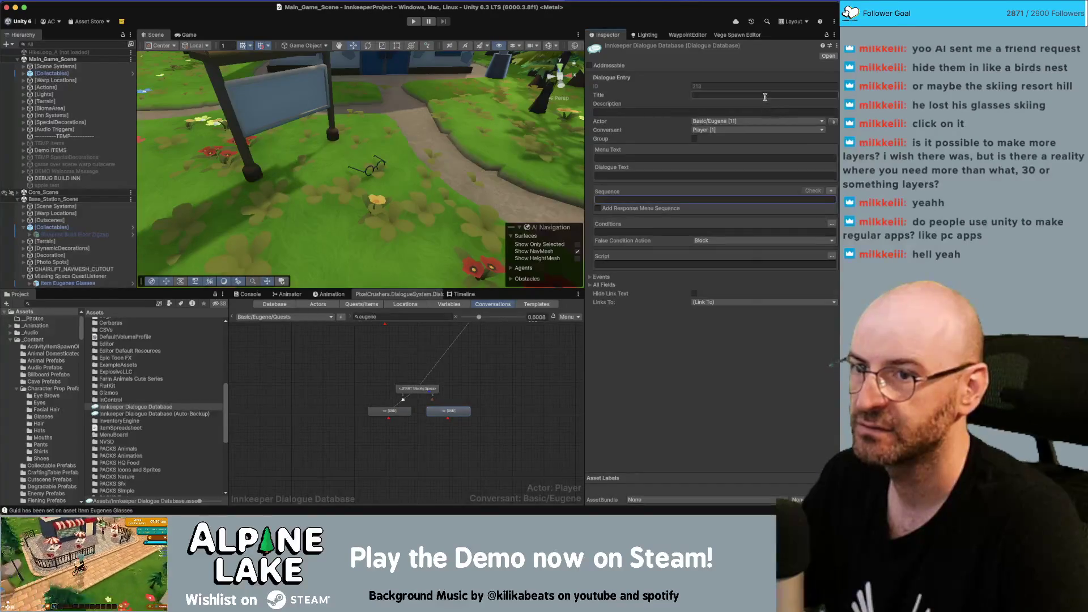
pyautogui.write('highlight>')
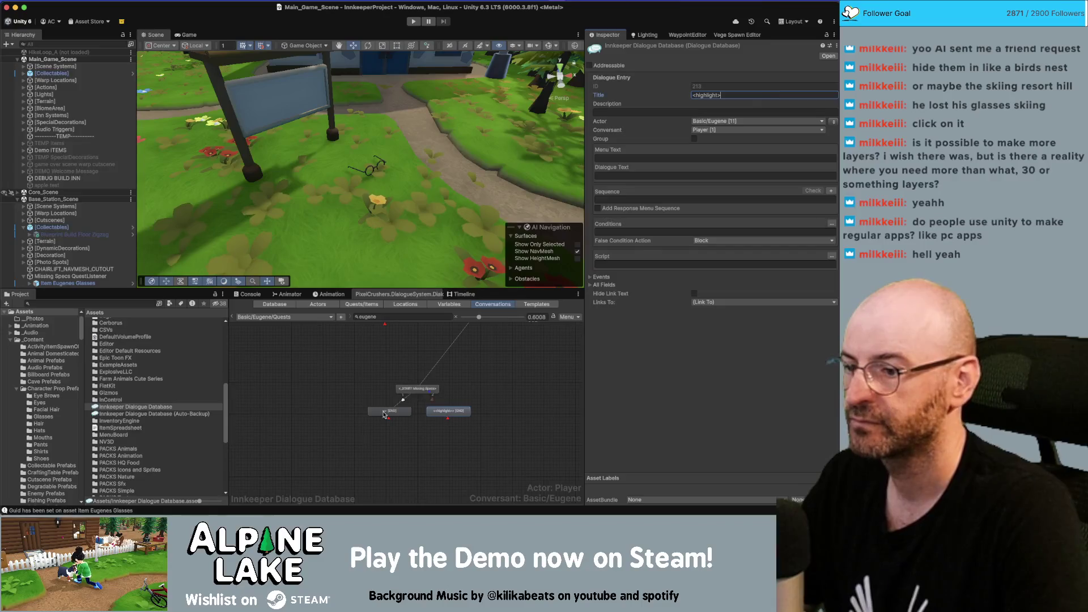
# Give the first child node the dialogue text 'Please Hurry'.
pyautogui.click(654, 179)
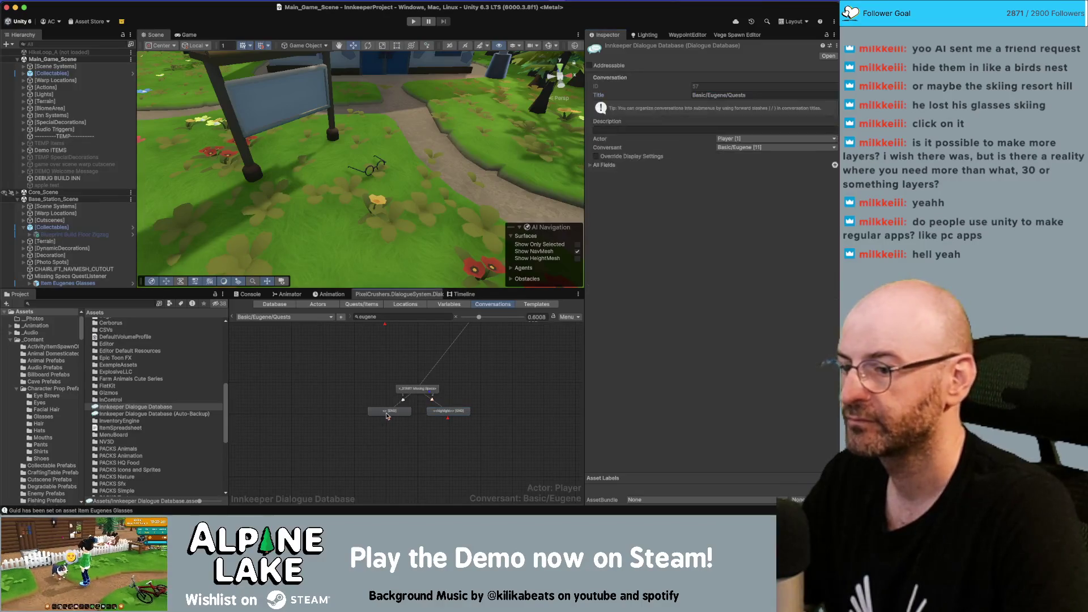
pyautogui.click(655, 177)
pyautogui.write('Please Hurry.')
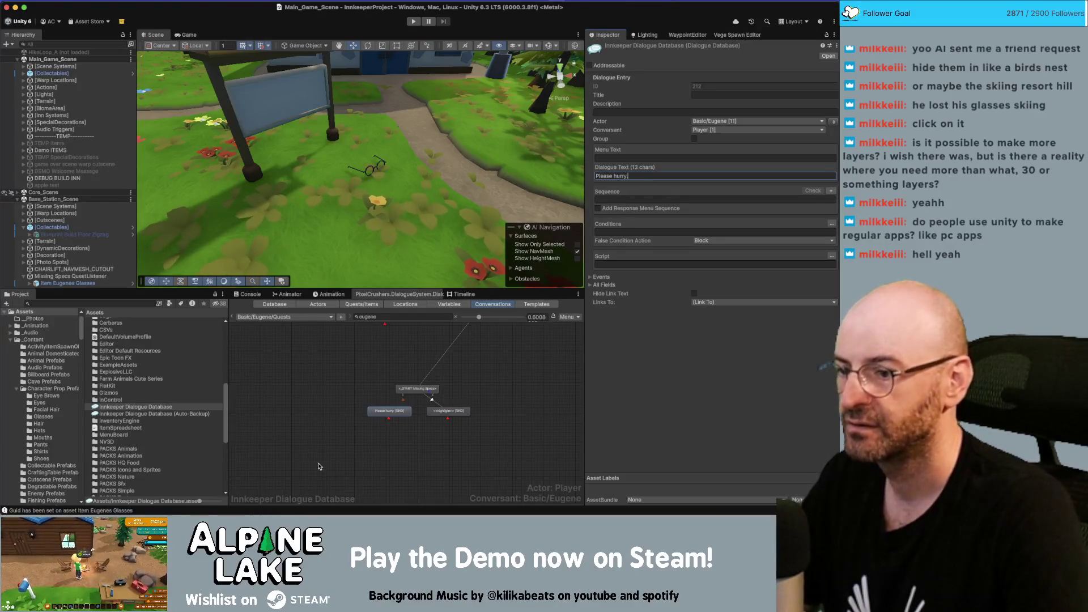
pyautogui.rightClick(399, 406)
# Add a child under 'Please hurry' reading 'I looke like a baffoon in this old back-up pair of glasses.'.
pyautogui.click(420, 404)
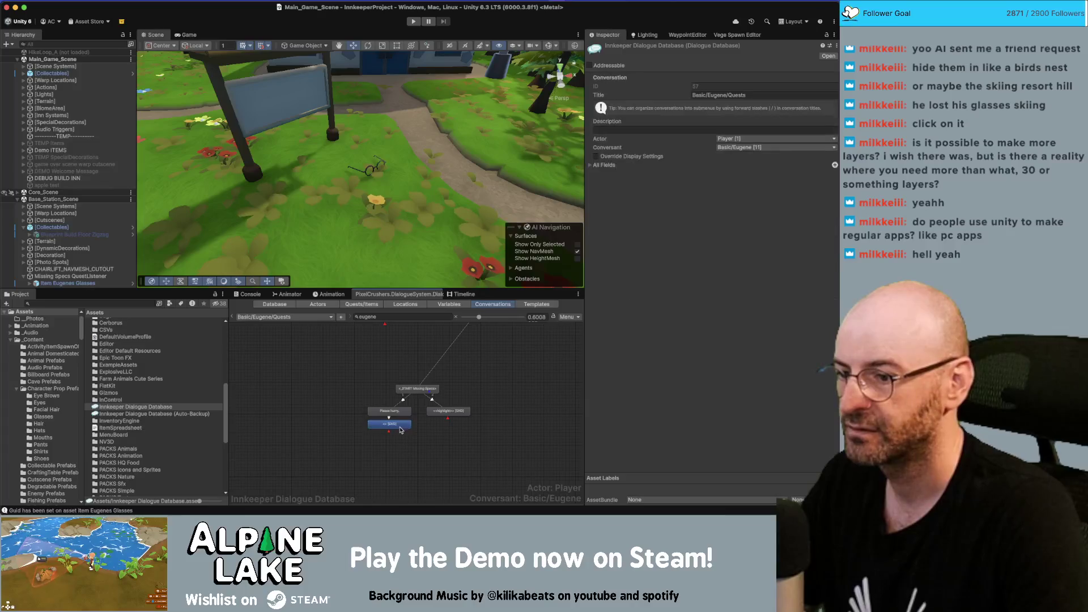
pyautogui.click(648, 175)
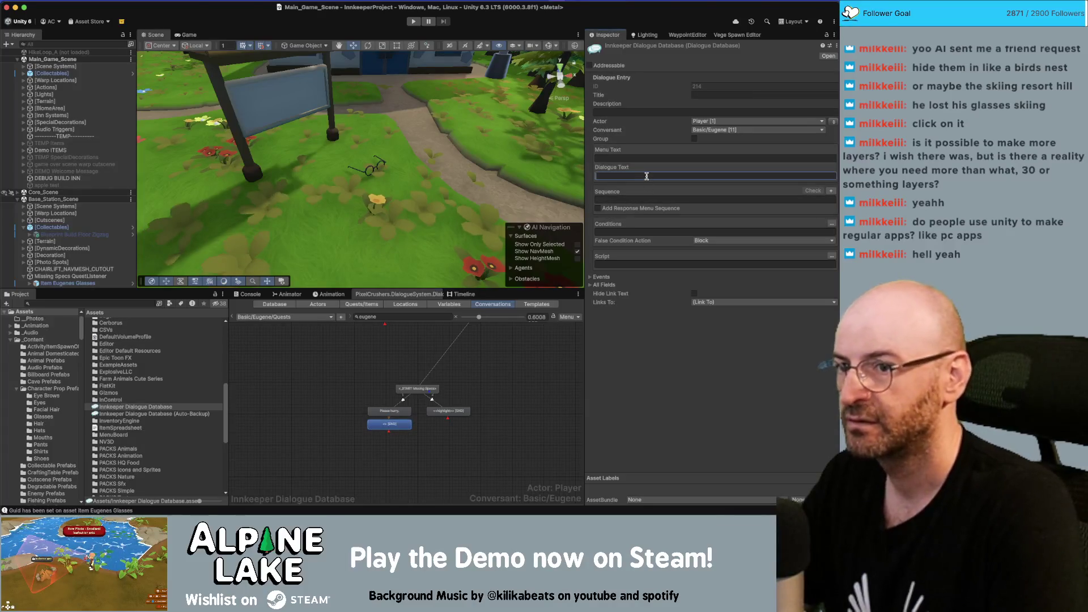
pyautogui.write('I looke like a baffoon in these ')
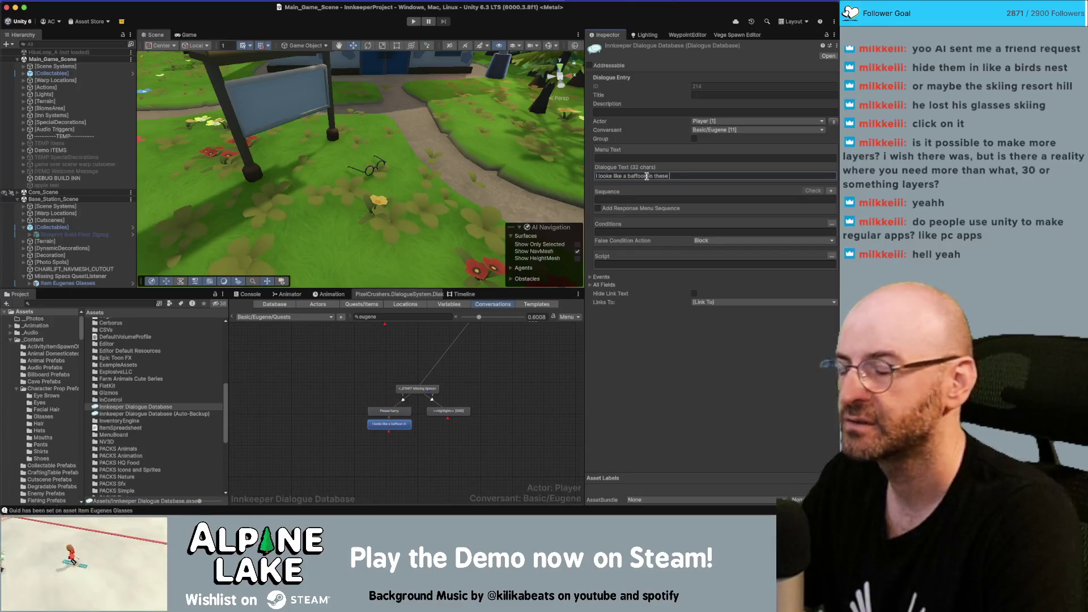
pyautogui.write('old backu')
pyautogui.press('BackSpace')
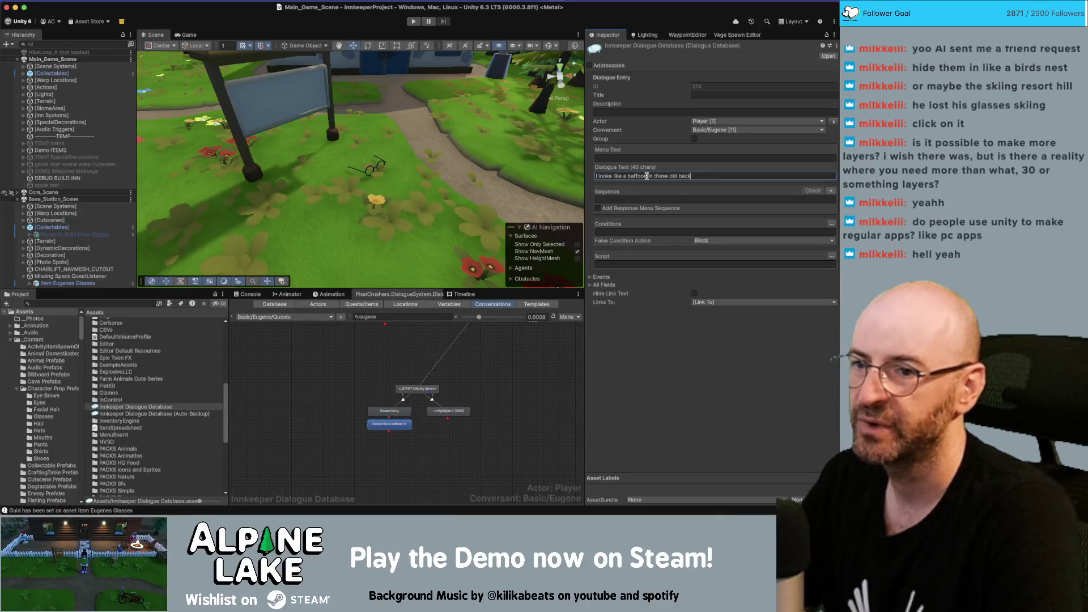
pyautogui.press('BackSpace')
pyautogui.press('BackSpace')
pyautogui.press('BackSpace')
pyautogui.write('is old back')
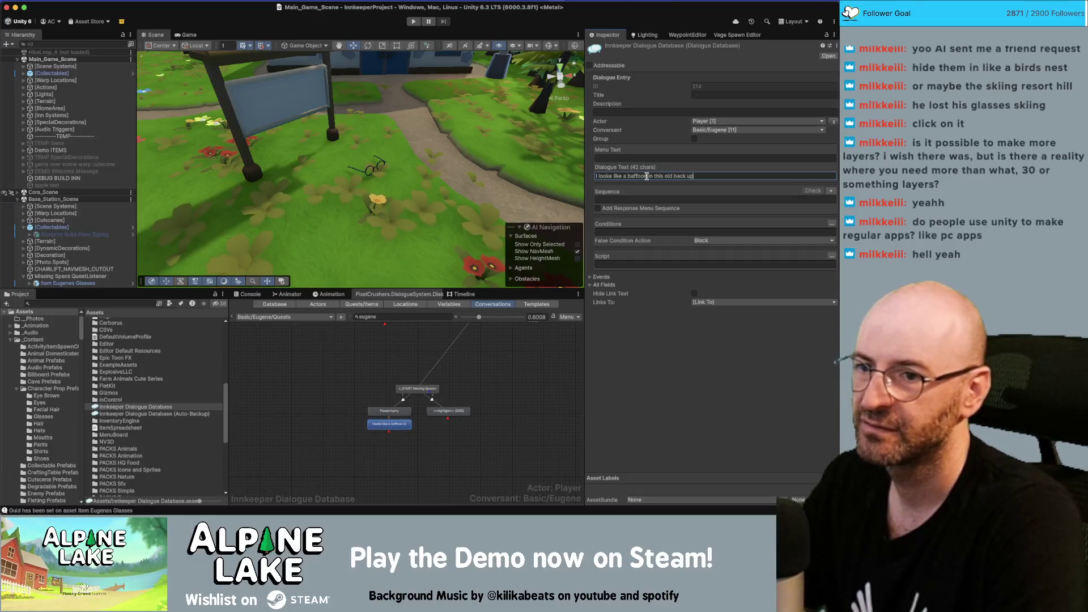
pyautogui.write('-up pair')
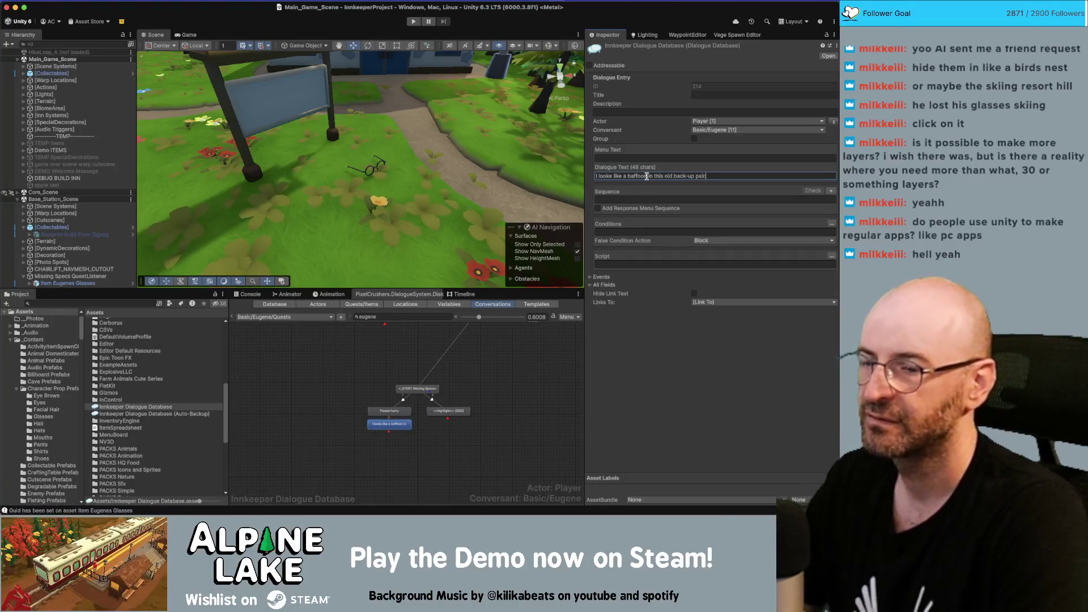
pyautogui.press('BackSpace')
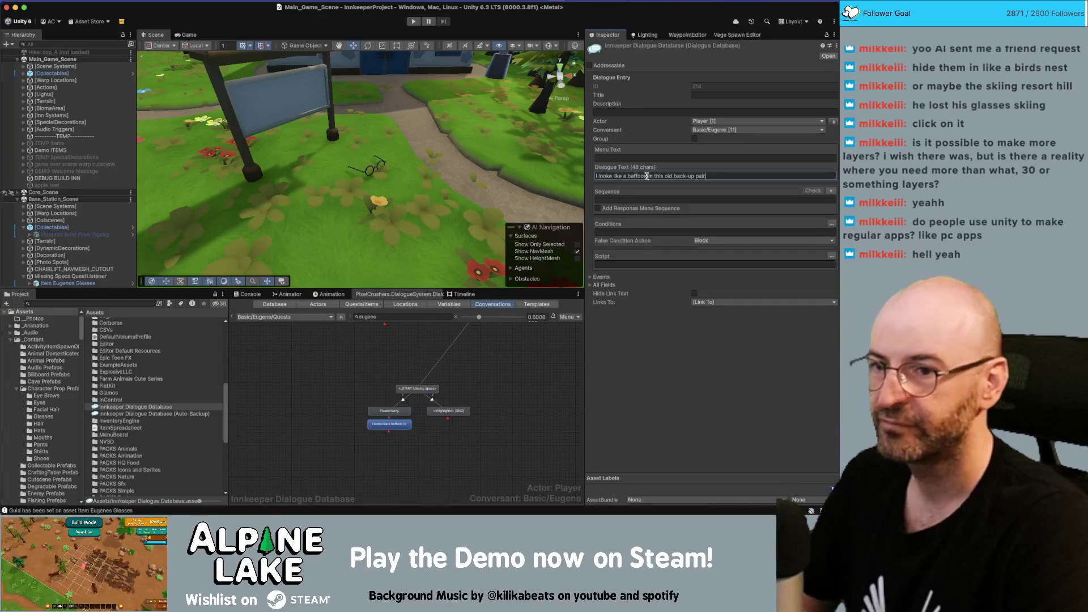
pyautogui.write('of glasses.')
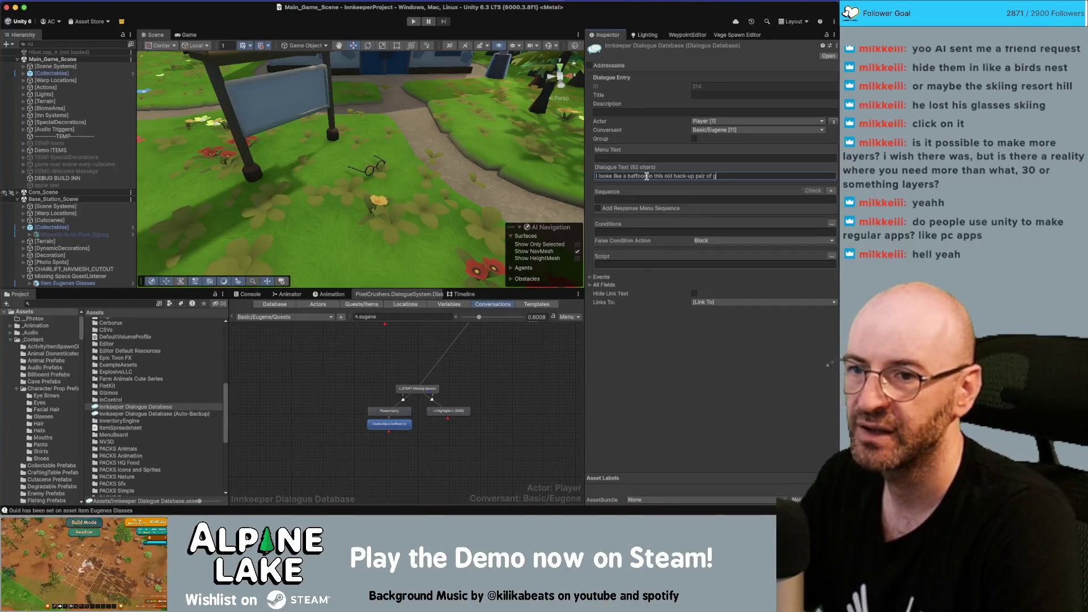
pyautogui.press('Return')
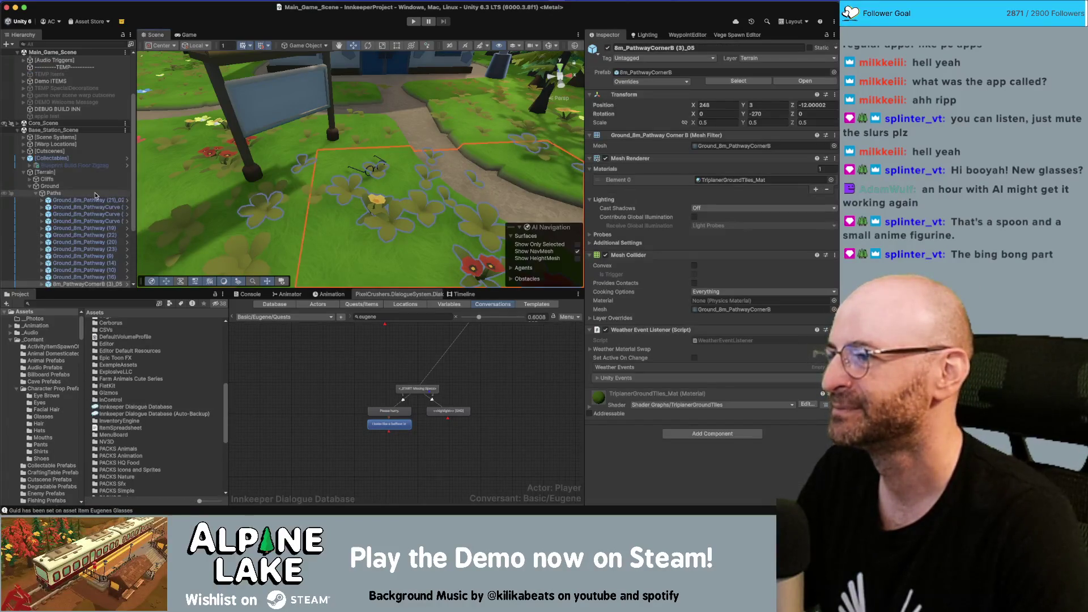
# Expand Terrain in the Hierarchy, then reselect the Innkeeper Dialogue Database to show the Quests conversation.
pyautogui.click(97, 194)
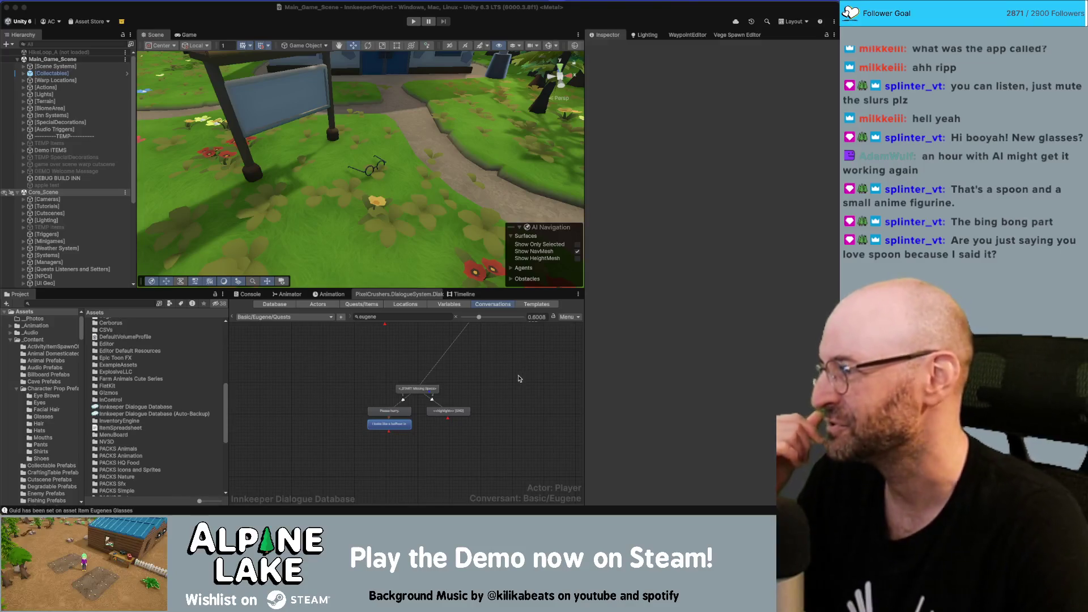
pyautogui.click(552, 411)
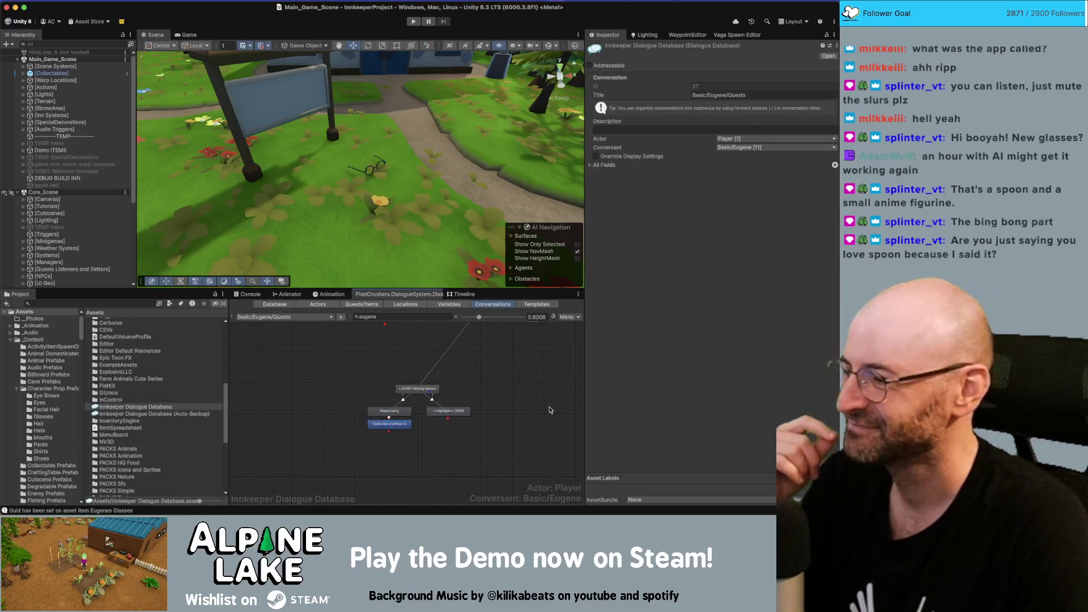
# Remove 'back-up' from the baffoon line and make Eugene its speaker.
pyautogui.scroll(2, 489, 421)
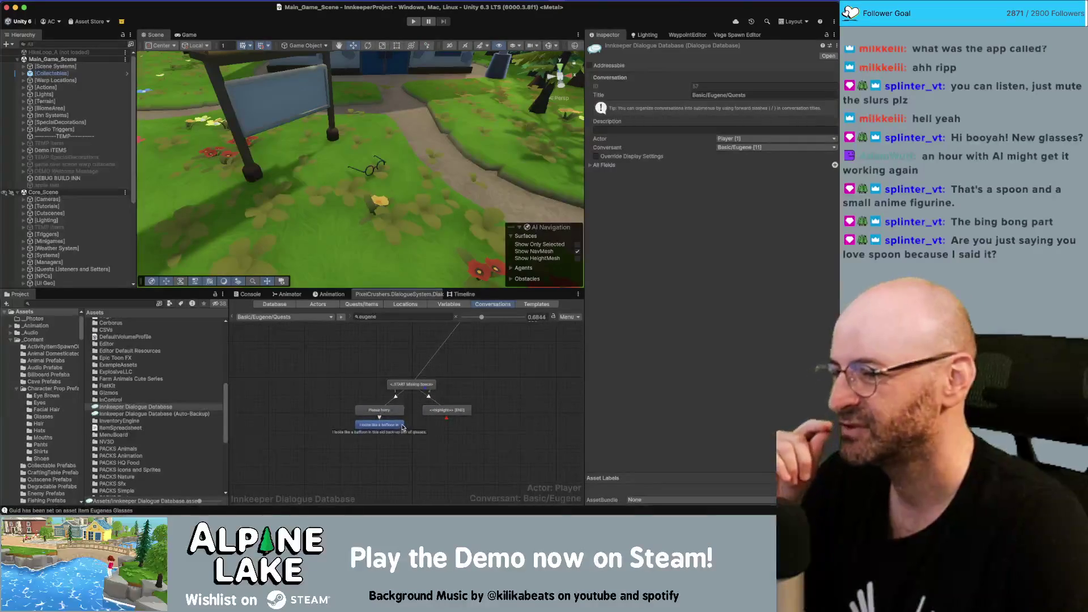
pyautogui.scroll(2, 421, 420)
pyautogui.click(437, 412)
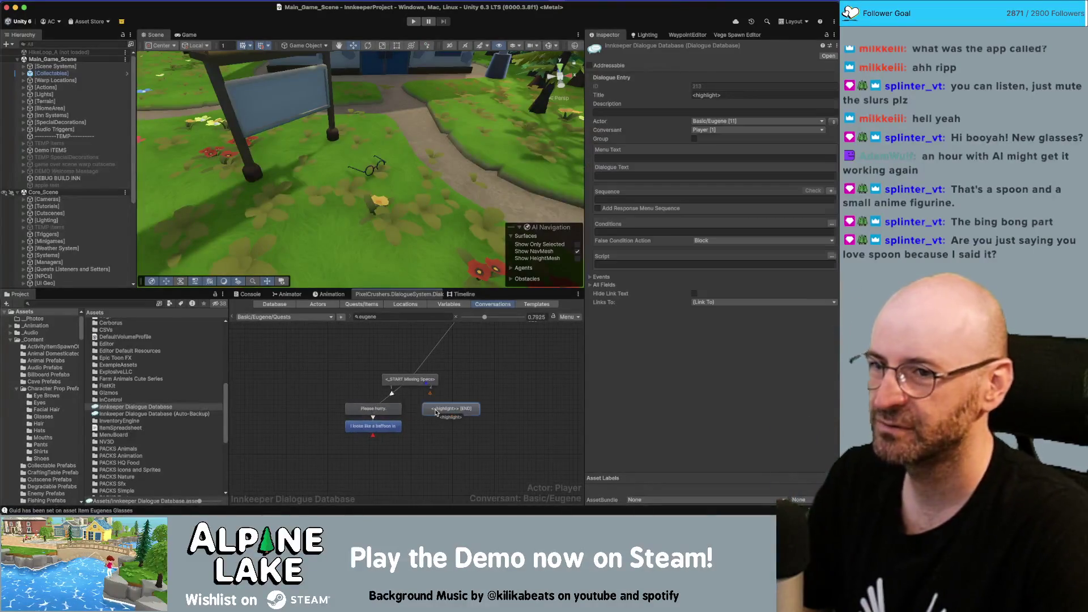
pyautogui.click(378, 425)
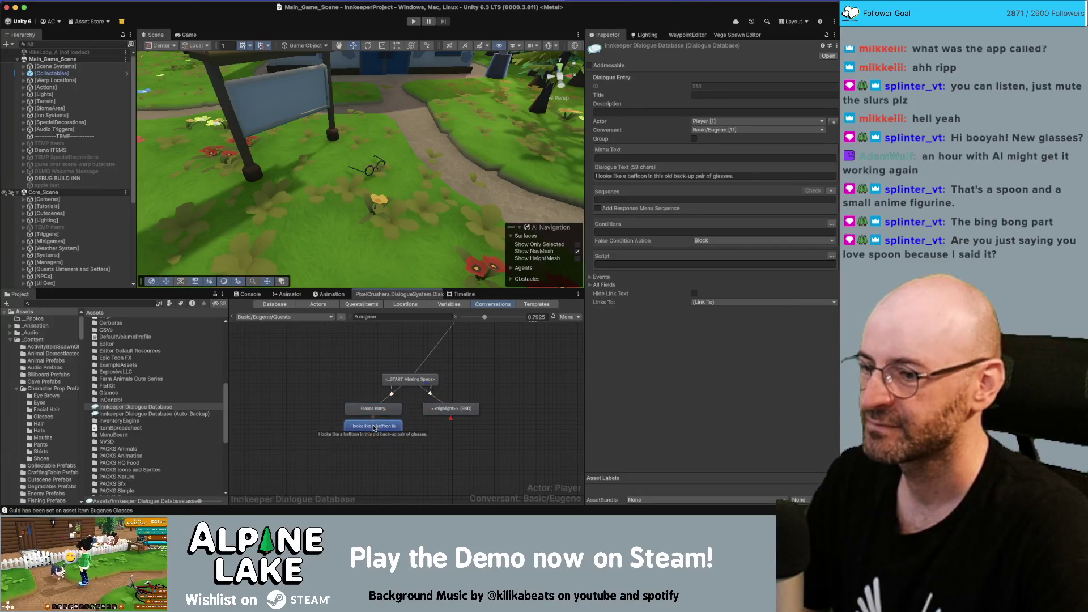
pyautogui.click(740, 175)
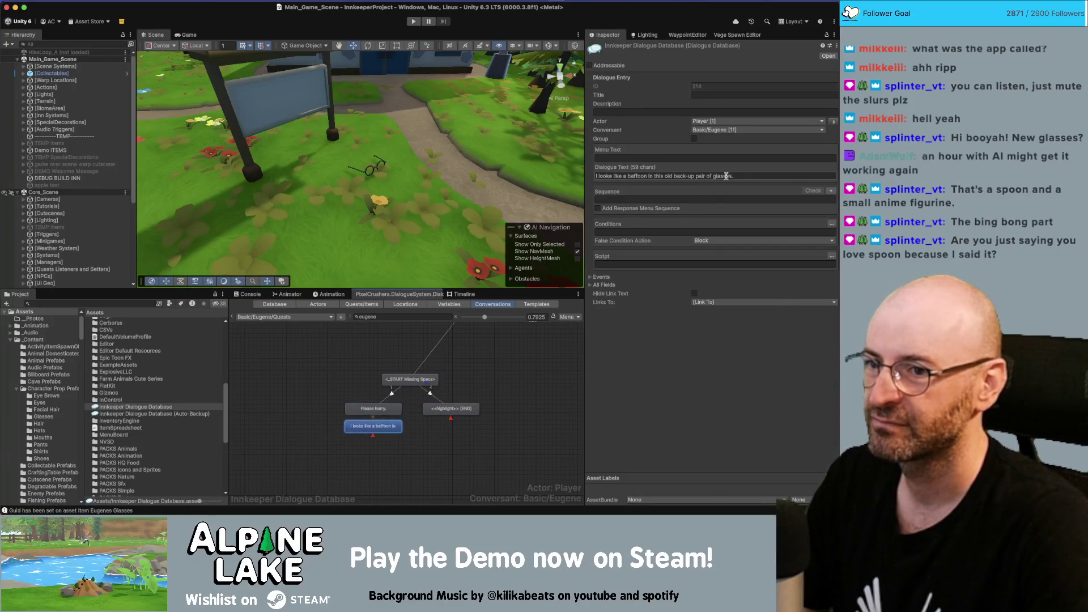
pyautogui.click(663, 175)
pyautogui.press('Right')
pyautogui.press('Right')
pyautogui.press('Right')
pyautogui.press('BackSpace')
pyautogui.press('BackSpace')
pyautogui.press('BackSpace')
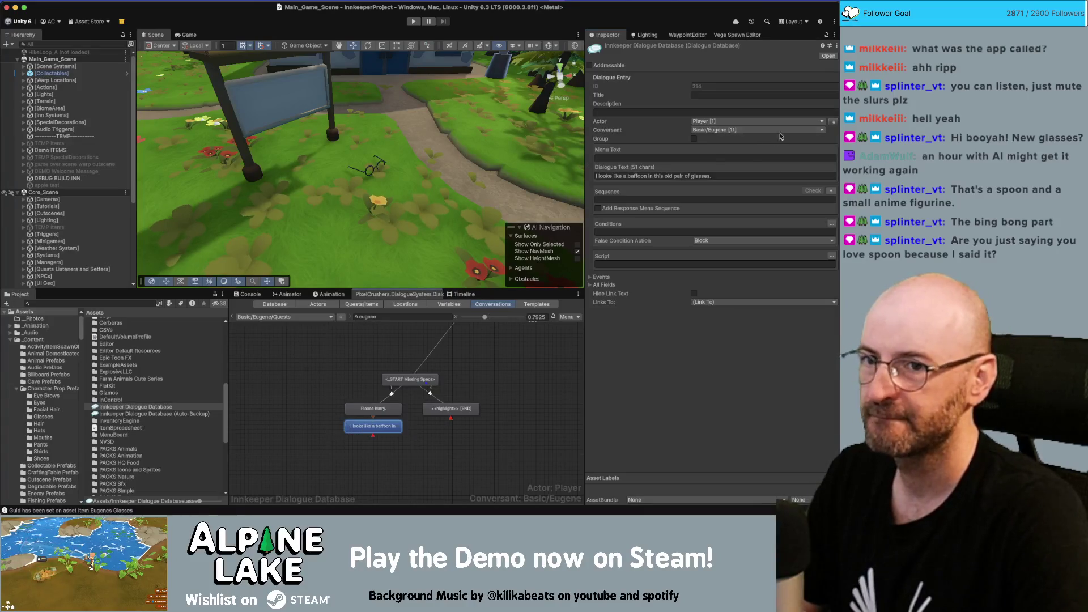
pyautogui.click(833, 122)
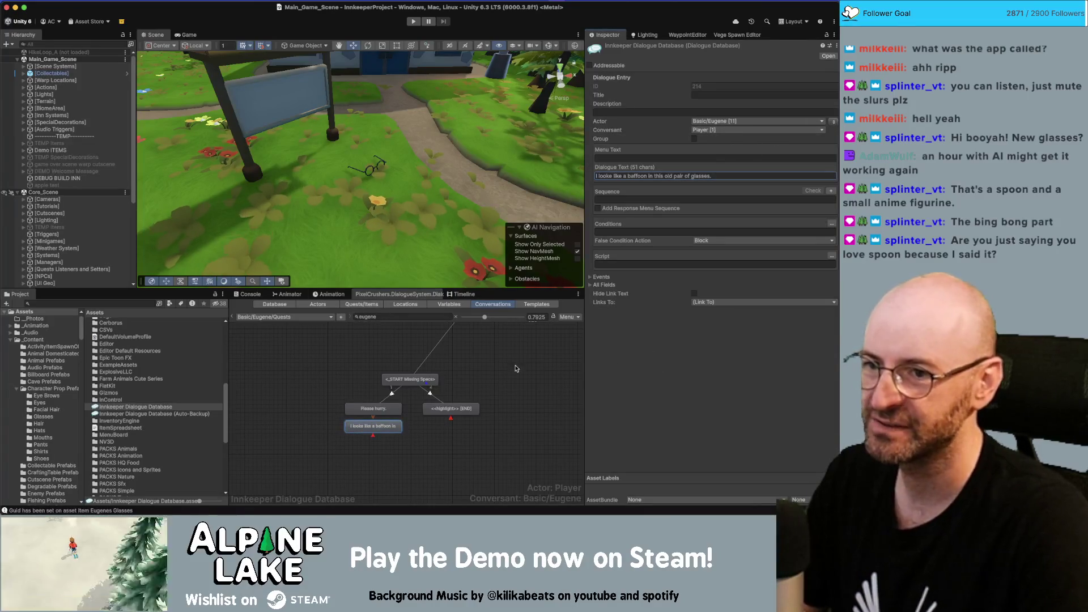
pyautogui.click(497, 383)
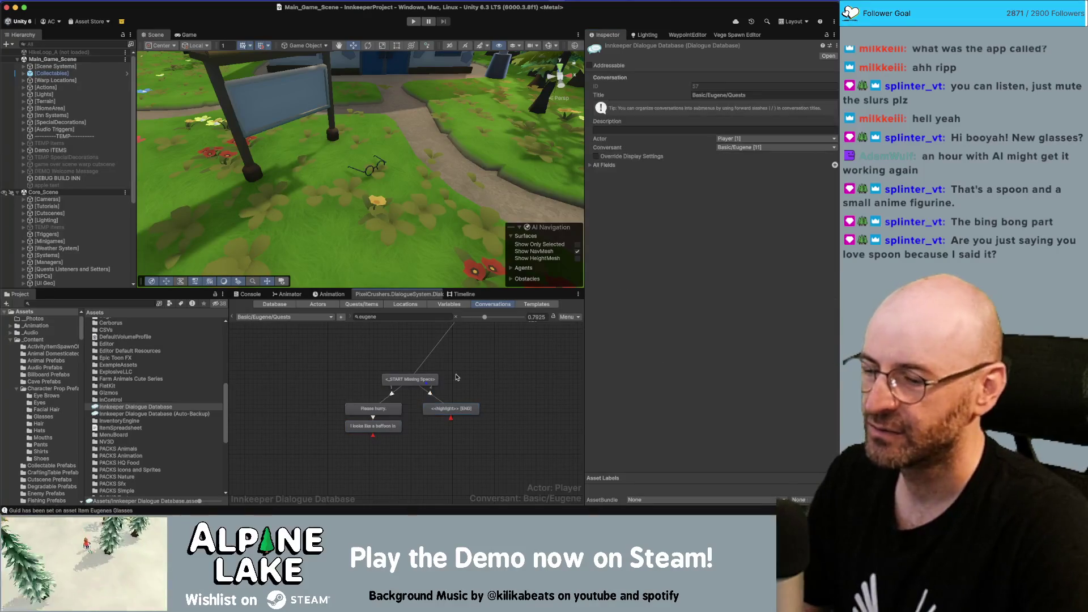
# Give the highlight END node the dialogue text 'Thanks goodness.'.
pyautogui.click(454, 408)
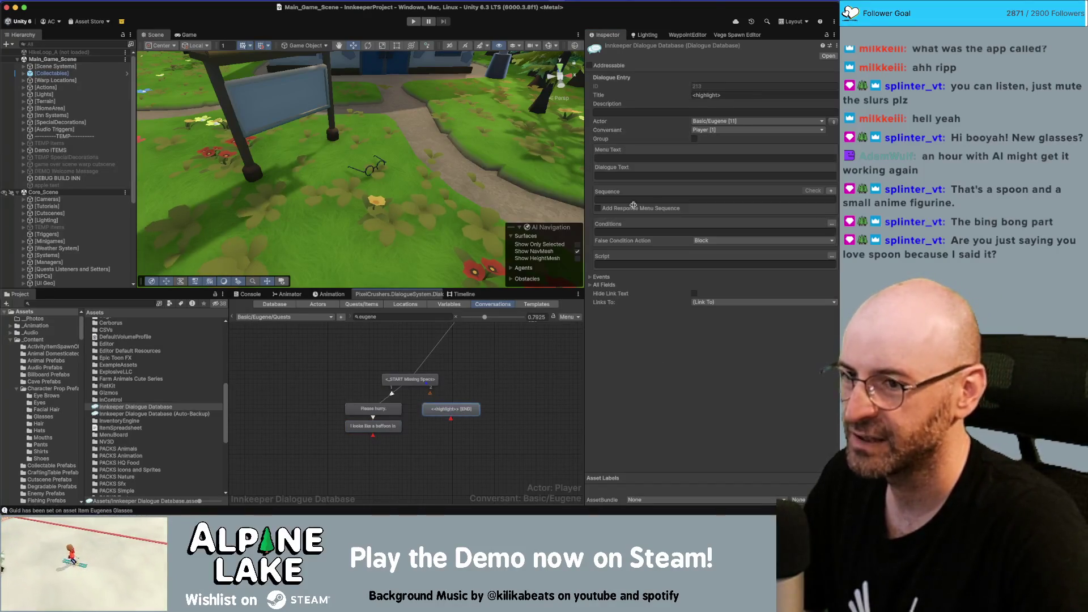
pyautogui.click(660, 175)
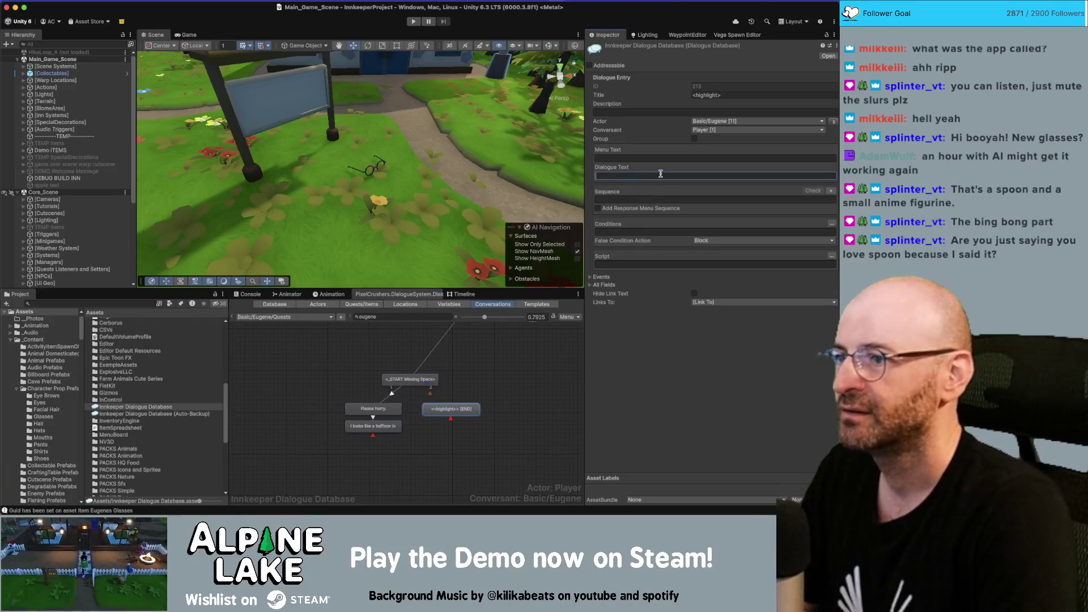
pyautogui.write('Thanks goodness.')
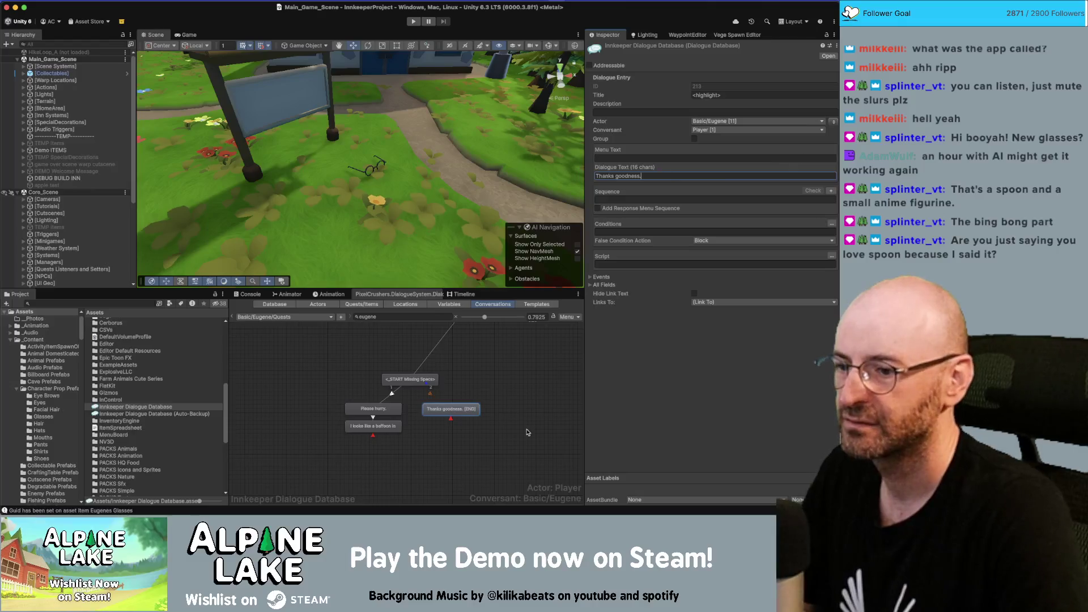
pyautogui.rightClick(429, 383)
# Add a new child node under START, move it right, and delete the START-to-'Thanks goodness' link.
pyautogui.click(437, 394)
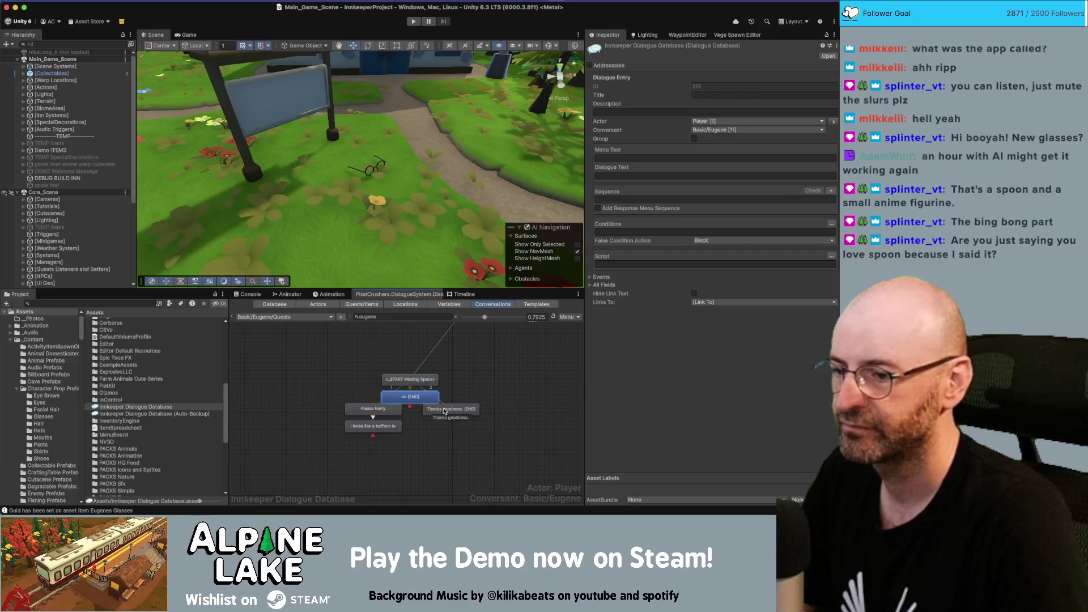
pyautogui.moveTo(425, 398); pyautogui.dragTo(461, 404)
pyautogui.click(442, 412)
pyautogui.press('Delete')
pyautogui.press('Return')
# Link the new node onward to Eugene's 'Thanks goodness.' node.
pyautogui.rightClick(445, 398)
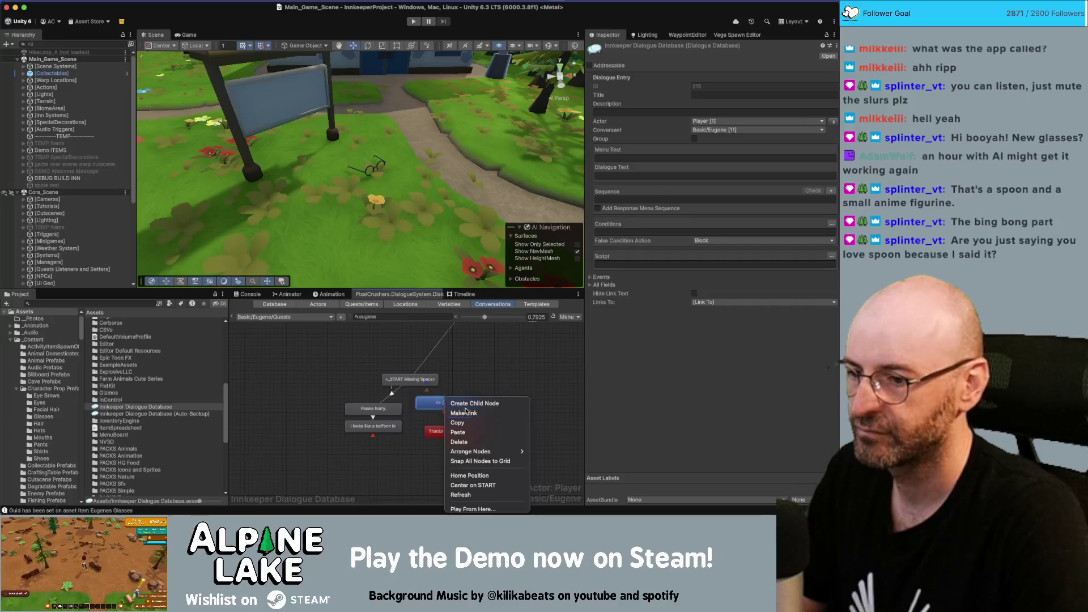
pyautogui.press('Escape')
pyautogui.click(453, 432)
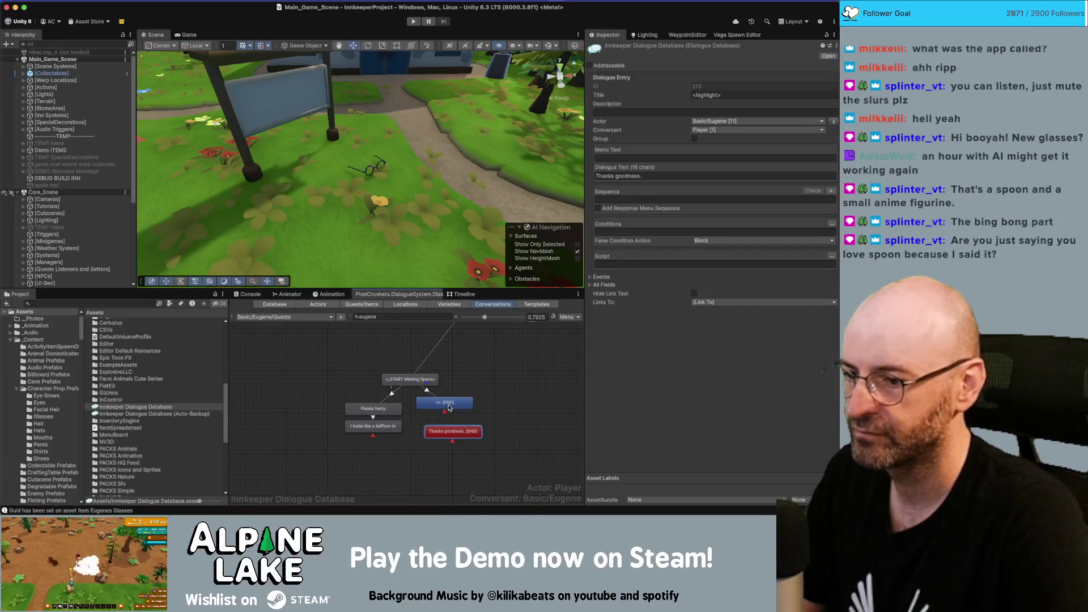
pyautogui.rightClick(456, 403)
pyautogui.click(458, 412)
pyautogui.click(453, 431)
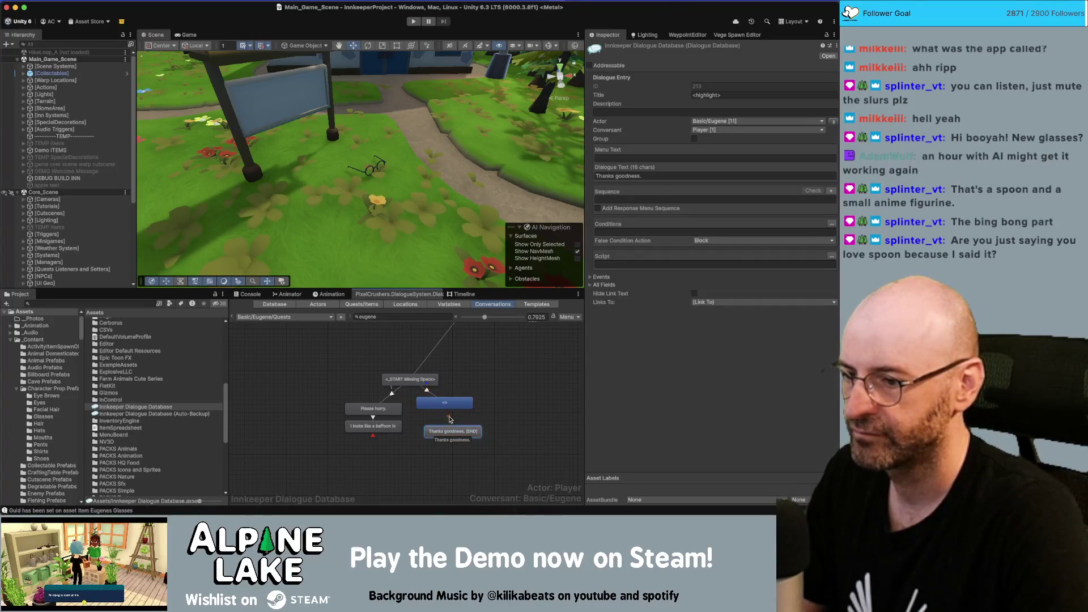
# Set the player node's Dialogue Text to 'Are these your glasses?' and begin adding its quest condition.
pyautogui.click(454, 413)
pyautogui.click(629, 176)
pyautogui.write('Are these')
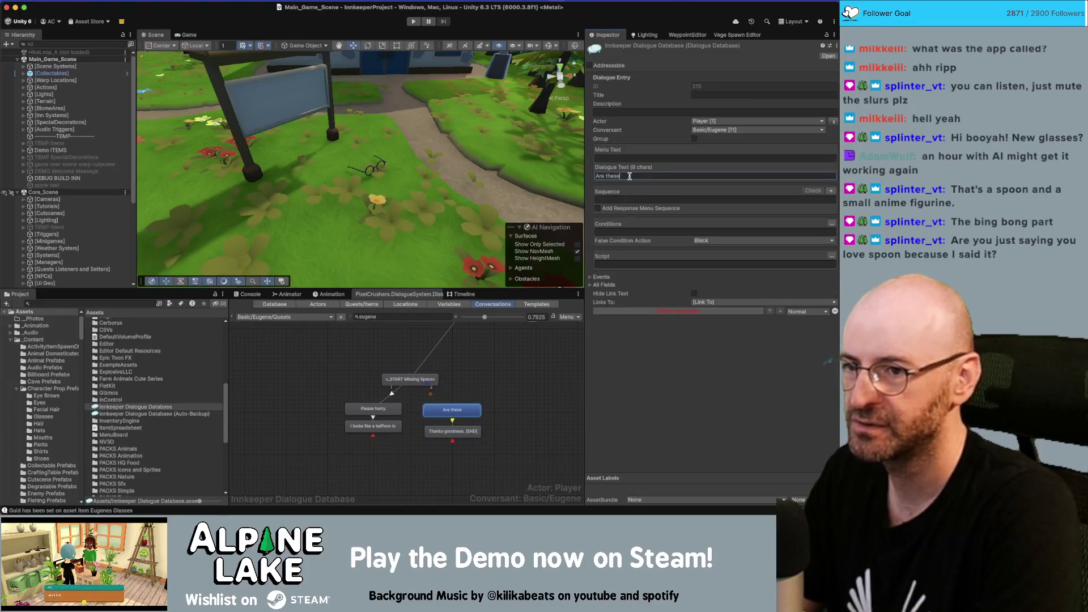
pyautogui.write('e your glasses?')
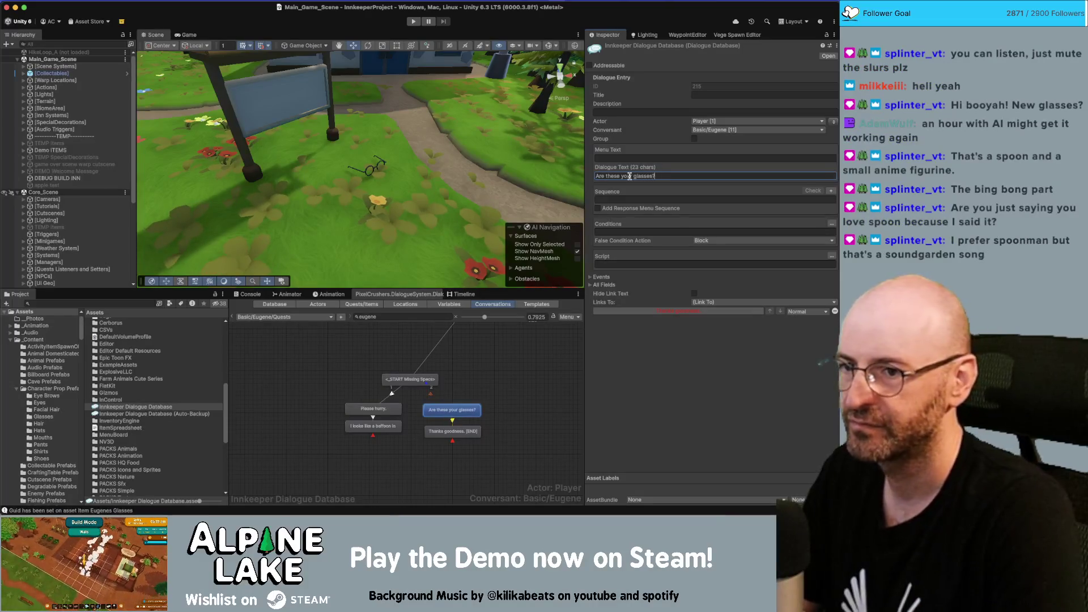
pyautogui.click(452, 431)
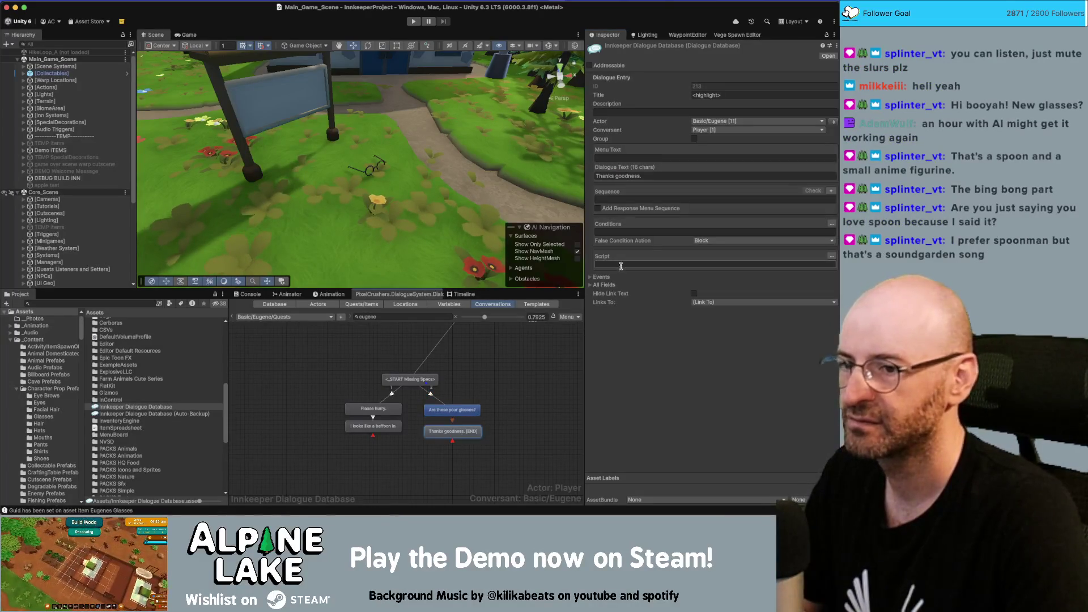
pyautogui.click(445, 411)
pyautogui.click(831, 223)
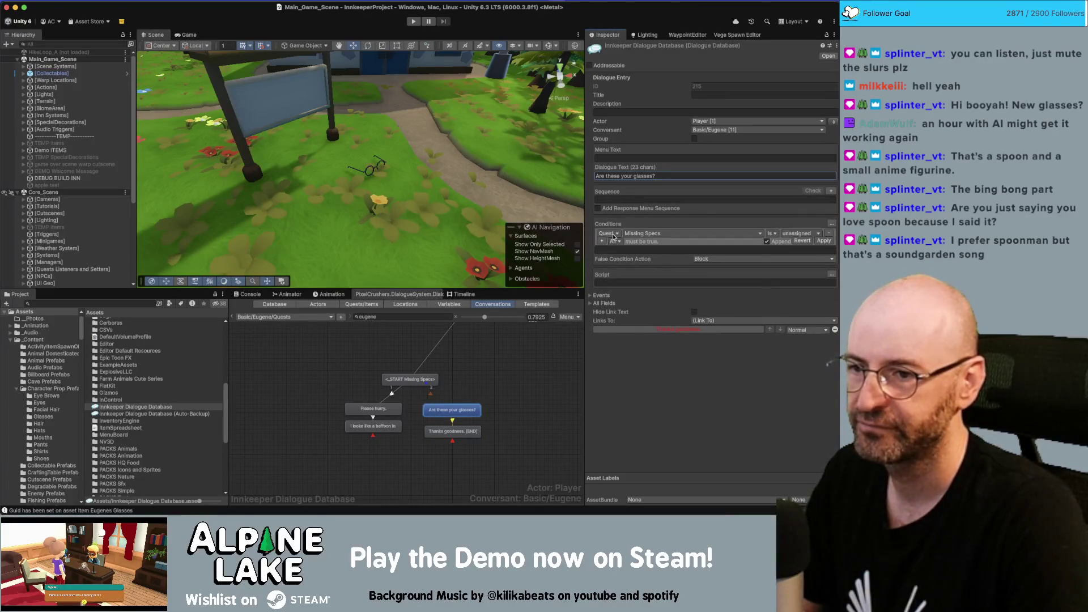